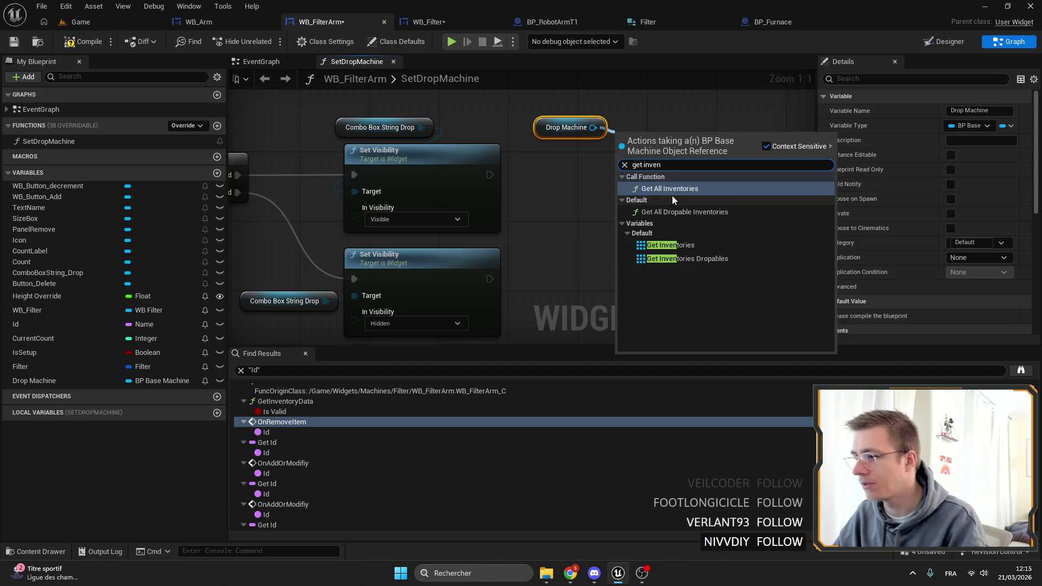
Step: Feed Drop Machine's Get All Inventories into a For Each Loop run after Set Visibility
left_click(669, 190)
mouse_move(715, 157)
left_mouse_down()
mouse_move(803, 179)
mouse_move(554, 181)
mouse_move(567, 184)
left_mouse_up()
type("for")
key("Return")
mouse_move(359, 180)
left_mouse_down()
mouse_move(563, 190)
mouse_move(598, 173)
left_mouse_up()
Step: Arrange the Drop Machine, Get All Inventories and loop nodes neatly, then bring up WB_Arm's designer
mouse_move(401, 116)
left_mouse_down()
mouse_move(478, 177)
mouse_move(581, 143)
left_mouse_up()
left_click_drag(635, 195, 516, 194)
left_click(557, 174)
left_click_drag(578, 216, 533, 198)
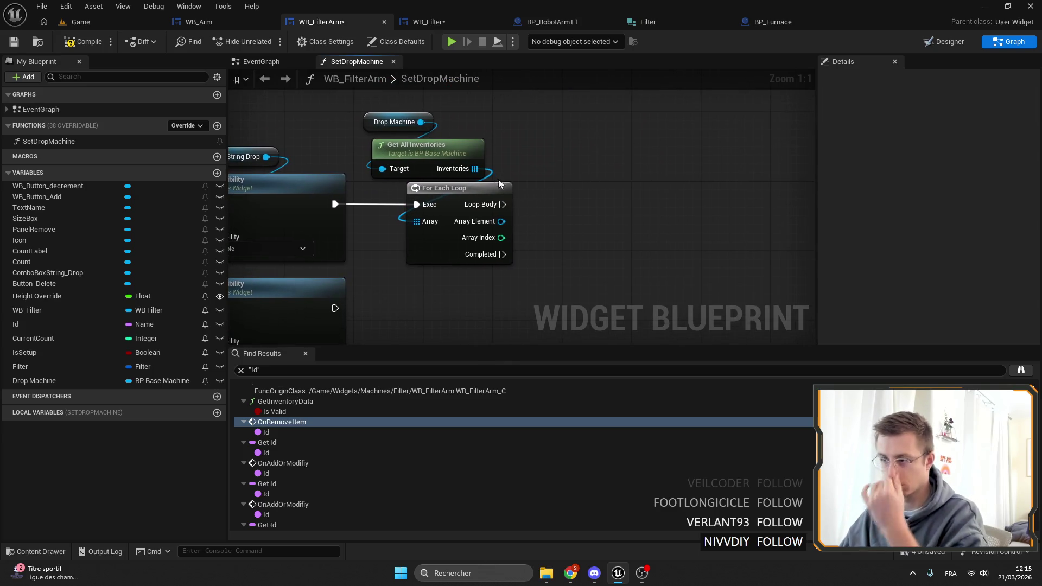
left_click(207, 20)
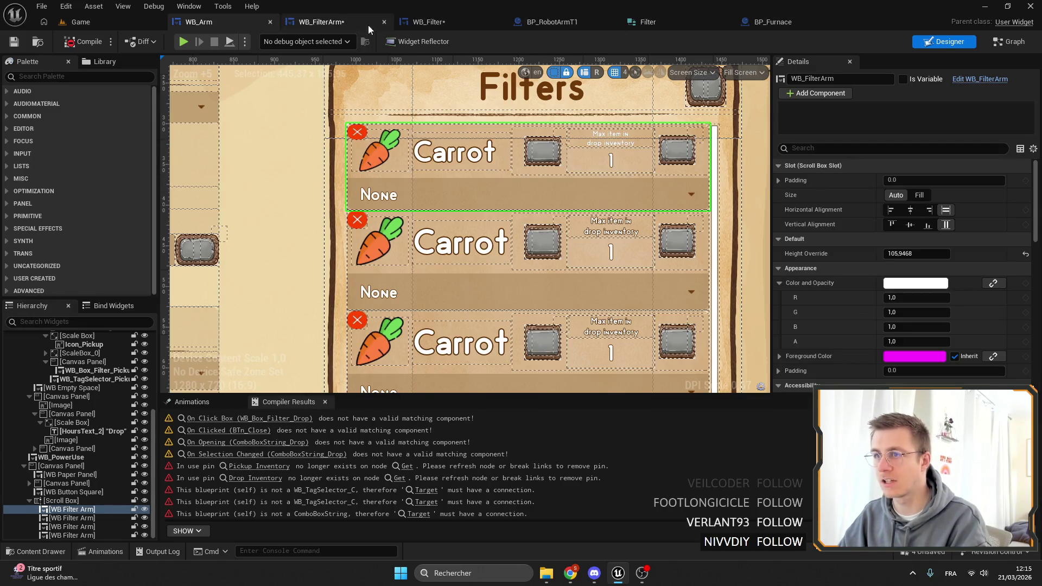
Step: Bring up BP_RobotArmT1 and zoom around its SetSavedDataArm graph
left_click(549, 22)
scroll(530, 233, "down", 6)
scroll(99, 428, "up", 6)
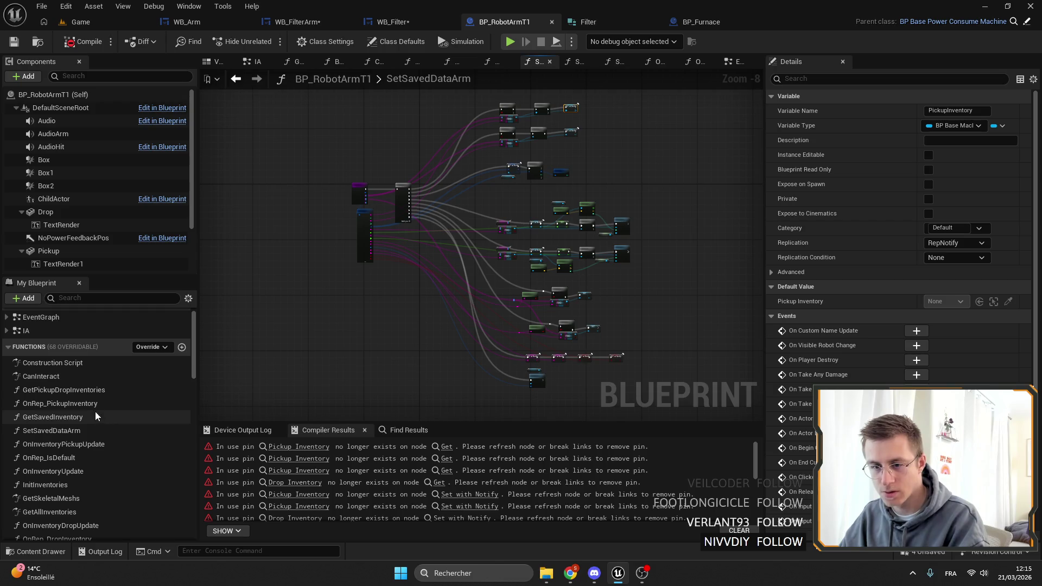
scroll(60, 414, "down", 2)
scroll(60, 414, "up", 3)
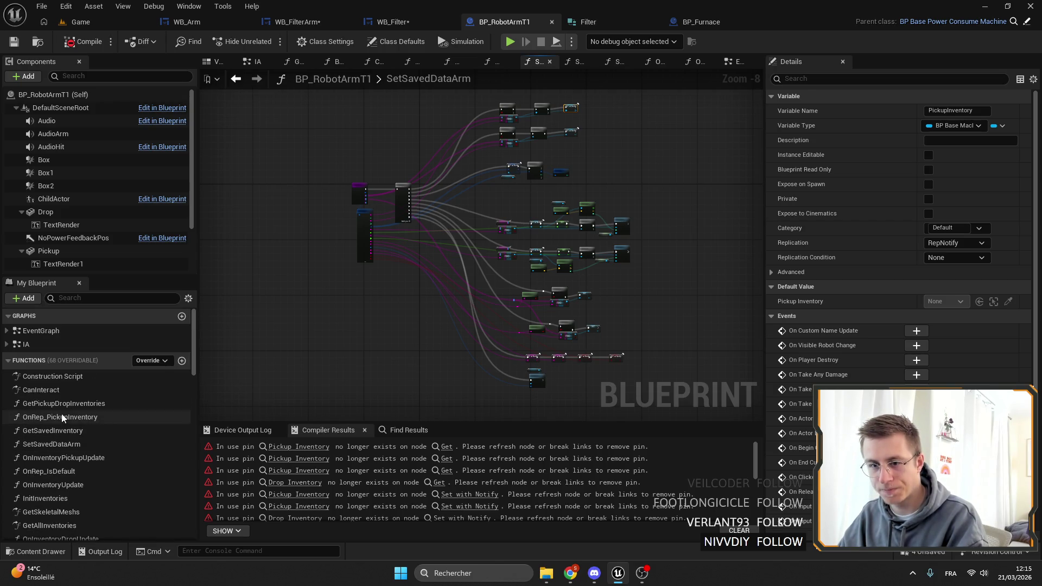
left_click_drag(558, 352, 504, 313)
Step: Review more of the graph and the My Blueprint list, then open OnRep_CheckFilterPickup
scroll(504, 314, "up", 3)
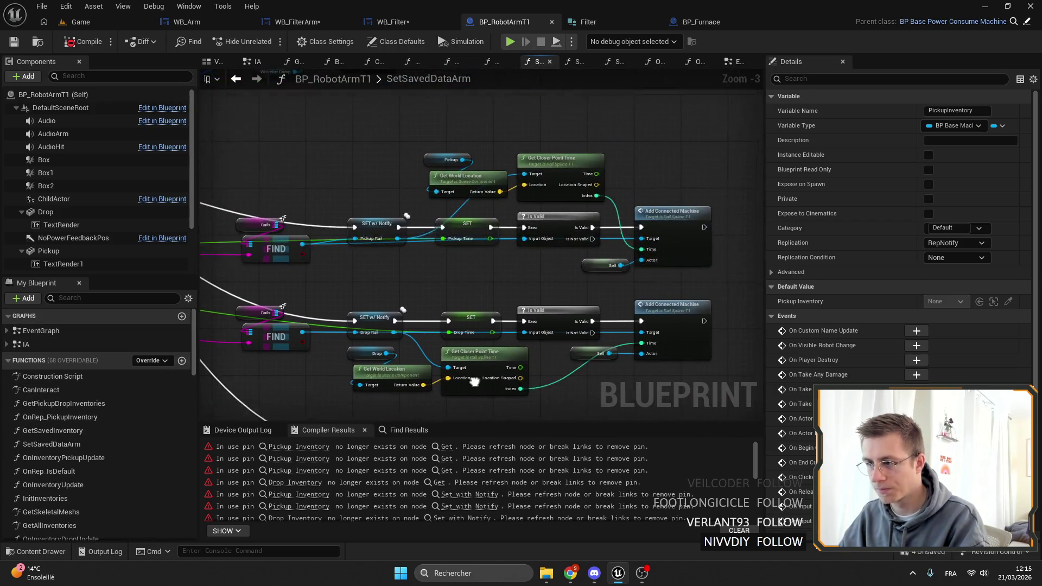
scroll(468, 293, "up", 5)
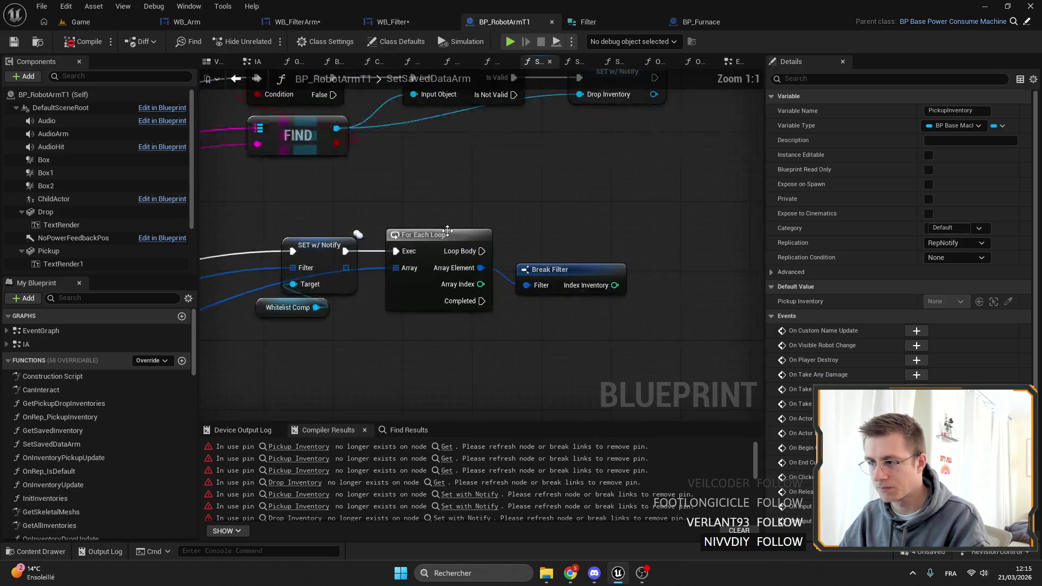
mouse_move(329, 207)
left_mouse_down()
mouse_move(462, 347)
mouse_move(511, 287)
left_mouse_up()
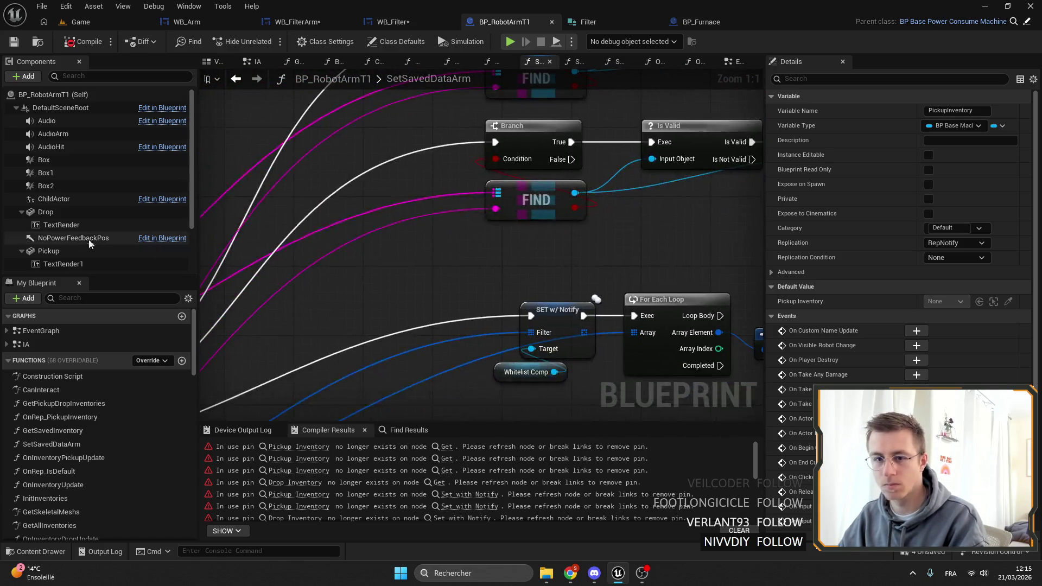
scroll(111, 434, "down", 5)
scroll(113, 425, "down", 6)
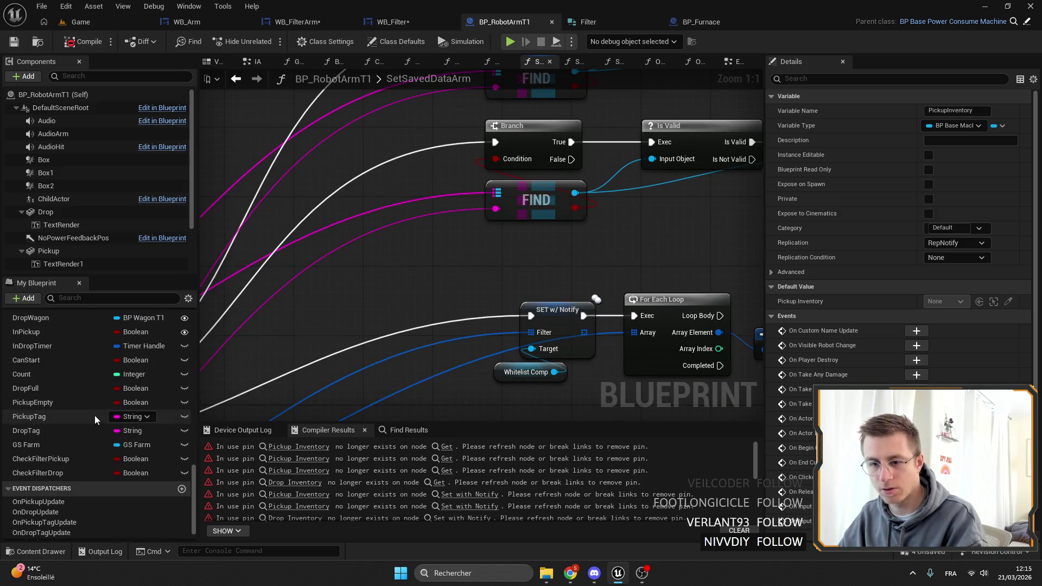
scroll(87, 422, "up", 5)
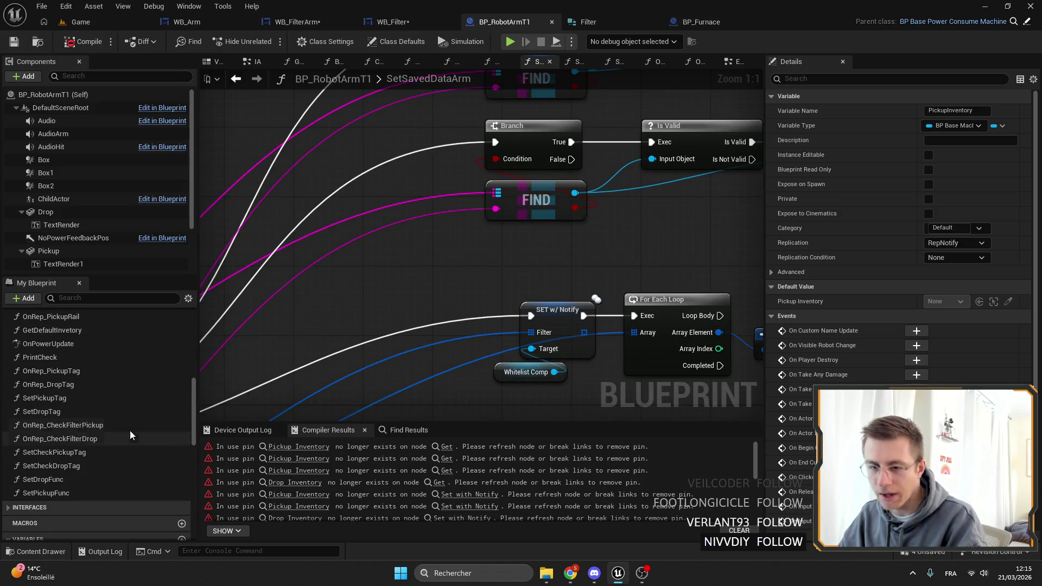
double_click(87, 424)
Step: Search the My Blueprint functions and open OnRep_DropInventory
scroll(81, 424, "up", 3)
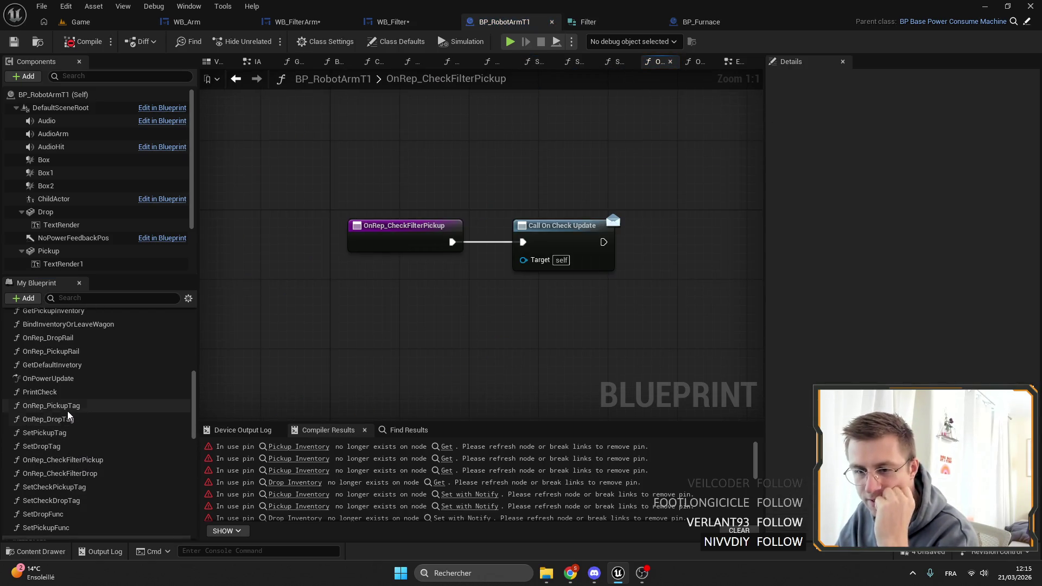
scroll(65, 374, "up", 4)
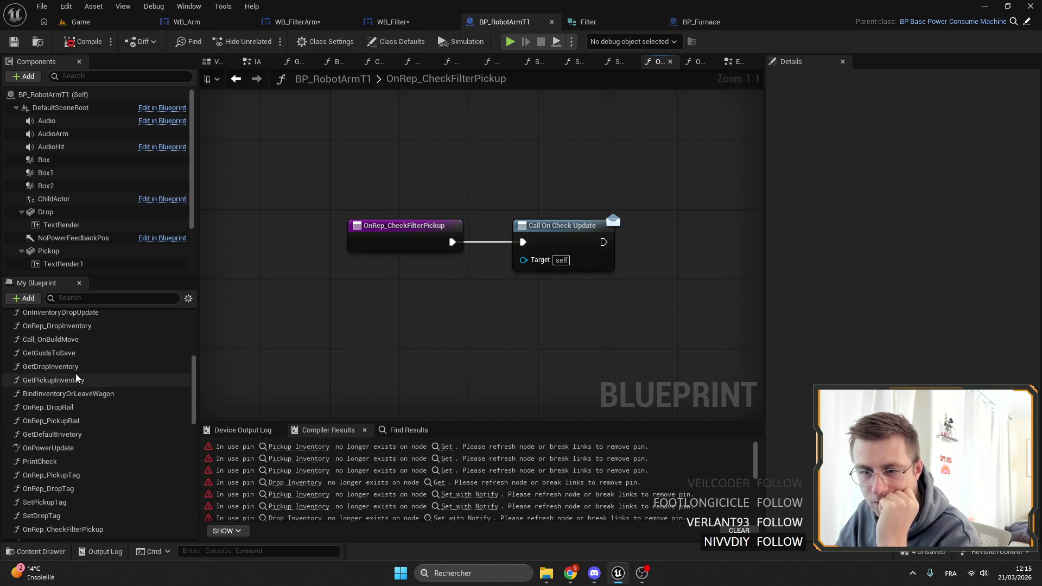
scroll(104, 404, "up", 5)
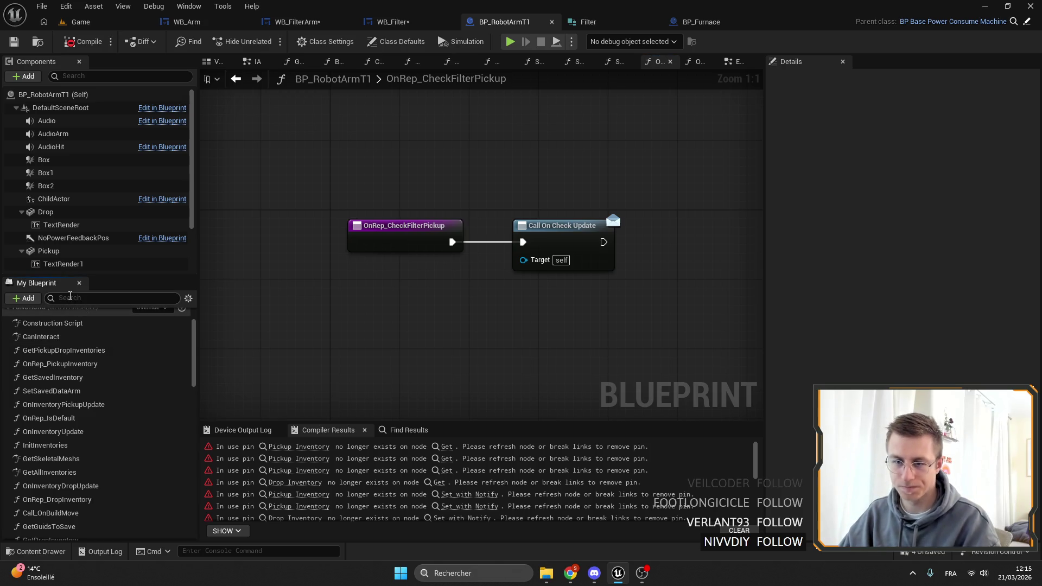
type("pick")
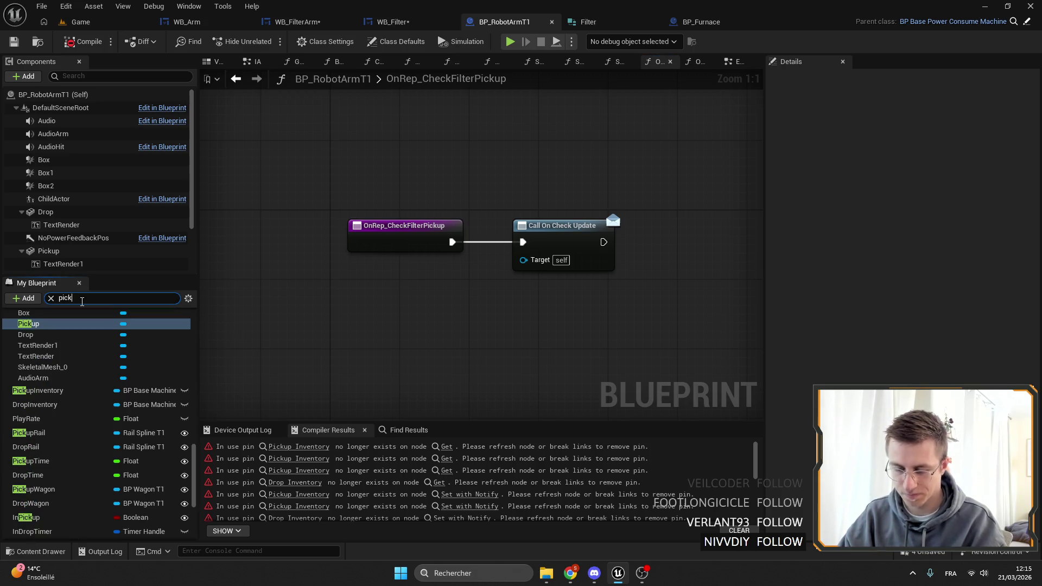
key("BackSpace")
key("BackSpace")
key("BackSpace")
type("r")
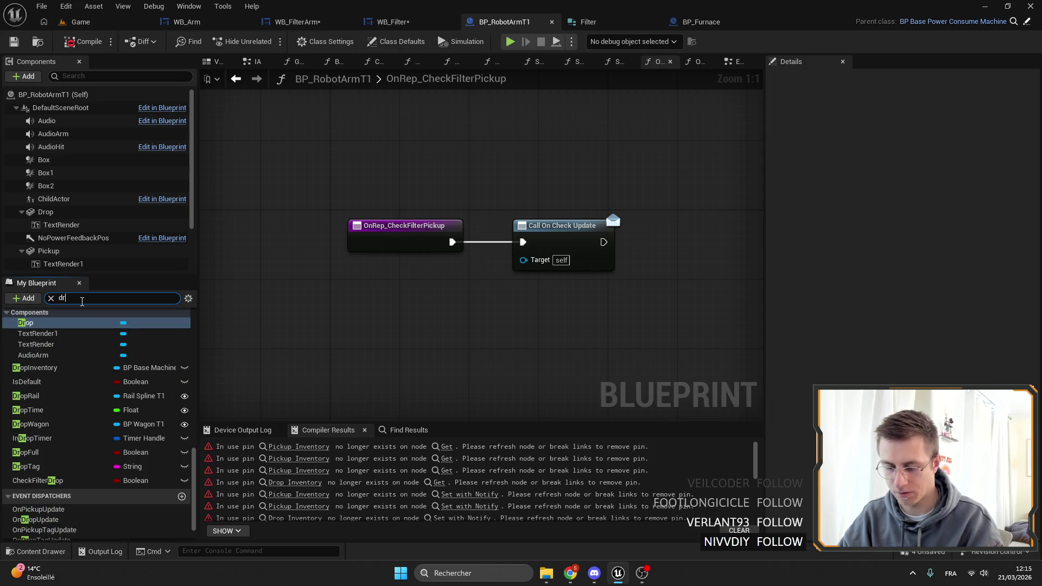
type("ioop")
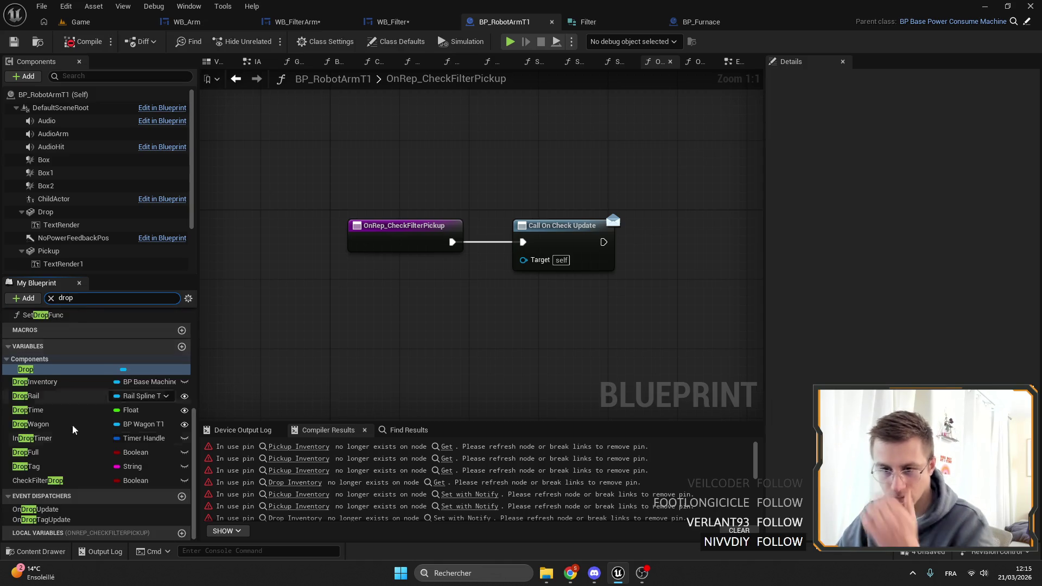
scroll(62, 408, "up", 6)
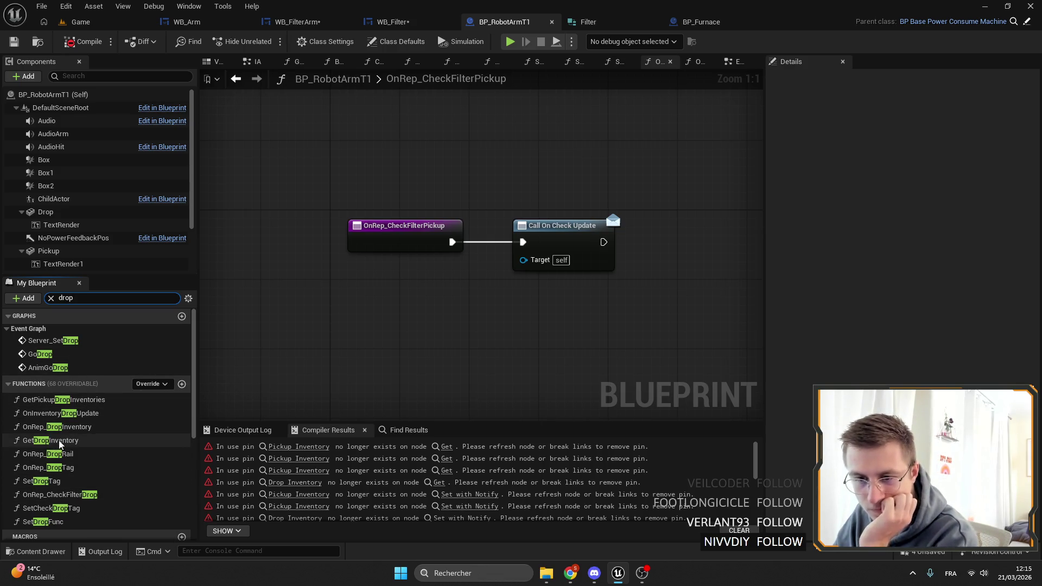
double_click(57, 426)
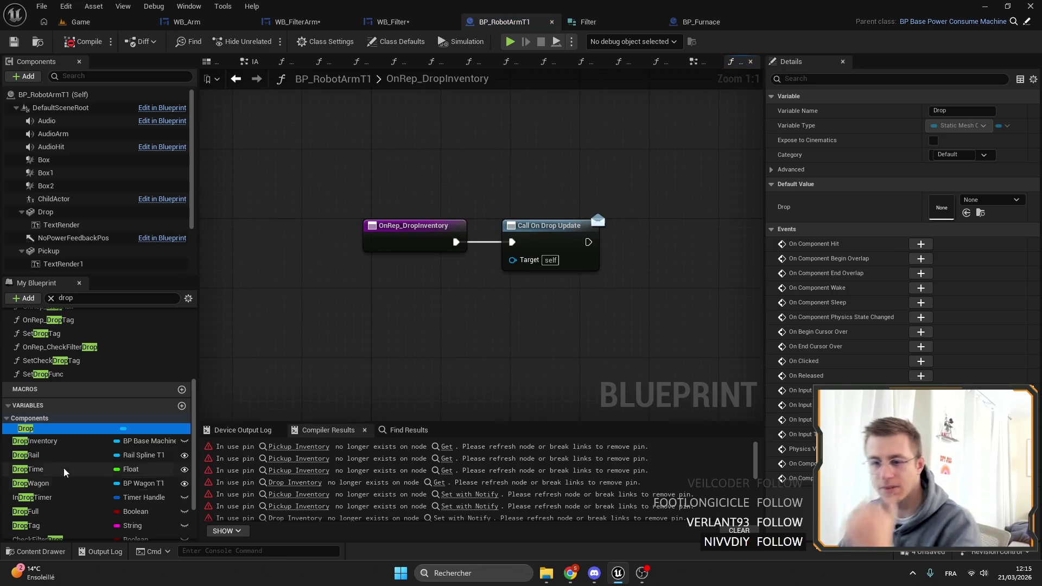
Step: Find 'getall' across the blueprint and inspect its use in GetPickupDropInventories
left_click(234, 431)
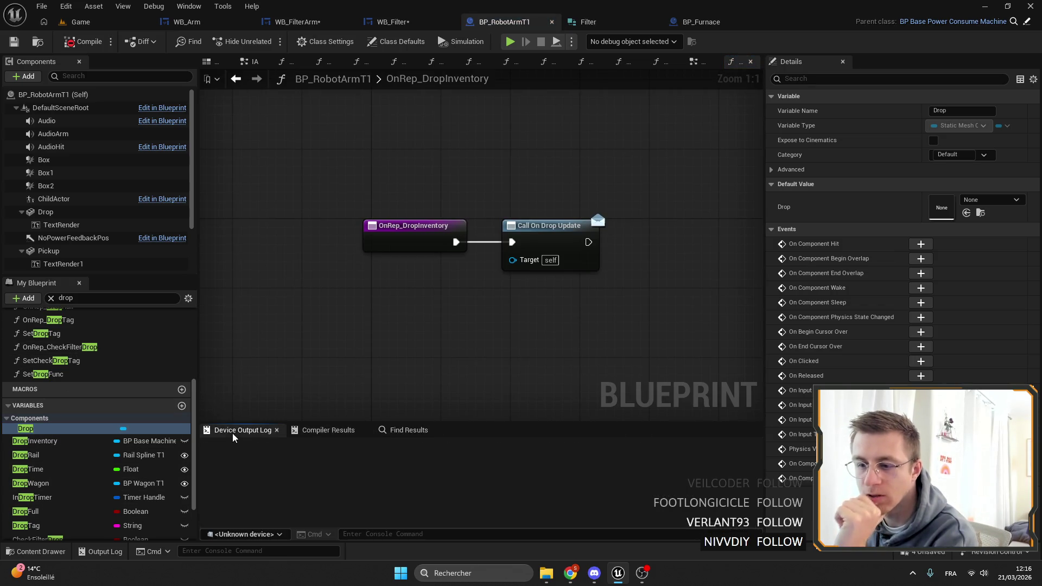
left_click(408, 430)
type("getall")
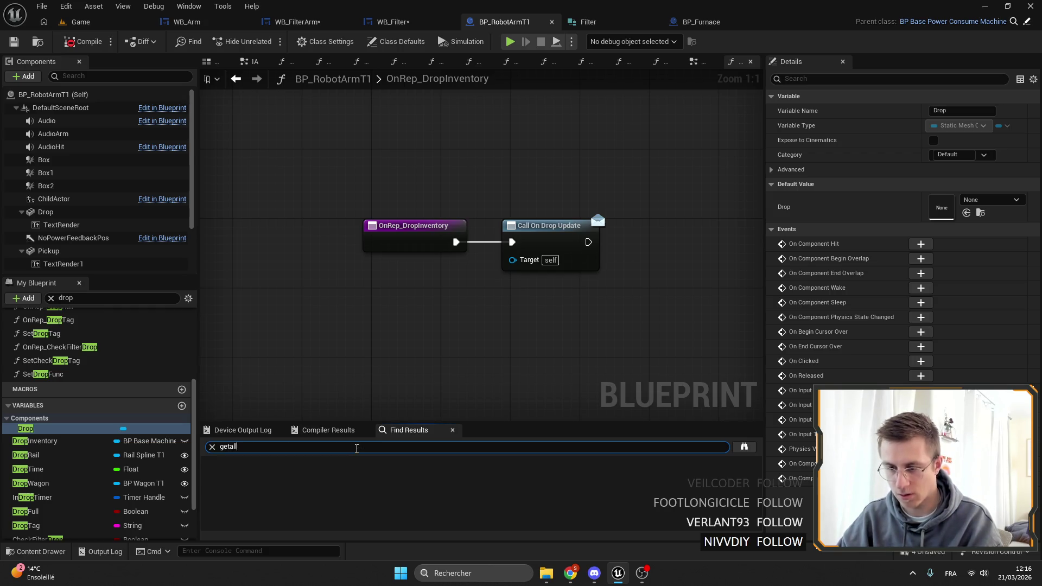
key("Return")
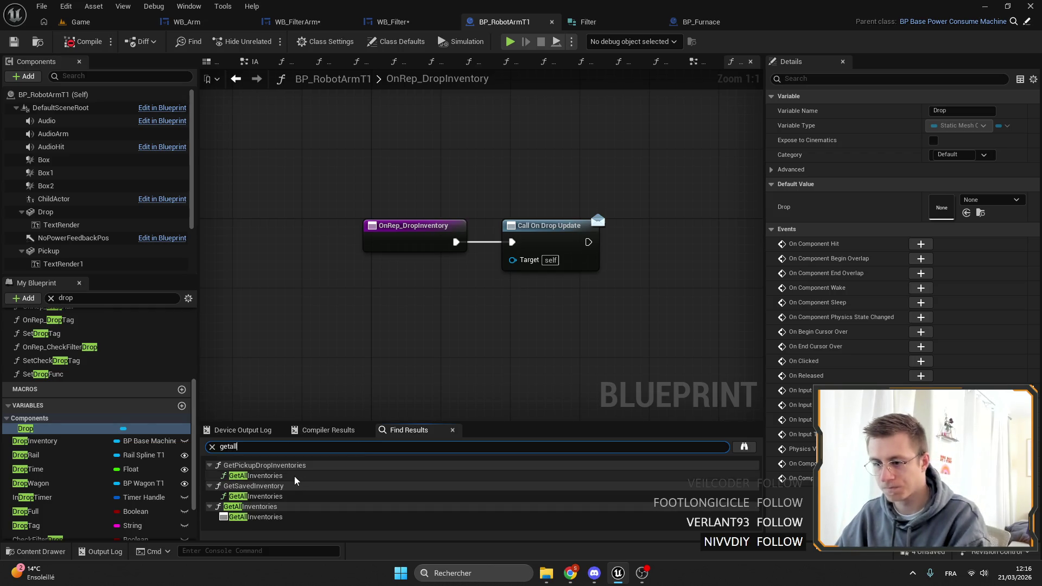
double_click(293, 475)
mouse_move(436, 285)
left_mouse_down()
mouse_move(224, 274)
mouse_move(377, 237)
left_mouse_up()
Step: Inspect the Get All Inventories usage in GetSavedInventory and the GetAllInventories function
double_click(260, 496)
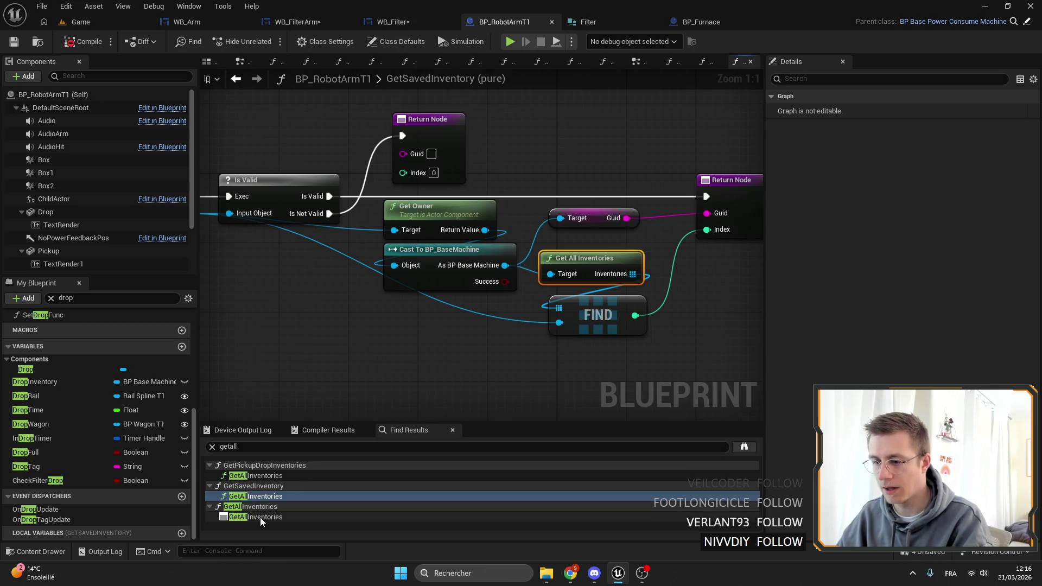
double_click(261, 516)
double_click(274, 496)
Step: Review the loop in GetPickupDropInventories, then return to the WB_Arm design
double_click(266, 475)
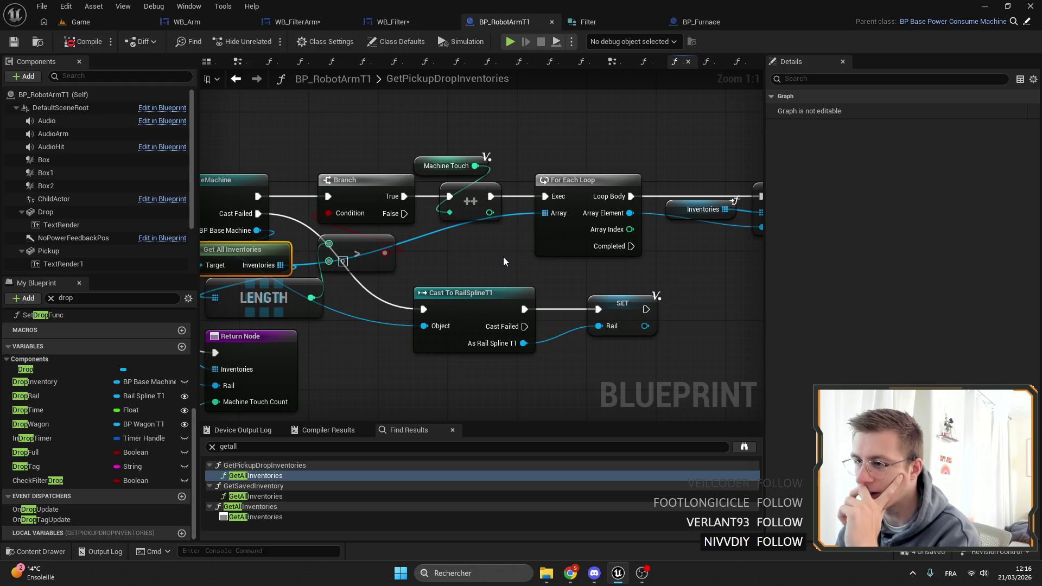
mouse_move(503, 256)
left_mouse_down()
mouse_move(311, 256)
mouse_move(570, 217)
left_mouse_up()
mouse_move(418, 243)
left_mouse_down()
mouse_move(554, 200)
mouse_move(534, 185)
left_mouse_up()
left_click(184, 21)
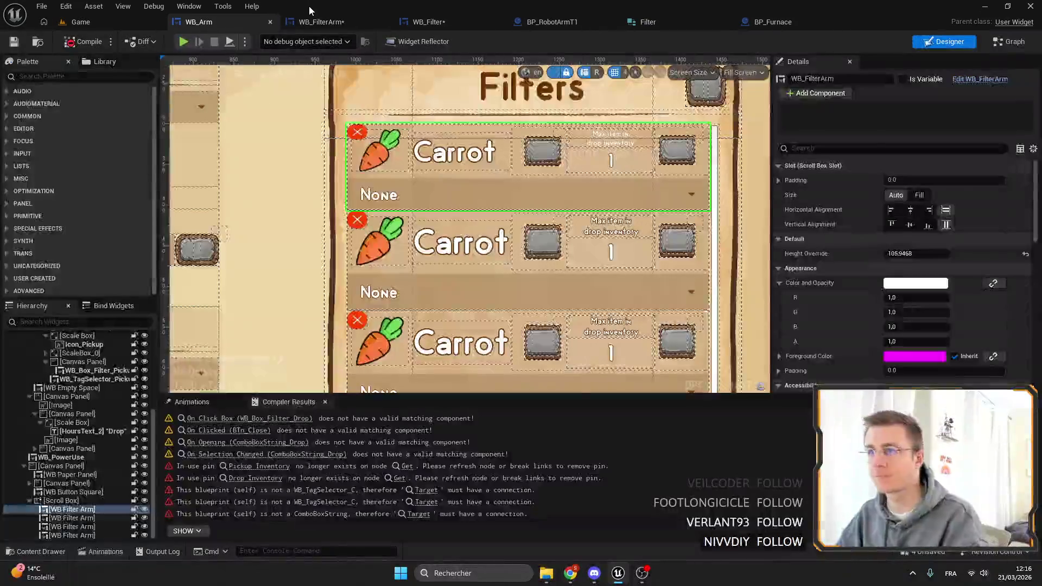
Step: In SetDropMachine, paste the LENGTH and greater-than nodes and feed Inventories into the loop's Array
left_click(313, 22)
key("ctrl+v")
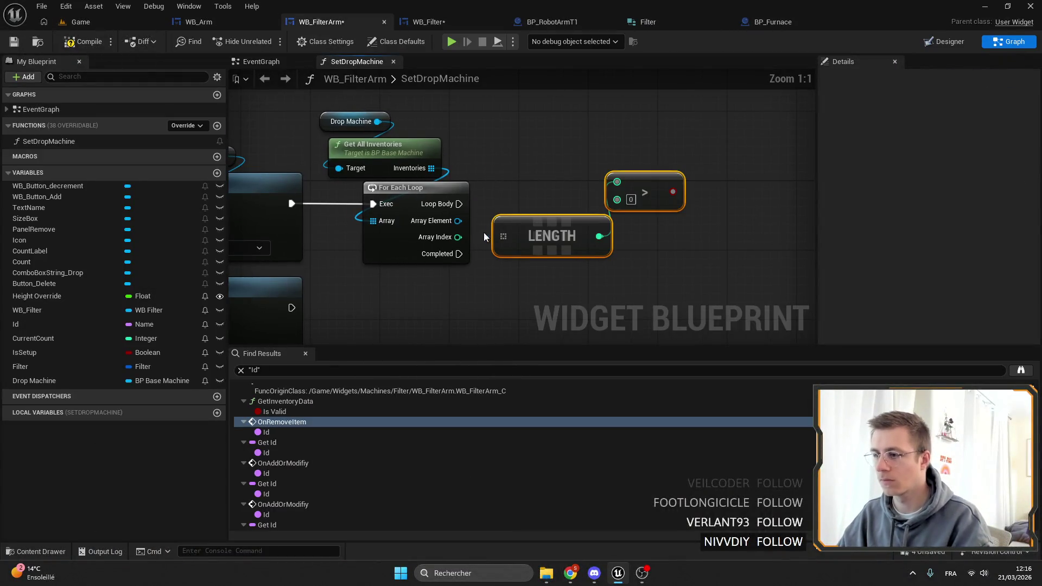
left_click_drag(512, 240, 514, 250)
mouse_move(431, 168)
left_mouse_down()
mouse_move(503, 198)
mouse_move(372, 220)
left_mouse_up()
mouse_move(460, 189)
left_mouse_down()
mouse_move(721, 198)
mouse_move(813, 188)
left_mouse_up()
mouse_move(477, 271)
left_mouse_down()
mouse_move(636, 177)
mouse_move(459, 174)
mouse_move(382, 245)
left_mouse_up()
Step: Add a Branch conditioned on inventory count > 0 and route execution into it
left_click_drag(549, 200, 599, 203)
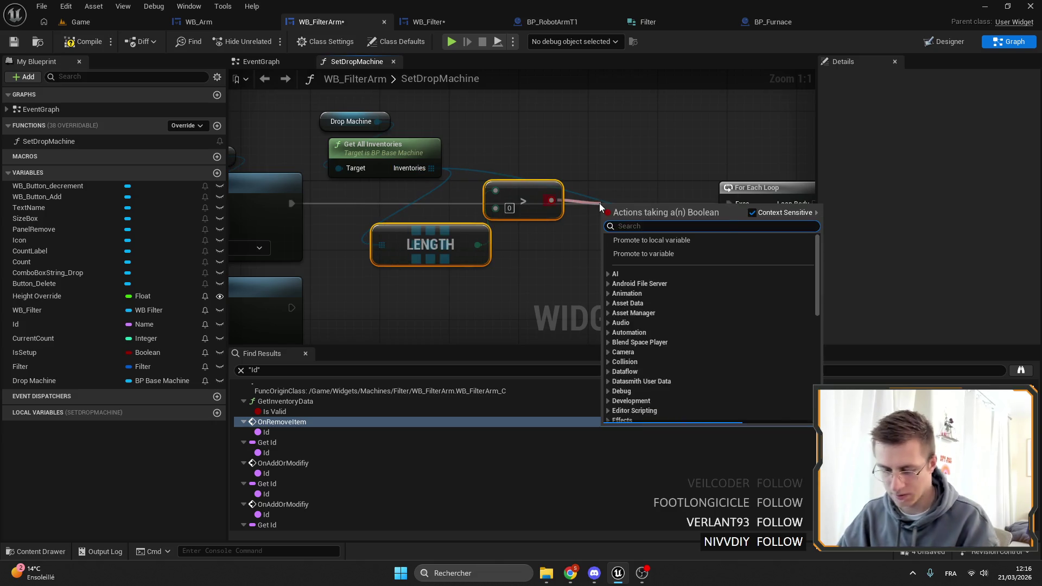
type("branch")
key("Return")
mouse_move(292, 205)
left_mouse_down()
mouse_move(608, 219)
mouse_move(620, 193)
left_mouse_up()
mouse_move(480, 271)
left_mouse_down()
mouse_move(508, 202)
mouse_move(662, 253)
mouse_move(658, 245)
left_mouse_up()
left_click(725, 171, "shift")
left_click_drag(724, 170, 502, 161)
Step: Run Set Visibility hiding the drop combo box from the Branch's False output
left_click(424, 267)
mouse_move(411, 164)
left_mouse_down()
mouse_move(444, 225)
mouse_move(625, 184)
left_mouse_up()
left_click_drag(614, 113, 720, 251)
double_click(642, 244)
mouse_move(651, 247)
left_mouse_down()
mouse_move(239, 253)
mouse_move(358, 252)
mouse_move(336, 264)
left_mouse_up()
Step: Wire the Branch's True output into the For Each Loop and search for Get Display Name
mouse_move(291, 69)
left_mouse_down()
mouse_move(274, 298)
mouse_move(294, 293)
left_mouse_up()
left_click_drag(493, 217, 602, 209)
mouse_move(429, 200)
left_mouse_down()
mouse_move(560, 196)
mouse_move(500, 188)
left_mouse_up()
left_click_drag(549, 213, 599, 213)
type("get dis")
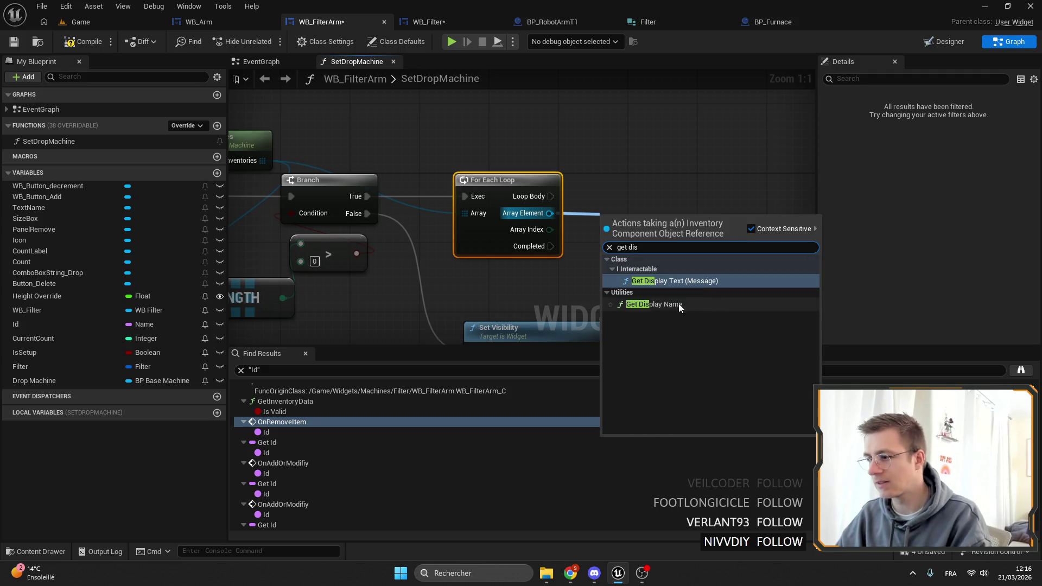
Step: Add a Get Display Name node for each inventory element
left_click(678, 304)
mouse_move(689, 228)
left_mouse_down()
mouse_move(516, 221)
mouse_move(659, 230)
mouse_move(582, 189)
mouse_move(562, 206)
left_mouse_up()
scroll(543, 212, "down", 2)
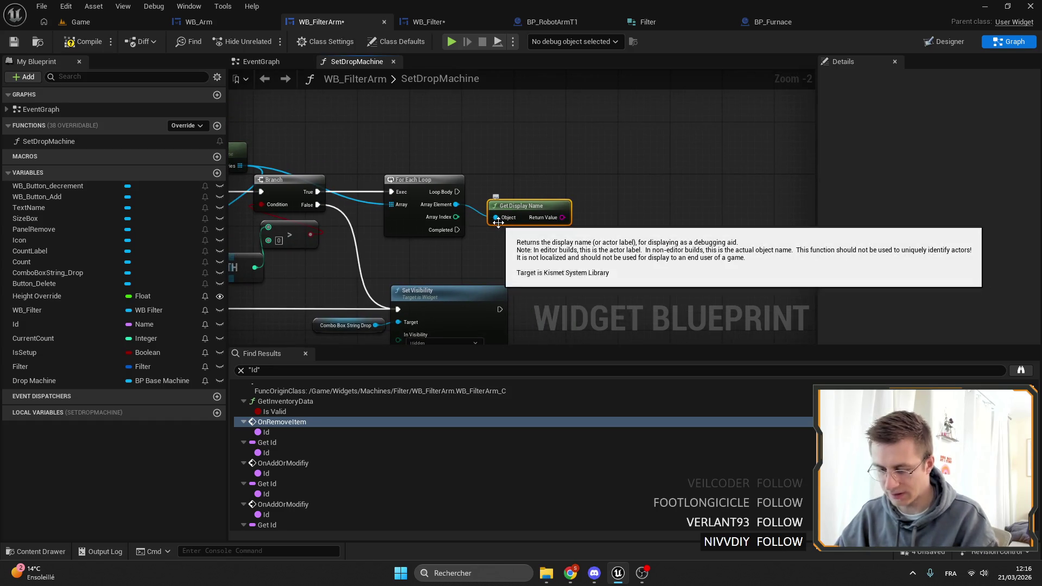
mouse_move(498, 222)
left_mouse_down()
mouse_move(504, 138)
mouse_move(522, 240)
left_mouse_up()
Step: Add each inventory's display name as an option on Combo Box String Drop inside the loop
left_click(459, 304)
left_click_drag(642, 145, 469, 162)
left_click_drag(562, 171, 562, 171)
type("add op")
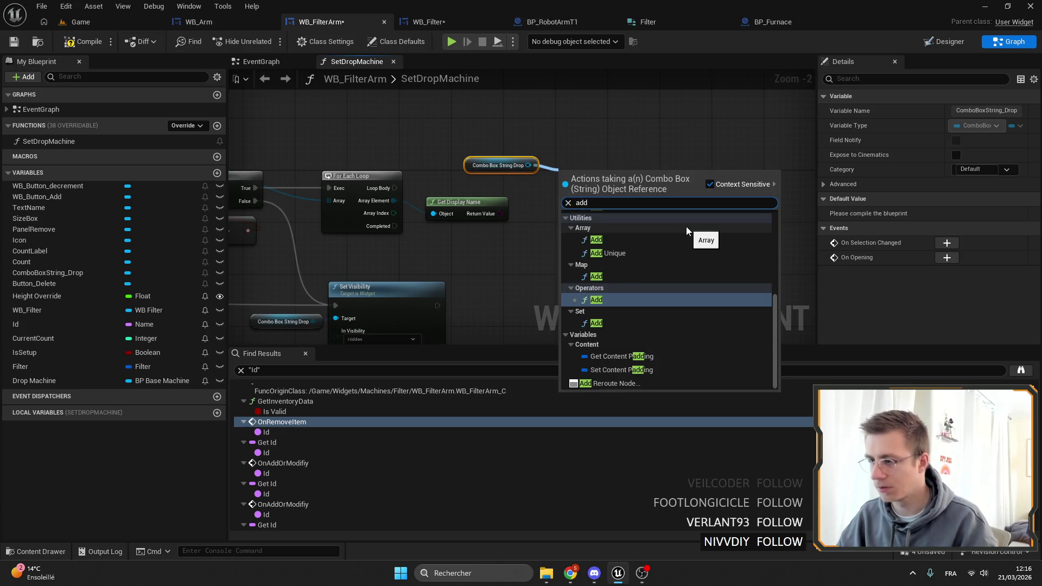
left_click(686, 226)
scroll(537, 200, "up", 2)
left_click_drag(479, 214, 565, 212)
left_click_drag(338, 179, 568, 176)
key("Escape")
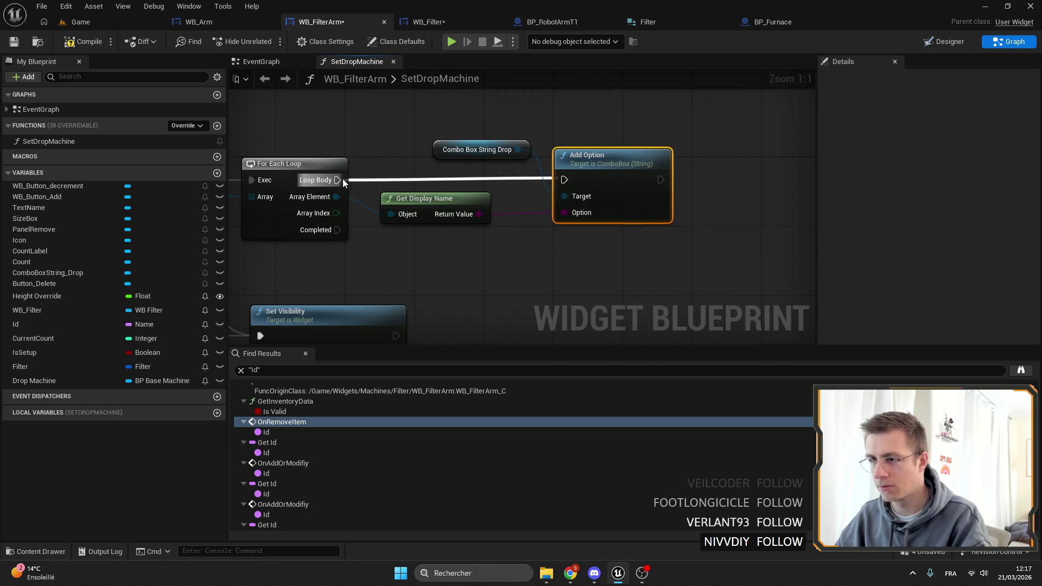
left_click_drag(511, 142, 614, 122)
Step: Add a Branch after Add Option and an equality check on the loop's array index
mouse_move(699, 190)
left_mouse_down()
mouse_move(532, 139)
mouse_move(559, 131)
left_mouse_up()
type("branch")
key("Return")
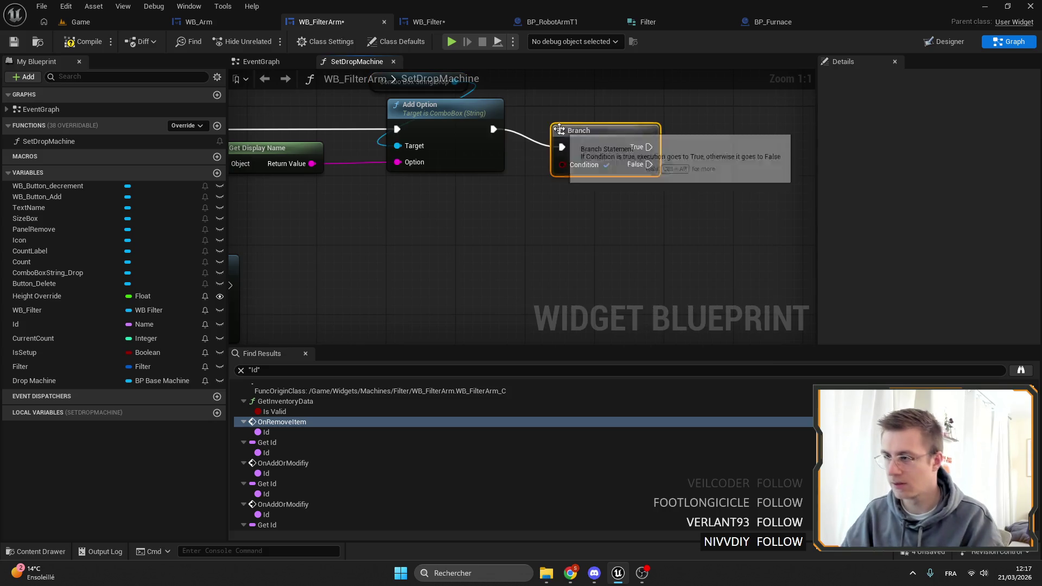
scroll(585, 157, "down", 1)
left_click_drag(472, 187, 540, 172)
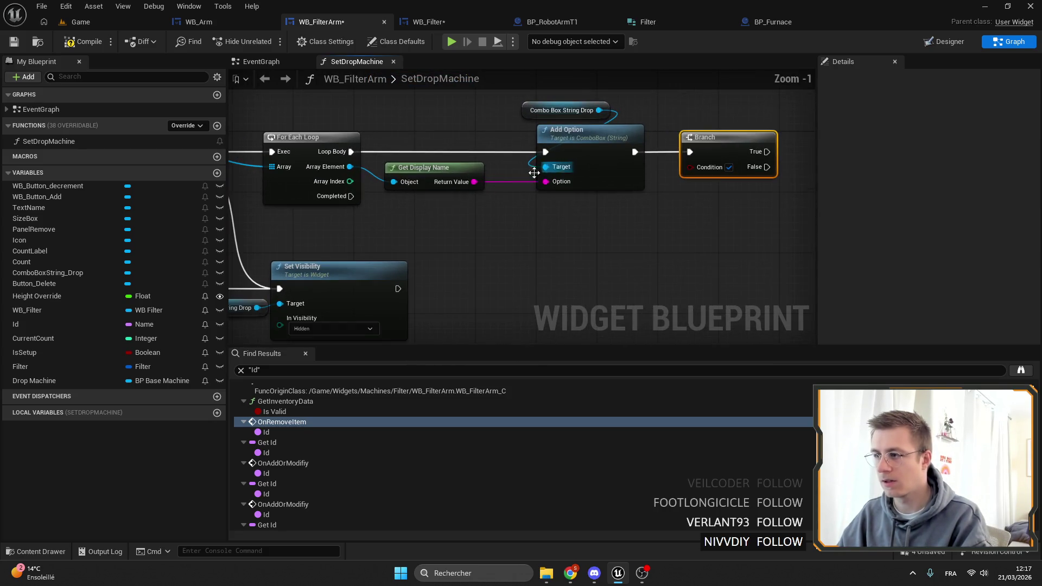
mouse_move(333, 188)
left_mouse_down()
mouse_move(512, 219)
mouse_move(572, 197)
left_mouse_up()
type("==")
key("Return")
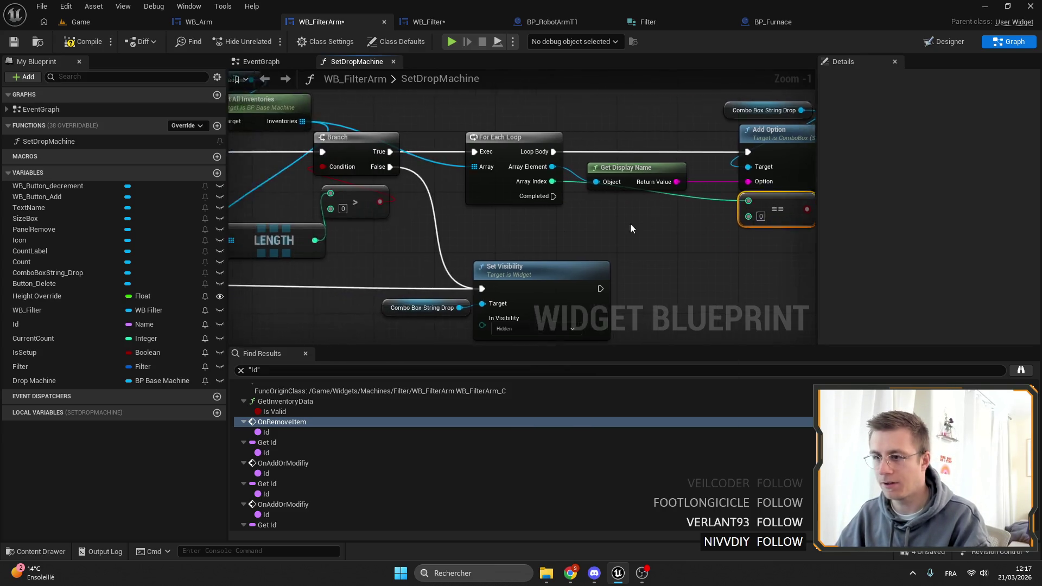
Step: Place a Filter variable getter in the SetDropMachine graph
left_click_drag(487, 214, 147, 217)
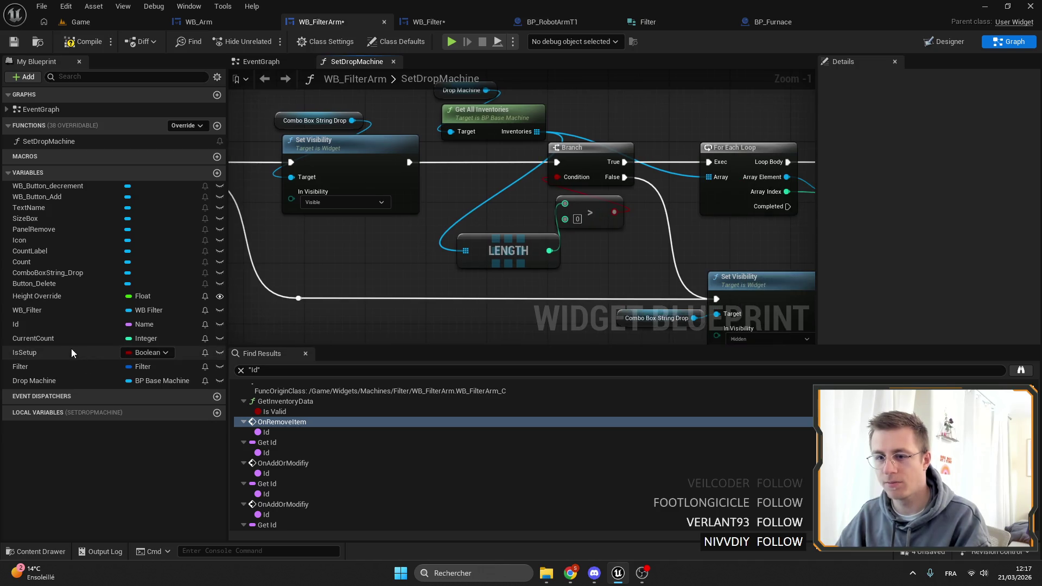
left_click(24, 352)
mouse_move(19, 367)
left_mouse_down()
mouse_move(597, 261)
mouse_move(649, 217)
mouse_move(339, 199)
left_mouse_up()
left_click(659, 223)
Step: Break Filter with Id and Count pins hidden, and compare Index Inventory with the array index
left_click_drag(470, 208, 470, 204)
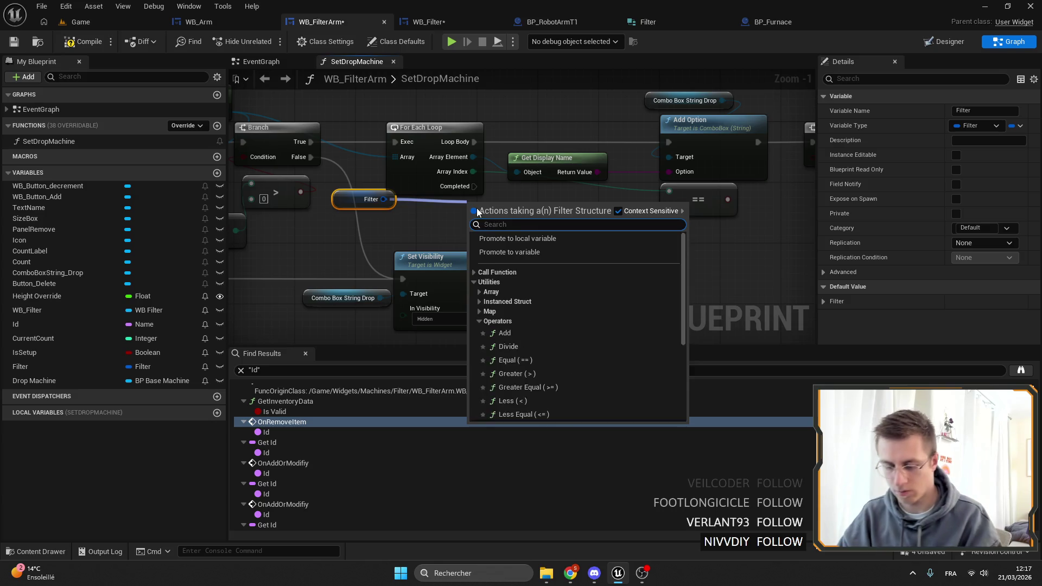
left_click(491, 272)
left_click(956, 125)
left_click(956, 140)
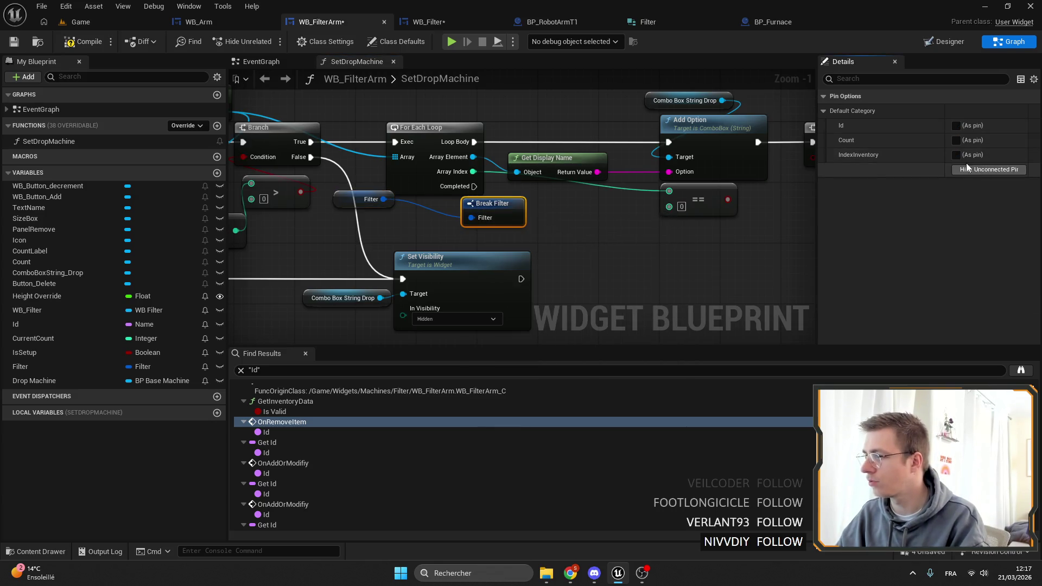
left_click_drag(343, 192, 399, 211)
left_click_drag(553, 217, 543, 219)
left_click_drag(671, 210, 672, 210)
mouse_move(517, 207)
left_mouse_down()
mouse_move(623, 207)
mouse_move(630, 201)
mouse_move(570, 184)
mouse_move(607, 141)
left_mouse_up()
Step: On the Branch's True path, set the drop combo box's selected option to the display name
key("ctrl+v")
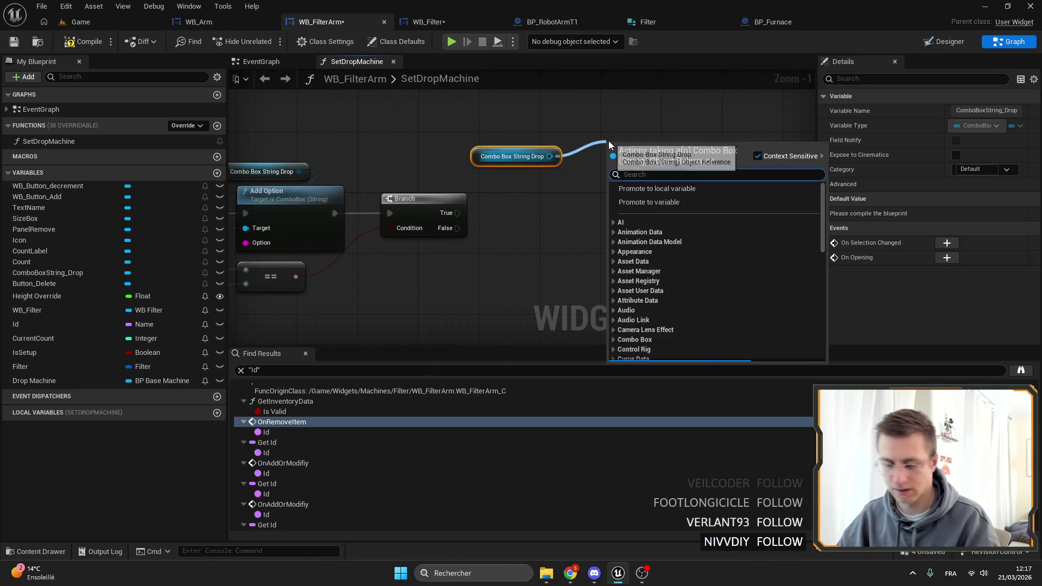
type("selec")
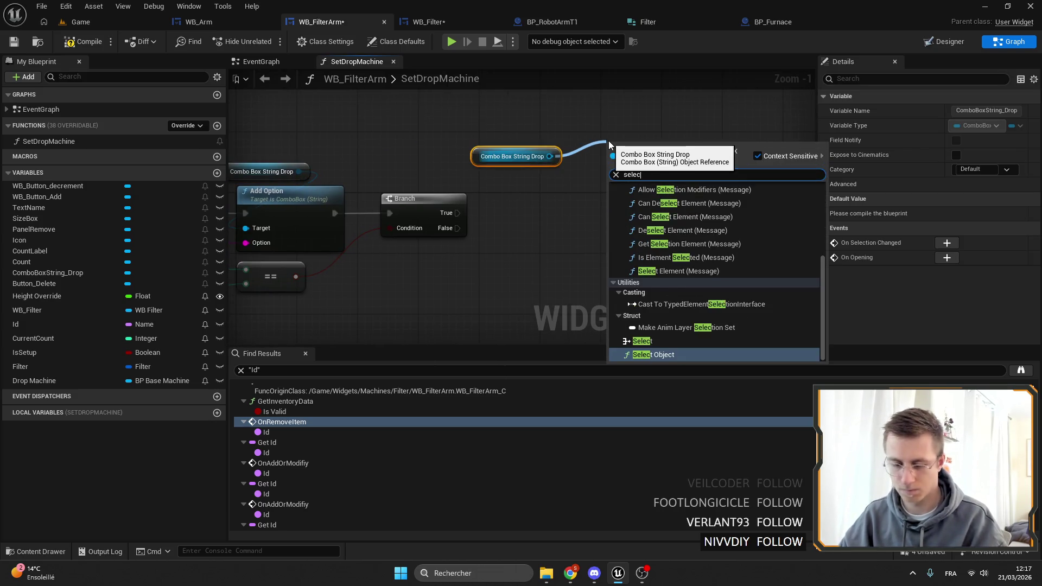
type("ted")
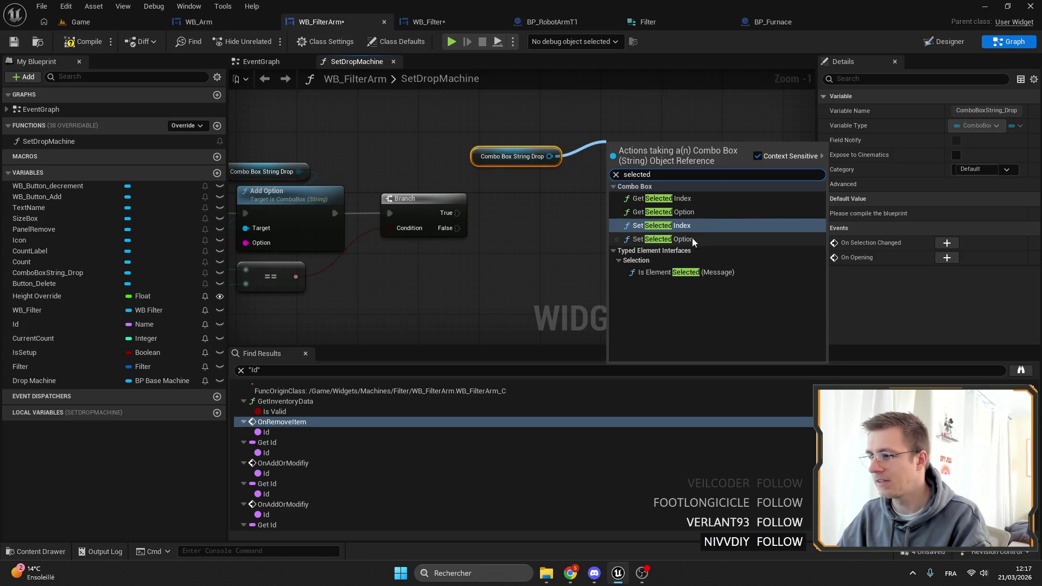
left_click(685, 239)
mouse_move(457, 213)
left_mouse_down()
mouse_move(601, 172)
mouse_move(535, 209)
left_mouse_up()
left_click_drag(477, 157, 491, 172)
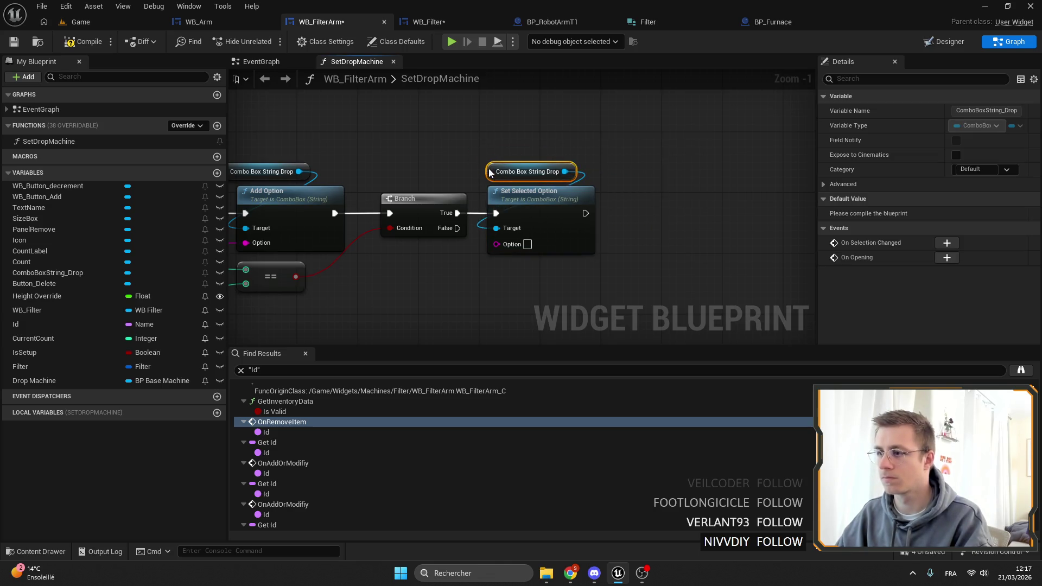
left_click_drag(706, 216, 707, 216)
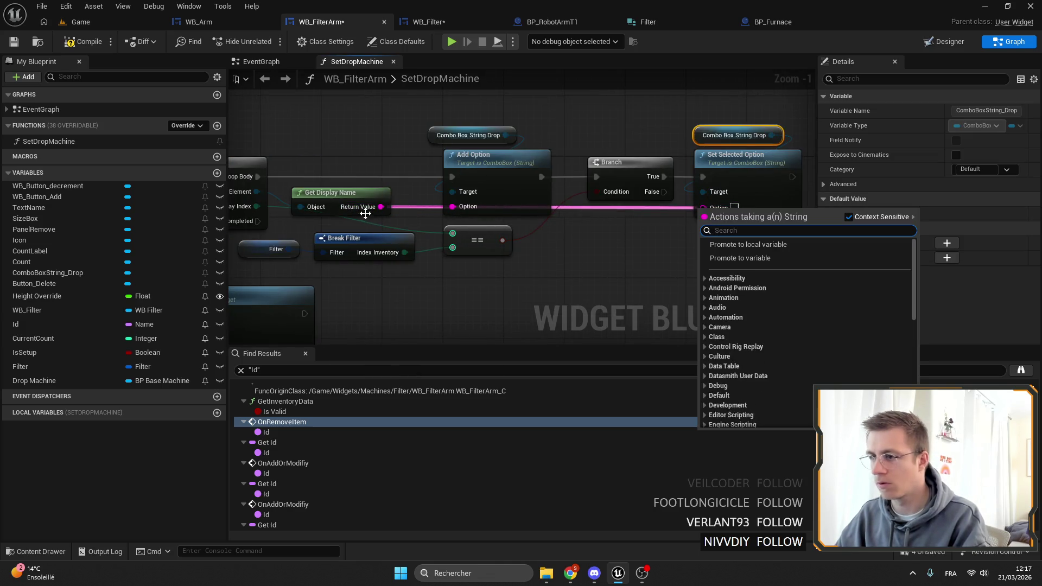
key("Escape")
Step: Compile WB_FilterArm and switch to its Designer layout
scroll(709, 214, "down", 4)
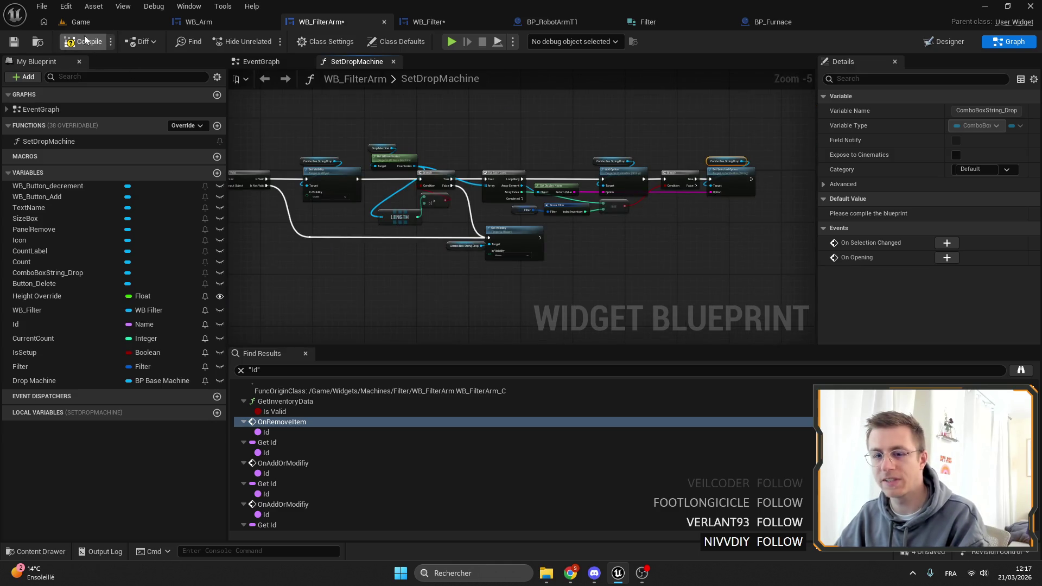
left_click(13, 42)
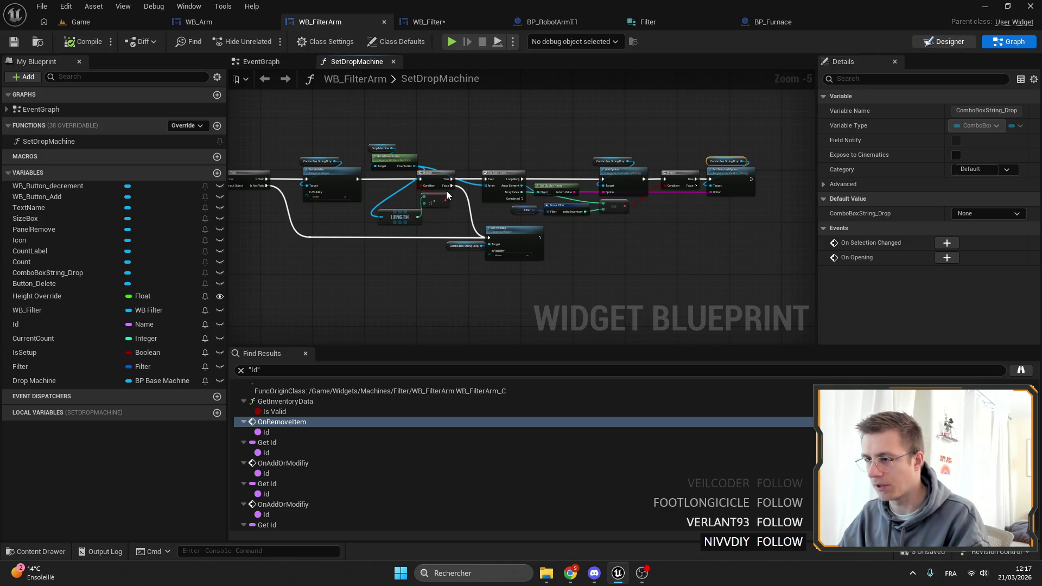
key("shift+F4")
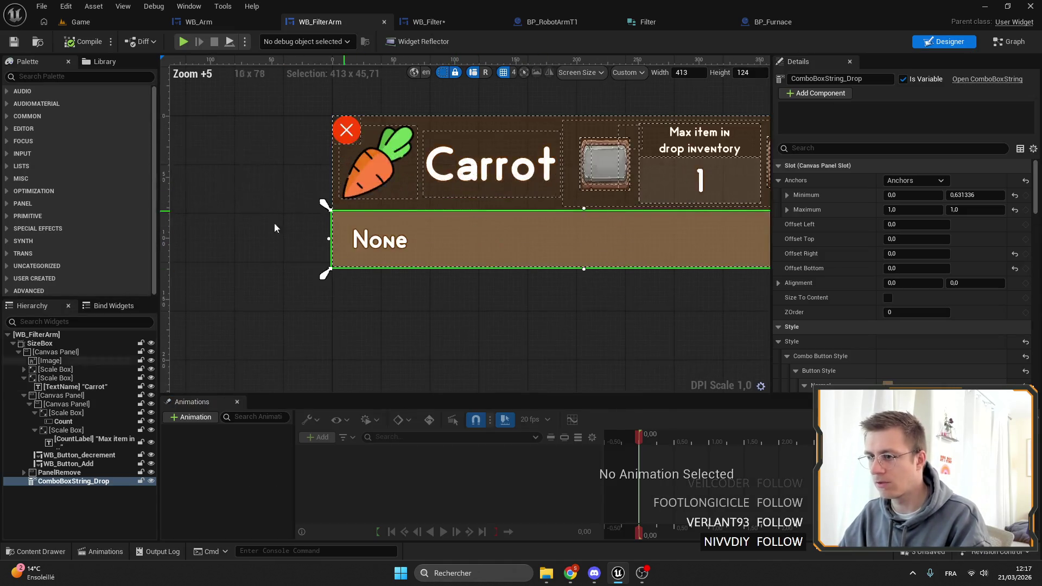
Step: Reselect the drop combo box and compare the WB_Filter and WB_Arm layouts
scroll(317, 215, "down", 4)
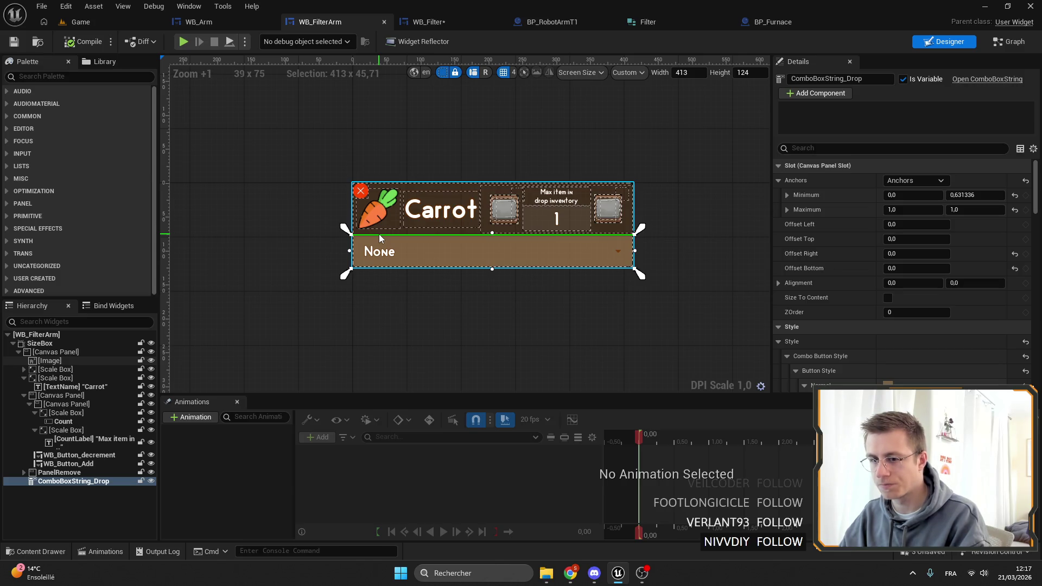
left_click(298, 162)
left_click(572, 255)
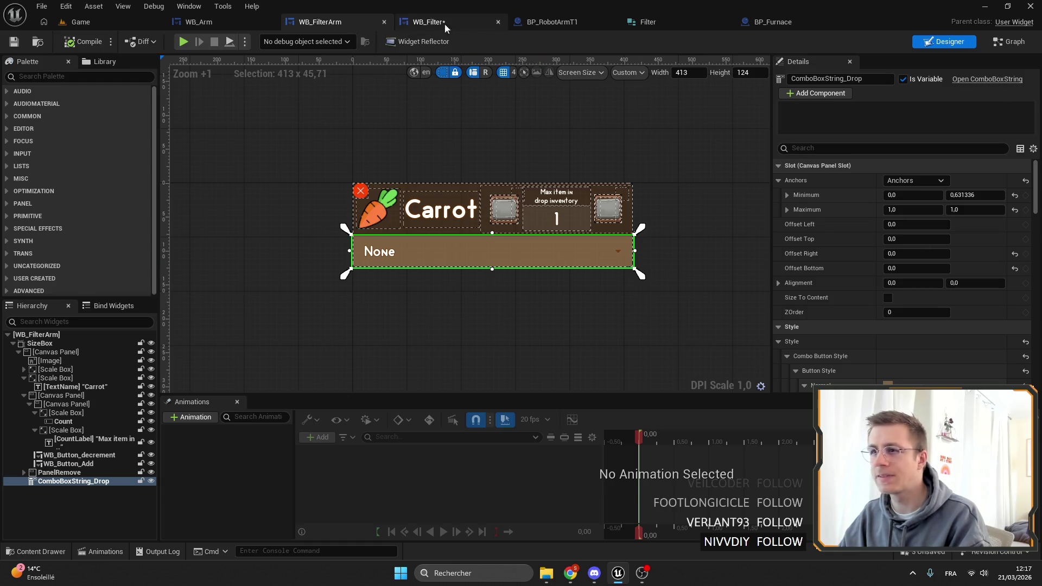
left_click(430, 27)
scroll(512, 168, "up", 3)
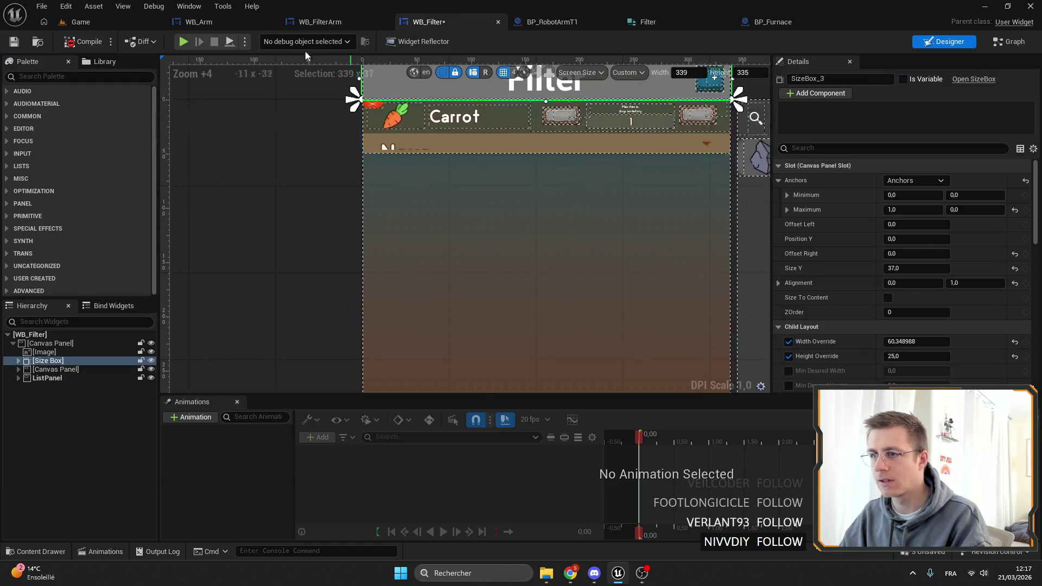
left_click(208, 24)
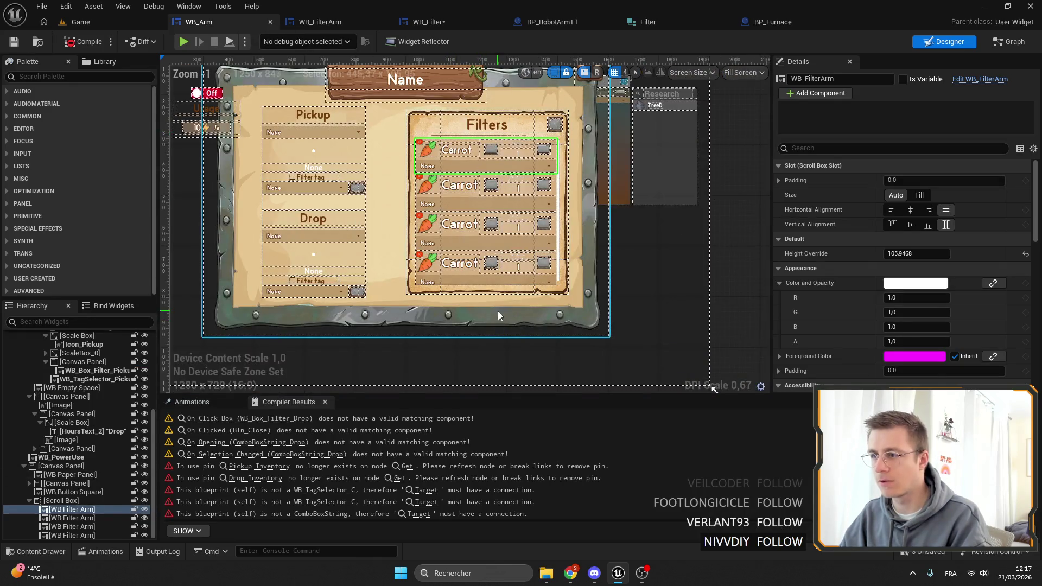
left_click(431, 22)
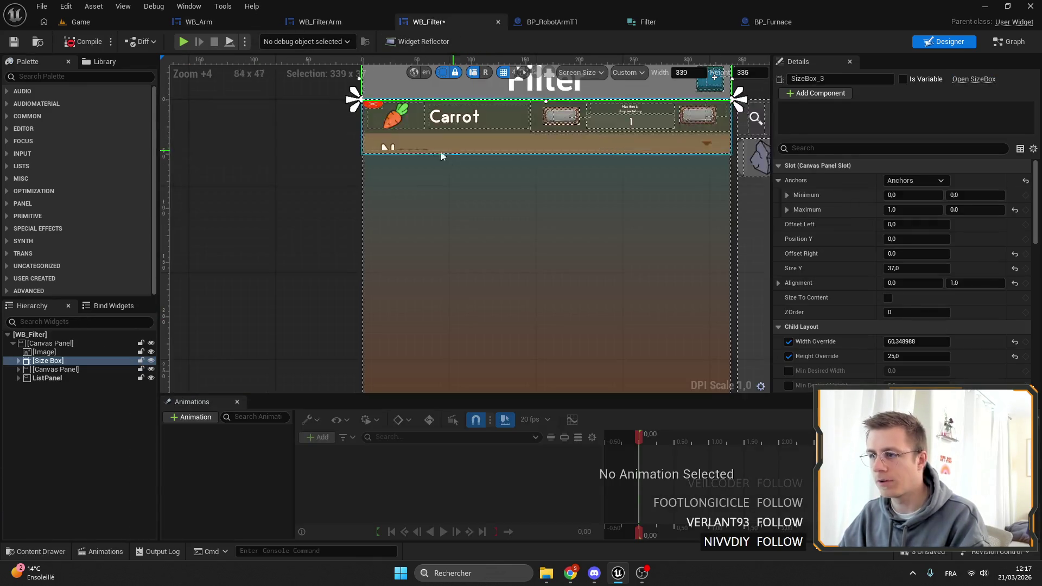
scroll(448, 152, "down", 3)
Step: Inspect WB_Arm's paper panel and canvas panel hierarchy, then return to WB_Filter's design
left_click(239, 22)
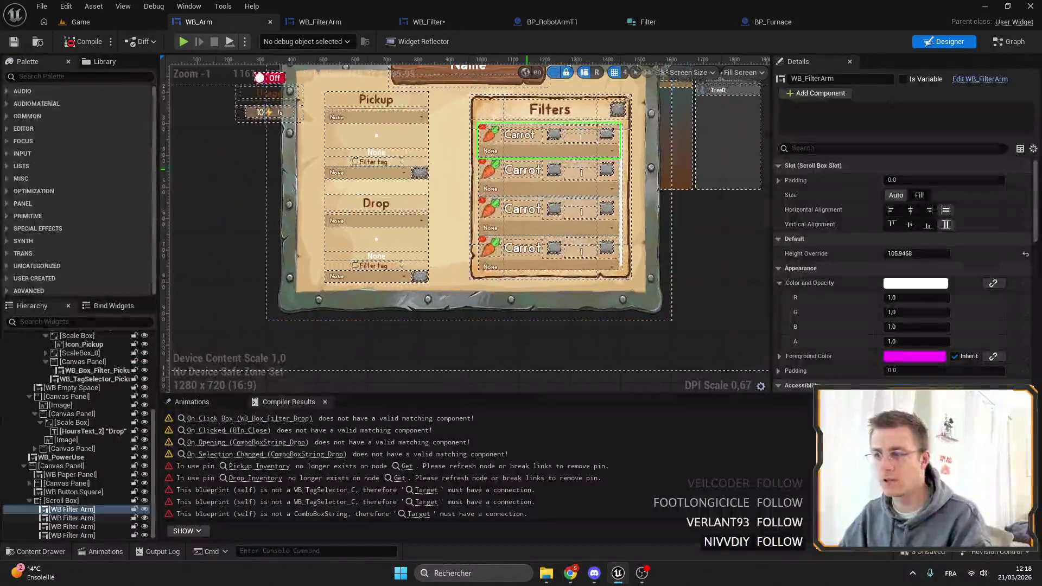
left_click(490, 118)
left_click(45, 466)
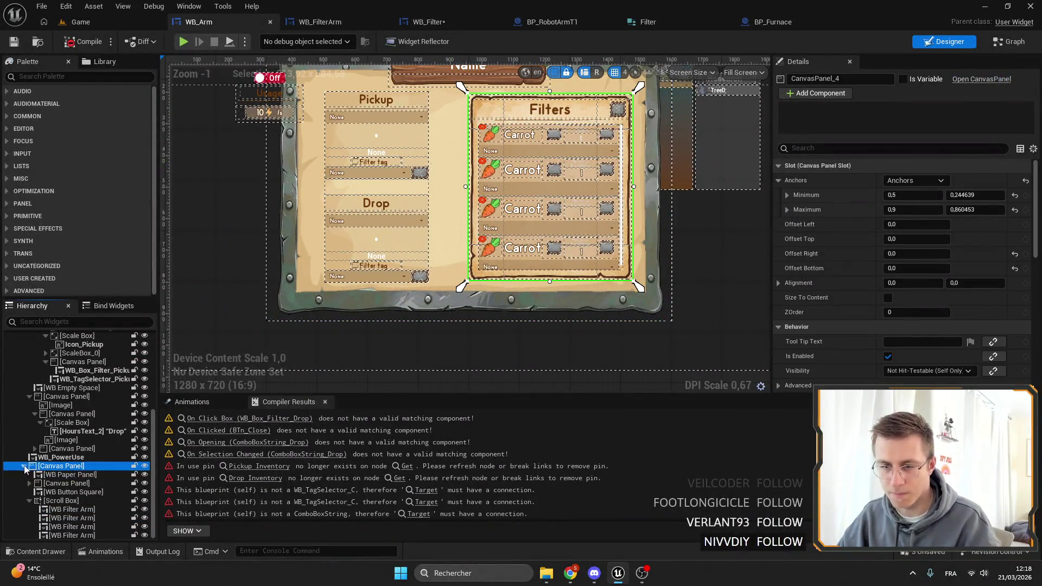
key("Left")
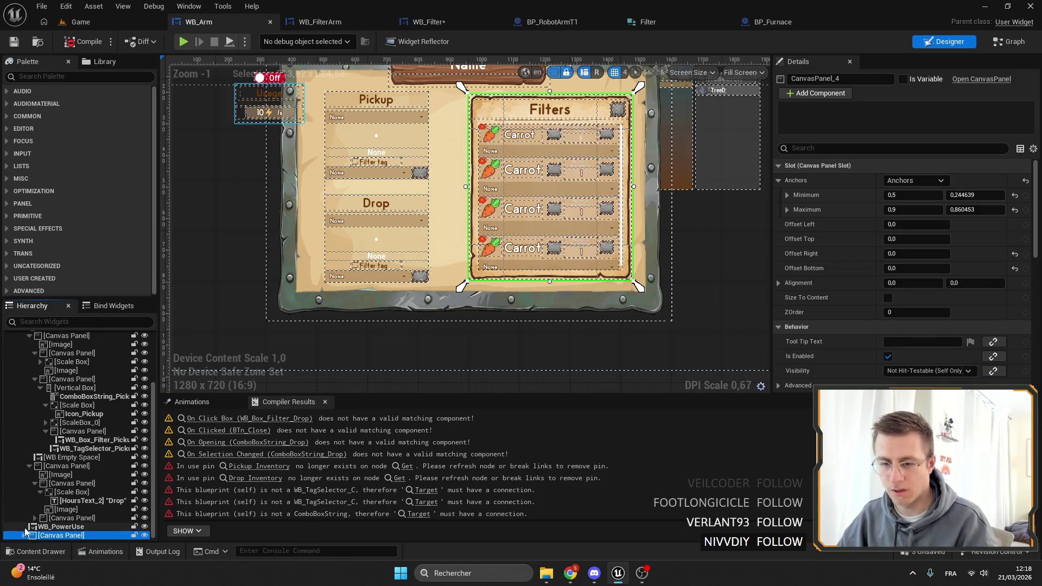
left_click(24, 535)
scroll(25, 505, "down", 3)
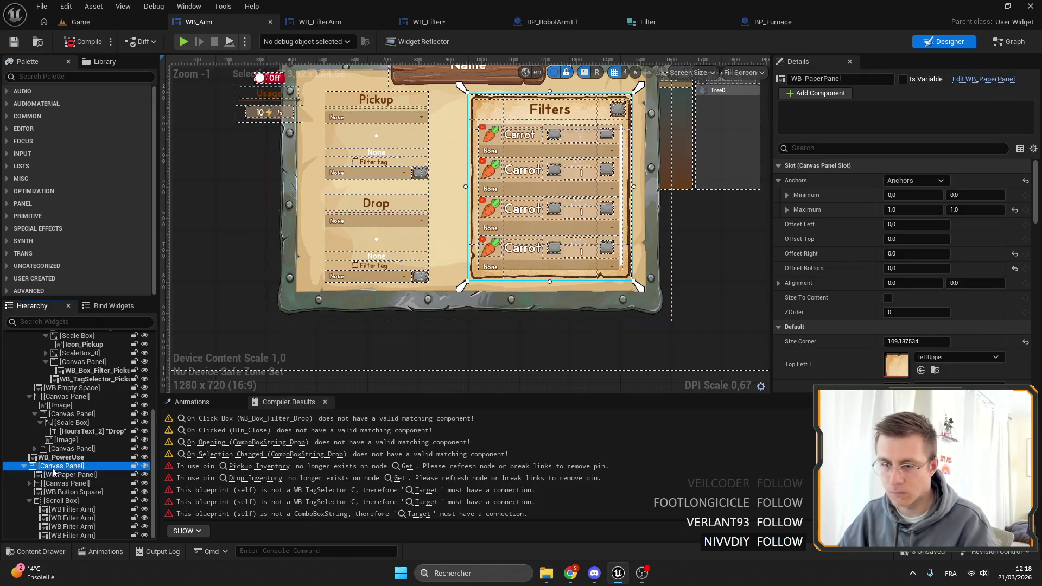
left_click(24, 466)
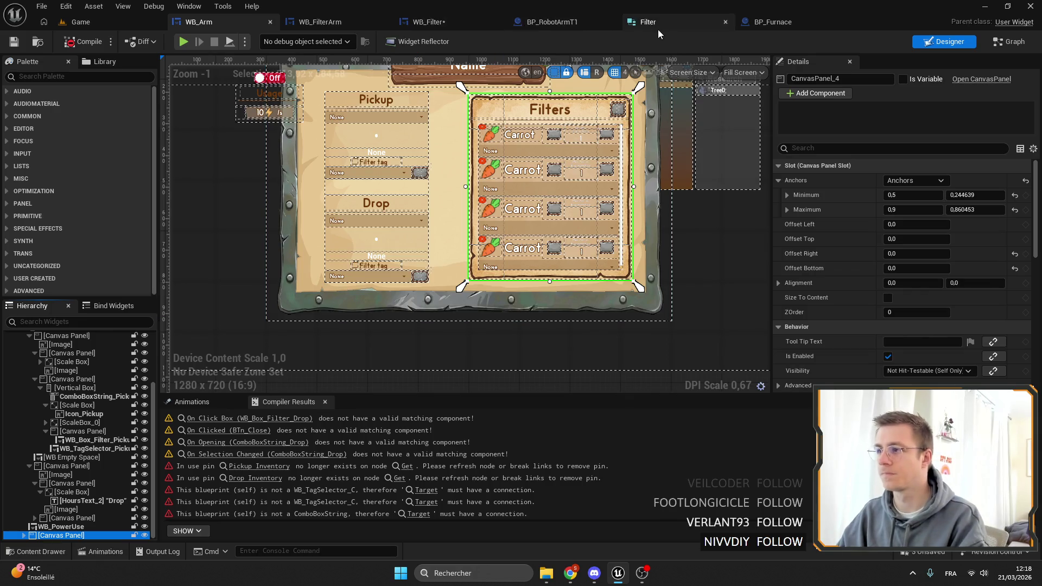
left_click(644, 23)
left_click(423, 22)
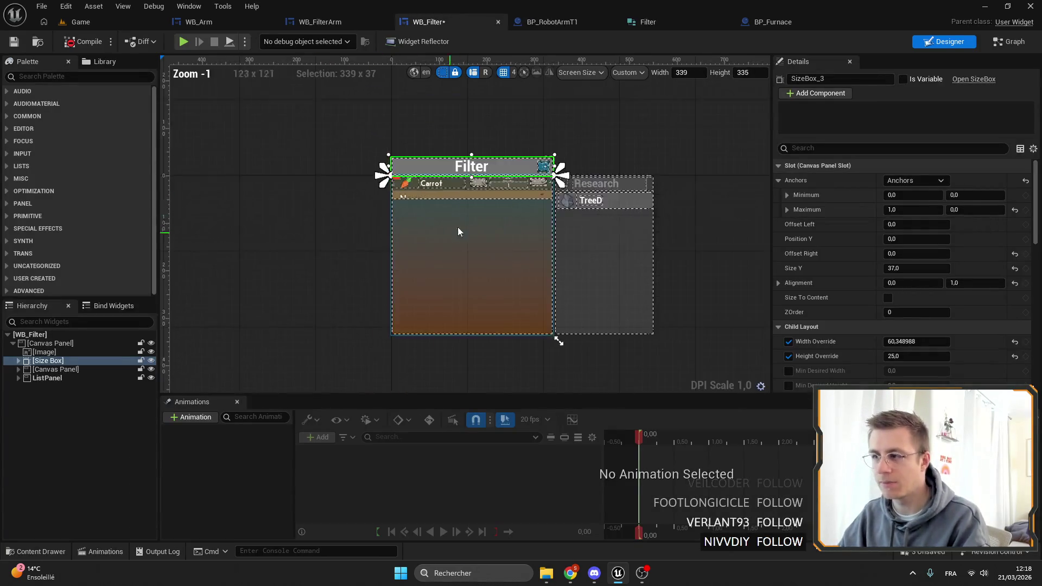
Step: Delete the Size Box holding the Filter title from WB_Filter, keeping ListPanel in place
left_click(31, 344)
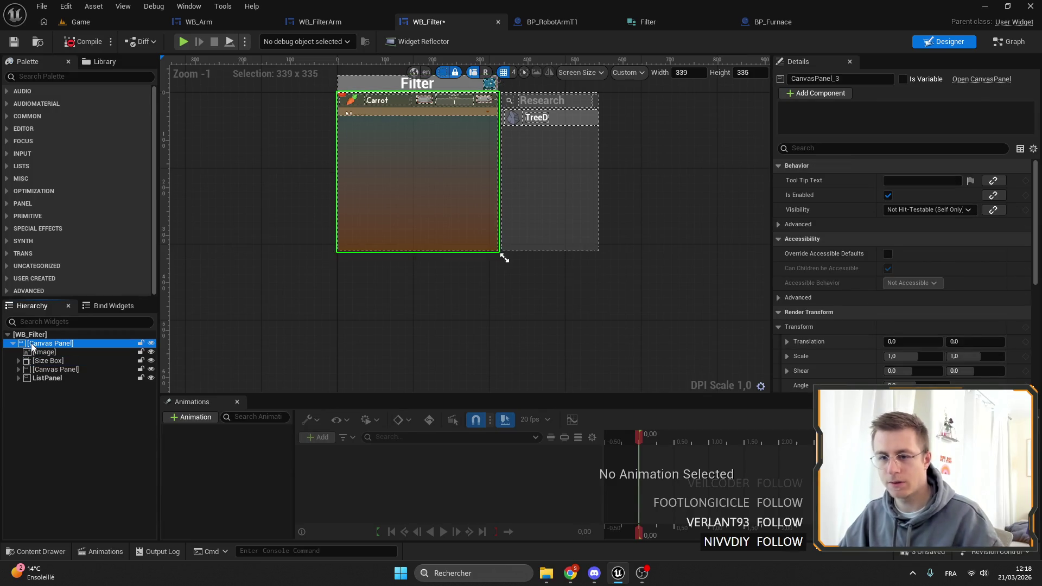
left_click(41, 361)
key("Delete")
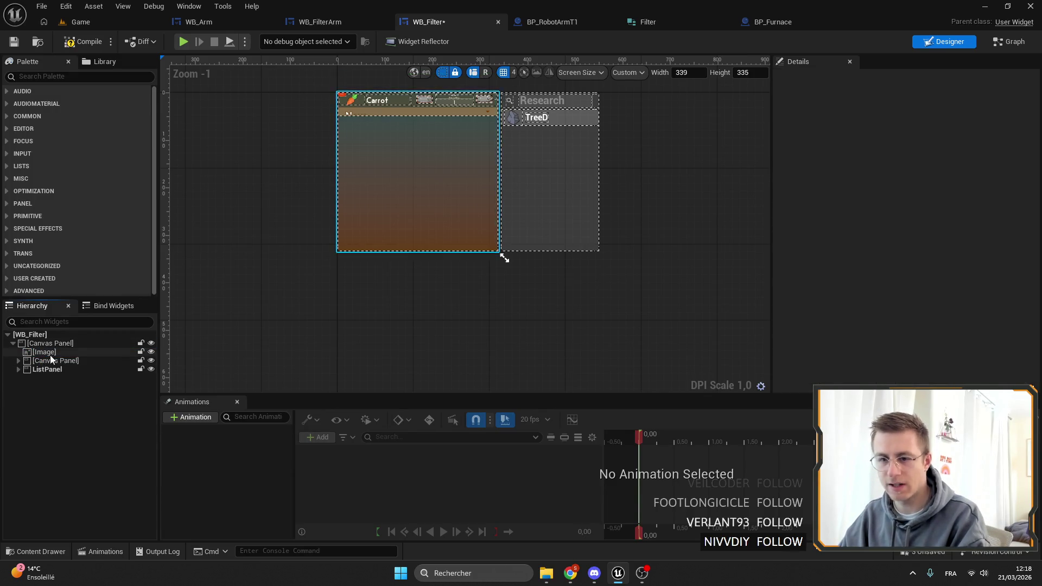
left_click(51, 360)
left_click(24, 370)
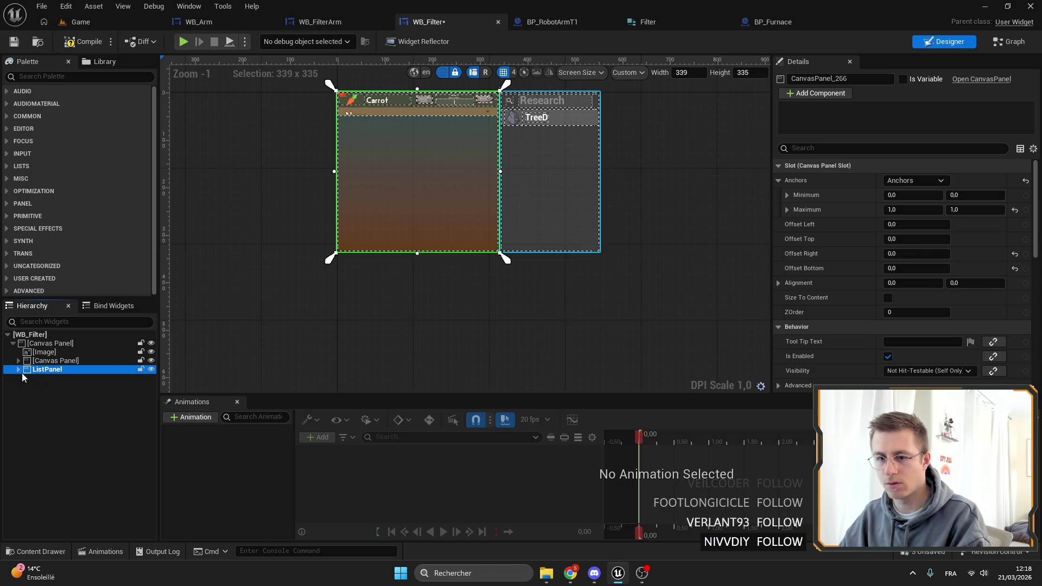
left_click(19, 369)
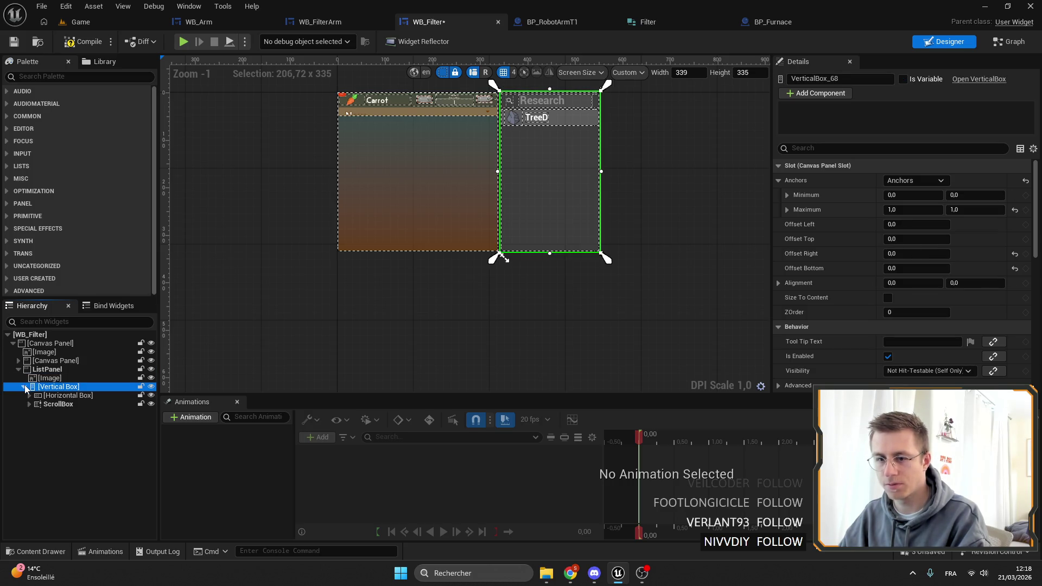
left_click(18, 370)
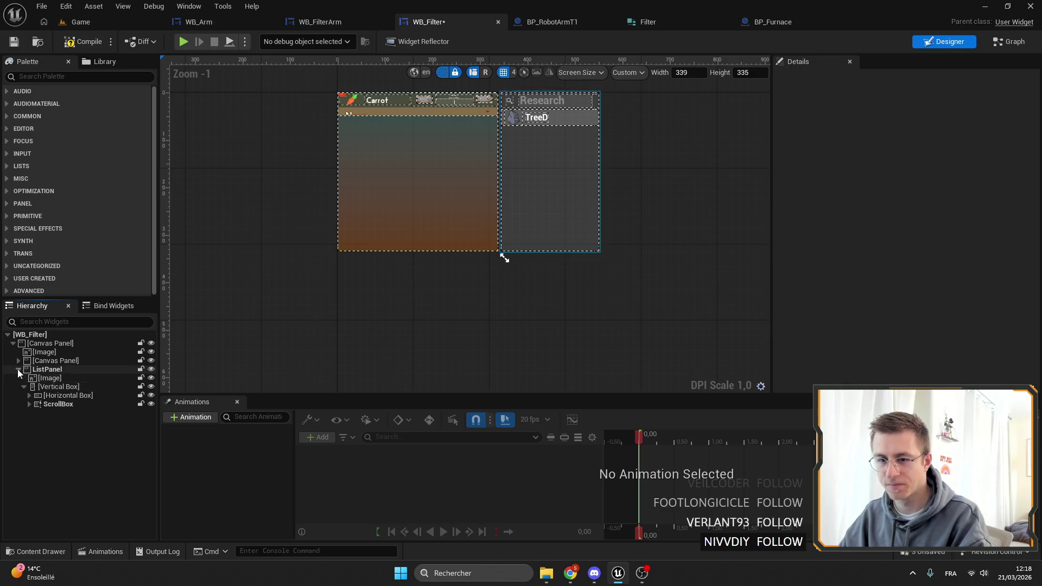
left_click(45, 371)
key("Delete")
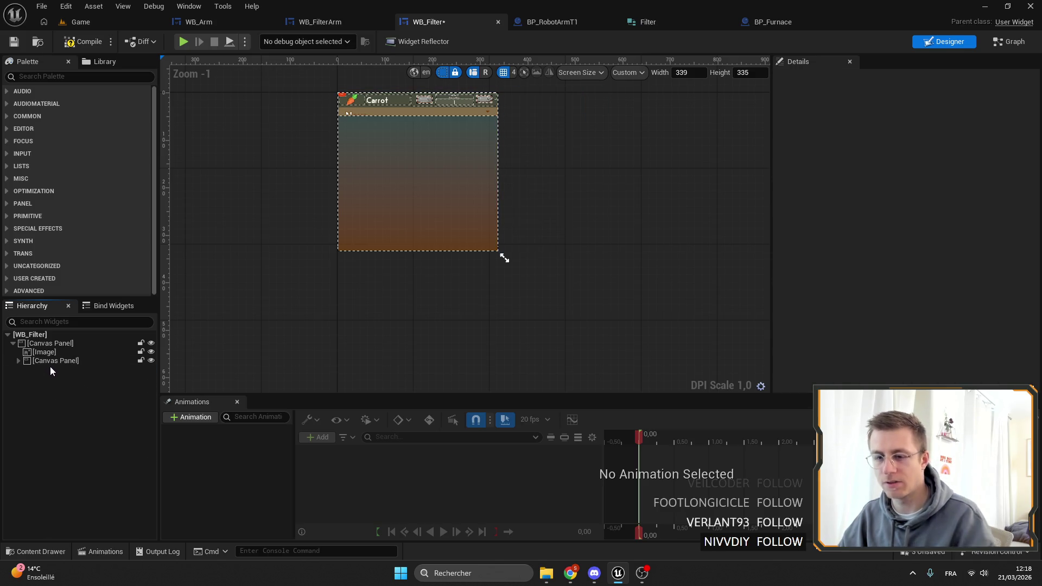
key("ctrl+z")
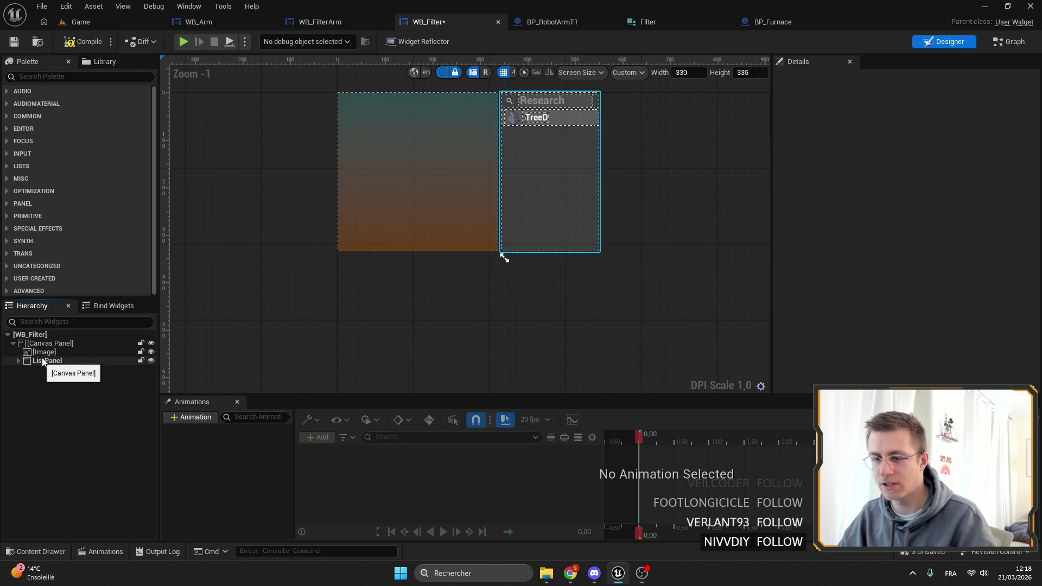
Step: Paste the copied Filters panel into the root canvas and anchor it to fill the widget
left_click(51, 343)
key("ctrl+v")
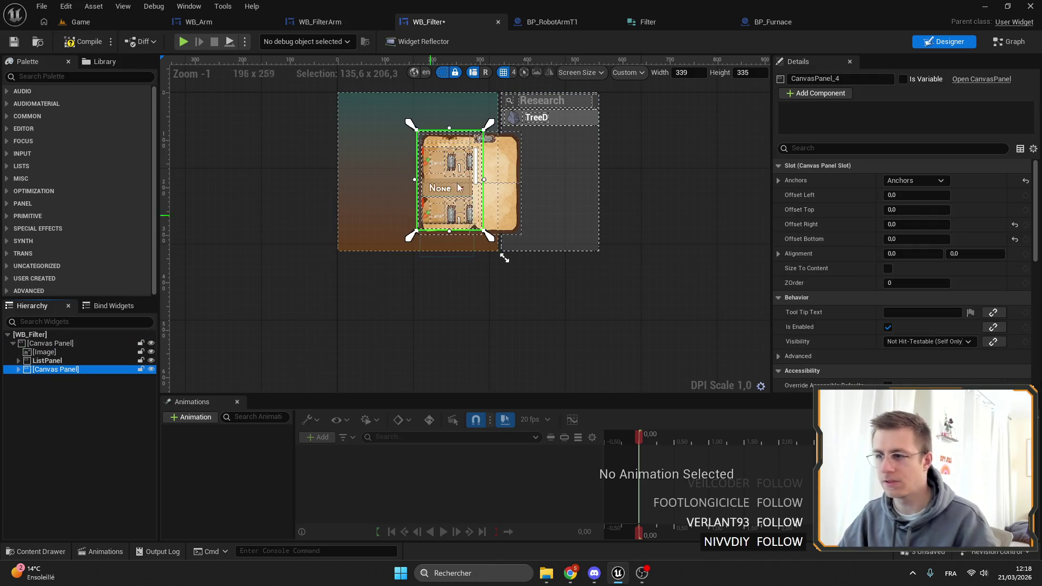
left_click(914, 180)
left_click(1016, 320)
Step: Delete the background image and save and compile WB_Filter
left_click(45, 352)
key("Delete")
scroll(448, 179, "up", 4)
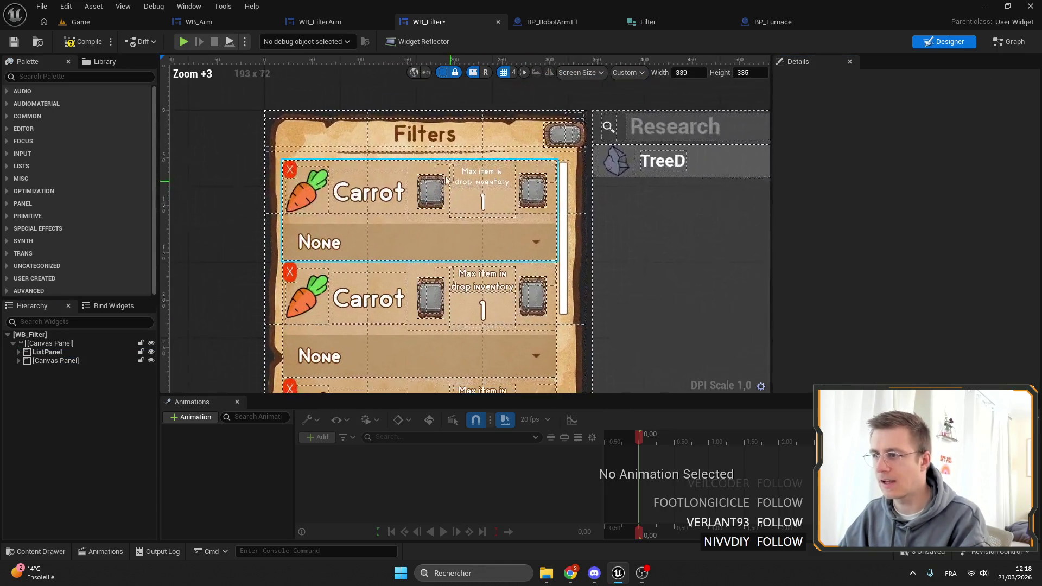
left_click_drag(448, 179, 428, 118)
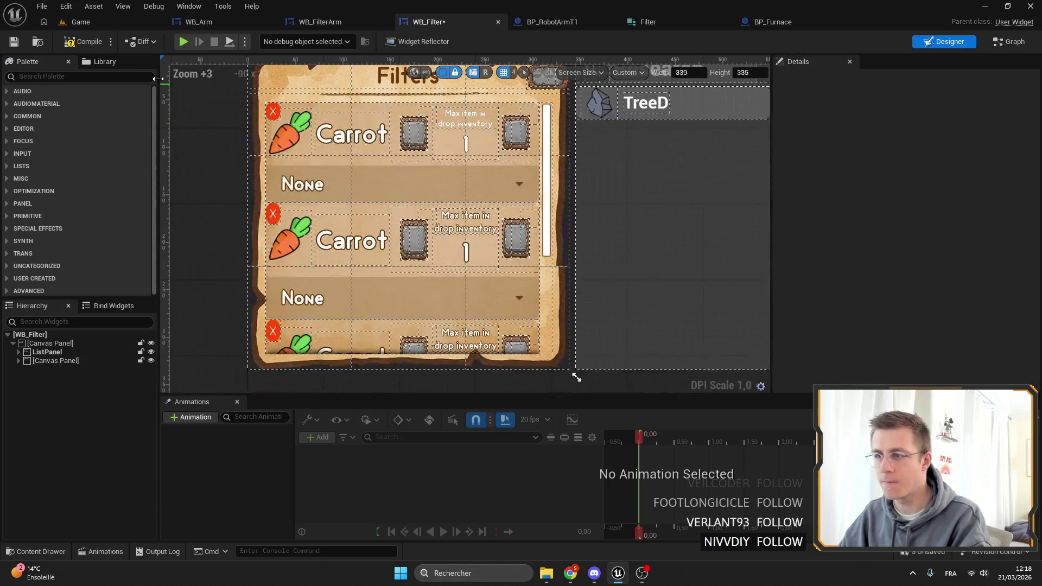
left_click(14, 42)
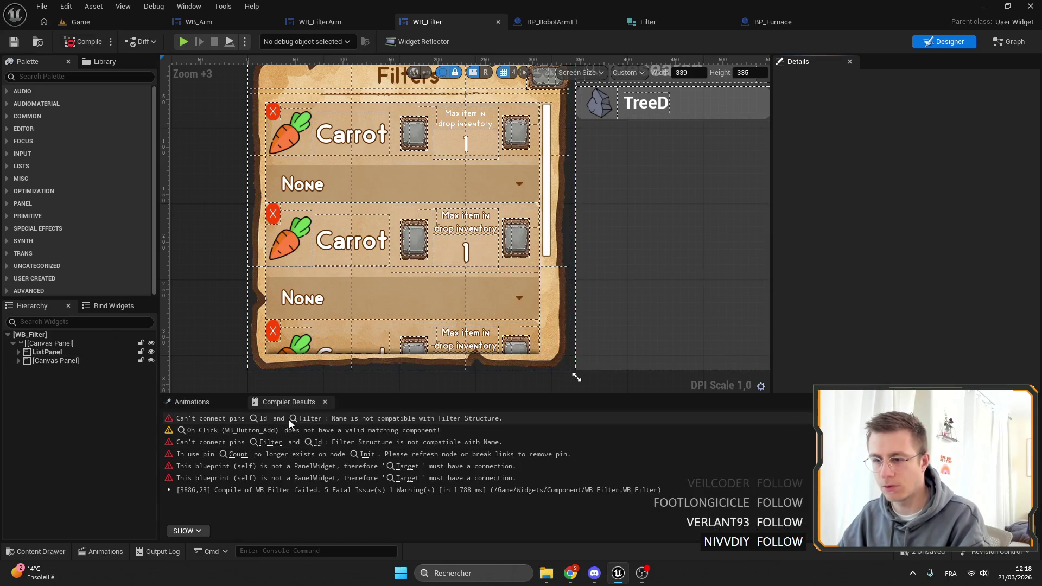
Step: In the WB_Filter event graph, connect a ScrollBox reference to Clear Children's Target
double_click(324, 324)
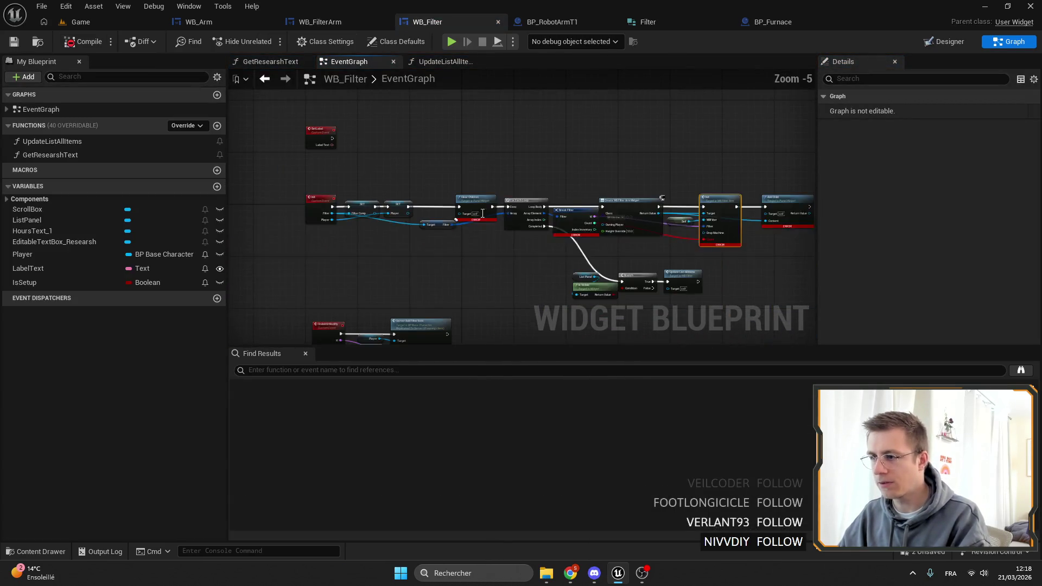
mouse_move(495, 188)
left_mouse_down()
mouse_move(560, 201)
mouse_move(512, 203)
left_mouse_up()
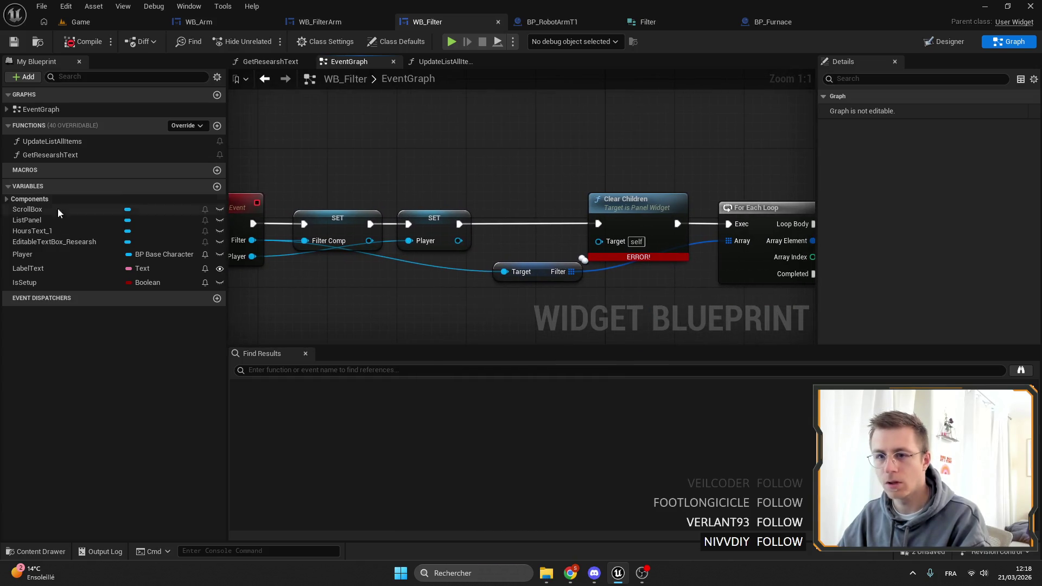
mouse_move(30, 209)
left_mouse_down()
mouse_move(522, 142)
mouse_move(596, 248)
left_mouse_up()
left_click(540, 151)
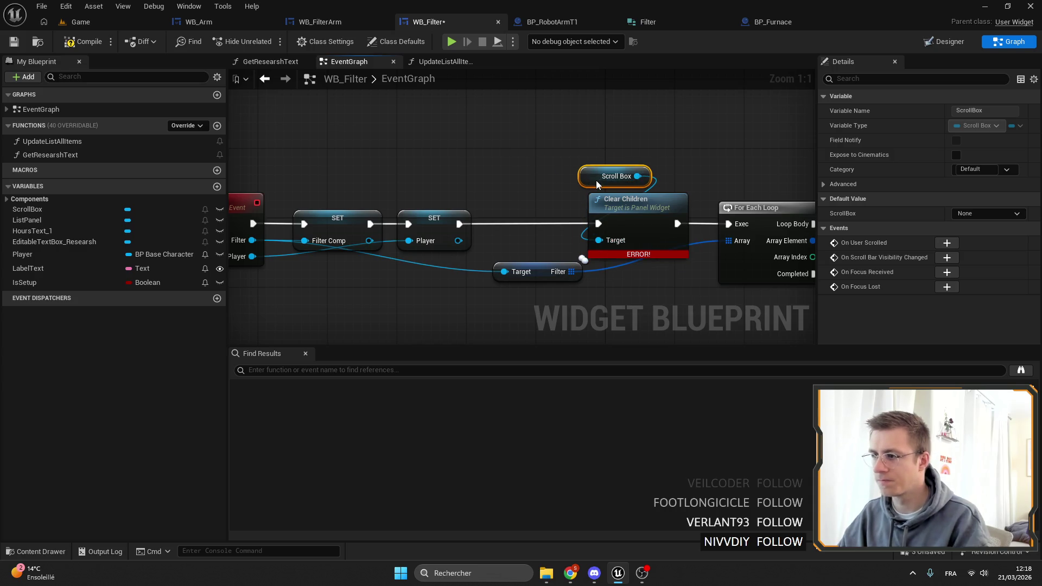
Step: Remove the Break Filter node and shift the Init call and Self nodes left
scroll(628, 211, "down", 3)
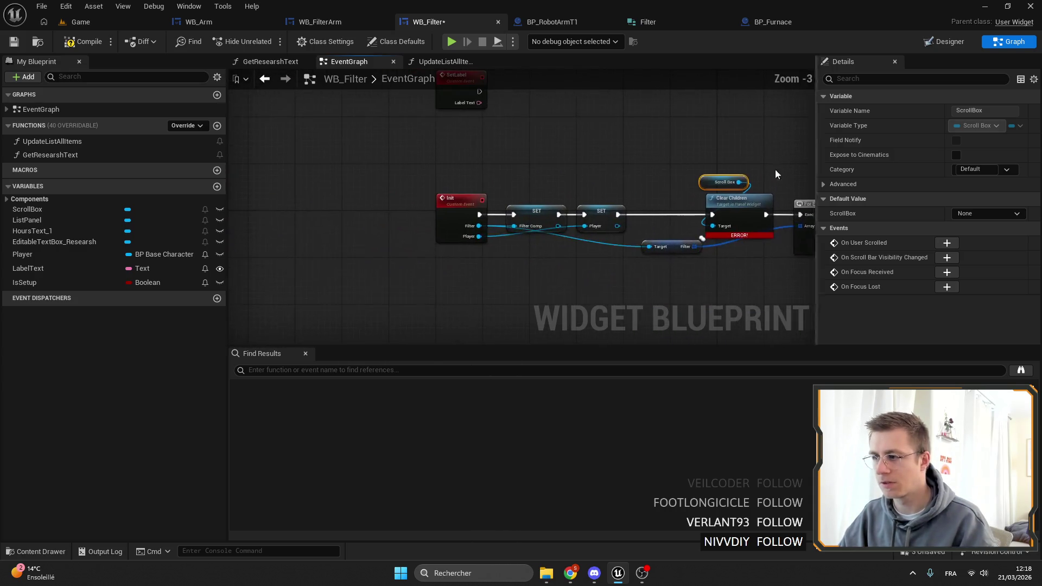
scroll(539, 175, "up", 3)
mouse_move(540, 180)
left_mouse_down()
mouse_move(619, 172)
mouse_move(516, 178)
mouse_move(468, 230)
left_mouse_up()
mouse_move(300, 175)
left_mouse_down()
mouse_move(409, 176)
mouse_move(351, 179)
left_mouse_up()
left_click_drag(585, 245, 555, 244)
key("ctrl+z")
key("ctrl+z")
key("ctrl+z")
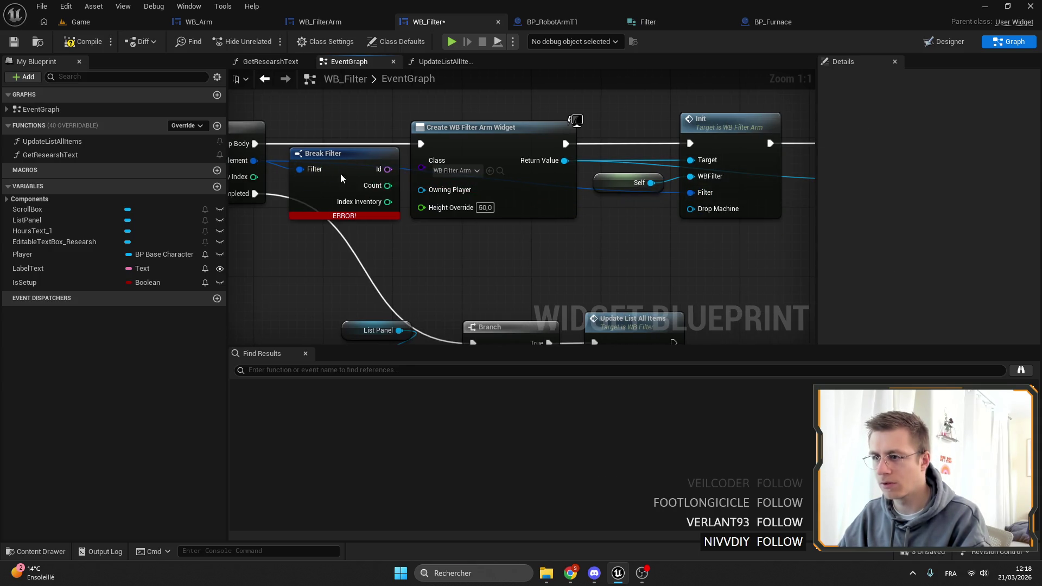
key("ctrl+z")
key("ctrl+z")
key("ctrl+z")
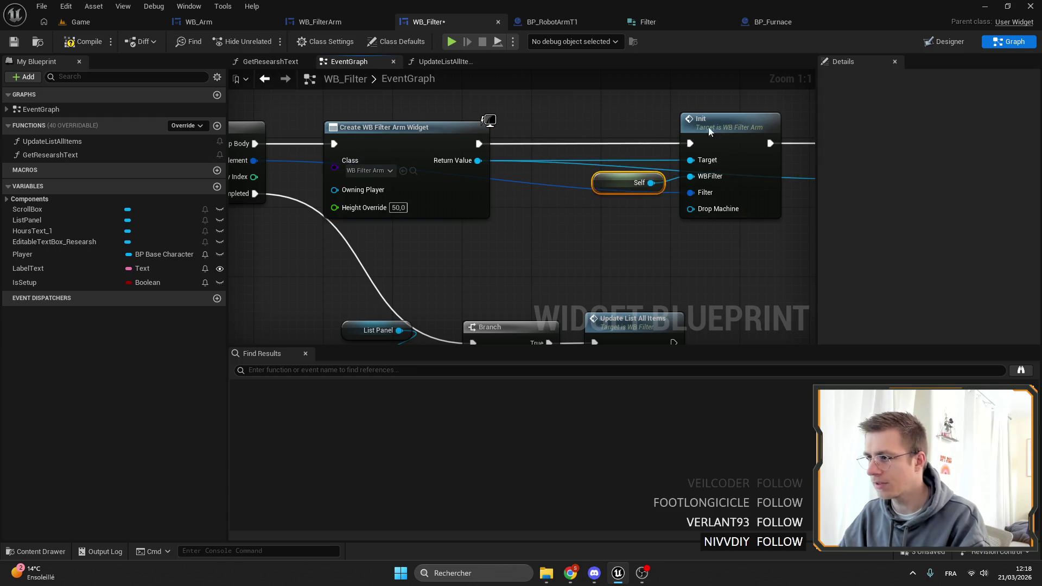
Step: Give the Init event a matching Drop Machine input and pull out its actions
scroll(636, 132, "down", 5)
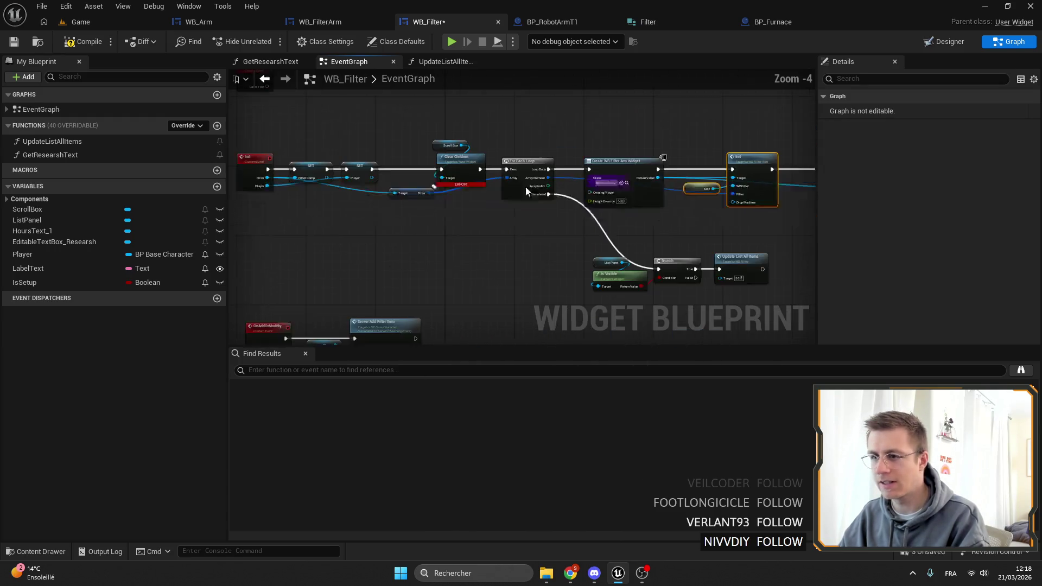
scroll(308, 164, "up", 4)
scroll(328, 187, "down", 3)
scroll(327, 177, "up", 3)
scroll(527, 194, "down", 1)
mouse_move(653, 179)
left_mouse_down()
mouse_move(369, 197)
mouse_move(509, 181)
mouse_move(418, 148)
left_mouse_up()
scroll(426, 191, "up", 2)
left_click_drag(455, 180, 707, 148)
Step: Promote Drop Machine to a variable and wire SET Drop Machine before Clear Children
left_click(749, 195)
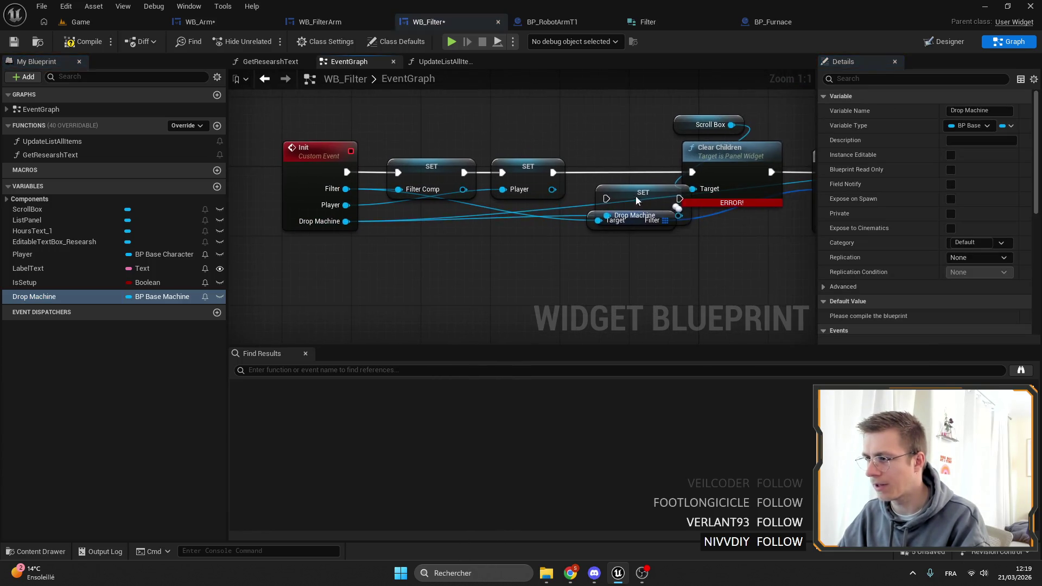
left_click_drag(635, 198, 643, 170)
left_click_drag(553, 172, 609, 170)
mouse_move(293, 124)
left_mouse_down()
mouse_move(570, 209)
mouse_move(651, 211)
left_mouse_up()
left_click_drag(599, 166, 556, 166)
mouse_move(636, 173)
left_mouse_down()
mouse_move(693, 179)
mouse_move(308, 205)
left_mouse_up()
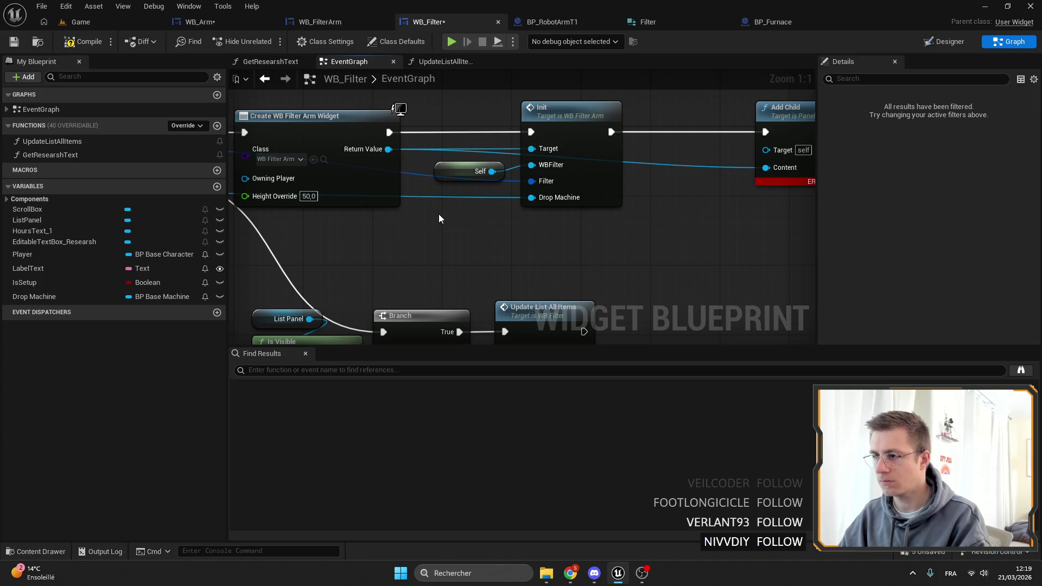
Step: Feed a Drop Machine getter into the Init call's Drop Machine input
left_click_drag(430, 217, 478, 211)
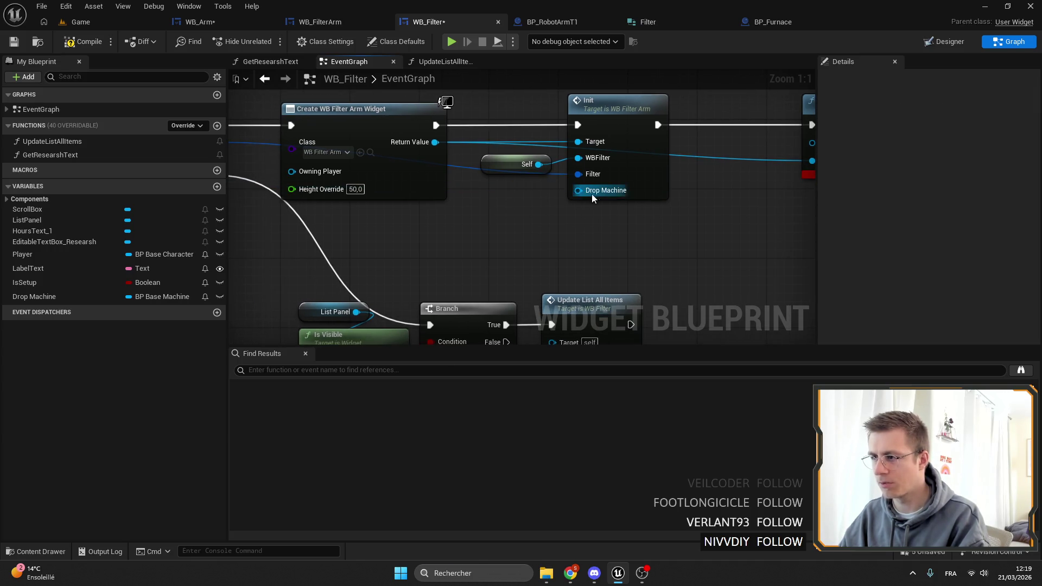
left_click_drag(588, 194, 570, 211)
type("drop")
key("Return")
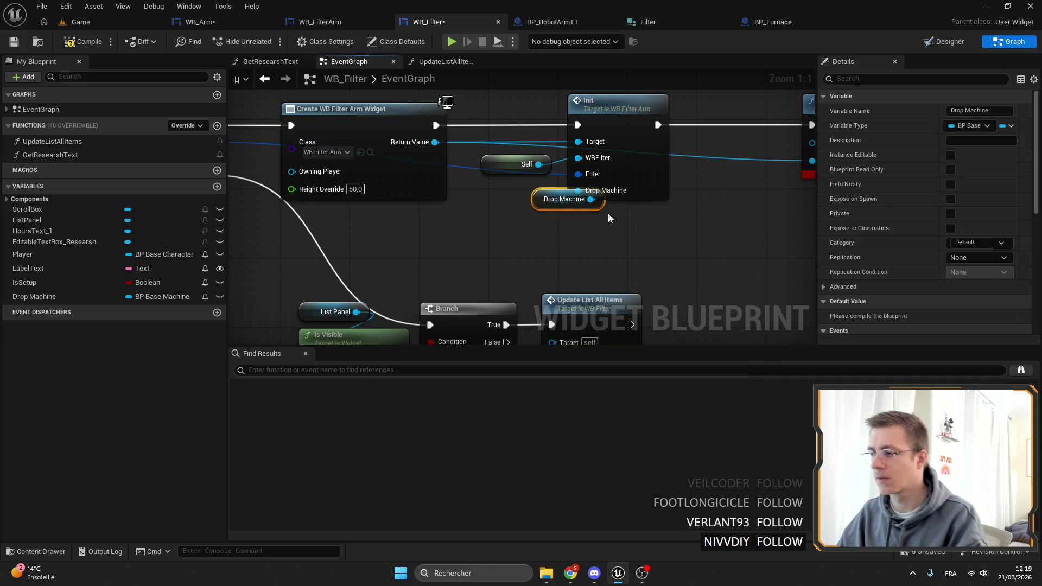
Step: Add an Add Child node after Init with the Scroll Box as its Target
mouse_move(575, 207)
left_mouse_down()
mouse_move(263, 251)
mouse_move(335, 289)
left_mouse_up()
right_click(514, 131)
type("add child")
key("Return")
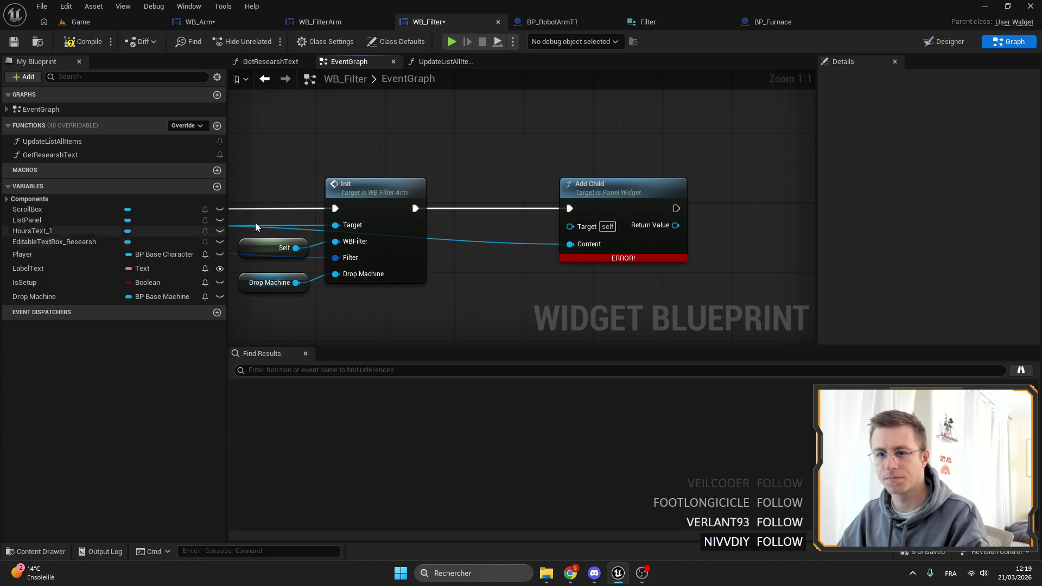
key("ctrl+v")
left_click_drag(633, 127, 612, 227)
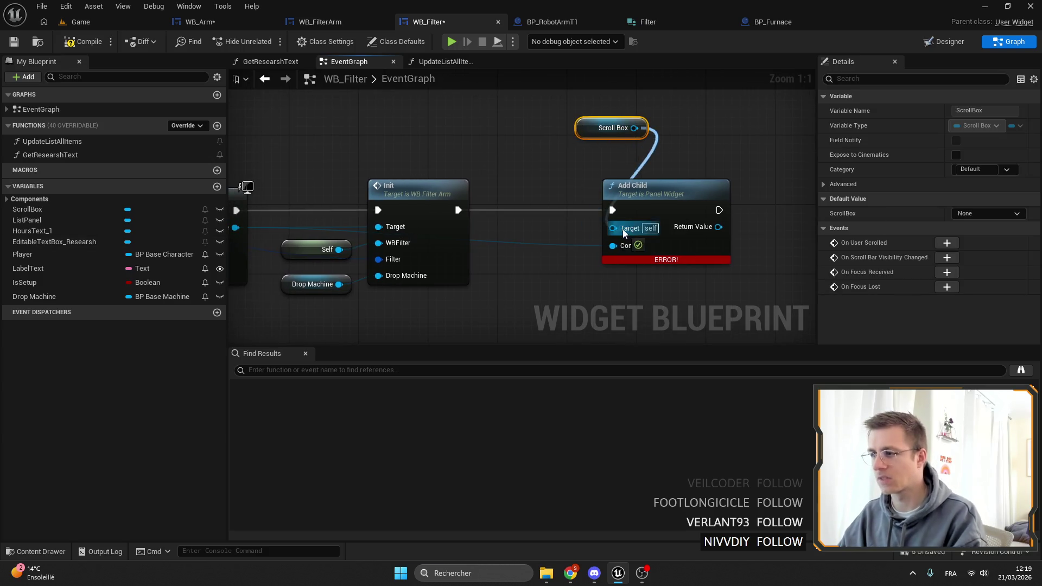
mouse_move(573, 130)
left_mouse_down()
mouse_move(594, 165)
mouse_move(555, 192)
mouse_move(531, 192)
left_mouse_up()
Step: Tidy the Scroll Box and Add Child nodes, then save and compile WB_Filter
left_click(636, 190, "ctrl")
left_click(686, 222)
scroll(687, 222, "down", 4)
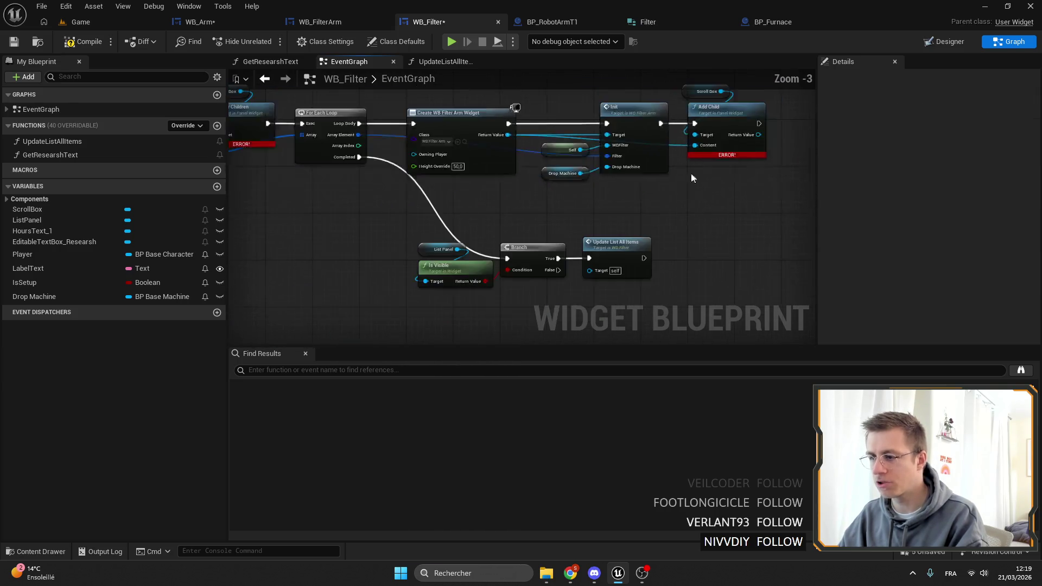
left_click(20, 42)
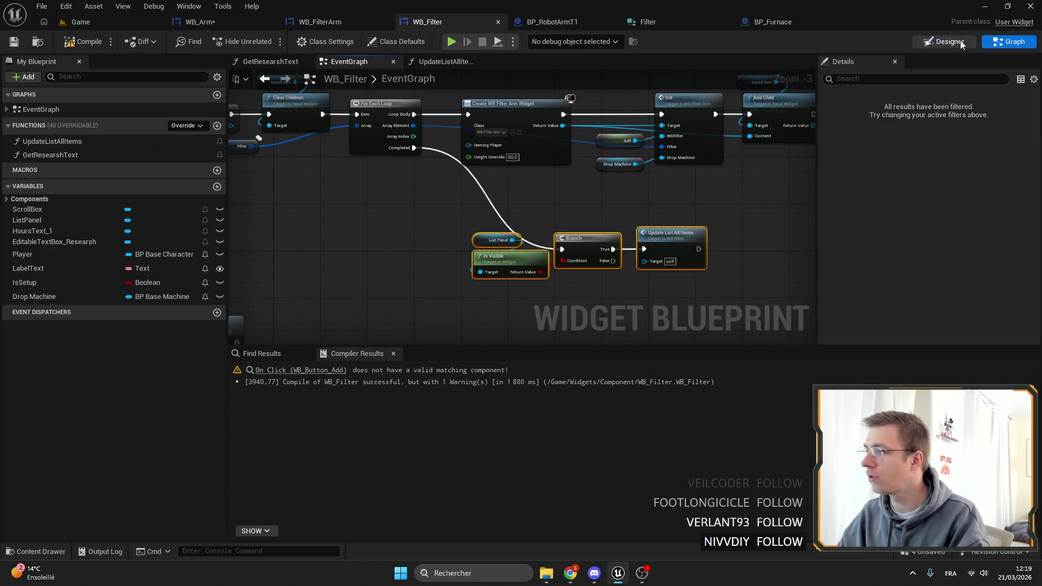
Step: In the Designer, inspect the Filters header's square button and the paper panel background
key("ctrl+shift+d")
scroll(599, 260, "down", 2)
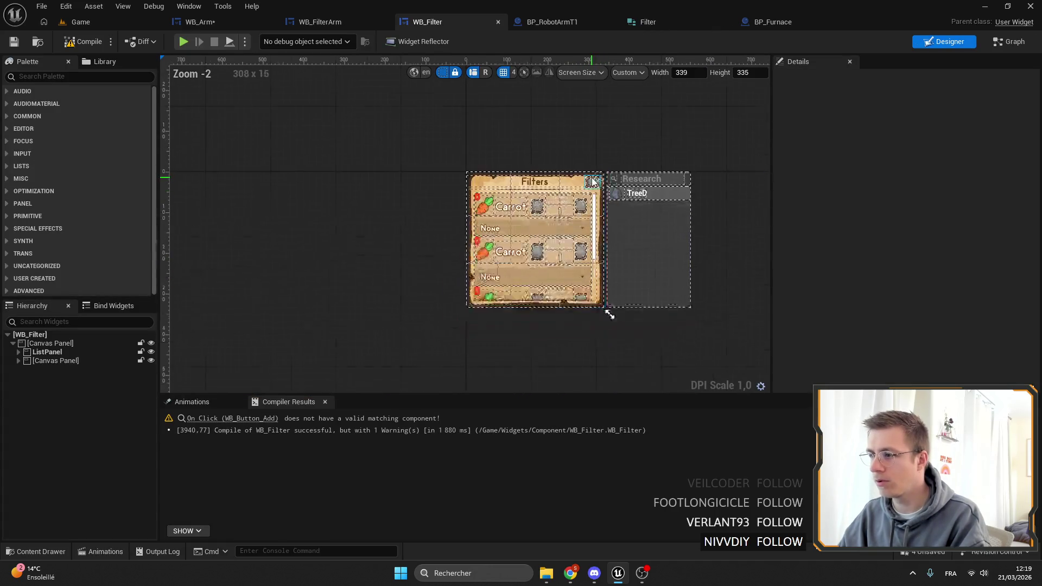
scroll(590, 184, "up", 7)
left_click(585, 175)
scroll(586, 175, "up", 3)
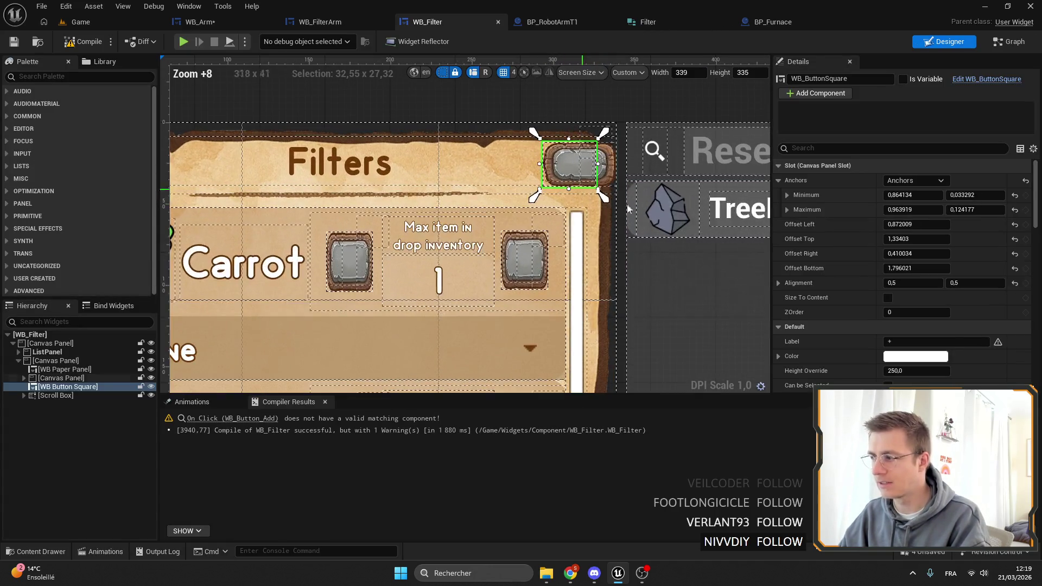
left_click(570, 325)
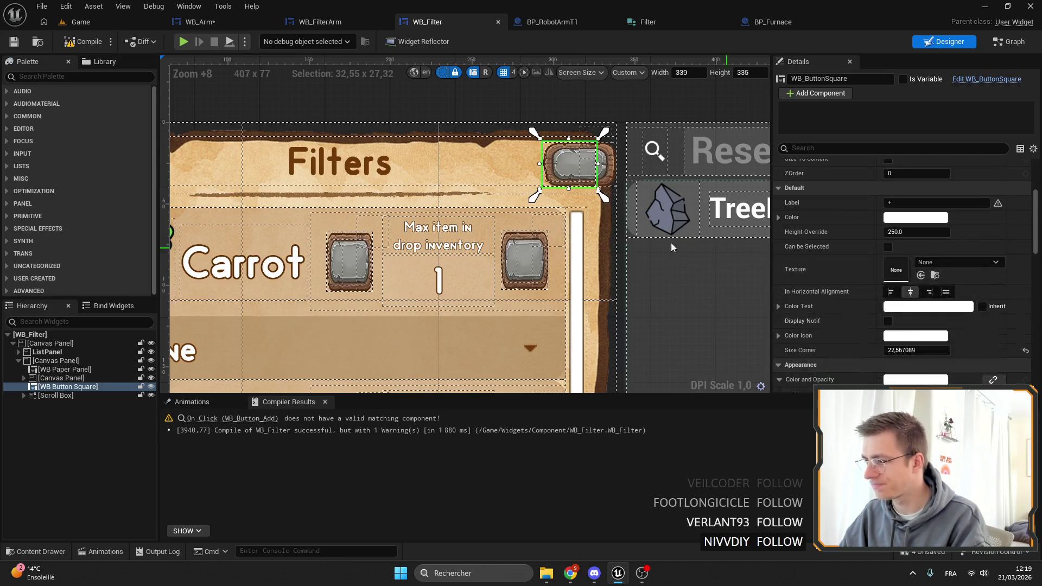
scroll(586, 279, "down", 6)
scroll(587, 279, "down", 5)
left_click(502, 233)
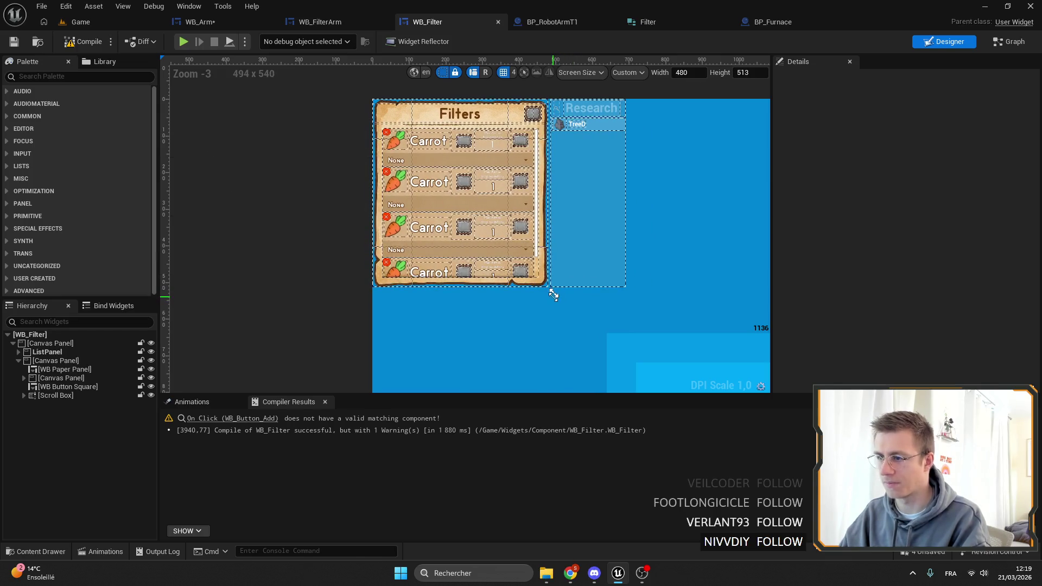
Step: Rename the Filters header's square button to WB_ButtonSquare_add
scroll(585, 216, "up", 4)
scroll(609, 308, "down", 2)
scroll(598, 137, "up", 5)
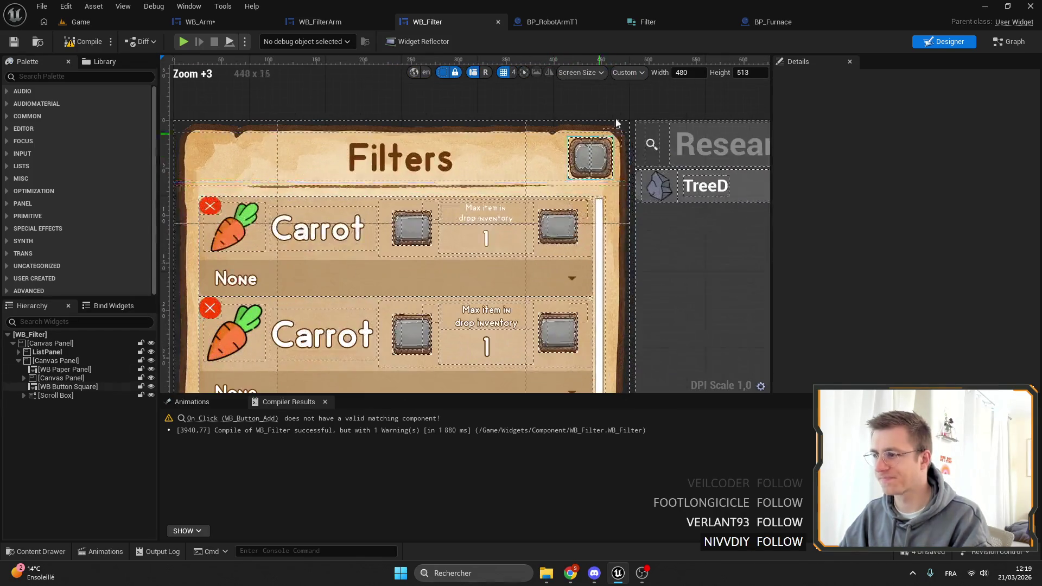
left_click(588, 157)
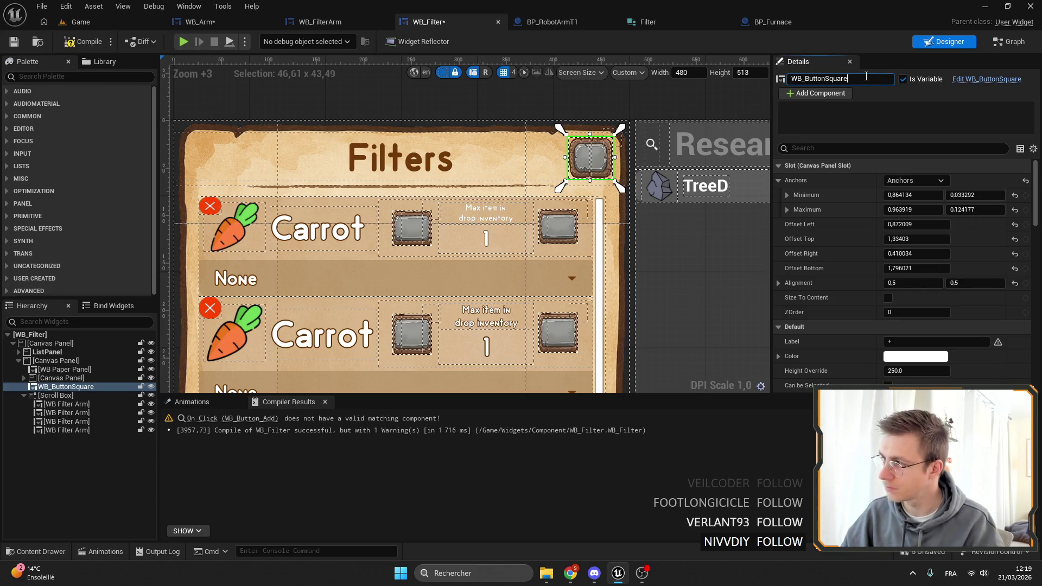
type("_add")
key("Return")
Step: Create the On Click event for WB_ButtonSquare_add from its Events list
scroll(914, 201, "down", 15)
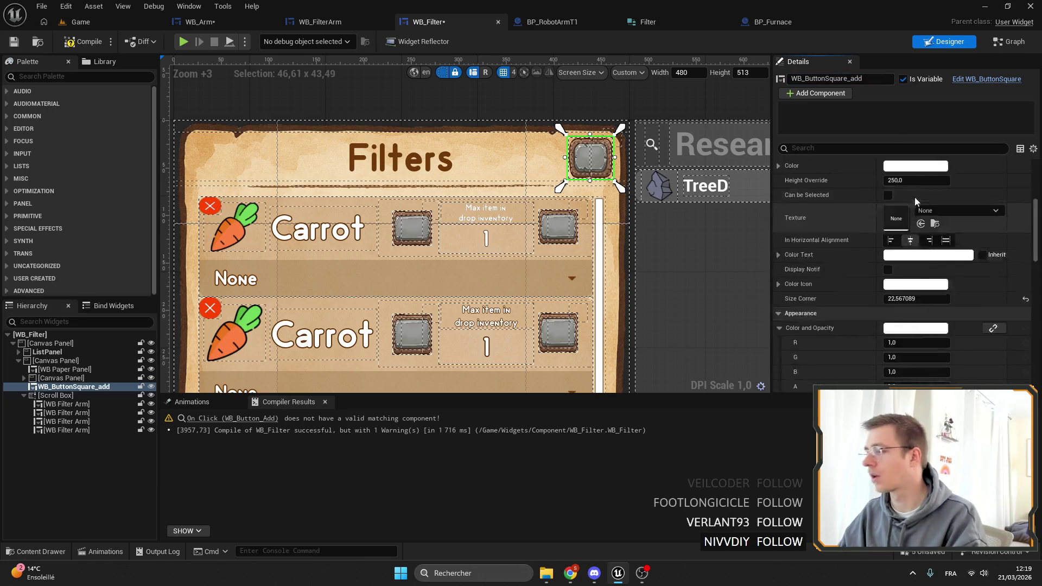
left_click(922, 326)
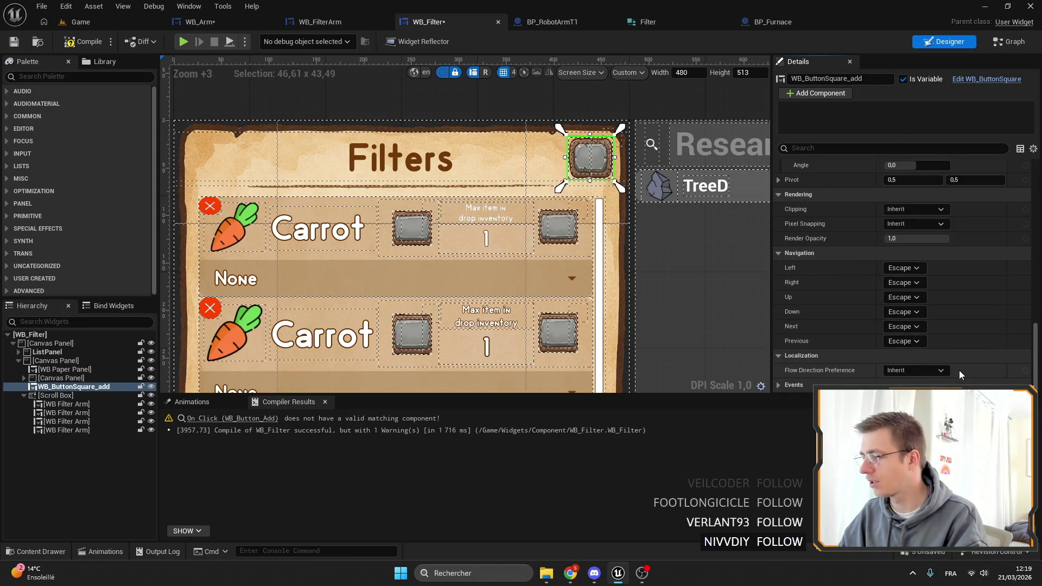
left_click(953, 384)
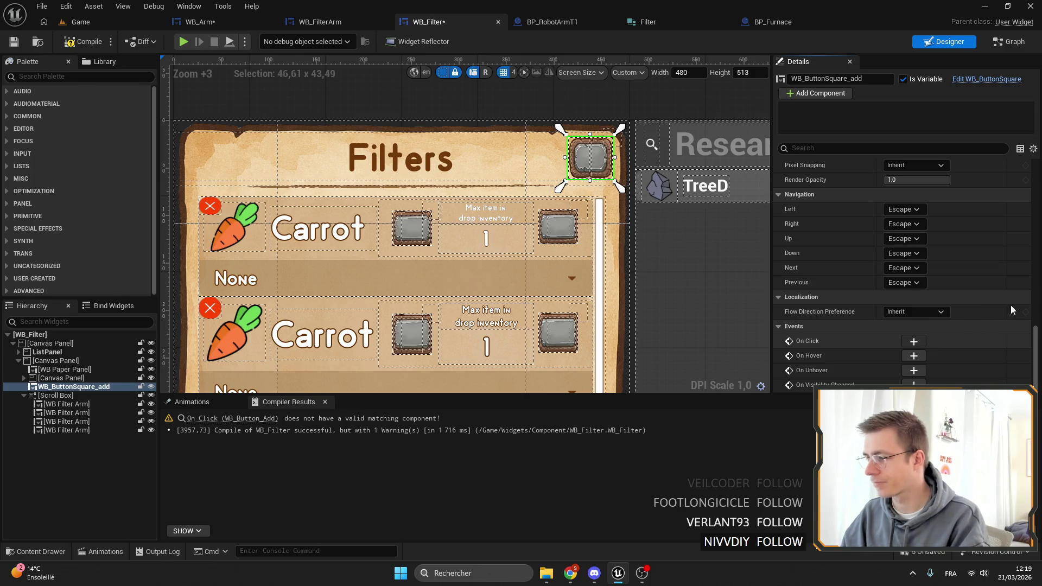
left_click(1010, 305)
scroll(444, 319, "up", 5)
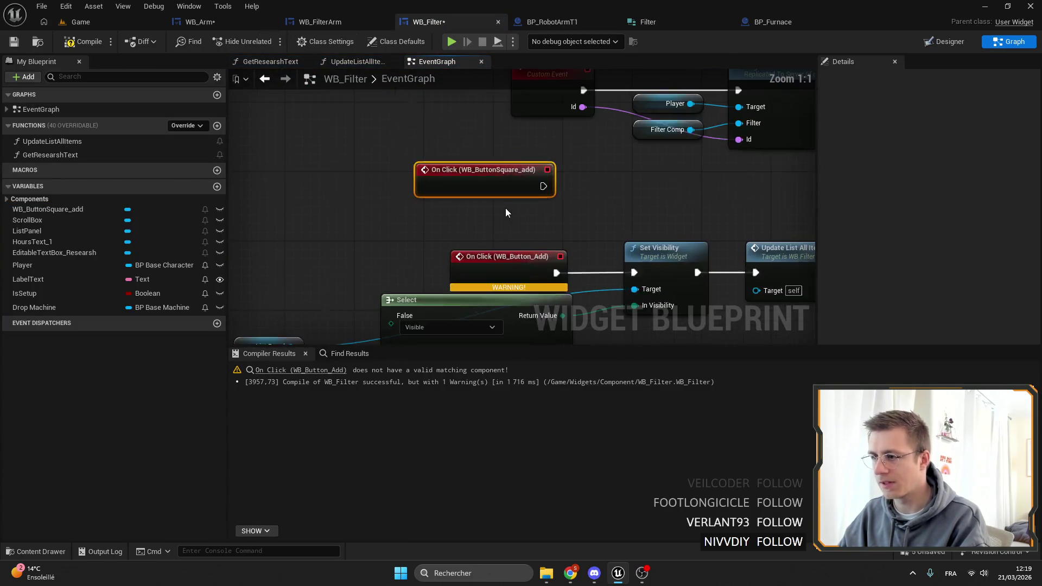
Step: Wire On Click (WB_ButtonSquare_add) to Set Visibility and delete the old WB_Button_Add click event
left_click_drag(542, 187, 634, 272)
left_click(549, 255)
key("Delete")
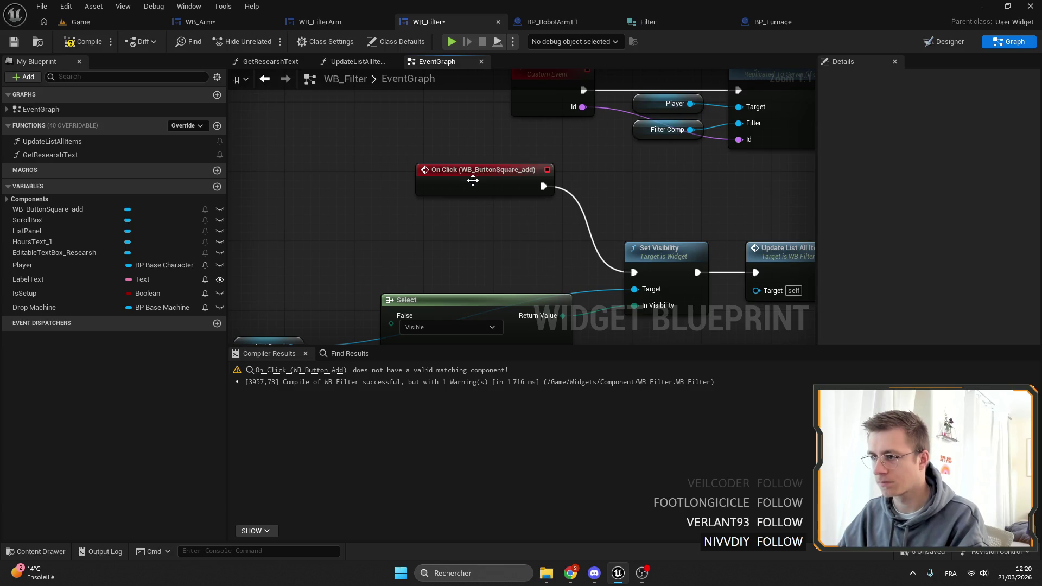
left_click_drag(471, 186, 497, 264)
scroll(494, 262, "down", 3)
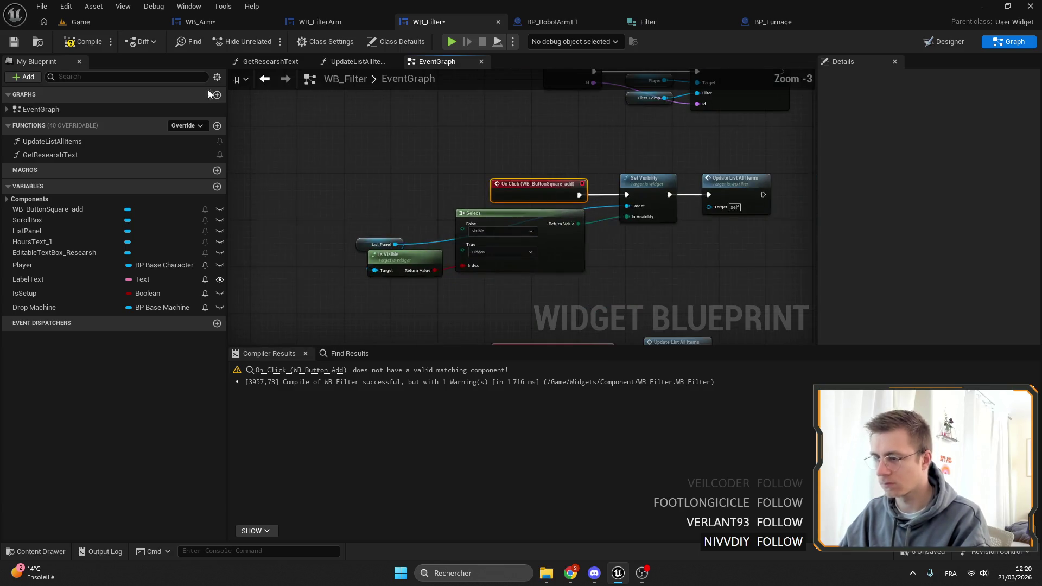
Step: Compile and save WB_Filter, then switch over to the WB_Arm widget
left_click(109, 43)
left_click(83, 42)
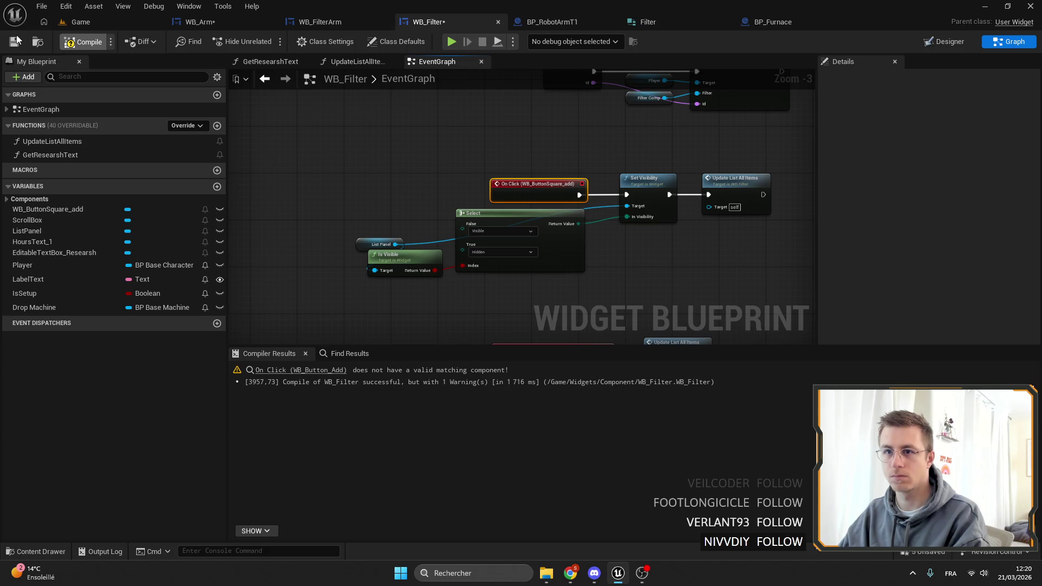
left_click(15, 41)
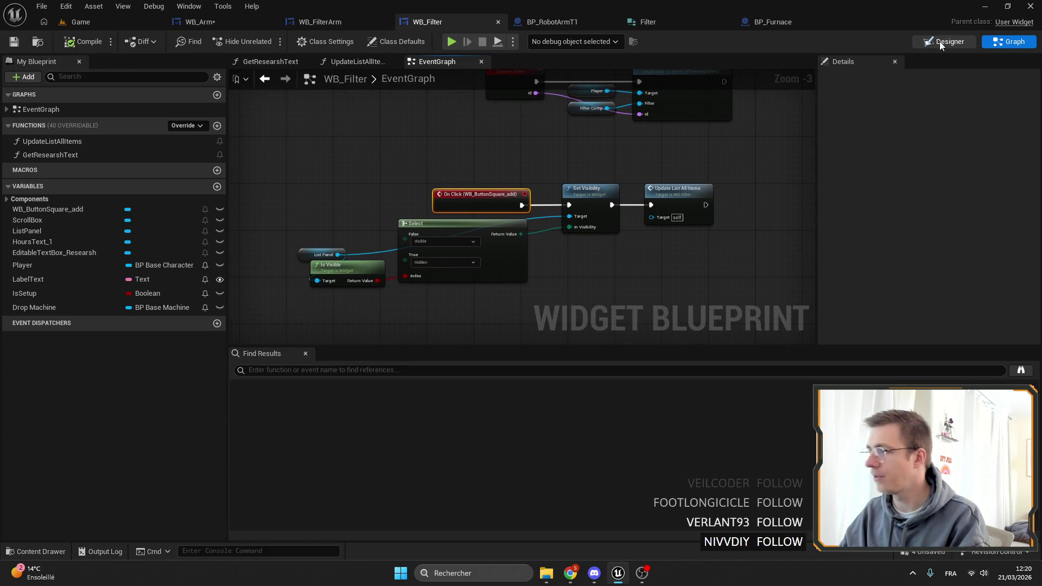
key("ctrl+shift+d")
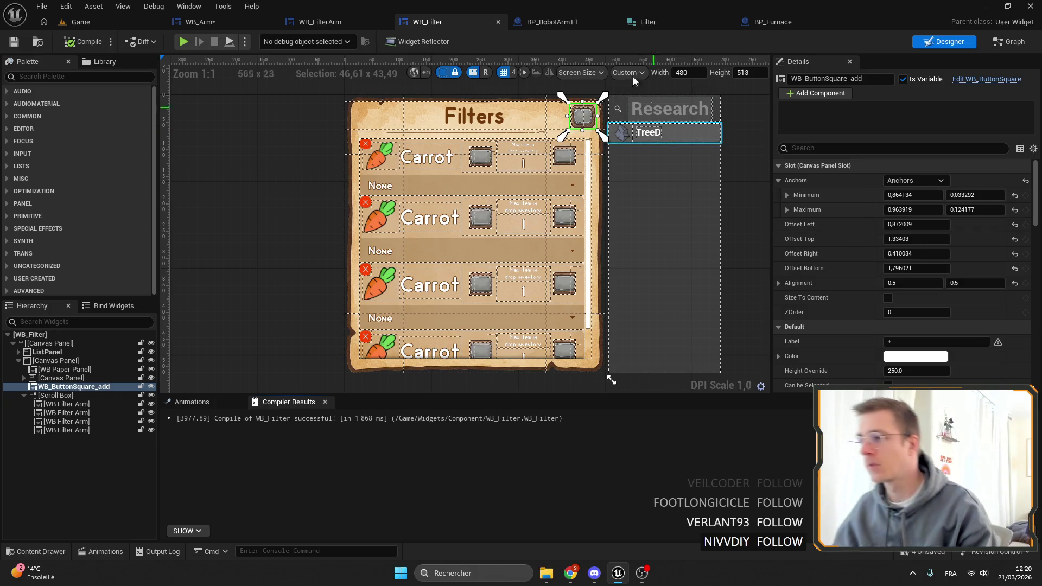
left_click(200, 21)
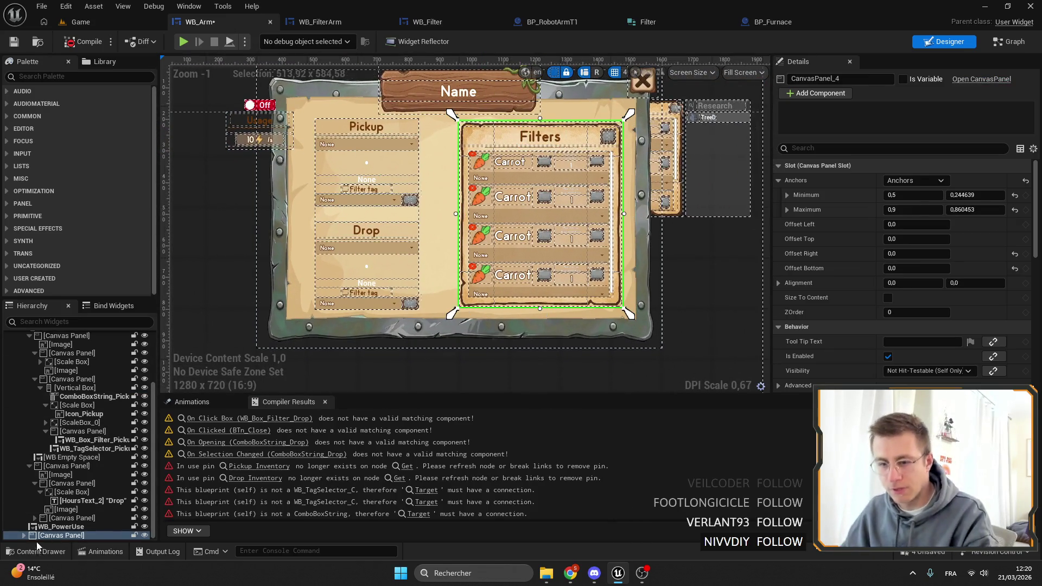
Step: Copy the Slot layout of the old canvas panel holding the Filters list
key("ctrl+z")
key("ctrl+z")
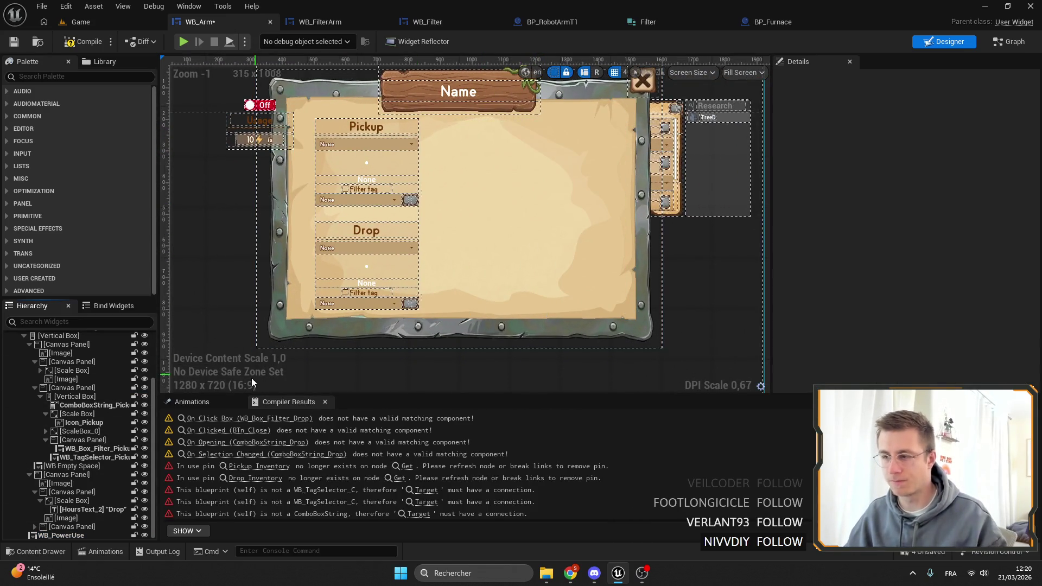
key("ctrl+y")
scroll(97, 429, "up", 3)
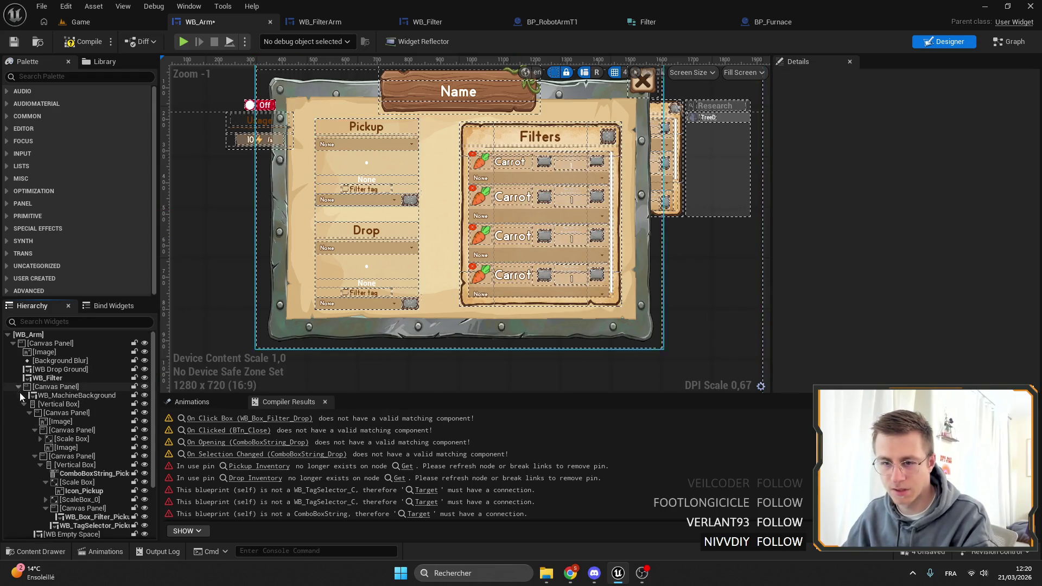
left_click(24, 403)
left_click(73, 422)
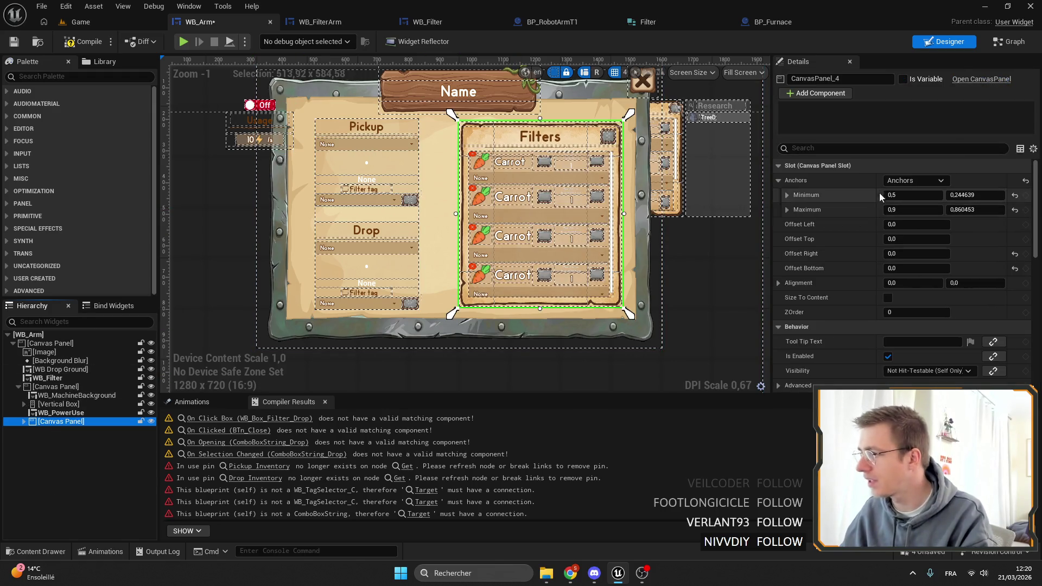
right_click(854, 166)
left_click(911, 225)
Step: Place WB_Filter directly under the main Canvas Panel and paste the old panel's anchors onto it
type("filter")
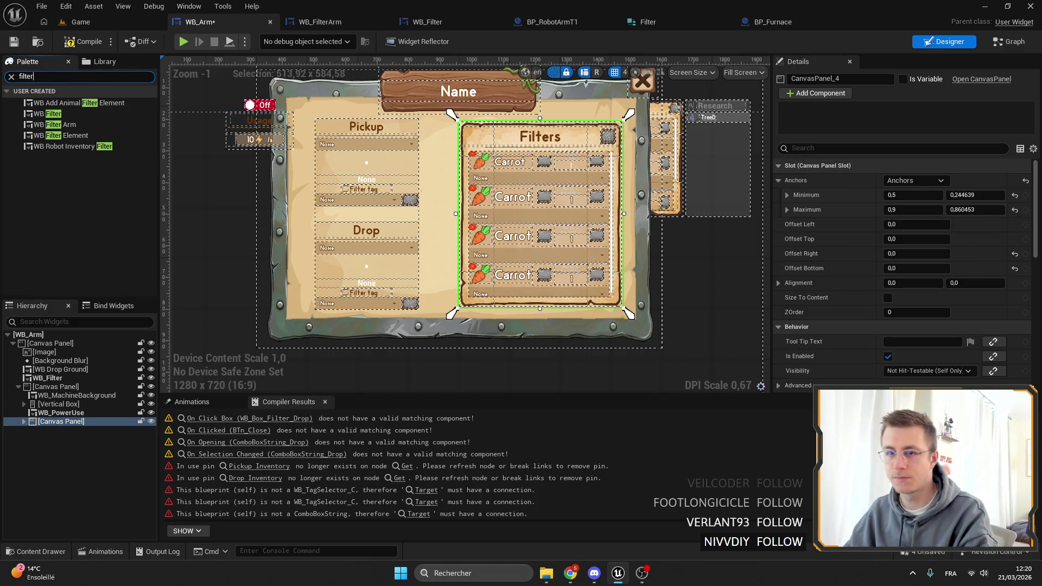
left_click(676, 203)
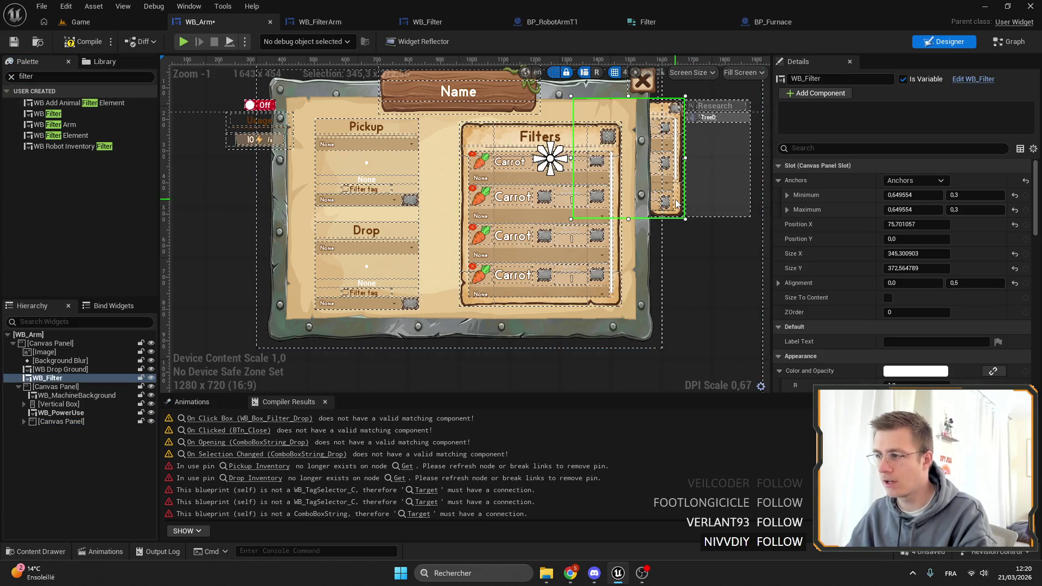
left_click_drag(62, 432, 54, 426)
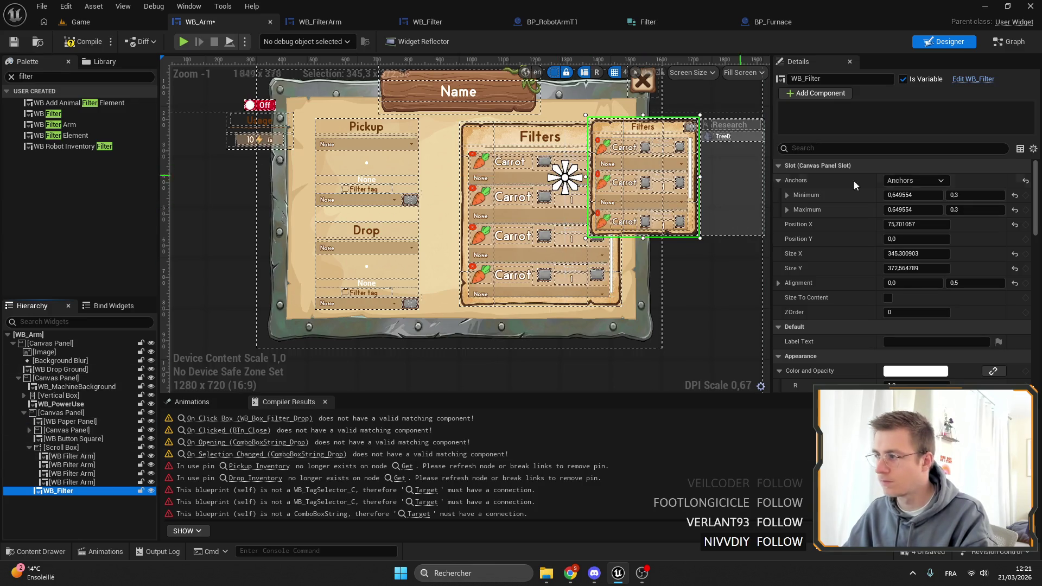
right_click(917, 169)
left_click(912, 236)
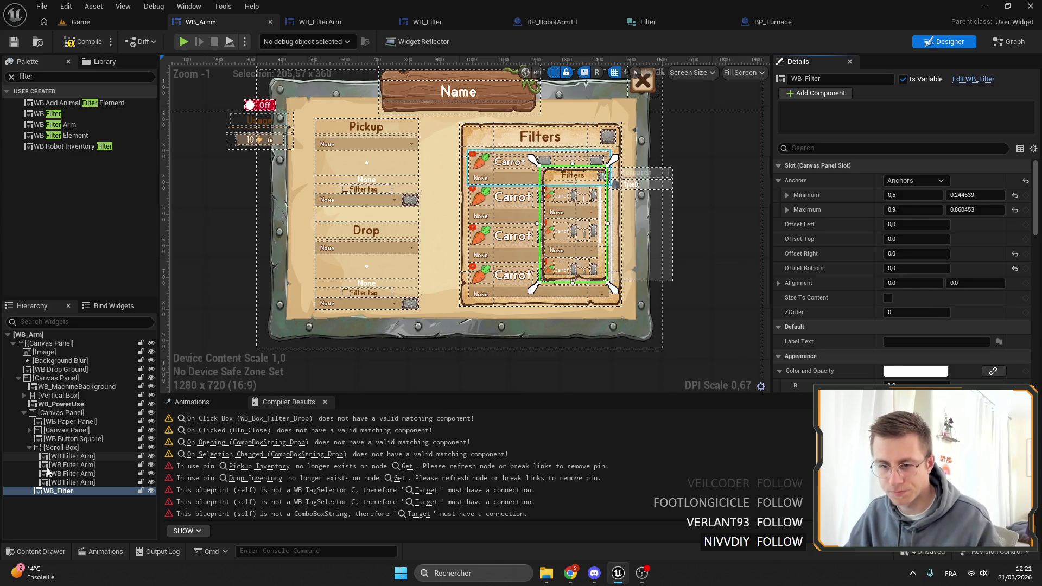
key("ctrl+z")
left_click_drag(54, 490, 42, 382)
right_click(896, 168)
left_click(911, 196)
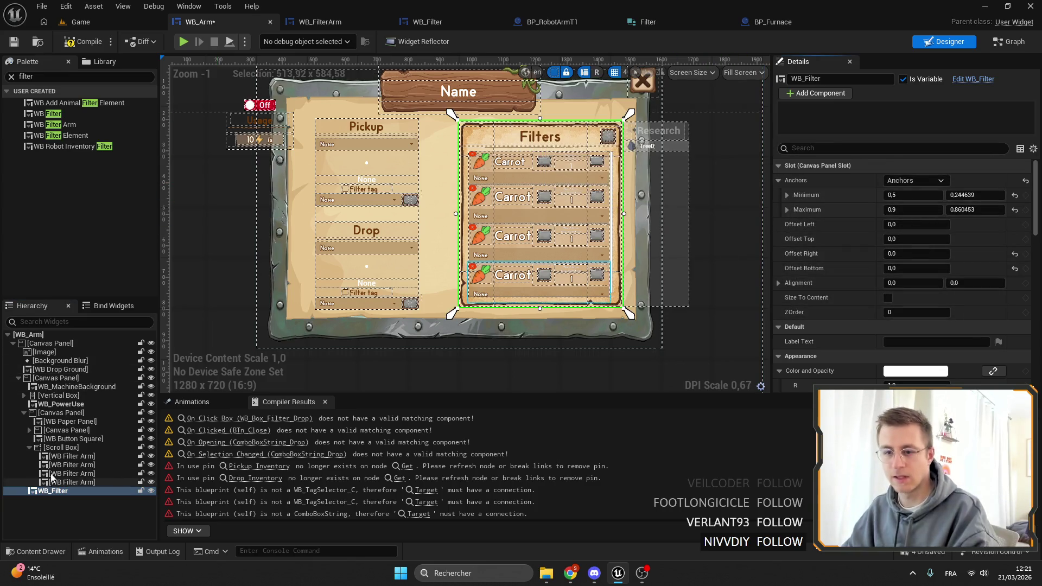
Step: Delete the old Filters canvas panel along with its scroll box rows
left_click(60, 413)
left_click(59, 448)
left_click(55, 413)
key("Delete")
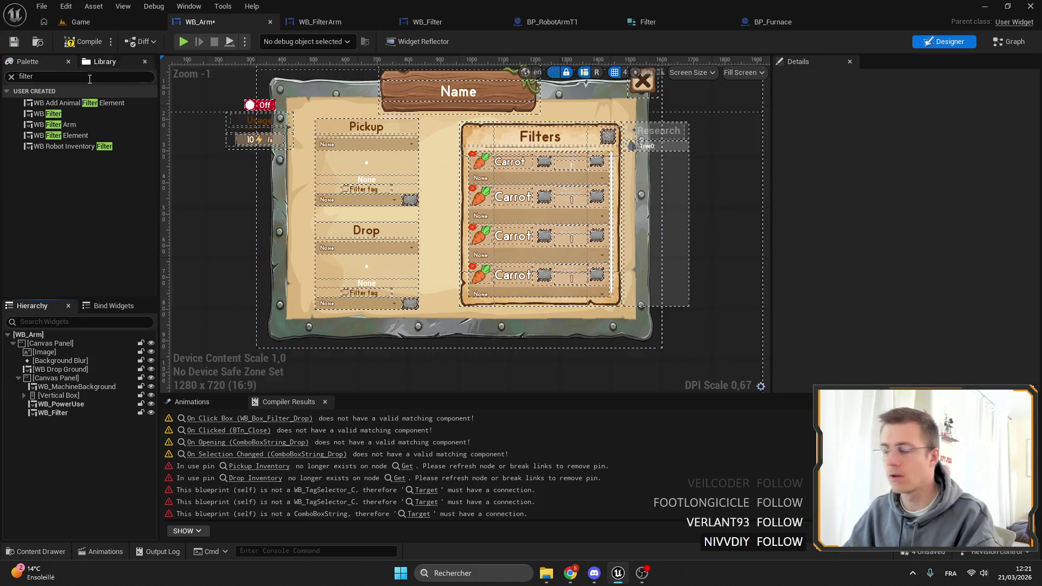
Step: Save WB_Arm and bring the machine background's On Close event into view in the graph
left_click(14, 41)
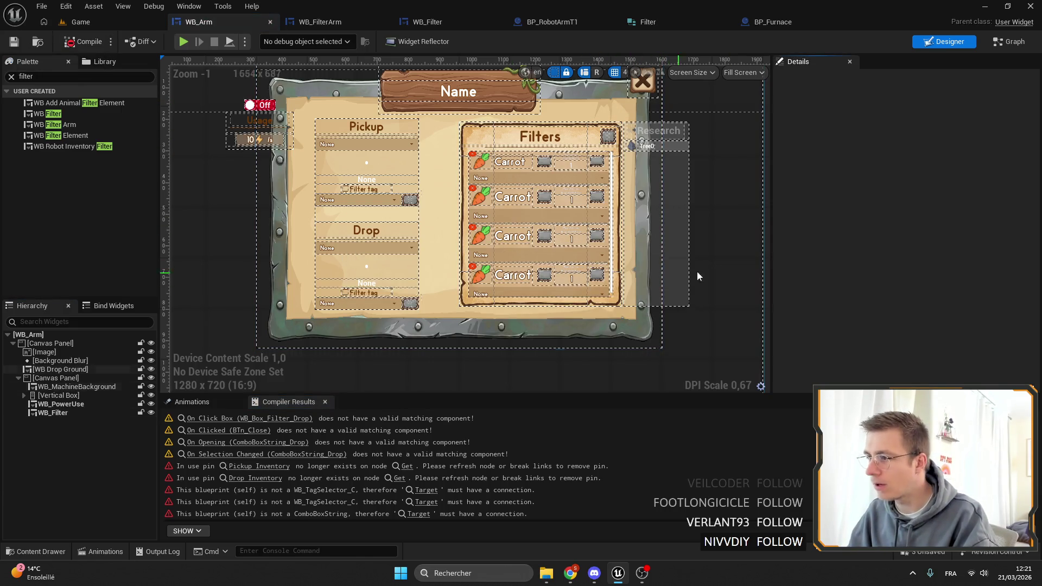
scroll(589, 131, "up", 5)
scroll(744, 372, "down", 4)
left_click(620, 237)
left_click(616, 140)
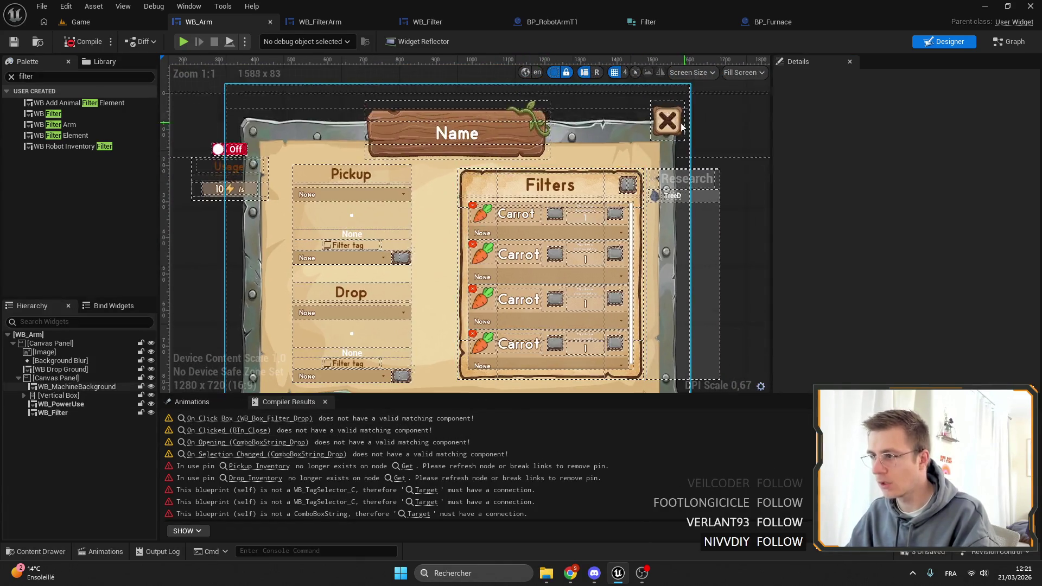
scroll(923, 326, "down", 10)
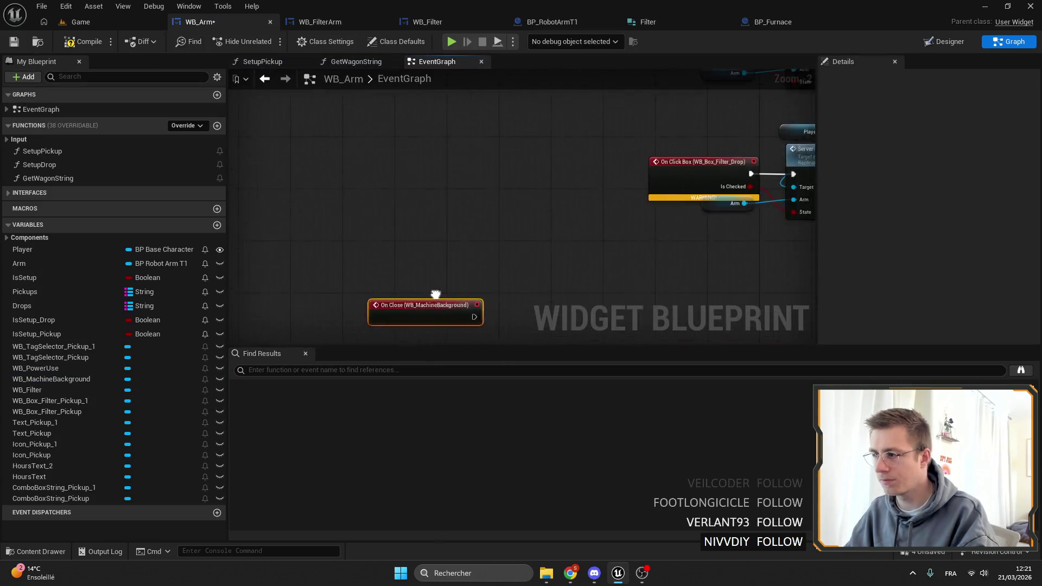
mouse_move(456, 260)
left_mouse_down()
mouse_move(561, 176)
mouse_move(576, 200)
mouse_move(667, 129)
mouse_move(538, 60)
mouse_move(648, 97)
mouse_move(201, 93)
mouse_move(503, 233)
left_mouse_up()
scroll(510, 255, "down", 6)
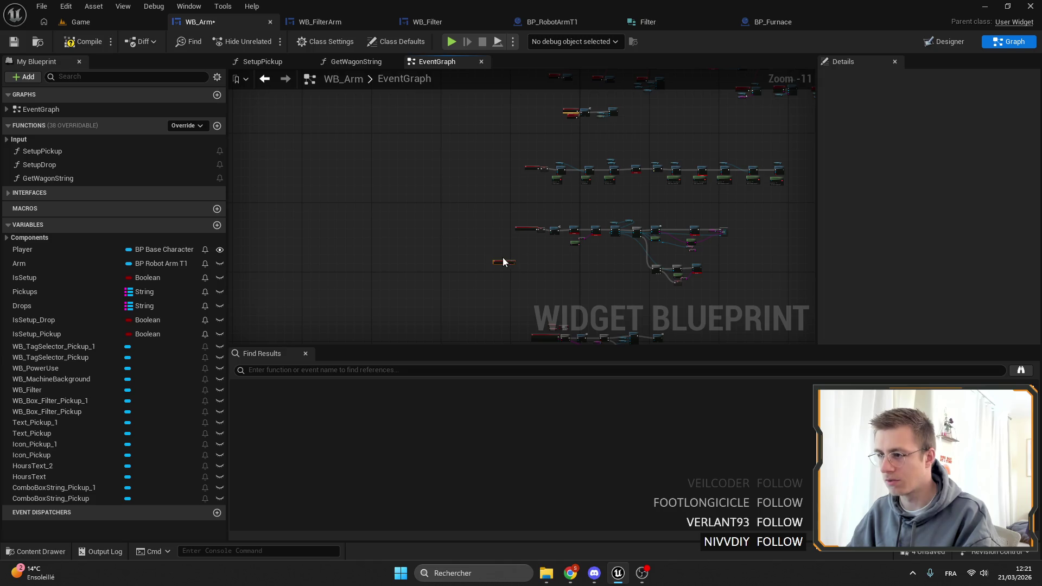
scroll(536, 238, "up", 10)
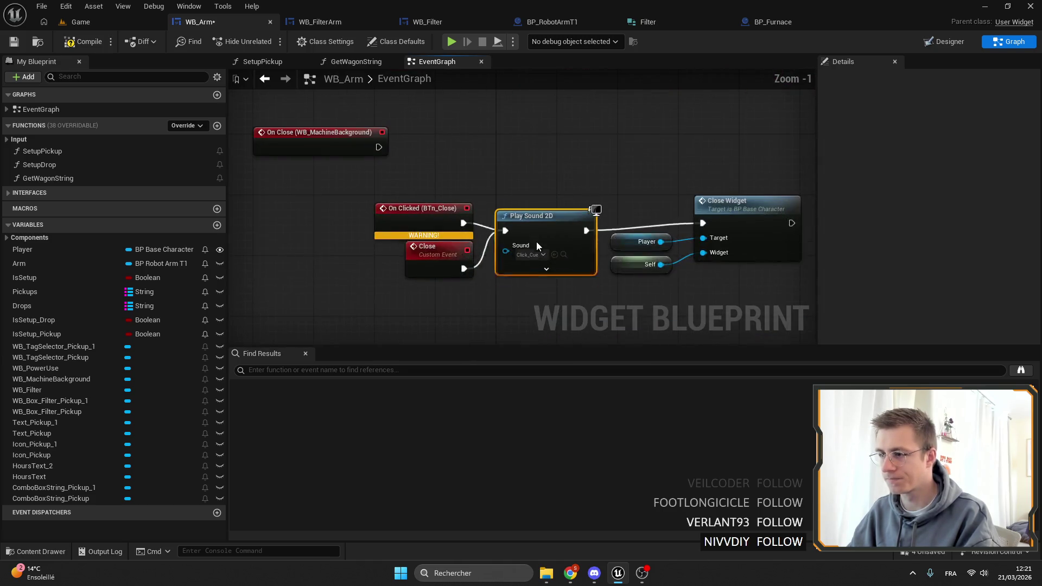
Step: Replace the BTn_Close On Clicked event with On Close (WB_MachineBackground) driving Close Widget, then compile
left_click(423, 208)
key("Delete")
mouse_move(336, 132)
left_mouse_down()
mouse_move(465, 178)
mouse_move(702, 223)
left_mouse_up()
left_click_drag(446, 178, 521, 208)
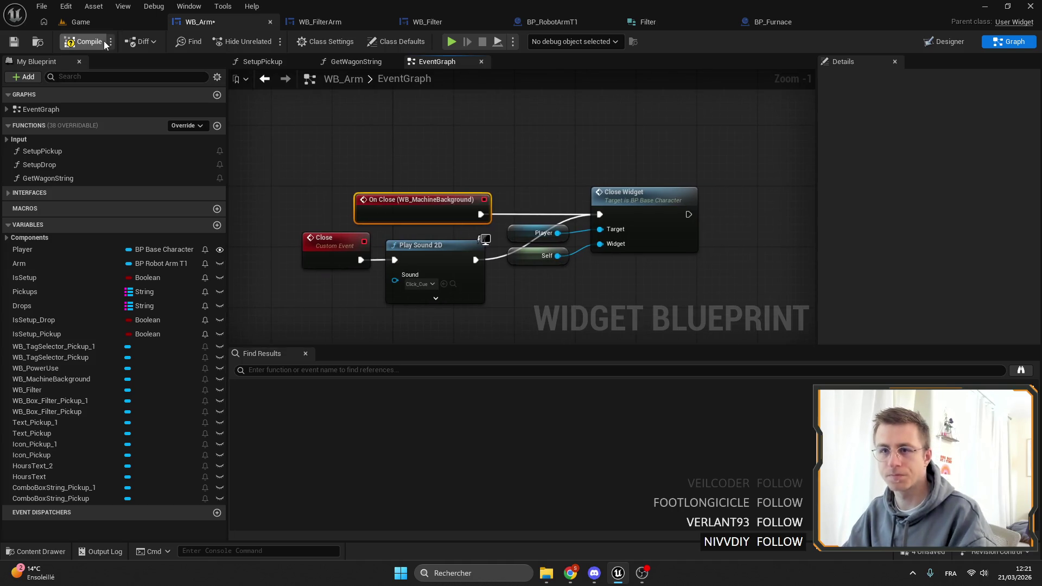
left_click(13, 44)
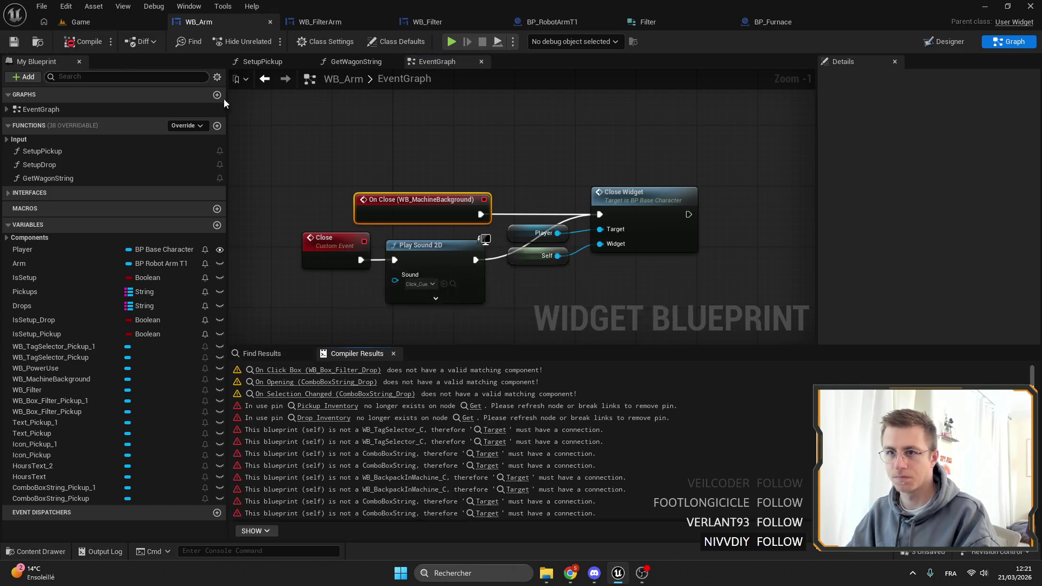
scroll(518, 285, "down", 6)
scroll(514, 223, "down", 2)
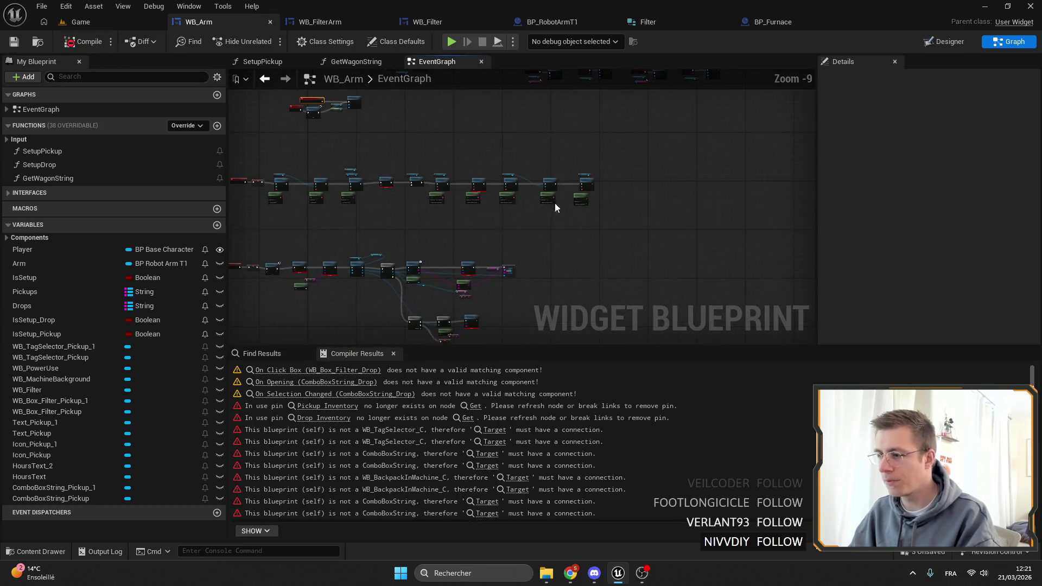
left_click(944, 41)
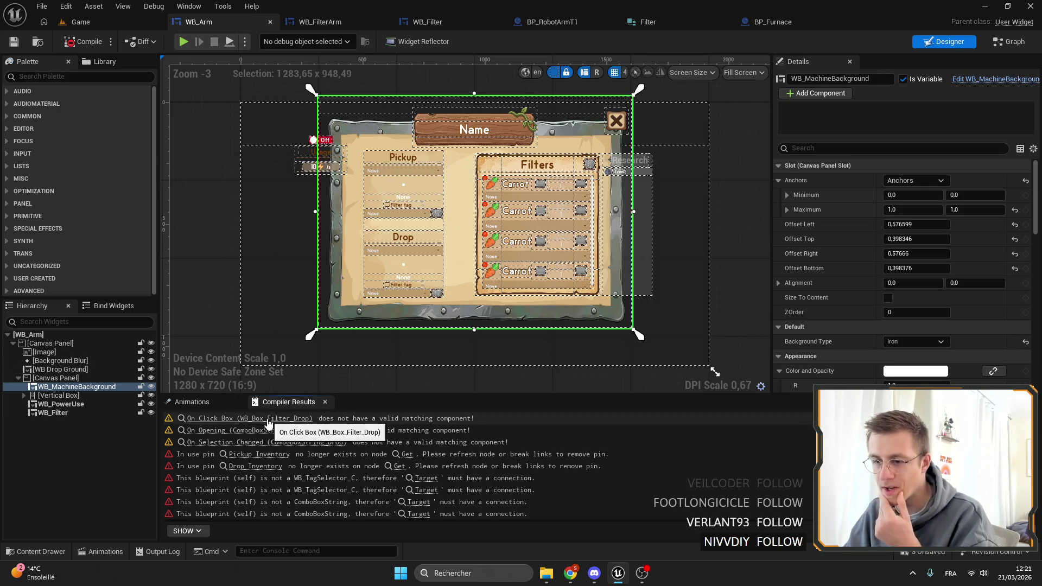
Step: Rename the Drop section's tag selector and combo box with 'Drop', checking the result in the event graph
scroll(422, 295, "up", 4)
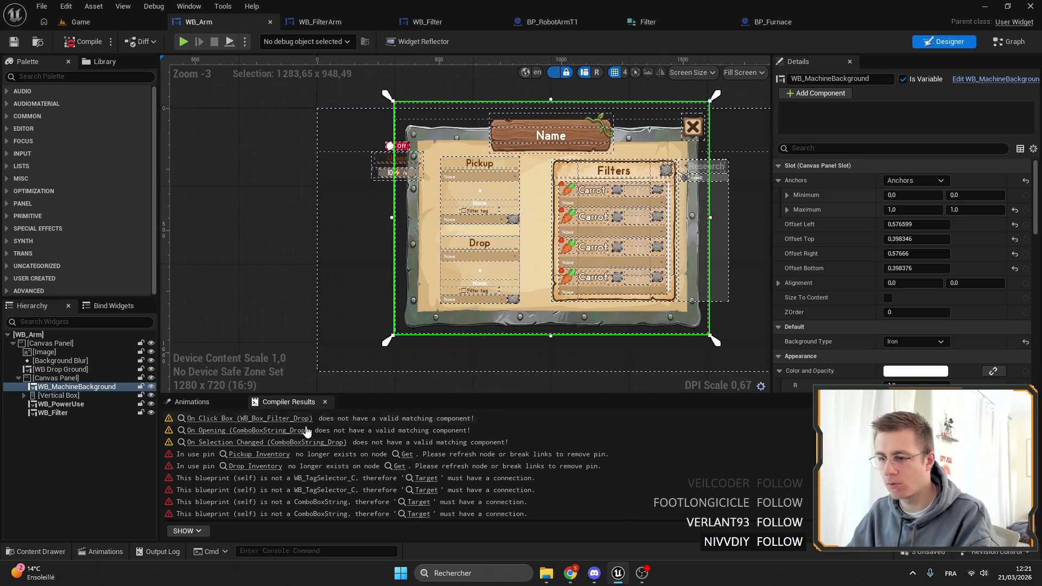
scroll(488, 272, "up", 1)
left_click(490, 271)
type("WB_TagSelector_Drop")
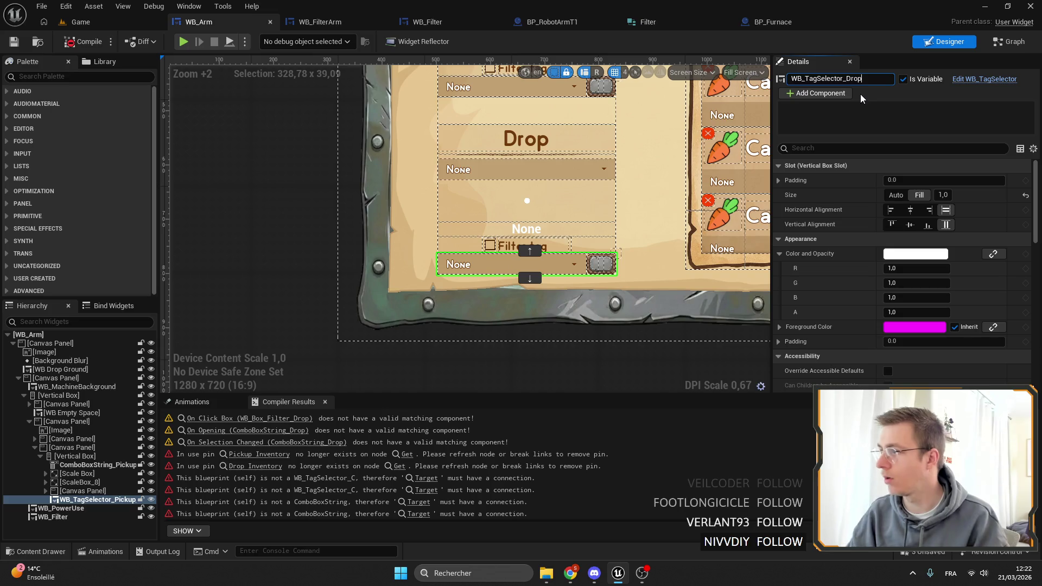
key("Return")
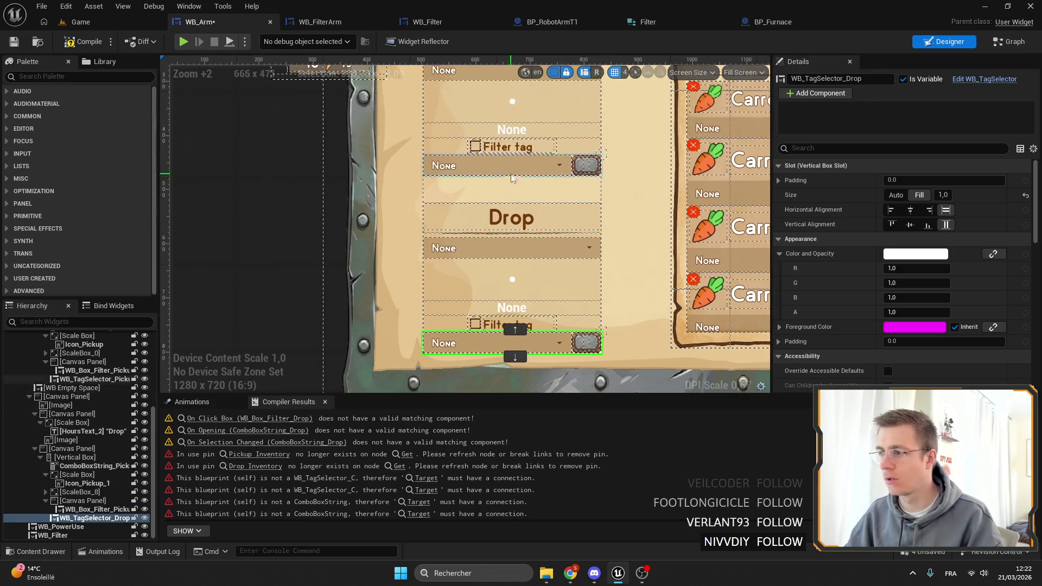
left_click(500, 247)
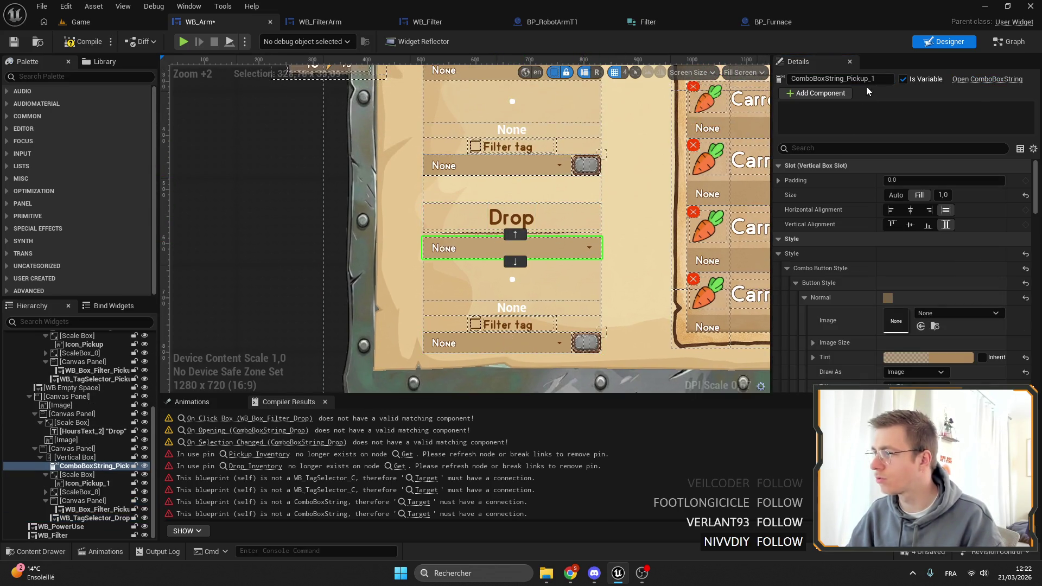
type("Drop")
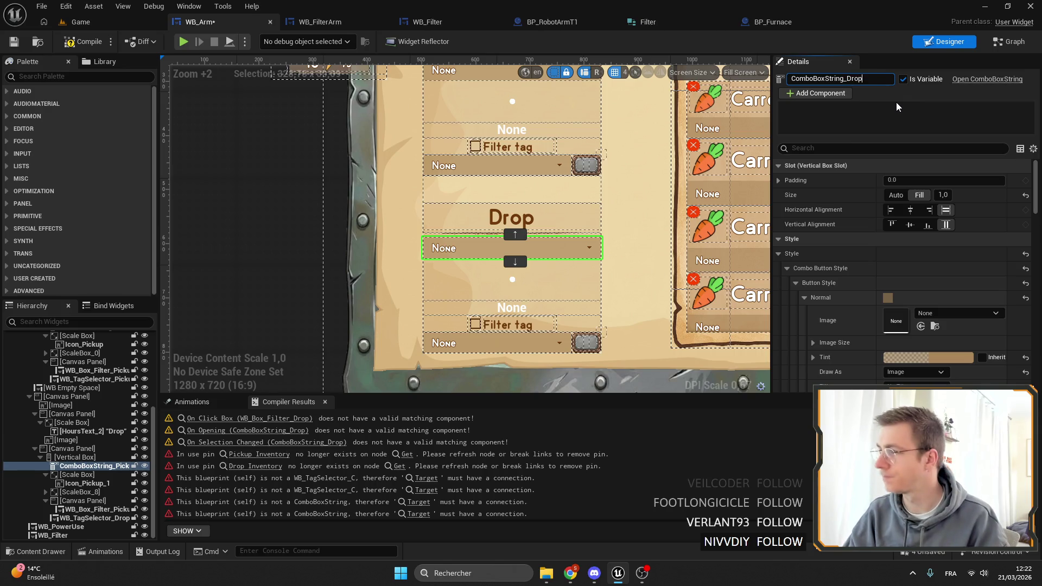
double_click(507, 219)
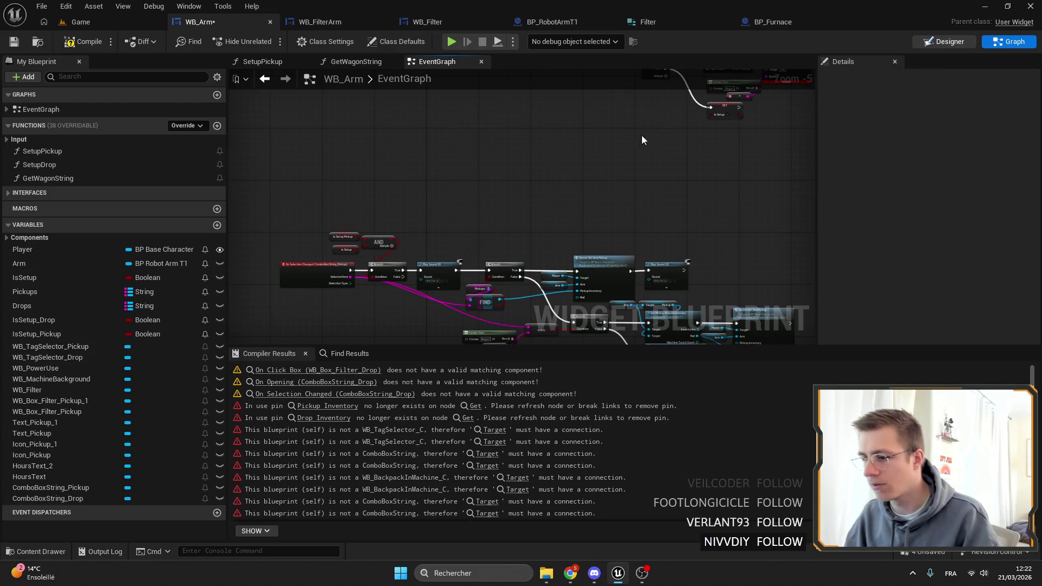
left_click(944, 41)
Step: Review the names of the Pickup section's combo box, tag selector, icon, text and filter checkbox
scroll(450, 222, "up", 8)
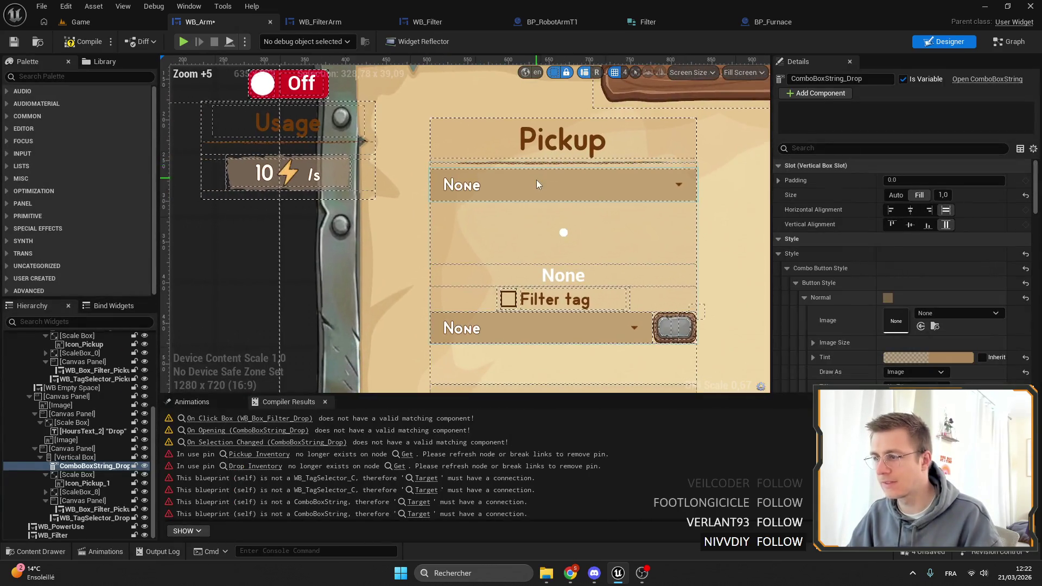
left_click(536, 184)
left_click(562, 327)
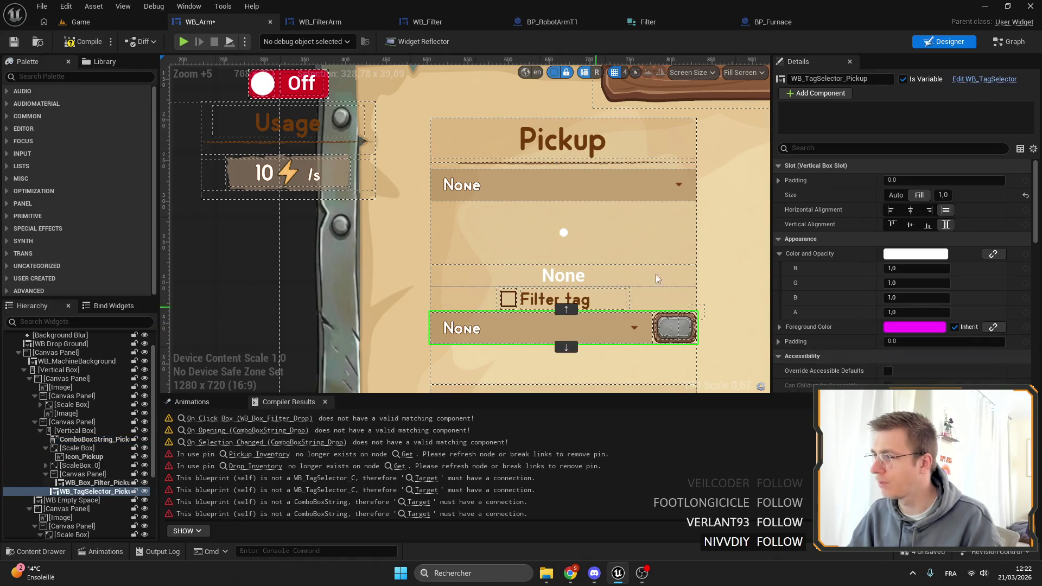
mouse_move(568, 236)
left_mouse_down()
mouse_move(504, 236)
mouse_move(474, 184)
left_mouse_up()
left_click(473, 184)
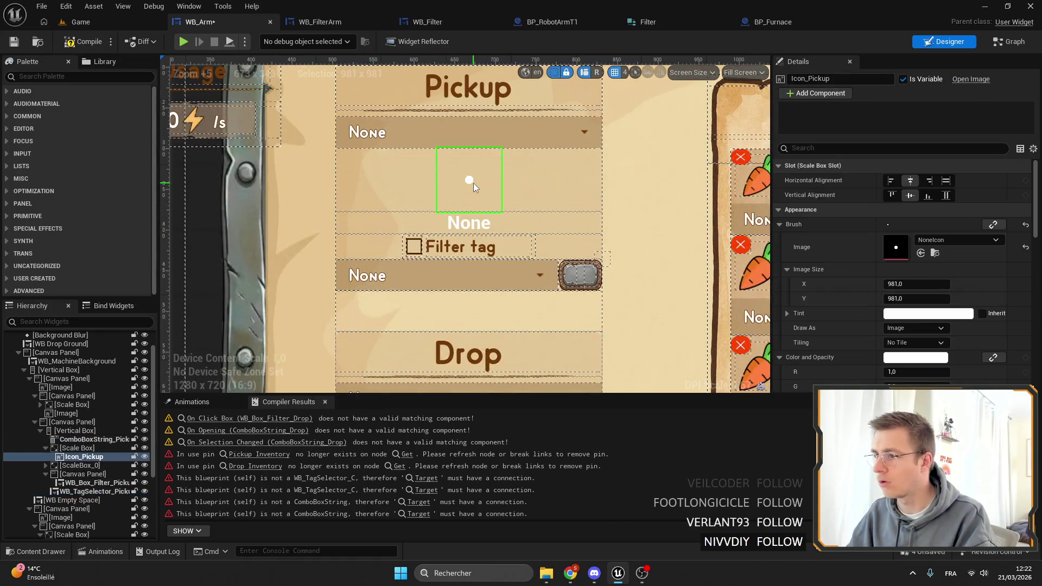
left_click(473, 228)
left_click(468, 248)
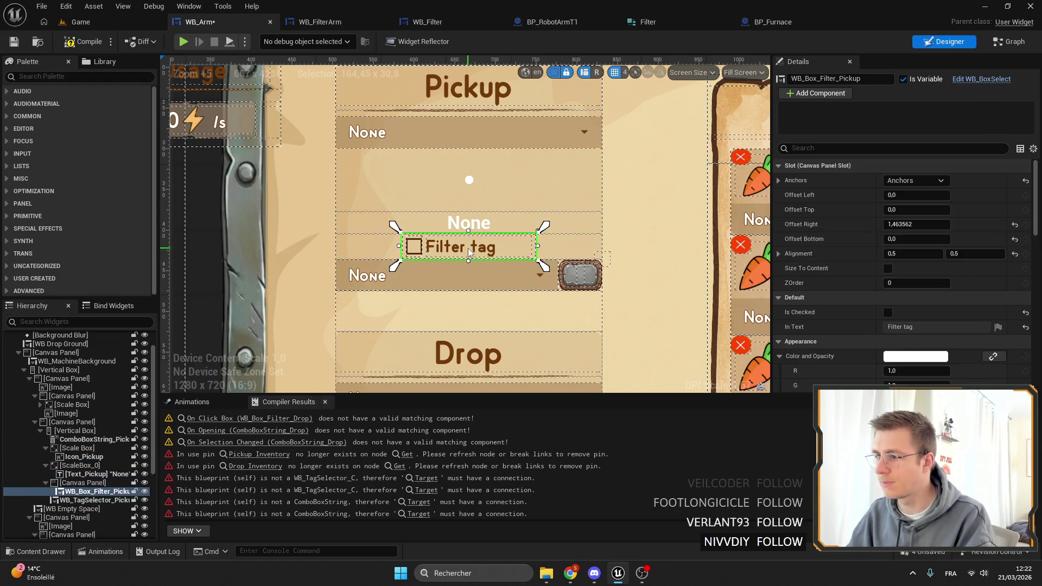
left_click_drag(468, 249, 482, 232)
Step: Rename the Drop widgets to Icon_Drop, Text_Drop and WB_Box_Filter_Drop, then view the event graph
left_click(483, 232)
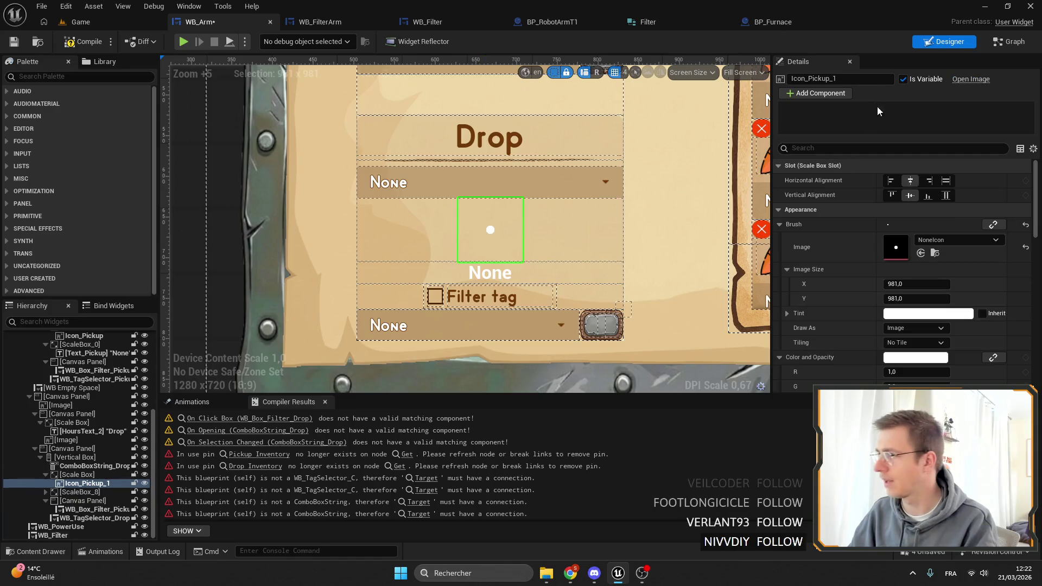
type("Drop")
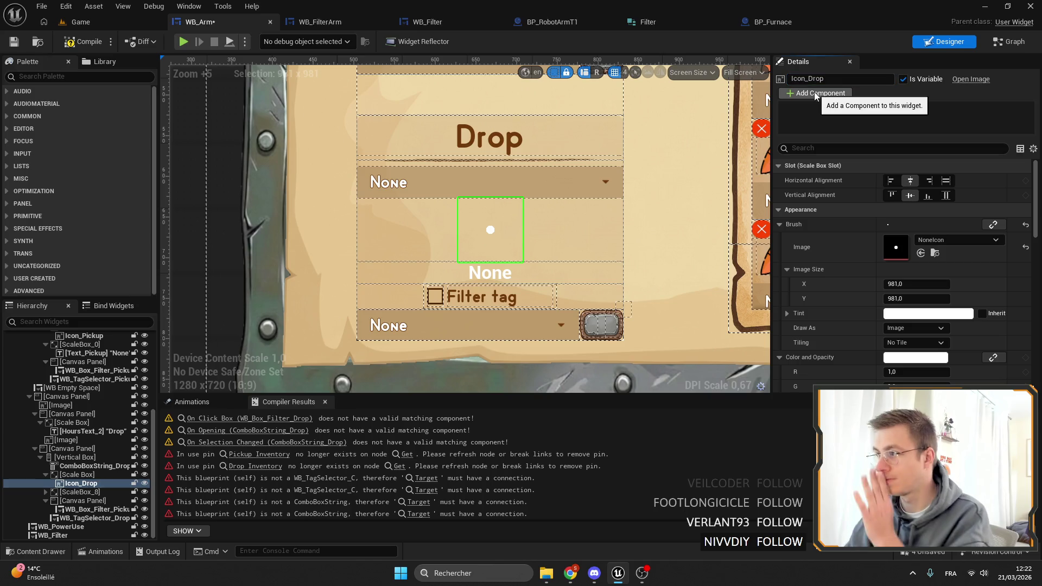
left_click(494, 275)
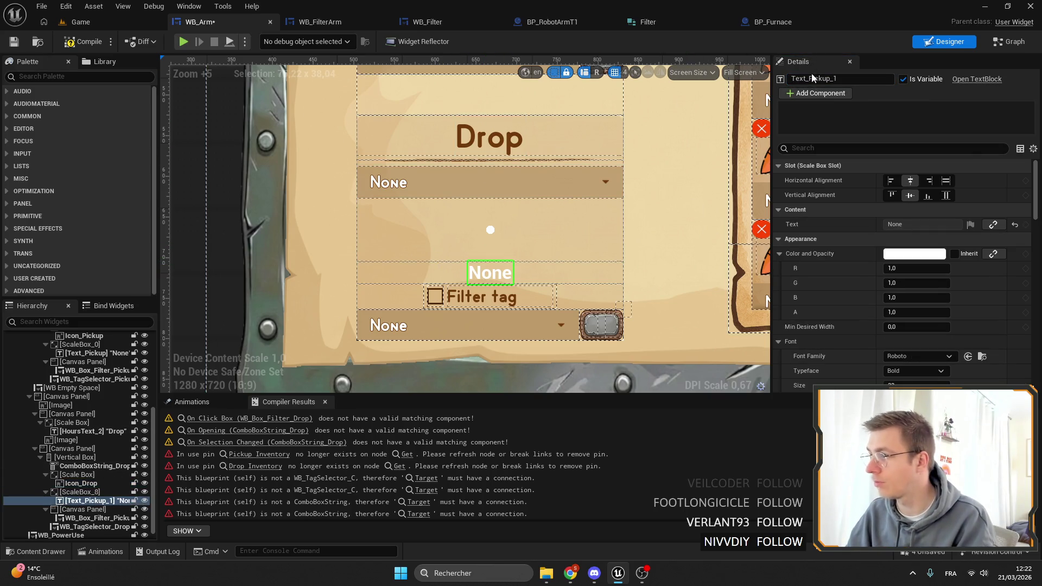
type("Drop")
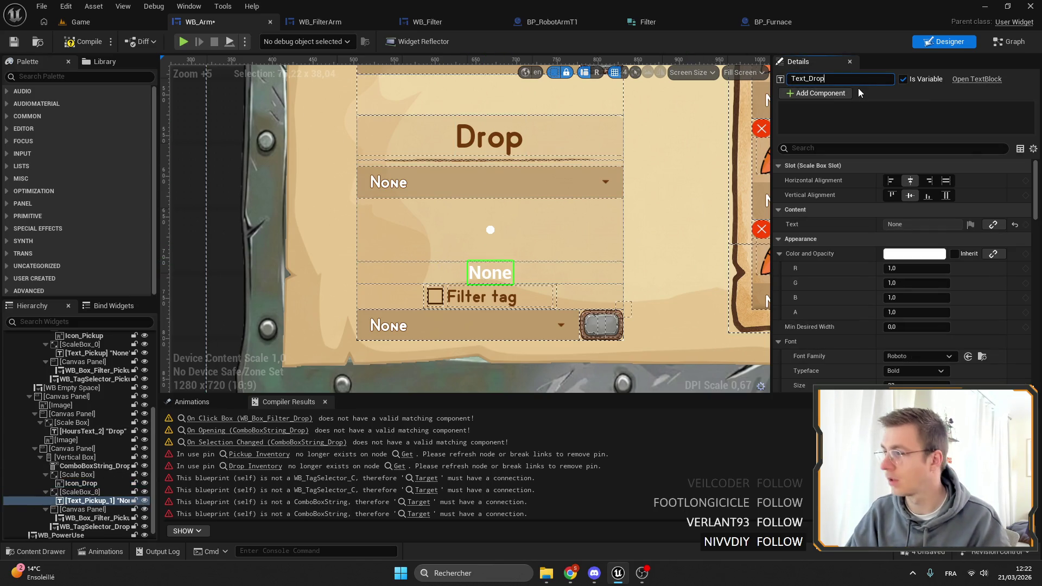
key("Return")
left_click(487, 247)
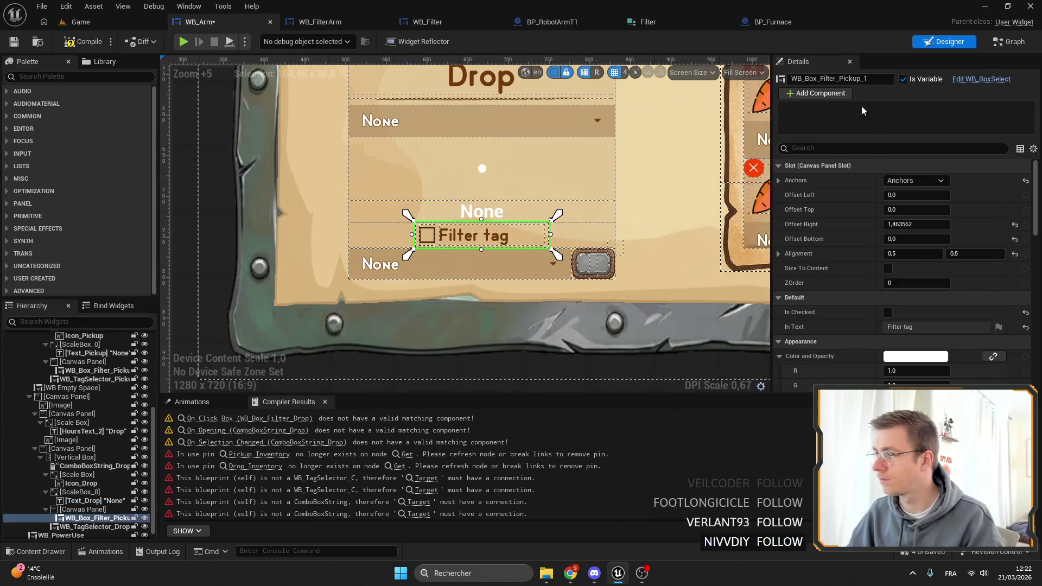
type("Drop")
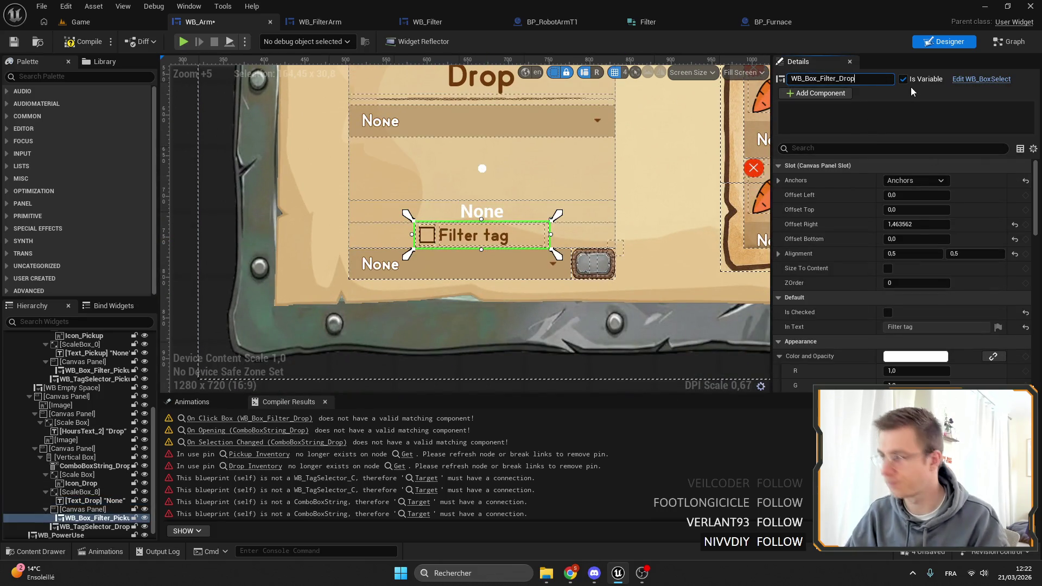
double_click(620, 115)
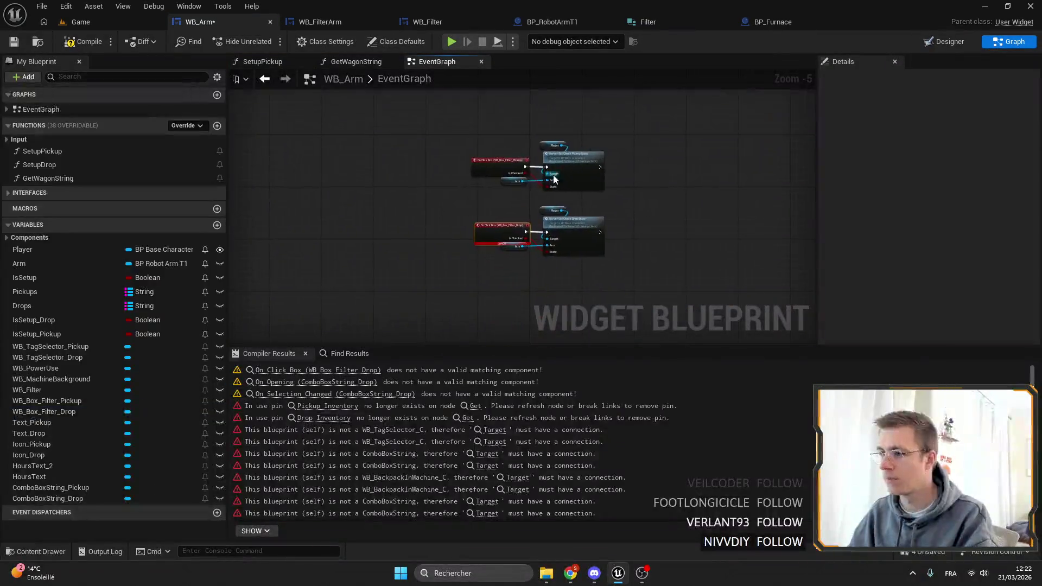
Step: Compile WB_Arm and jump to the Pickup Inventory error in the SetupPickup graph
left_click(24, 42)
scroll(431, 436, "up", 2)
left_click(328, 370)
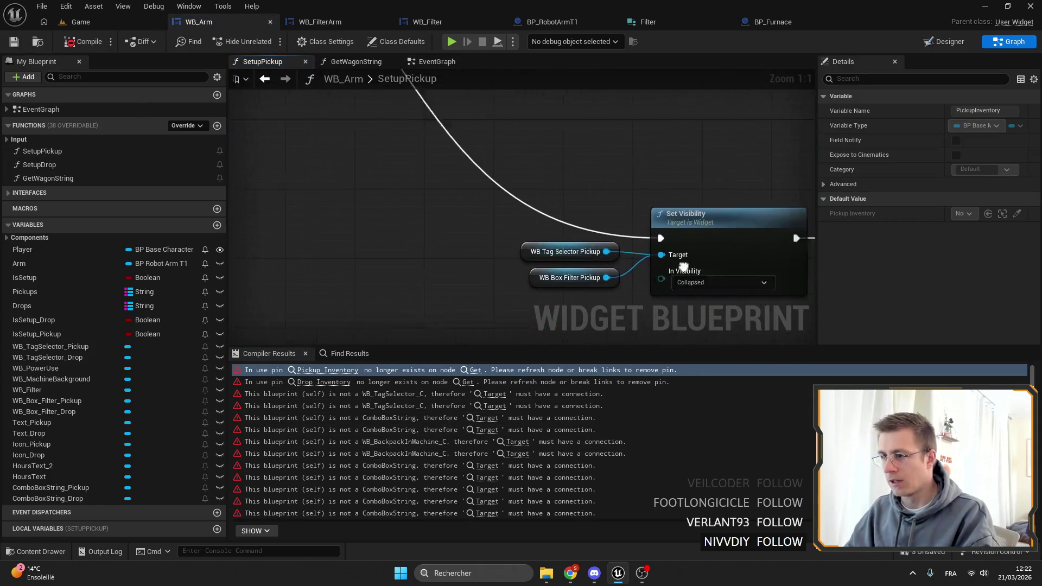
scroll(431, 171, "down", 8)
scroll(431, 171, "up", 10)
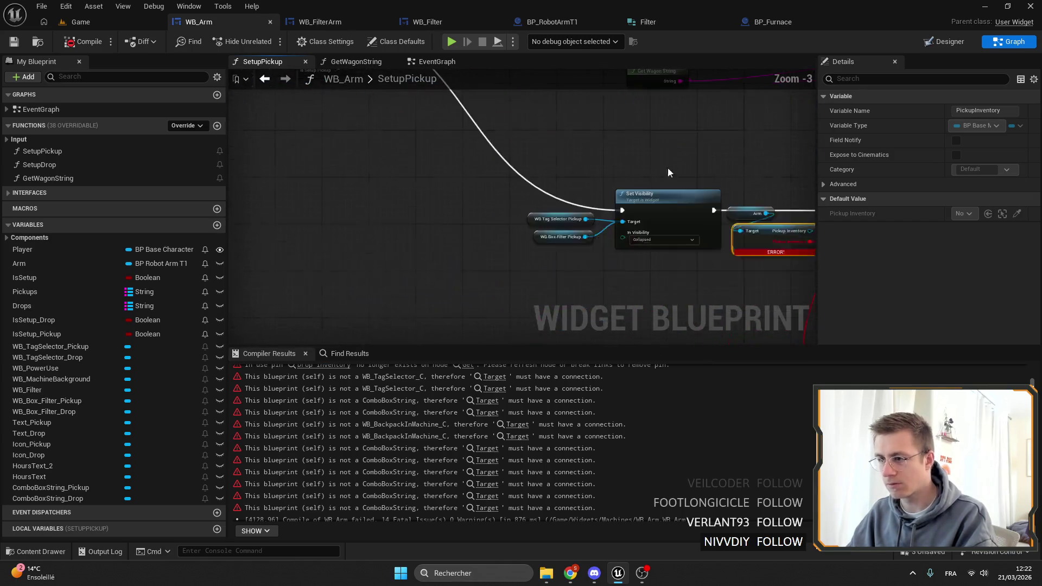
scroll(641, 287, "down", 3)
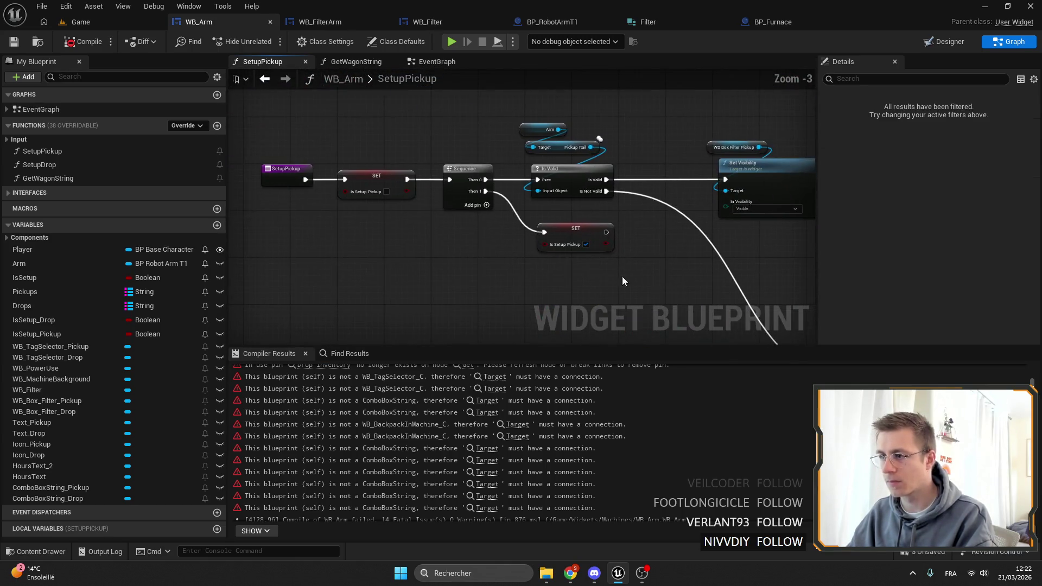
scroll(582, 147, "up", 3)
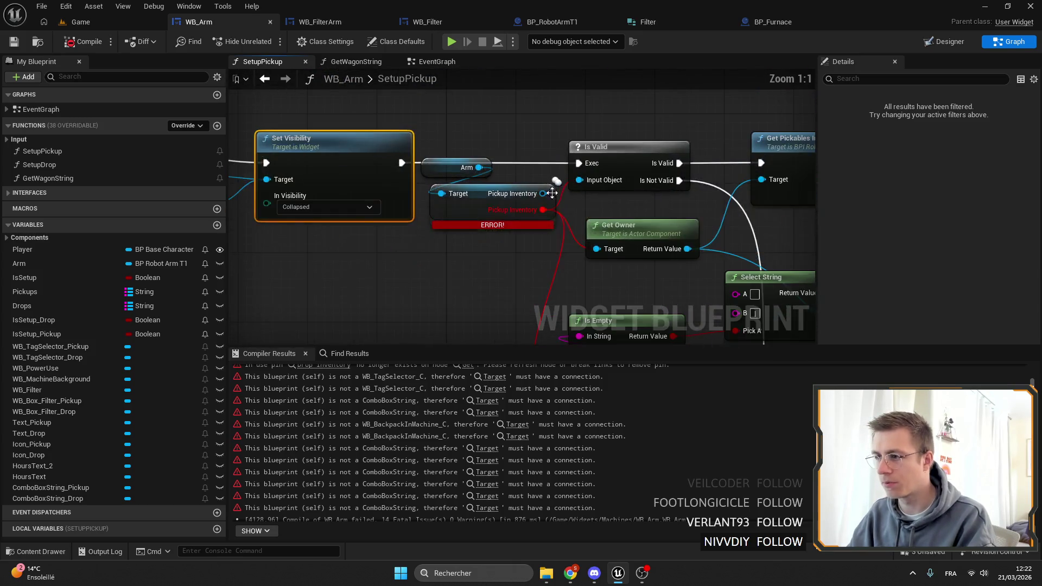
Step: Survey the SetupPickup nodes and move the Get Inventory Data node lower
left_click_drag(566, 200, 503, 190)
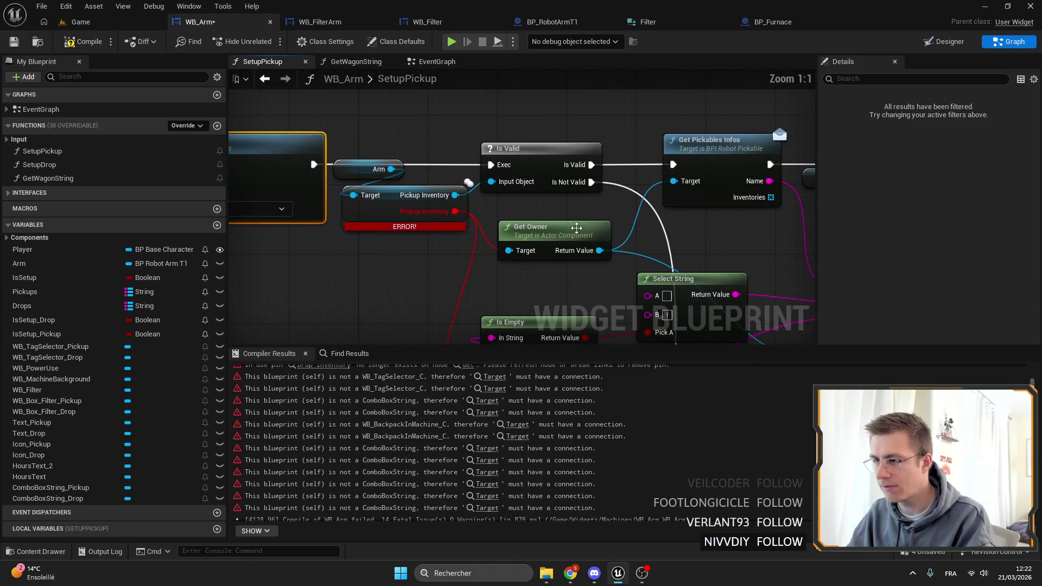
left_click_drag(581, 226, 539, 239)
scroll(467, 156, "down", 2)
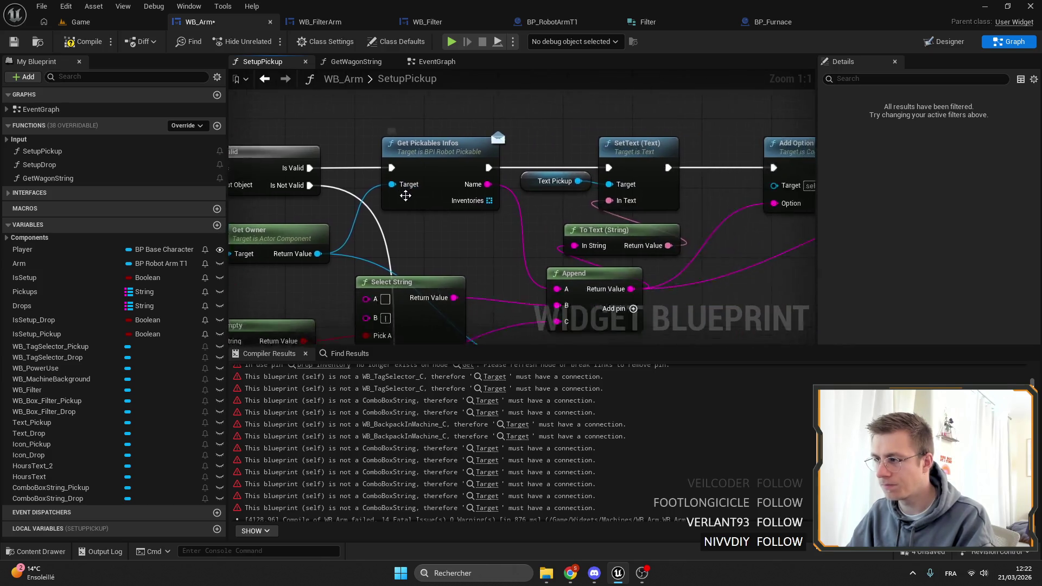
left_click_drag(622, 210, 450, 171)
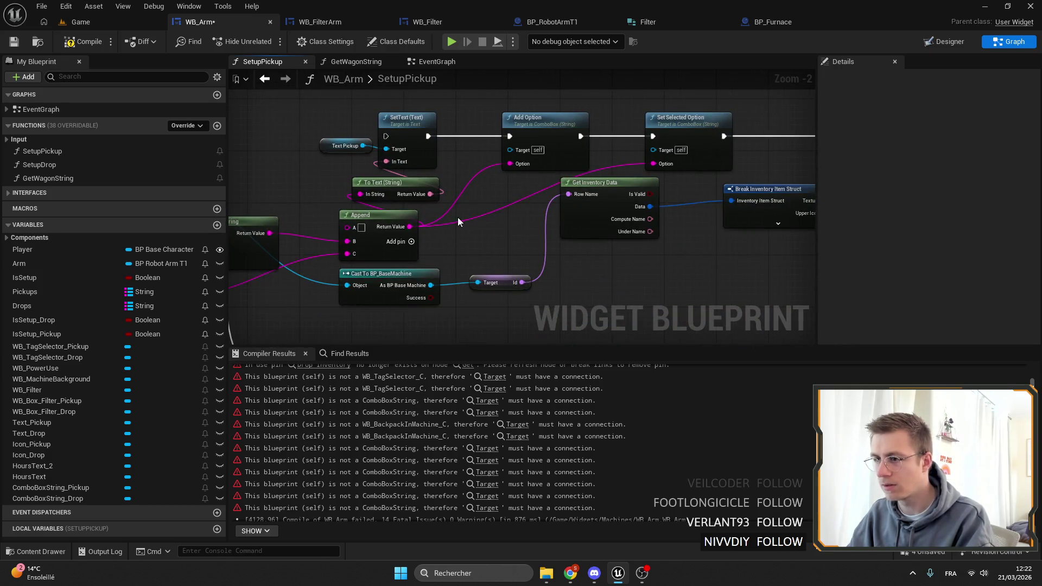
left_click_drag(458, 217, 553, 235)
mouse_move(688, 219)
left_mouse_down()
mouse_move(489, 178)
mouse_move(487, 213)
mouse_move(404, 239)
left_mouse_up()
scroll(487, 213, "down", 1)
mouse_move(538, 214)
left_mouse_down()
mouse_move(539, 282)
mouse_move(658, 288)
left_mouse_up()
Step: Box-select and delete the text-building nodes, undoing the accidental deletion of the icon nodes
mouse_move(510, 299)
left_mouse_down()
mouse_move(288, 142)
mouse_move(491, 140)
left_mouse_up()
left_click(492, 140)
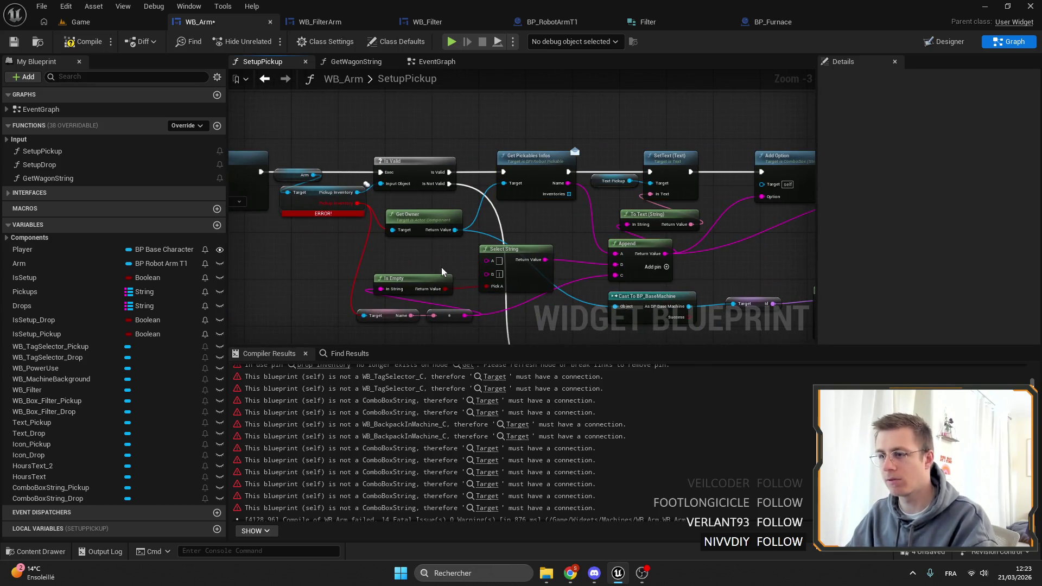
left_click_drag(649, 243, 610, 239)
mouse_move(522, 148)
left_mouse_down()
mouse_move(561, 248)
mouse_move(451, 220)
left_mouse_up()
key("Delete")
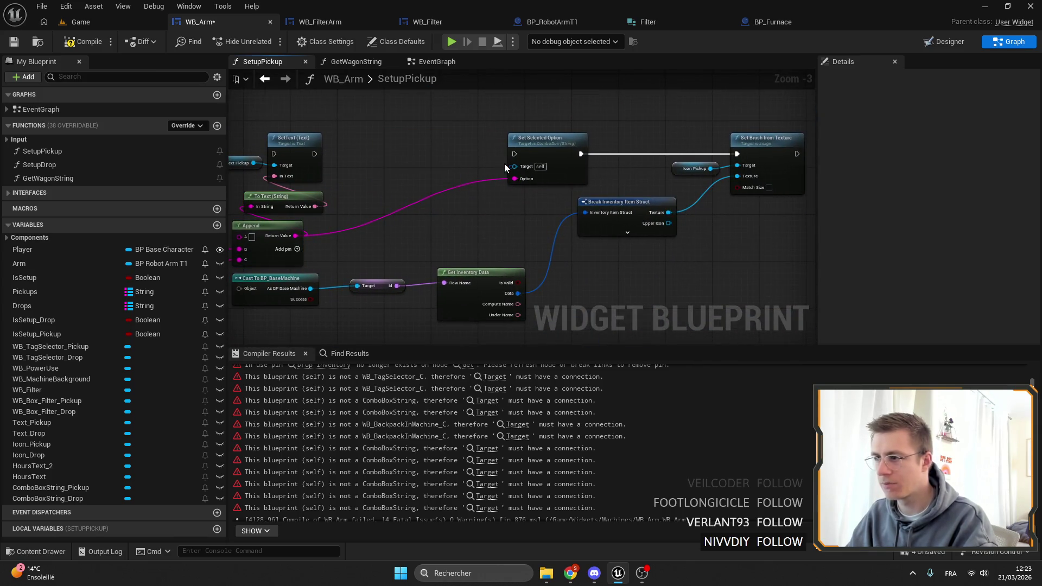
left_click_drag(493, 162, 592, 171)
key("Delete")
left_click_drag(576, 121, 574, 217)
key("ctrl+z")
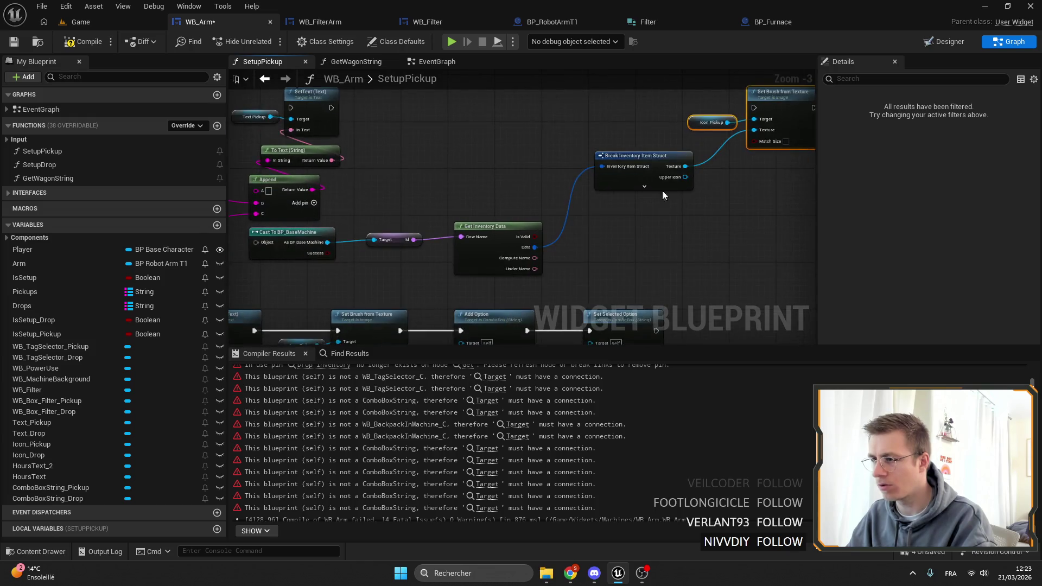
left_click(624, 185)
key("ctrl+z")
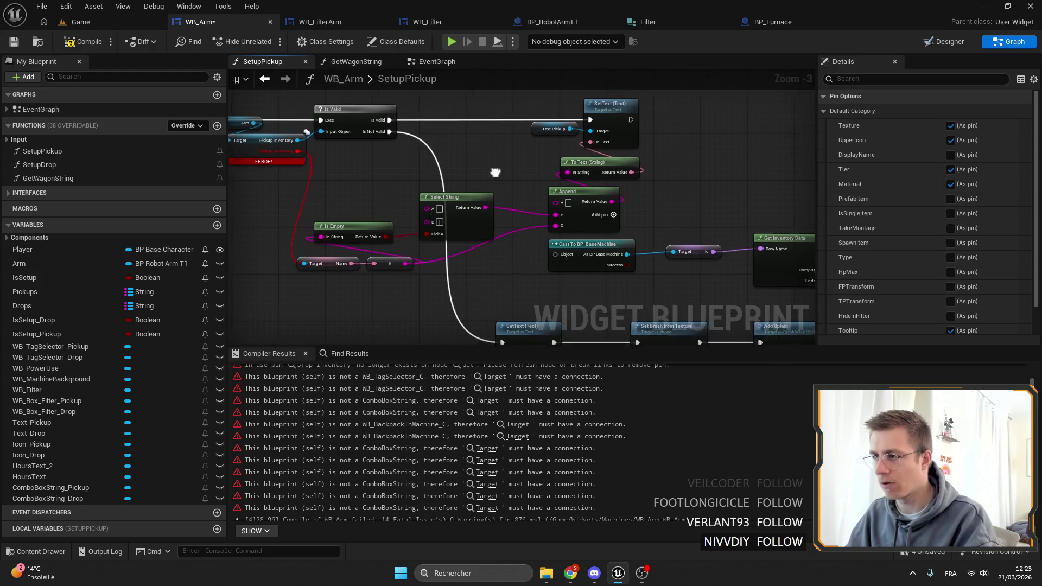
Step: Delete Select String, To Text and Append, move SetText beside Is Valid, and search 'display' from Pickup Inventory
scroll(466, 174, "up", 3)
left_click(436, 202)
mouse_move(436, 203)
left_mouse_down()
mouse_move(445, 214)
mouse_move(711, 270)
left_mouse_up()
key("Delete")
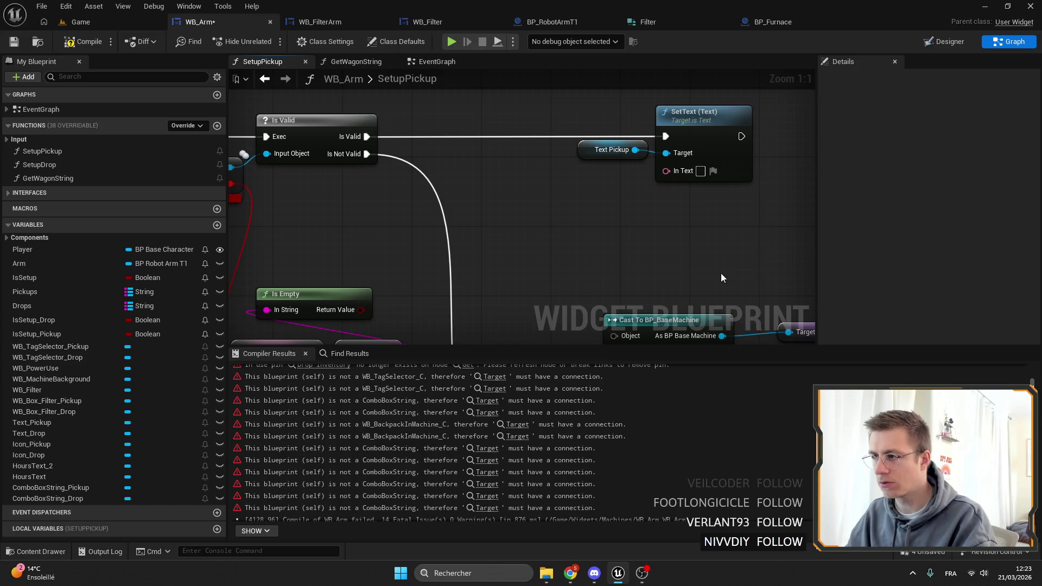
left_click_drag(614, 112, 673, 157)
left_click_drag(672, 112, 490, 109)
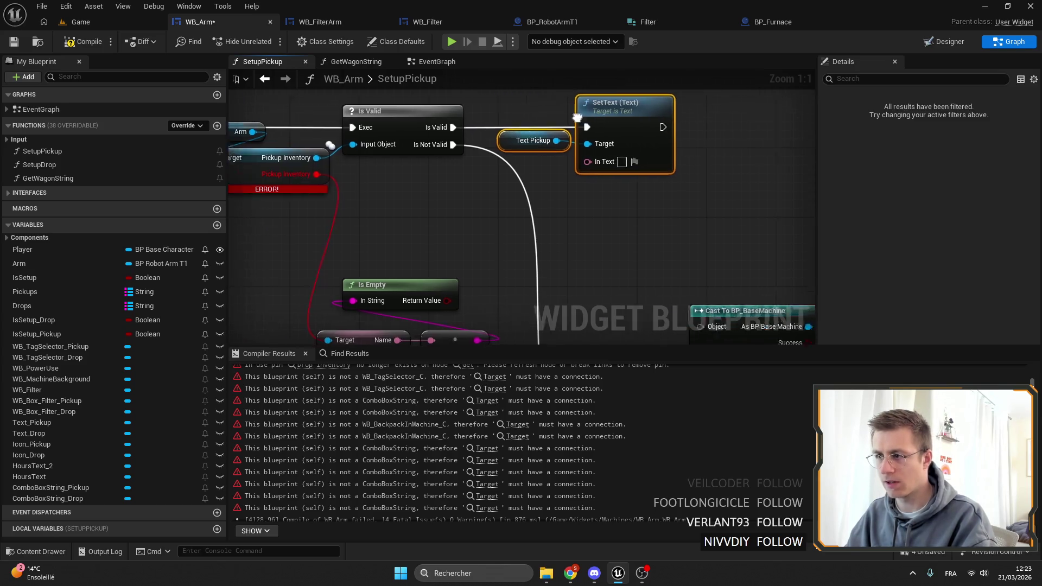
left_click_drag(370, 155, 451, 176)
type("display")
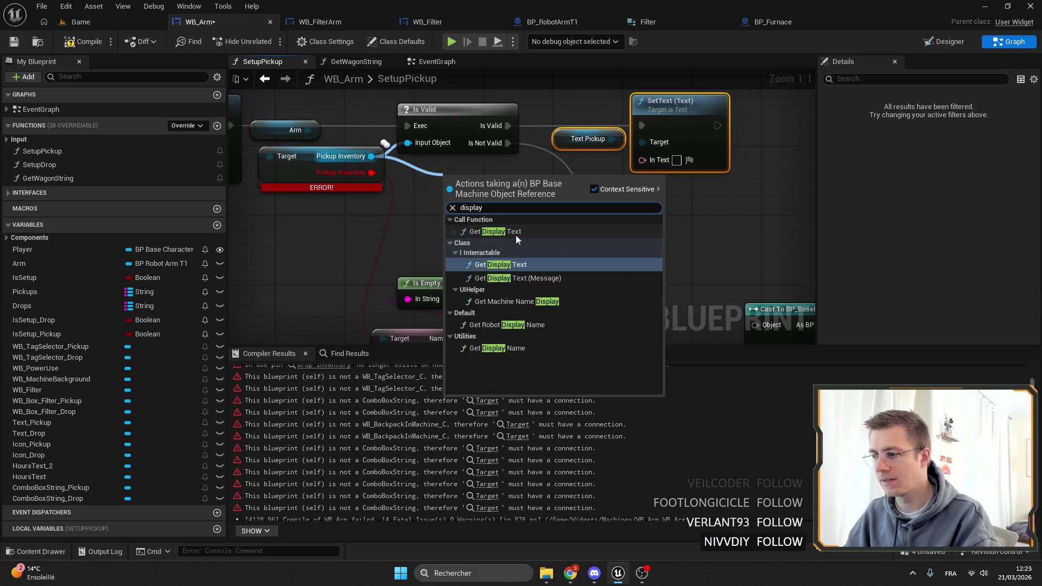
Step: Try wiring a Get Display Name node from Pickup Inventory into SetText, then remove it
left_click(499, 348)
mouse_move(539, 194)
left_mouse_down()
mouse_move(700, 197)
mouse_move(642, 159)
left_mouse_up()
left_click(489, 182, "shift")
left_click_drag(489, 181, 462, 182)
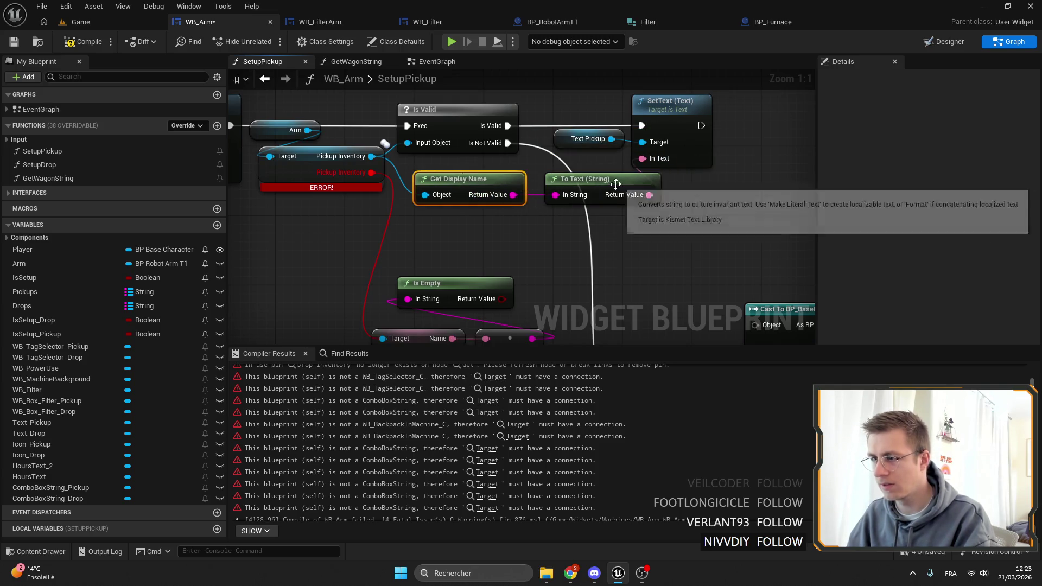
key("Delete")
Step: Search Pickup Inventory's actions for 'name' and 'cust', then dismiss the list and return to Designer
left_click_drag(371, 156, 470, 193)
type("name")
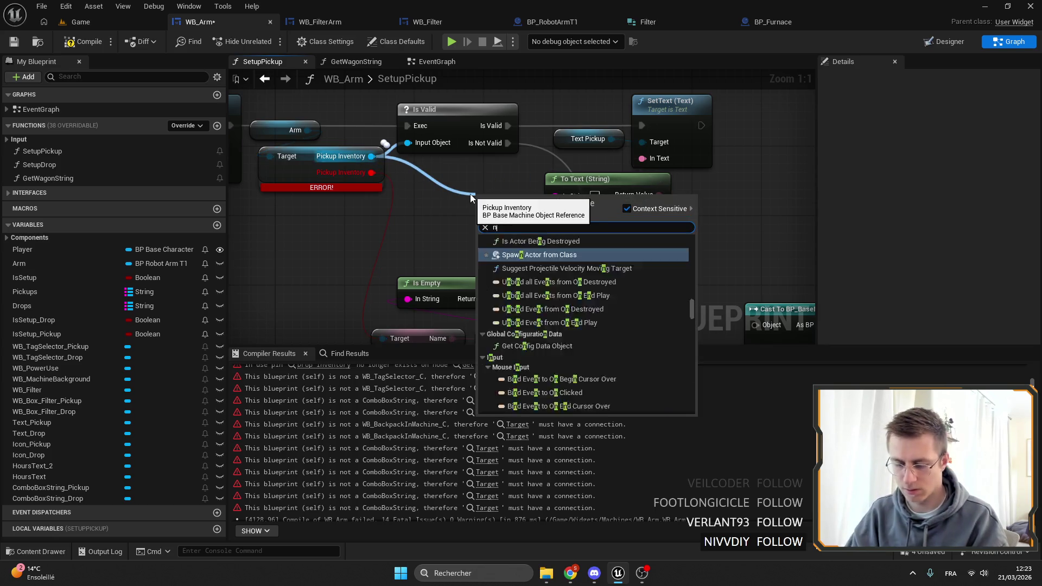
scroll(527, 295, "up", 3)
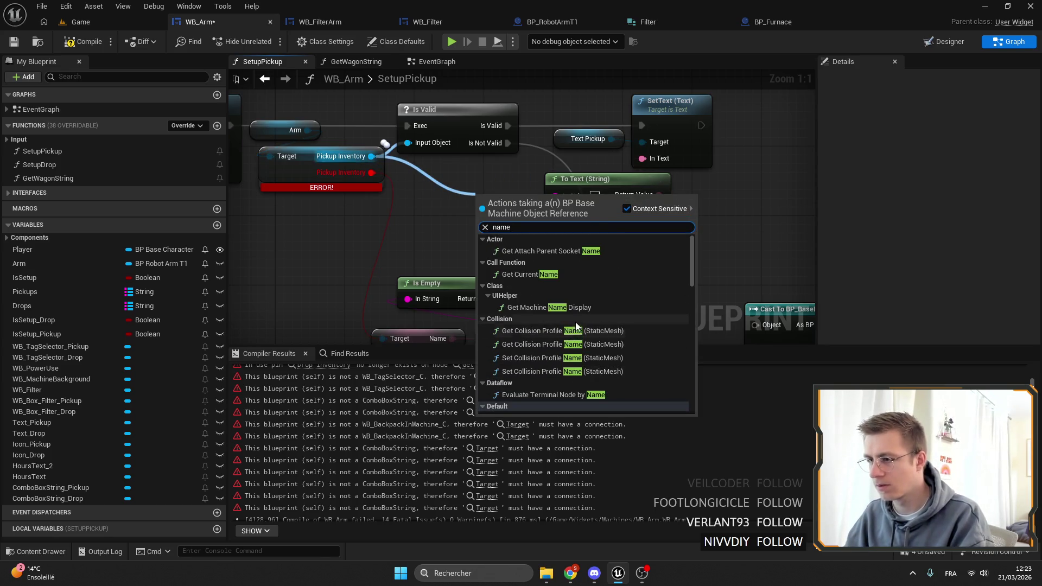
scroll(581, 325, "down", 8)
scroll(587, 324, "down", 10)
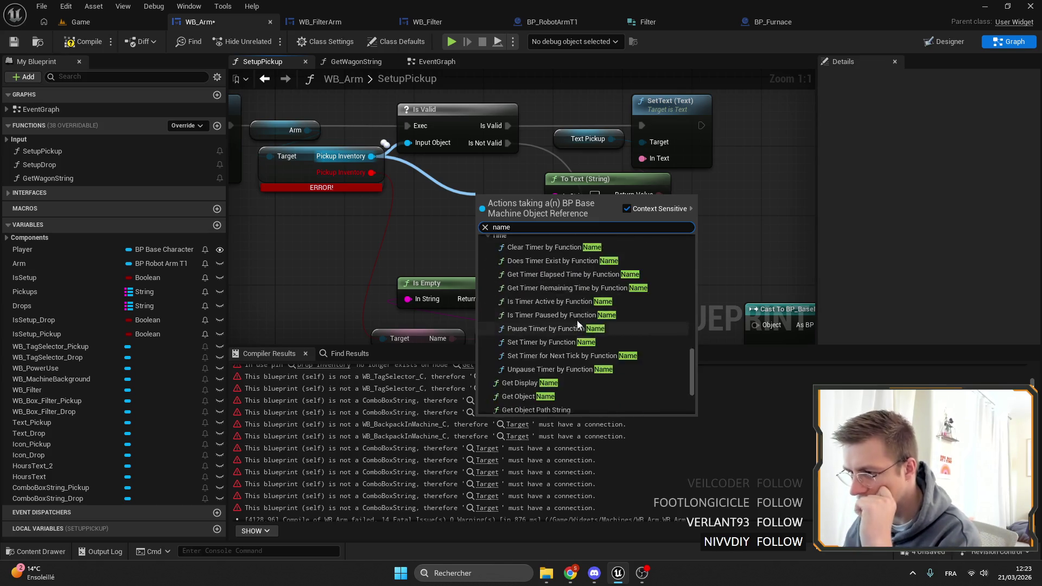
scroll(587, 361, "up", 3)
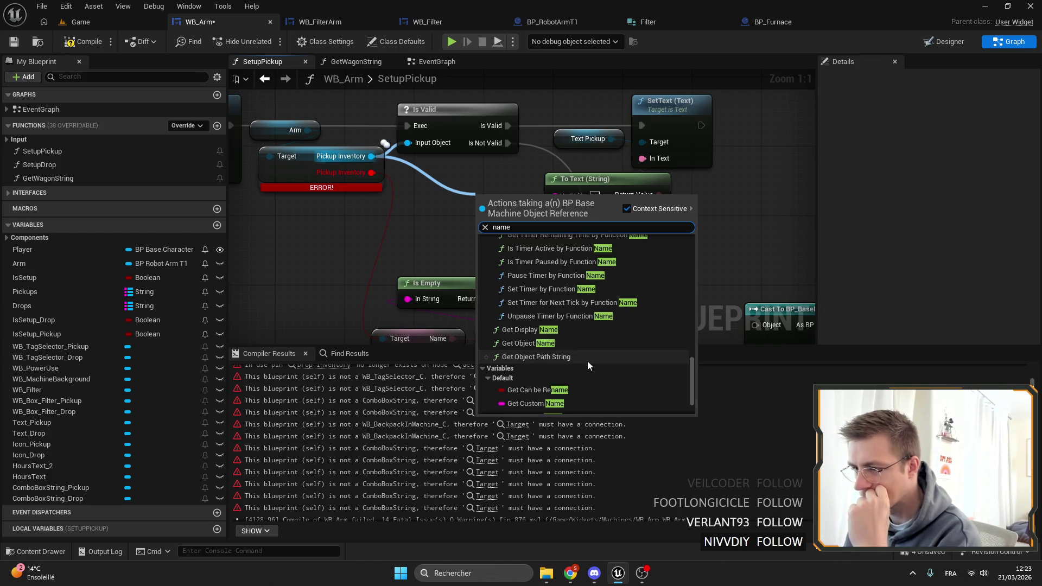
scroll(587, 357, "down", 2)
key("ctrl+a")
type("cust")
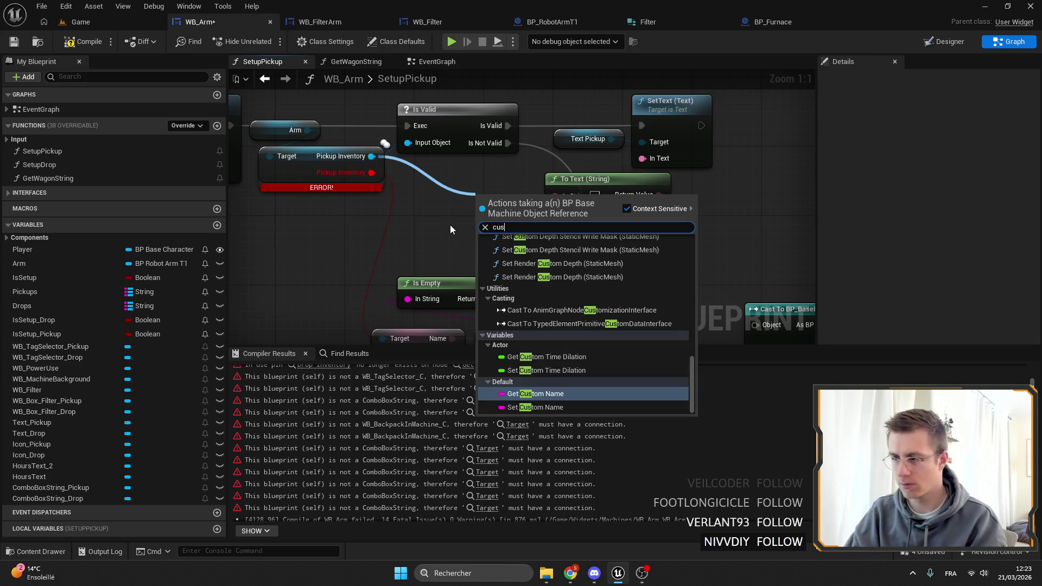
scroll(678, 333, "up", 2)
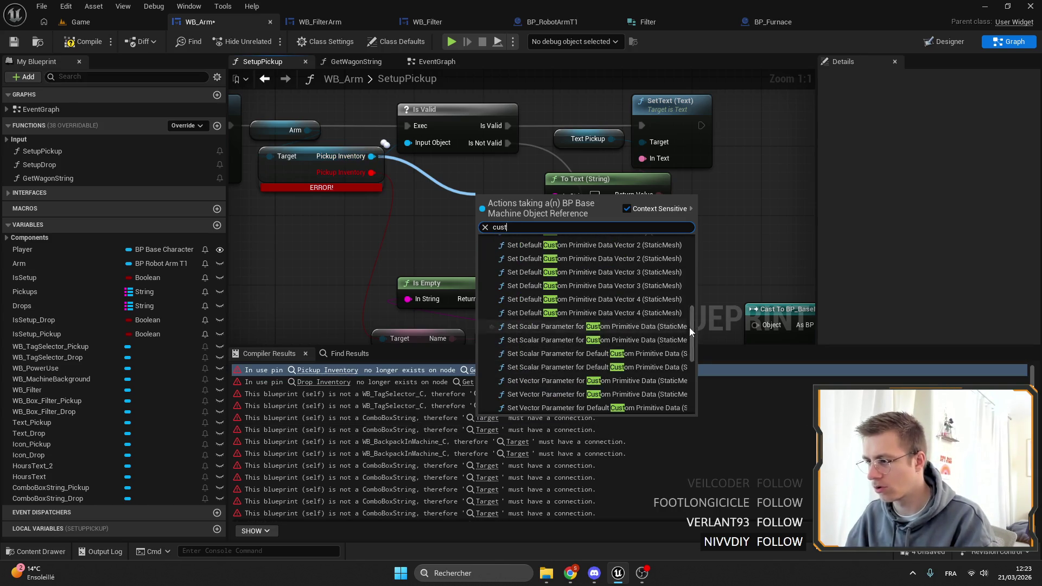
left_click_drag(689, 327, 695, 246)
left_click(438, 208)
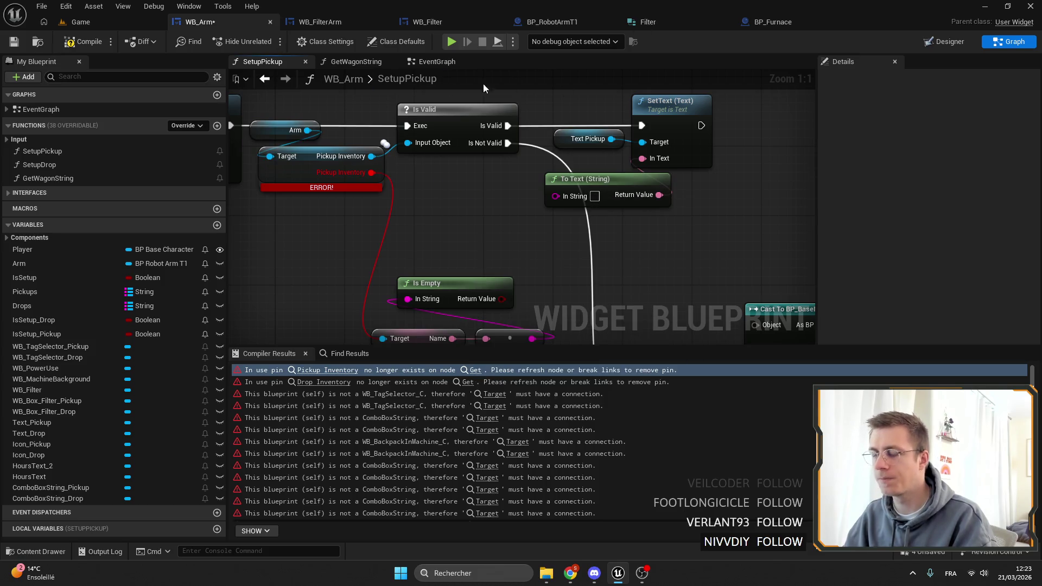
left_click(943, 41)
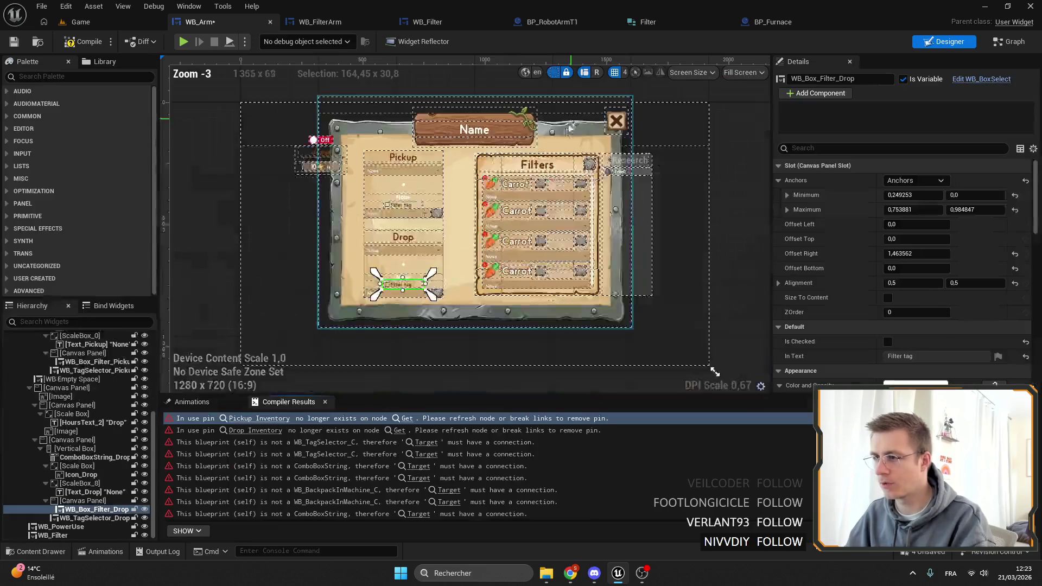
Step: Open the machine title widget's event graph via WB_Arm's WB_MachineBackground widget
left_click(644, 177)
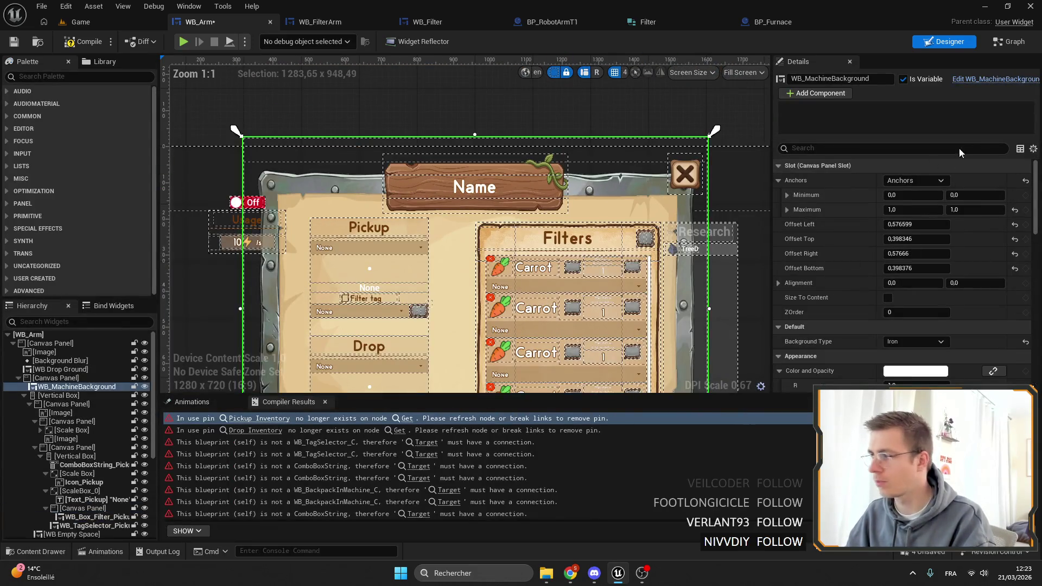
left_click(995, 79)
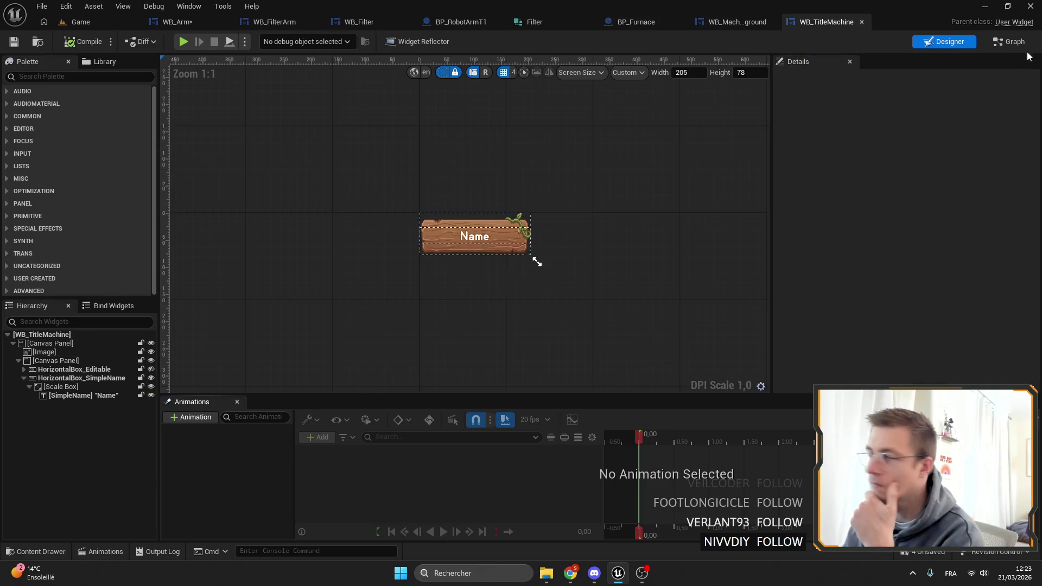
left_click(1009, 41)
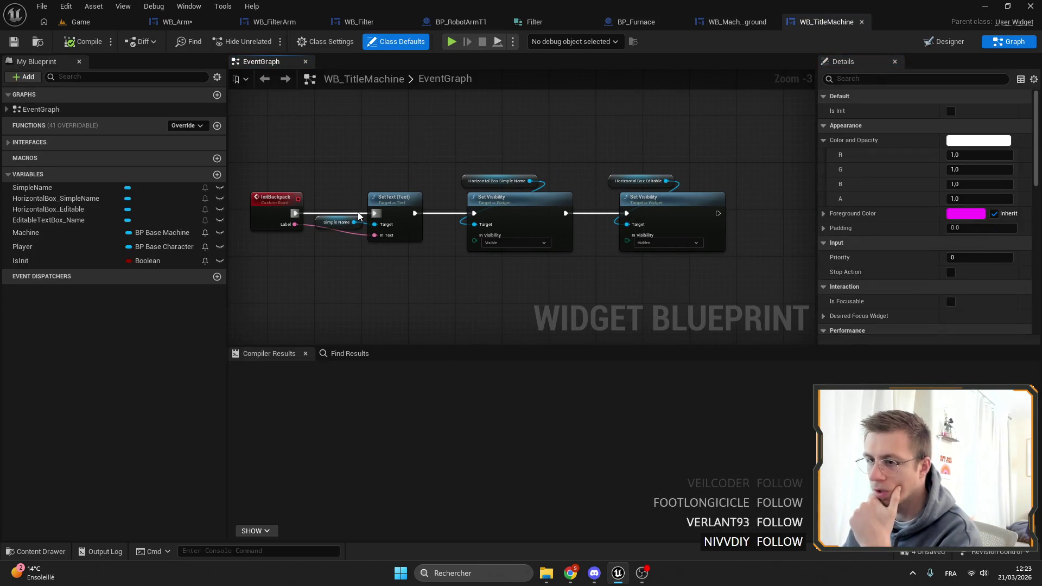
scroll(298, 248, "down", 3)
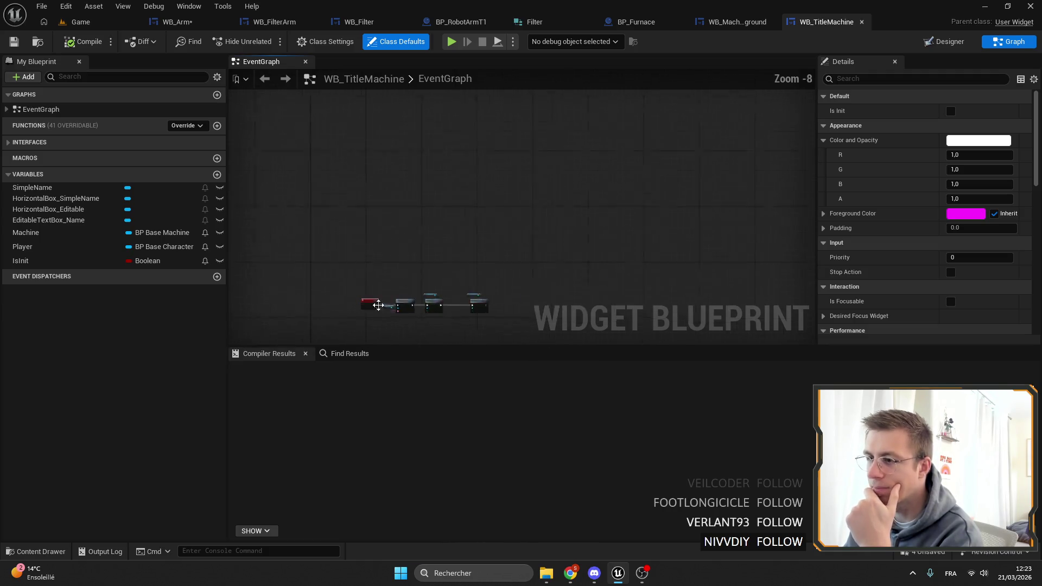
scroll(400, 210, "up", 5)
Step: Take the Get Machine Name Display node from the UpdateName event into WB_Arm's graph
left_click_drag(450, 177, 391, 172)
left_click_drag(499, 159, 402, 146)
left_click_drag(610, 139, 417, 129)
double_click(384, 139)
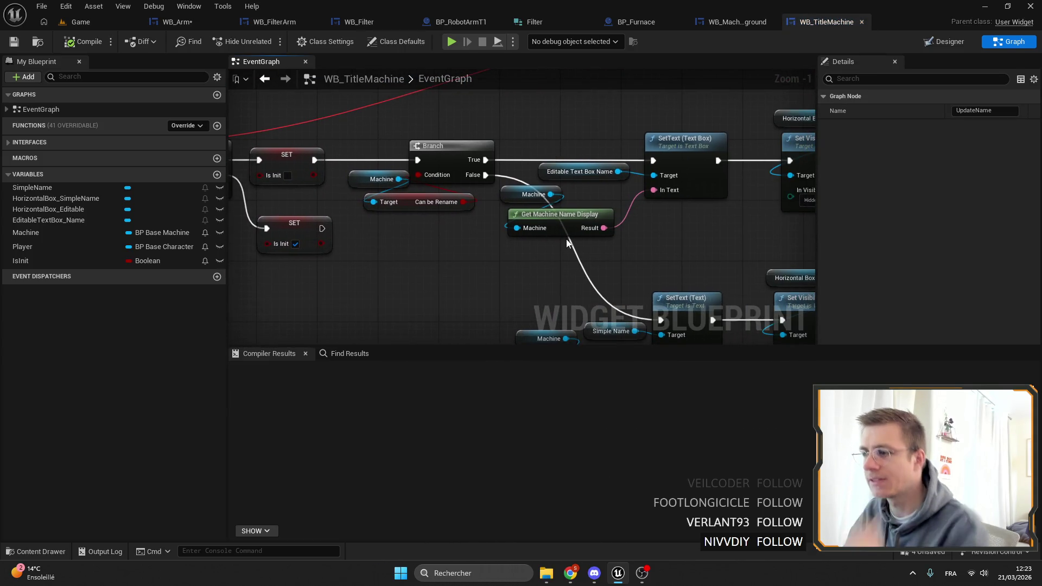
left_click(566, 242)
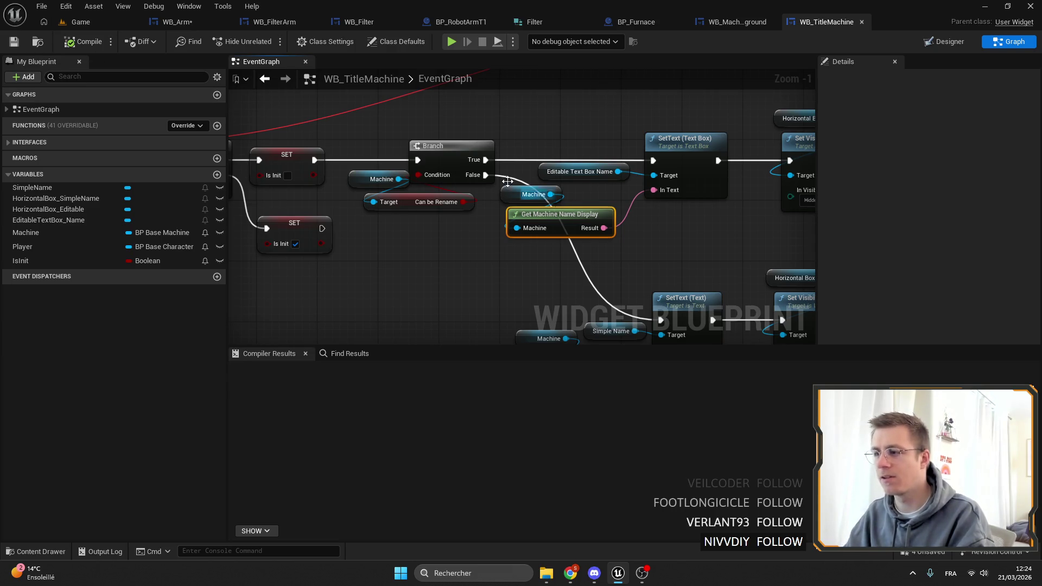
left_click(171, 22)
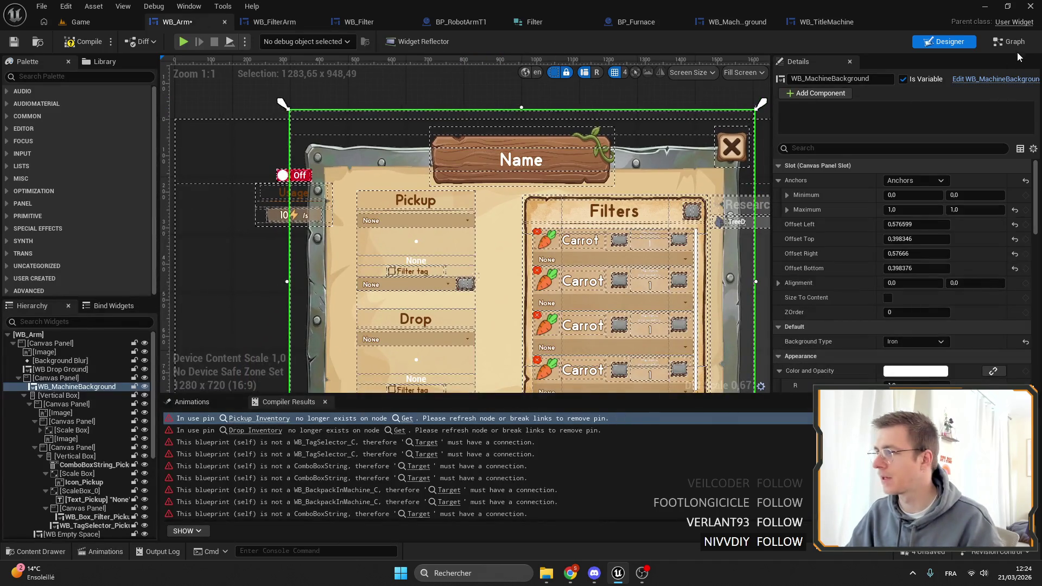
key("ctrl+shift+g")
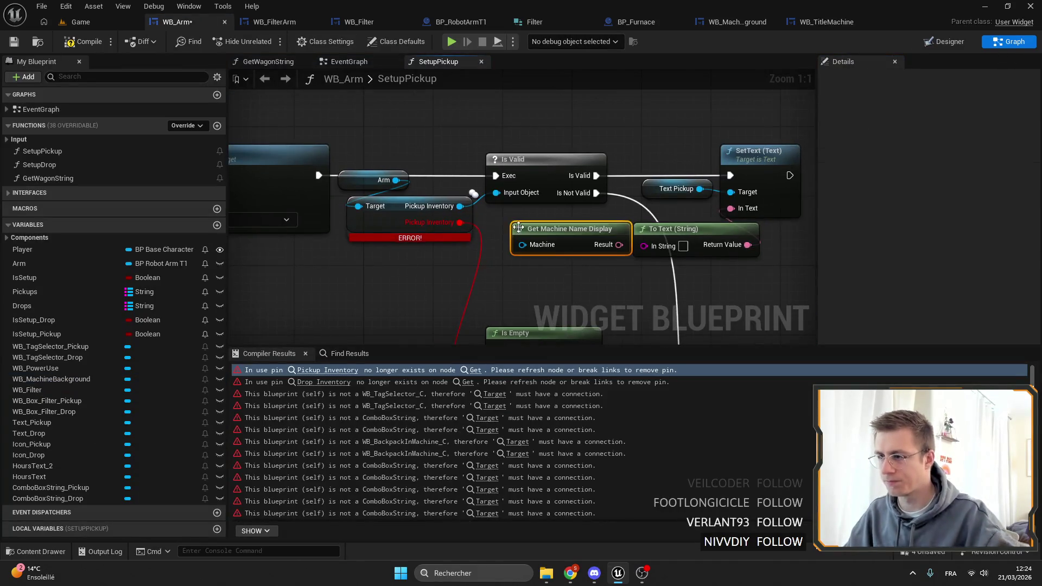
Step: Wire Get Machine Name Display's result into the pickup SetText text and position the node
mouse_move(460, 206)
left_mouse_down()
mouse_move(537, 246)
mouse_move(692, 210)
left_mouse_up()
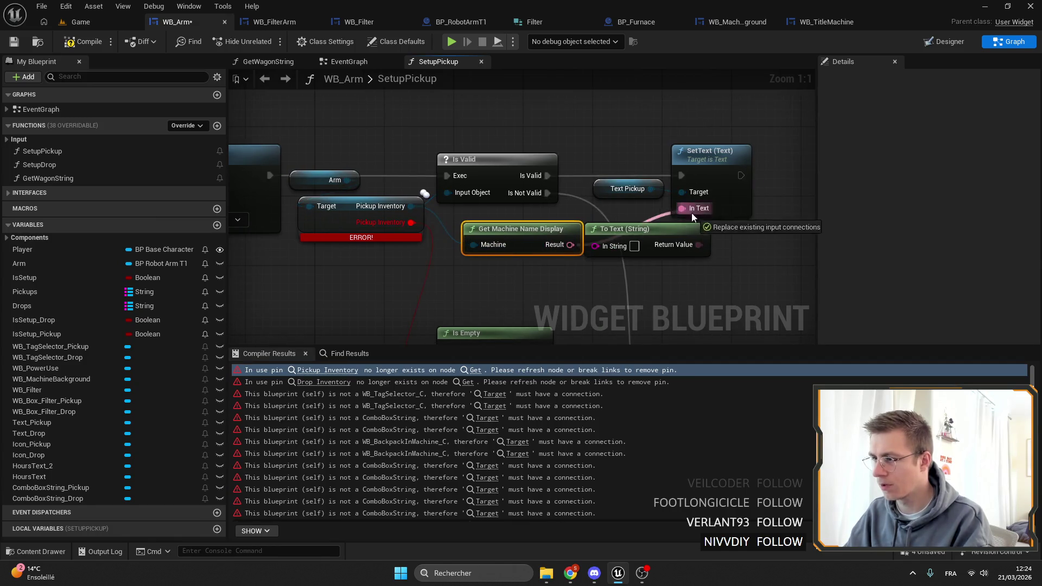
left_click(548, 224)
mouse_move(488, 314)
left_mouse_down()
mouse_move(485, 197)
mouse_move(565, 240)
left_mouse_up()
scroll(496, 217, "down", 3)
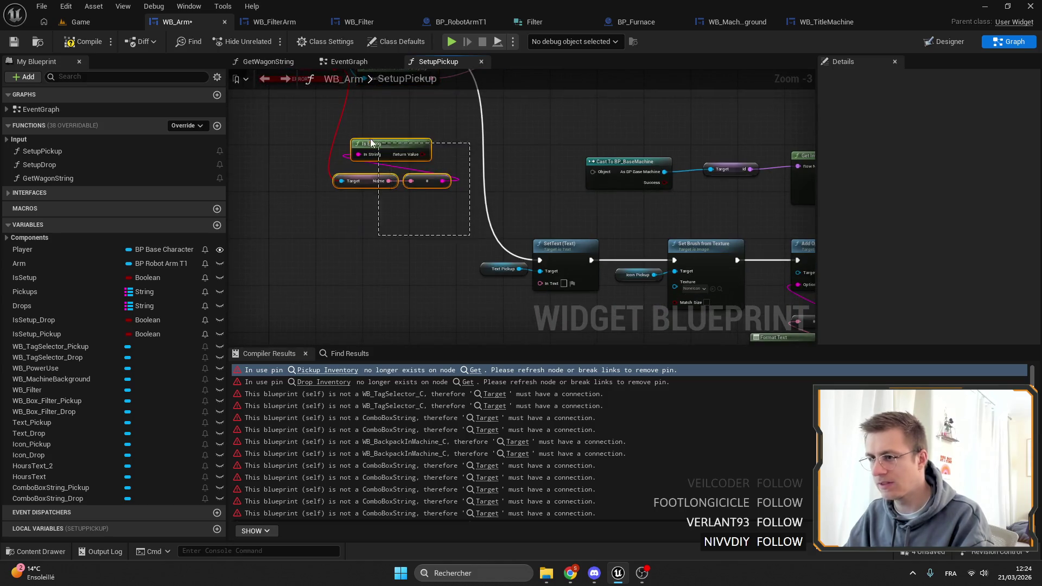
left_click(572, 284)
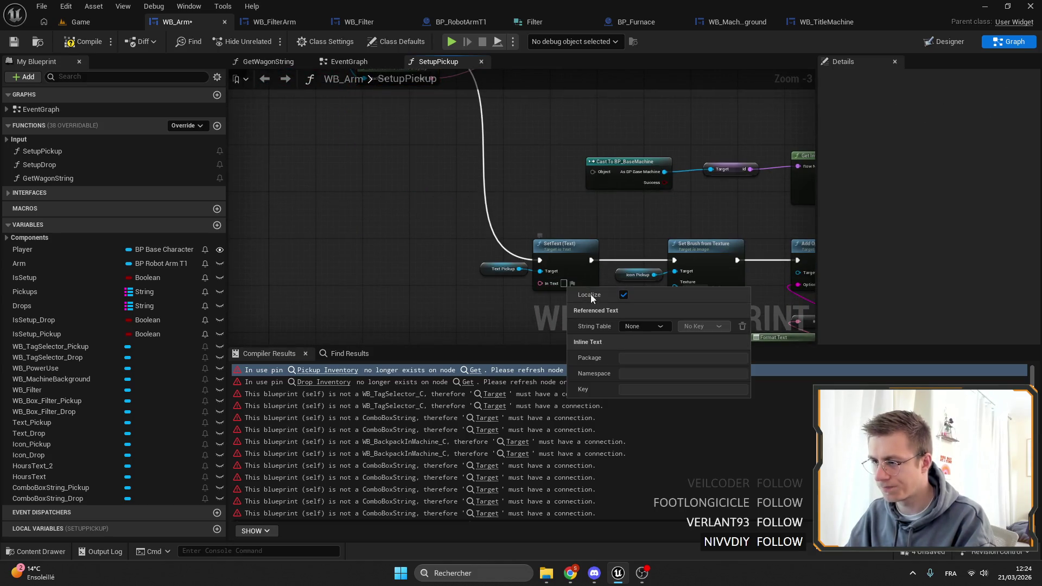
left_click(487, 228)
scroll(643, 186, "down", 2)
scroll(549, 173, "up", 2)
mouse_move(504, 184)
left_mouse_down()
mouse_move(517, 205)
mouse_move(493, 200)
left_mouse_up()
Step: Delete Cast To BP_BaseMachine and feed Pickup Inventory's Get Id into Get Inventory Data's Row Name
left_click(610, 266)
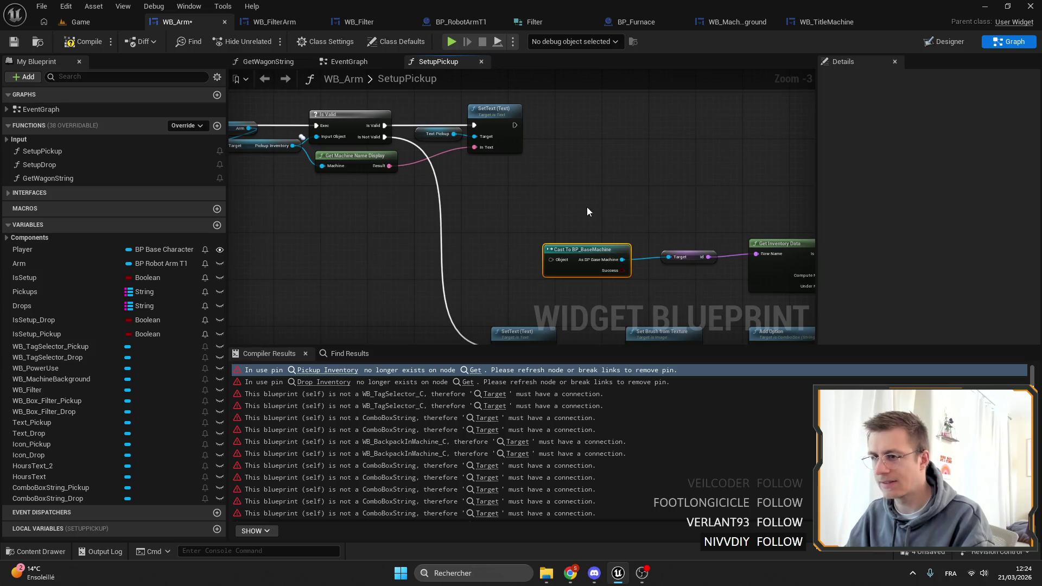
key("Delete")
mouse_move(384, 147)
left_mouse_down()
mouse_move(541, 221)
mouse_move(421, 181)
mouse_move(445, 205)
left_mouse_up()
type("id")
scroll(559, 293, "down", 5)
left_click(518, 340)
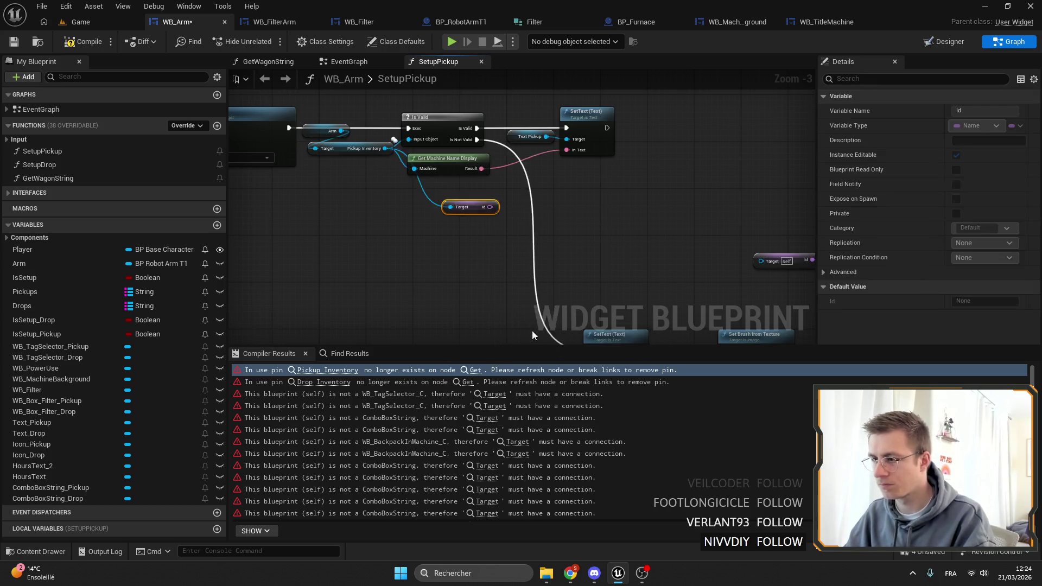
left_click_drag(489, 207, 611, 254)
left_click(578, 237)
Step: Move Break Inventory Item Struct, Icon Pickup and Set Brush beside Get Inventory Data, chaining SetText into Set Brush
scroll(683, 197, "down", 1)
left_click_drag(683, 197, 474, 123)
mouse_move(520, 172)
left_mouse_down()
mouse_move(398, 177)
mouse_move(715, 146)
mouse_move(666, 146)
left_mouse_up()
scroll(398, 176, "up", 3)
left_click(494, 92)
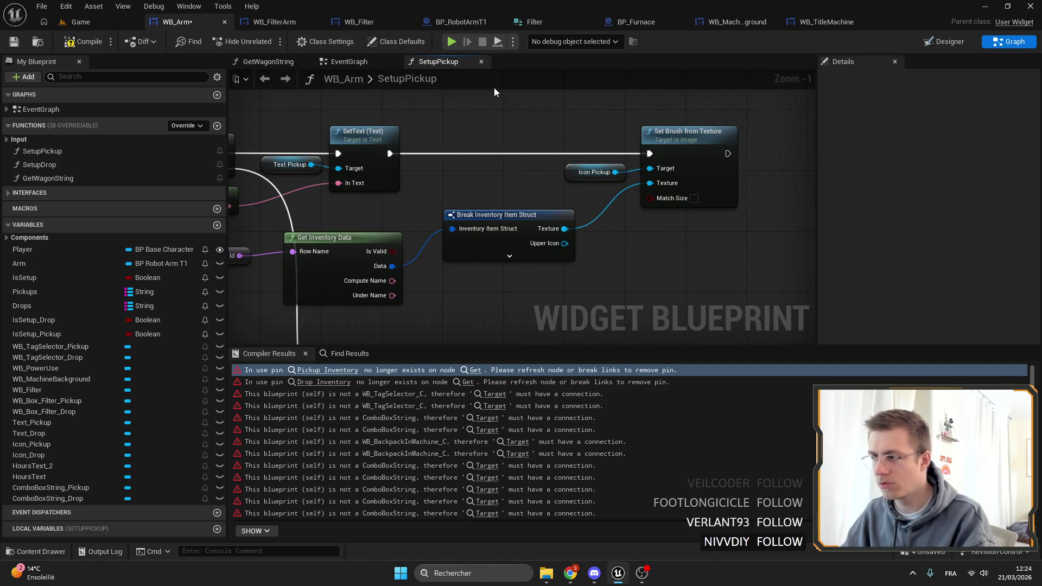
Step: Return to the Game level editor and open the Widgets content folder
left_click(81, 21)
left_click(34, 442)
left_click(232, 360)
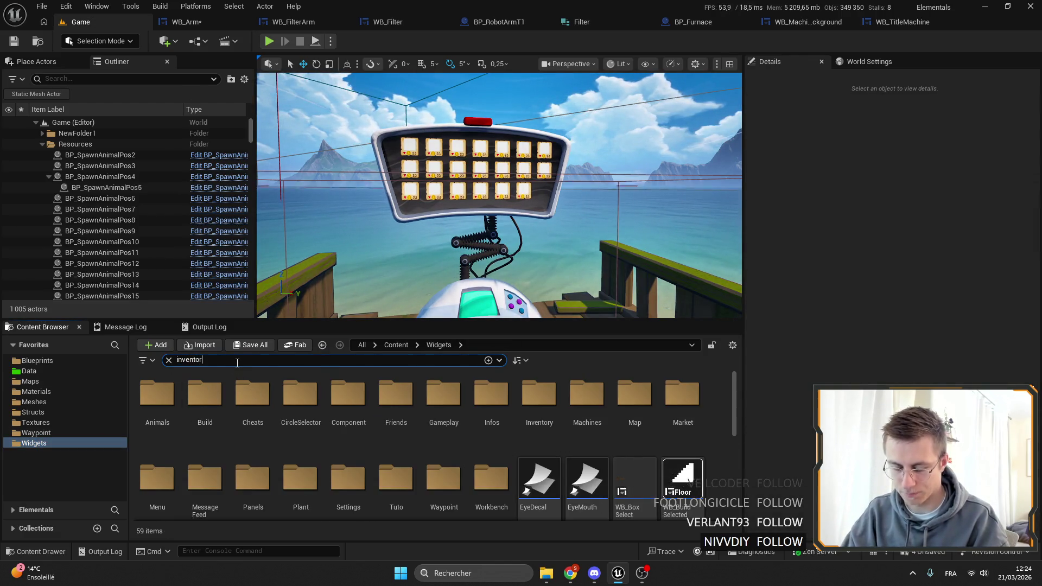
Step: Open WB_InventoryElement to inspect its Icon and Icon_Upper images, then clear the Widgets search
type("y")
double_click(313, 391)
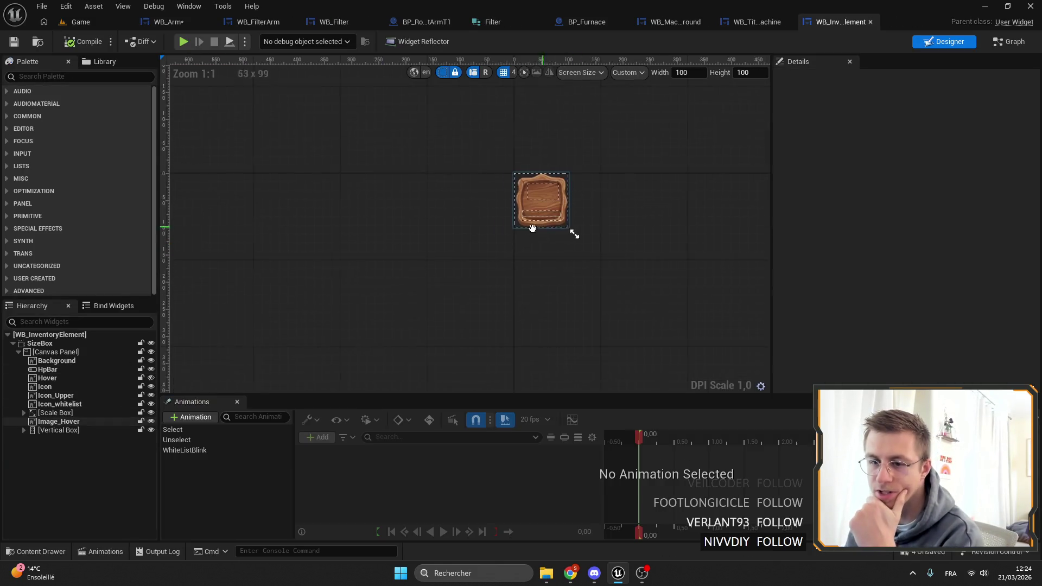
scroll(460, 286, "up", 4)
left_click(45, 386)
left_click_drag(433, 221, 452, 280)
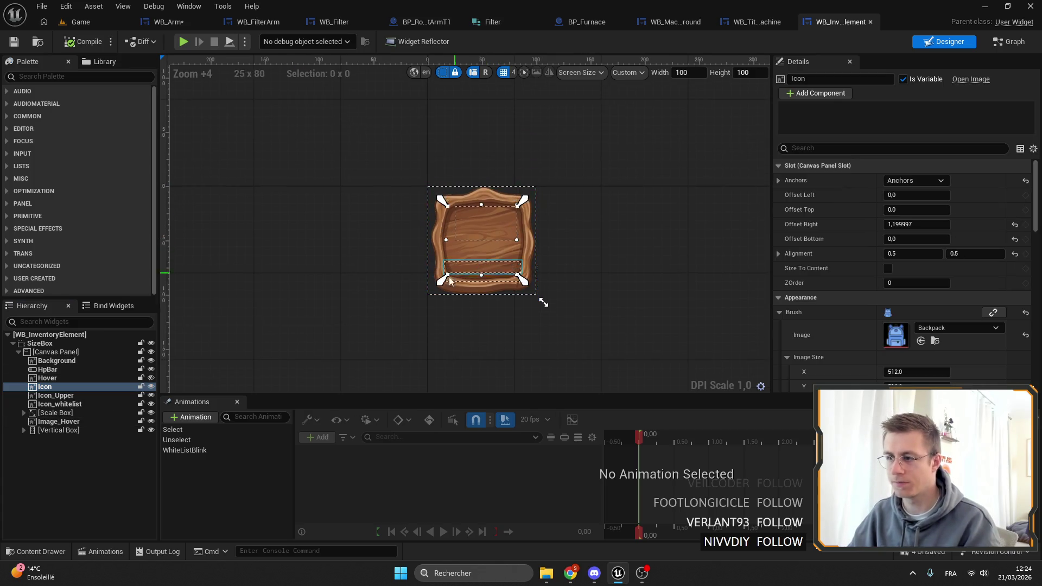
left_click(63, 396, "ctrl")
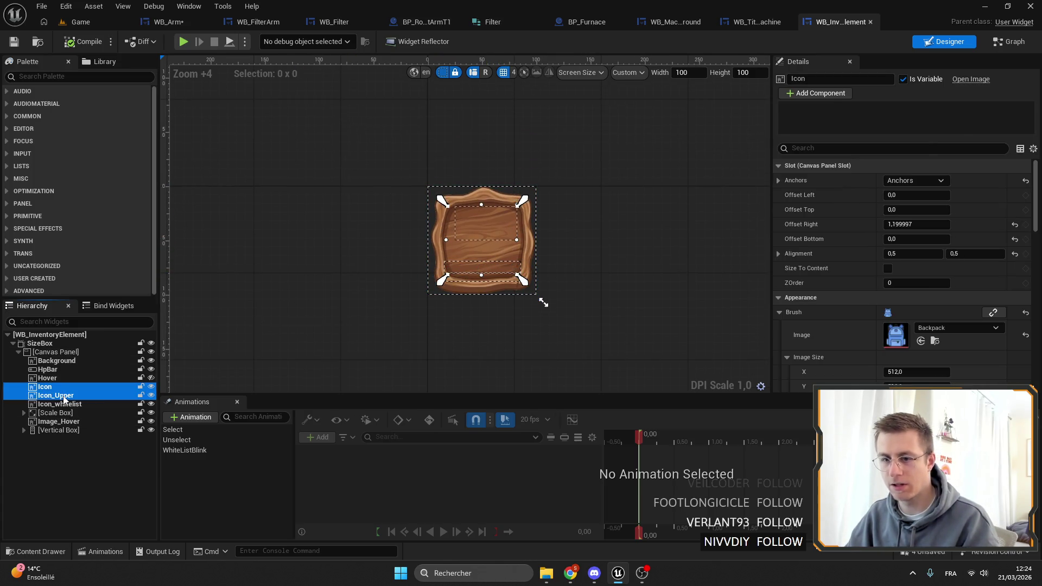
left_click(68, 379)
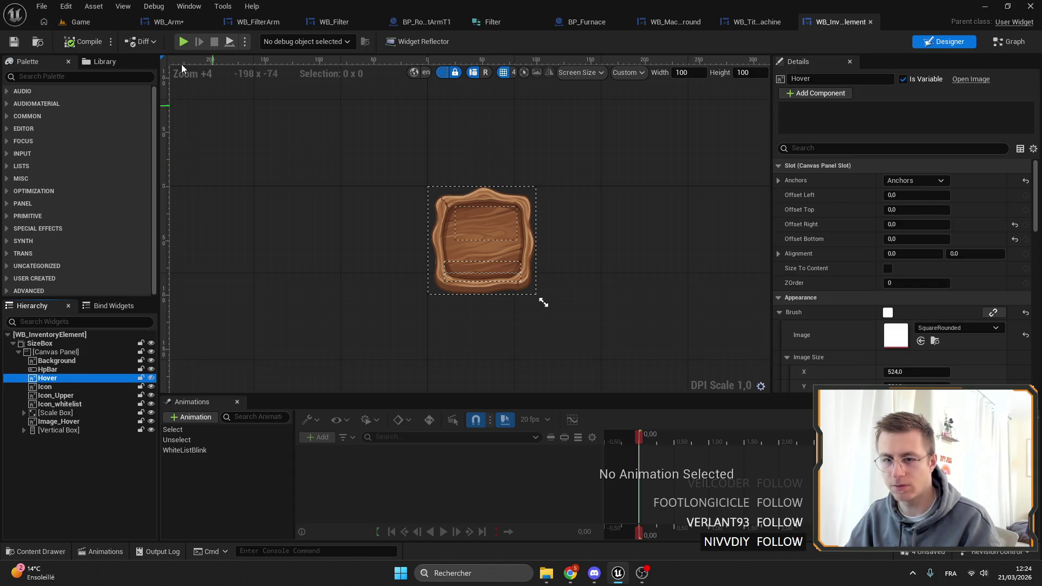
left_click(80, 22)
left_click(169, 360)
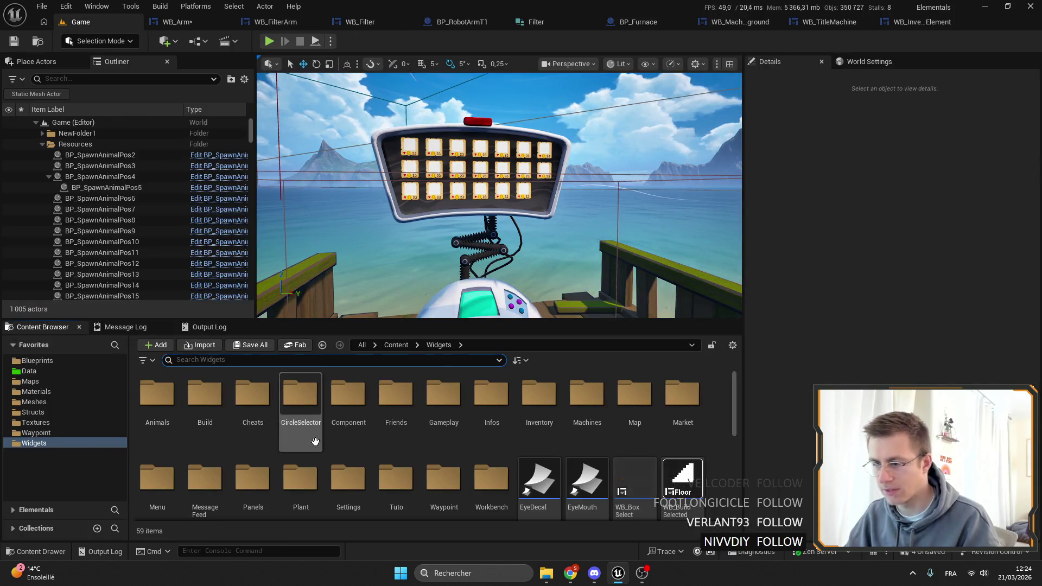
Step: Create a User Widget blueprint named WB_ItemIconDisplay in Widgets/Panels and dock its editor
double_click(253, 478)
right_click(423, 433)
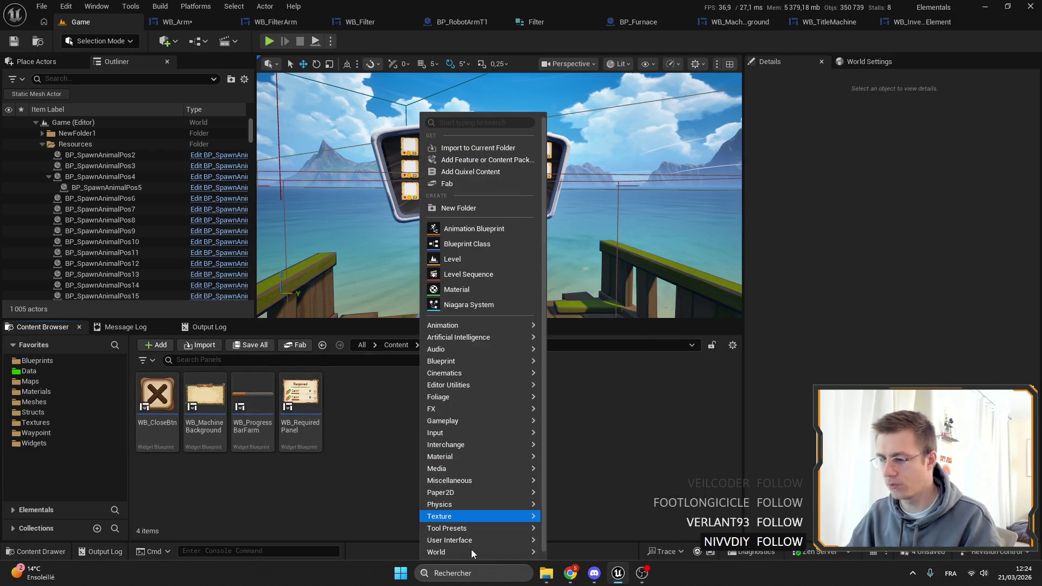
mouse_move(506, 539)
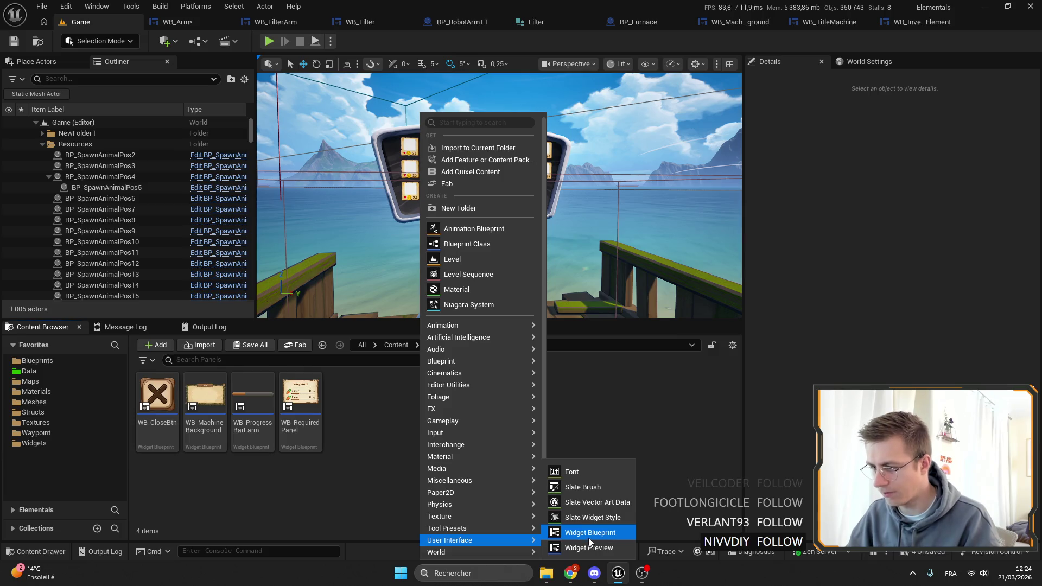
left_click(589, 532)
left_click(411, 190)
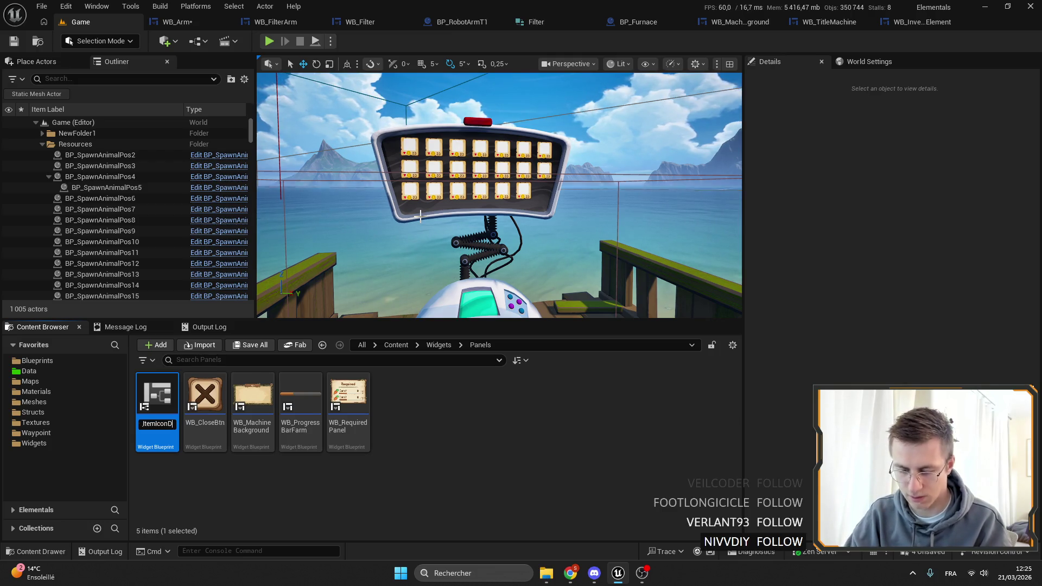
key("Return")
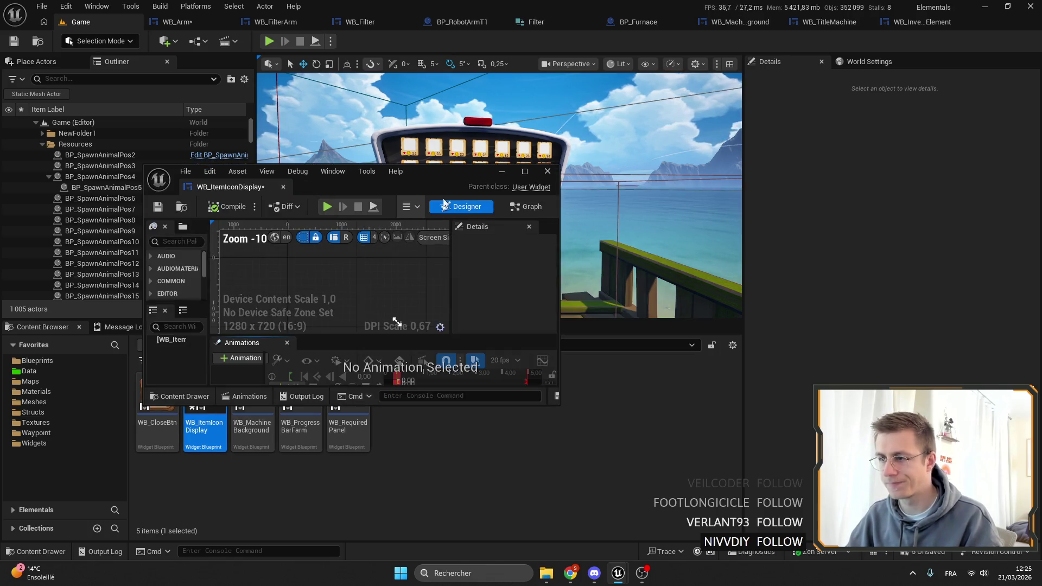
mouse_move(304, 168)
left_mouse_down()
mouse_move(207, 9)
mouse_move(202, 21)
left_mouse_up()
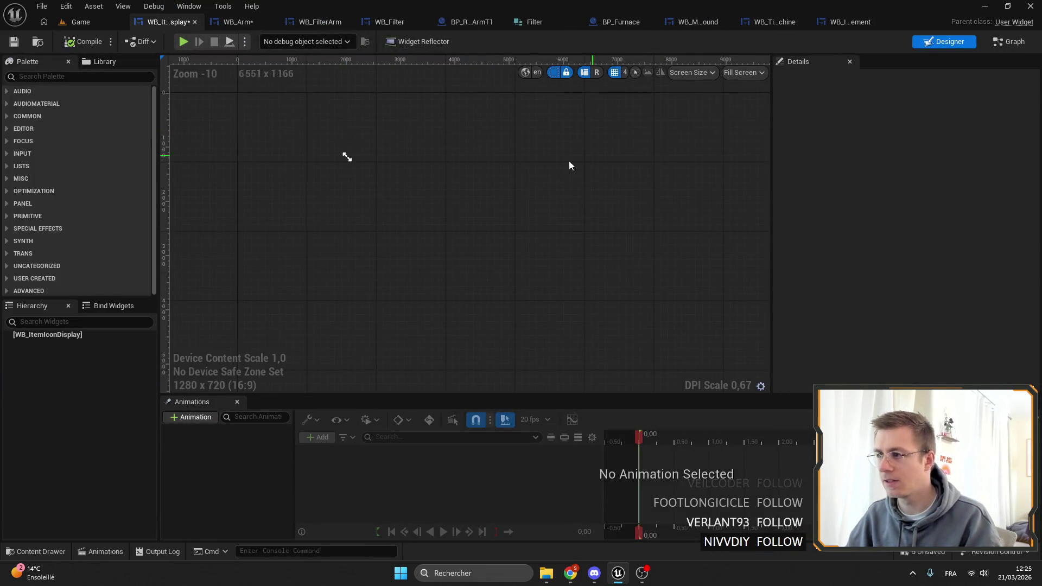
Step: Set the preview to a custom 100×100 size and add a Canvas Panel as the root
left_click(743, 72)
left_click(768, 104)
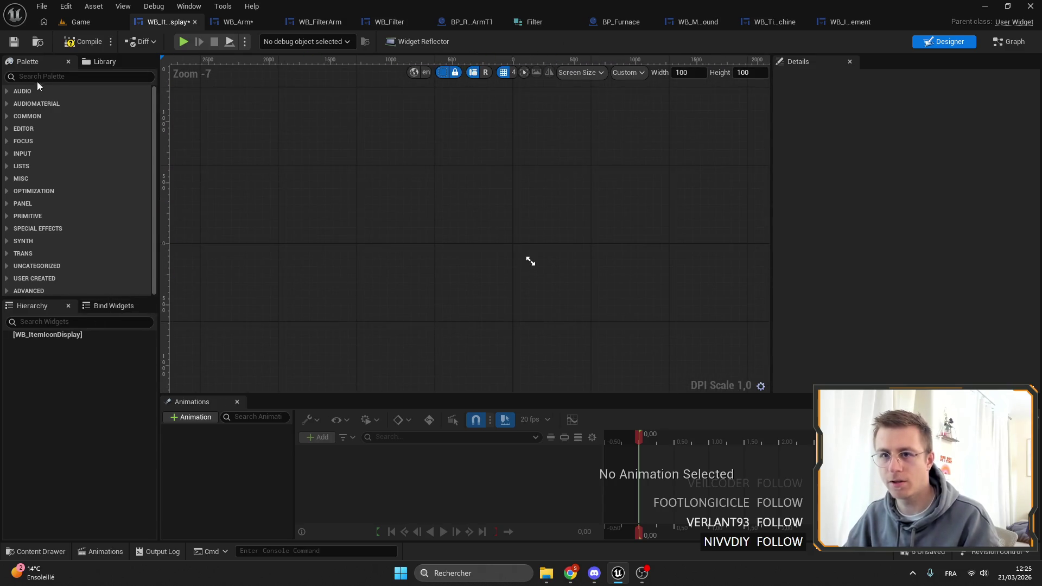
type("cnavas")
key("BackSpace")
key("BackSpace")
key("BackSpace")
type("anvas")
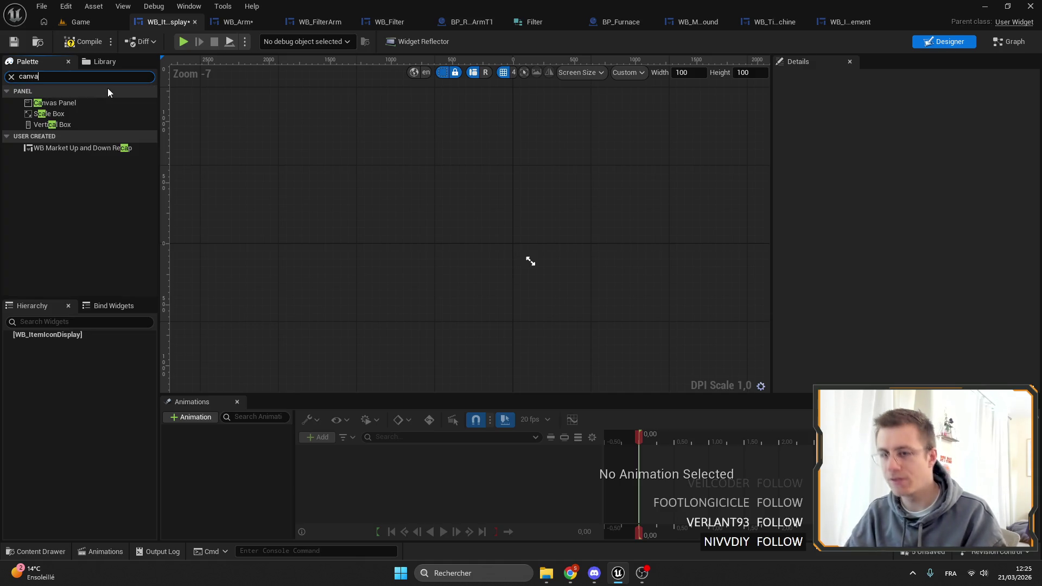
mouse_move(57, 103)
left_mouse_down()
mouse_move(71, 374)
mouse_move(54, 332)
left_mouse_up()
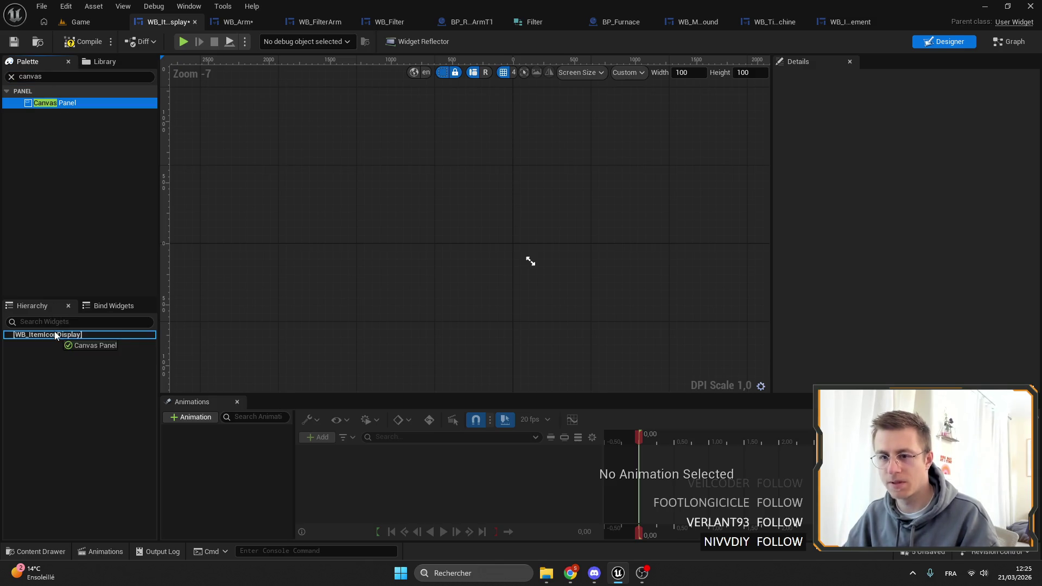
scroll(522, 295, "up", 15)
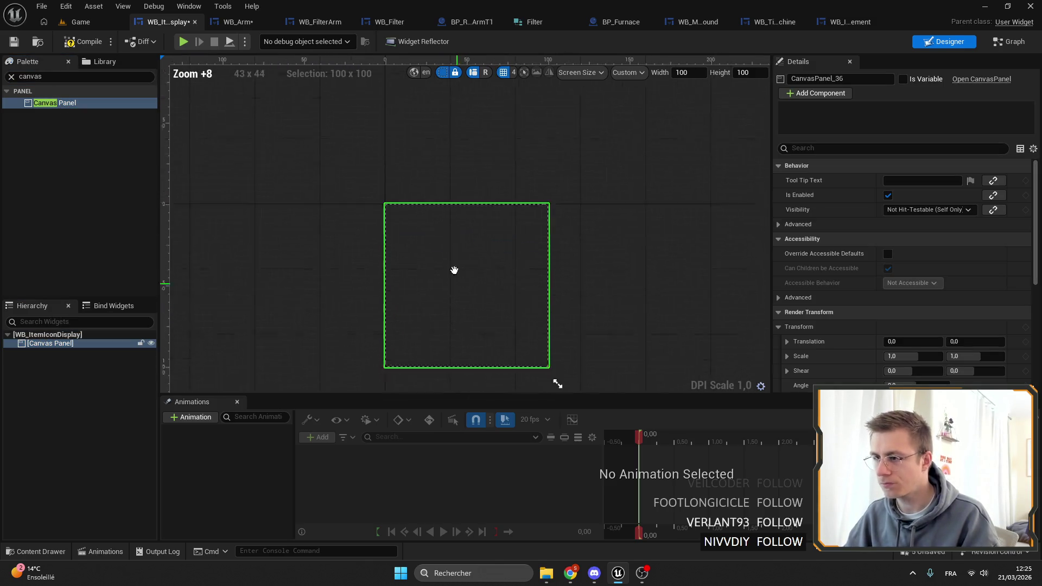
Step: Copy Icon and Icon_Upper from WB_InventoryElement and paste them into the Canvas Panel
key("ctrl+Tab")
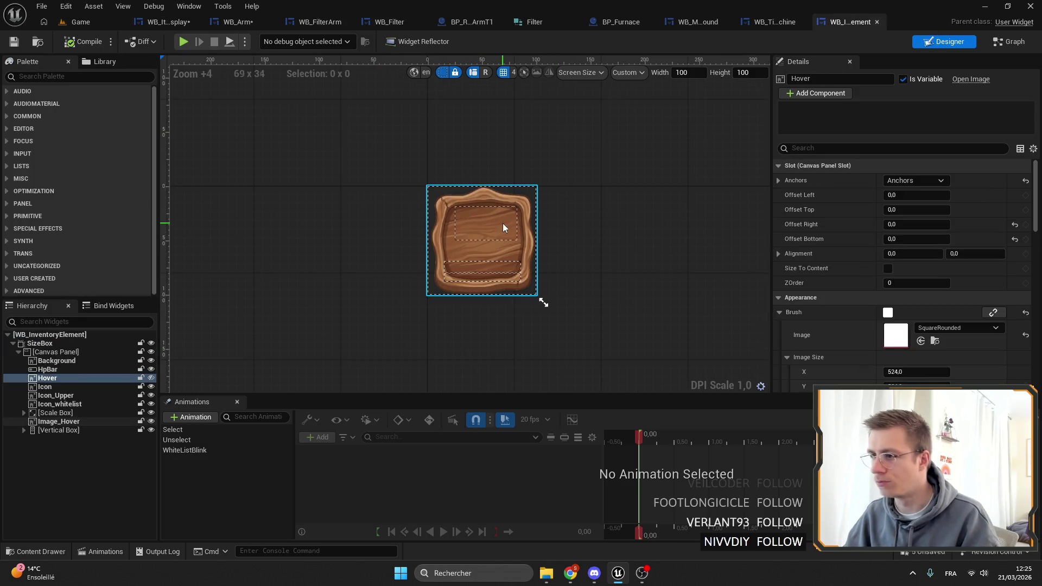
left_click(49, 396)
left_click(45, 386, "ctrl")
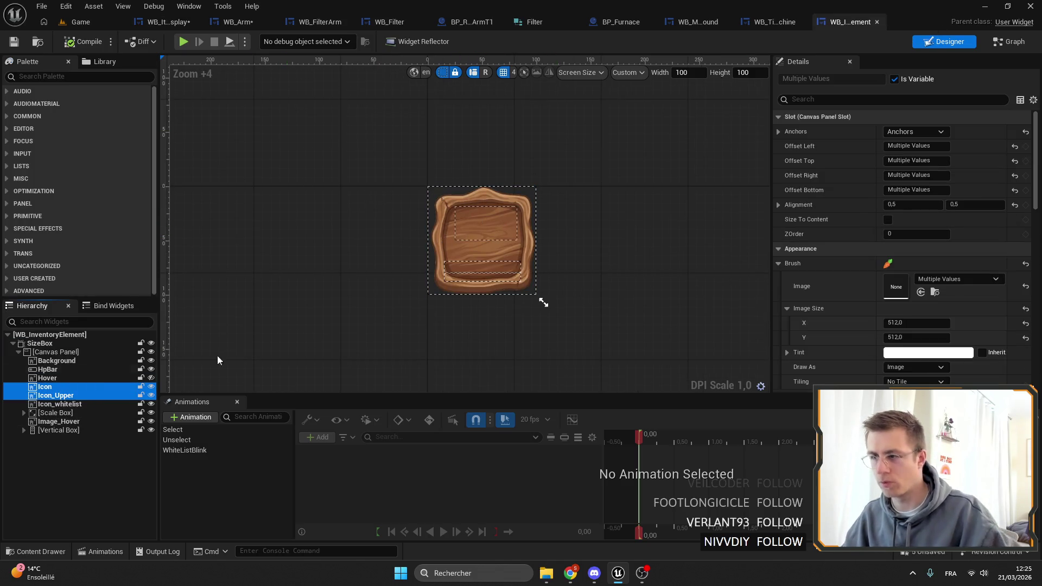
left_click(771, 24)
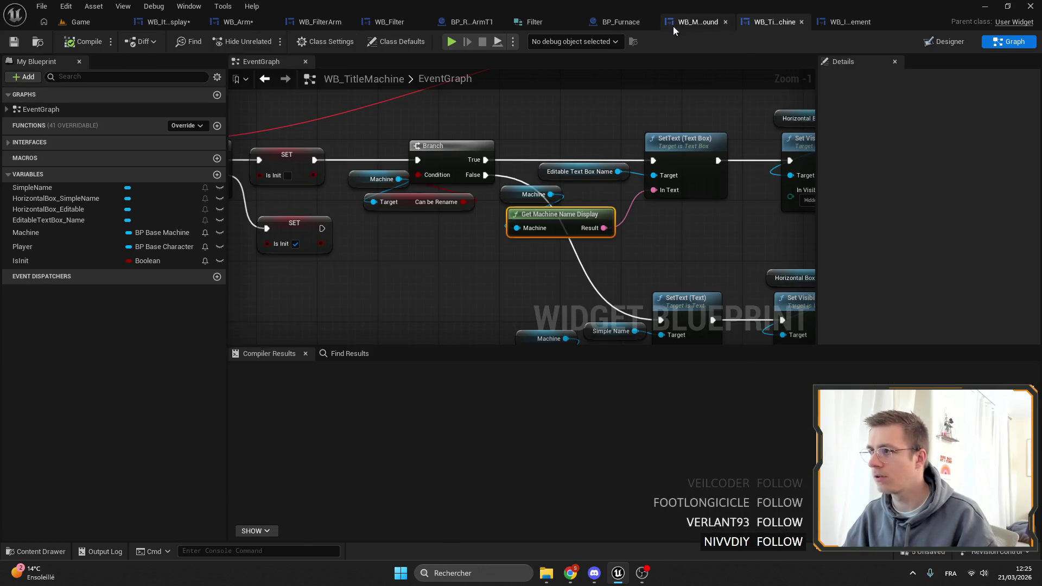
left_click(157, 24)
left_click(88, 343)
key("ctrl+v")
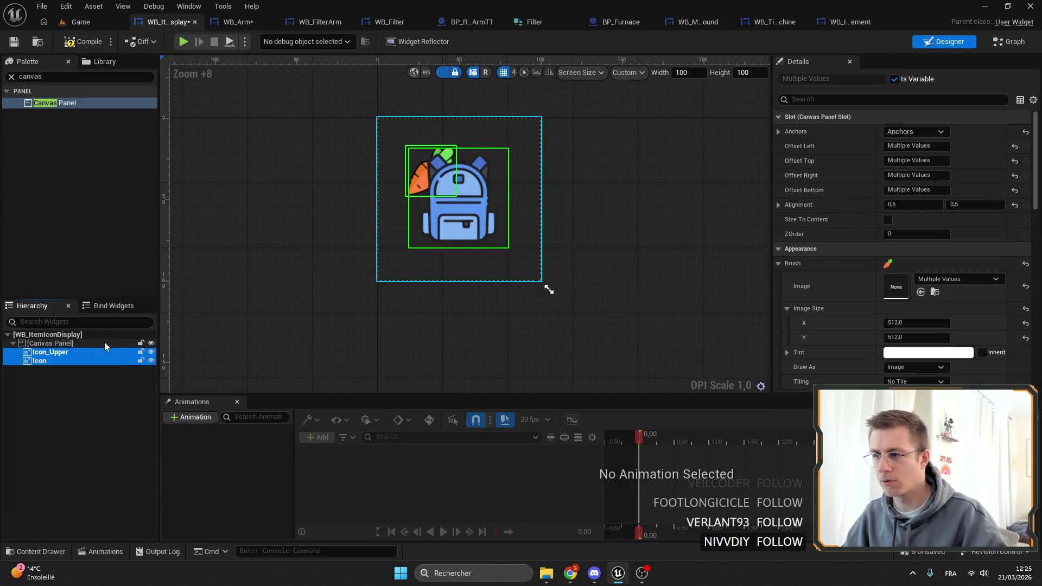
left_click(848, 23)
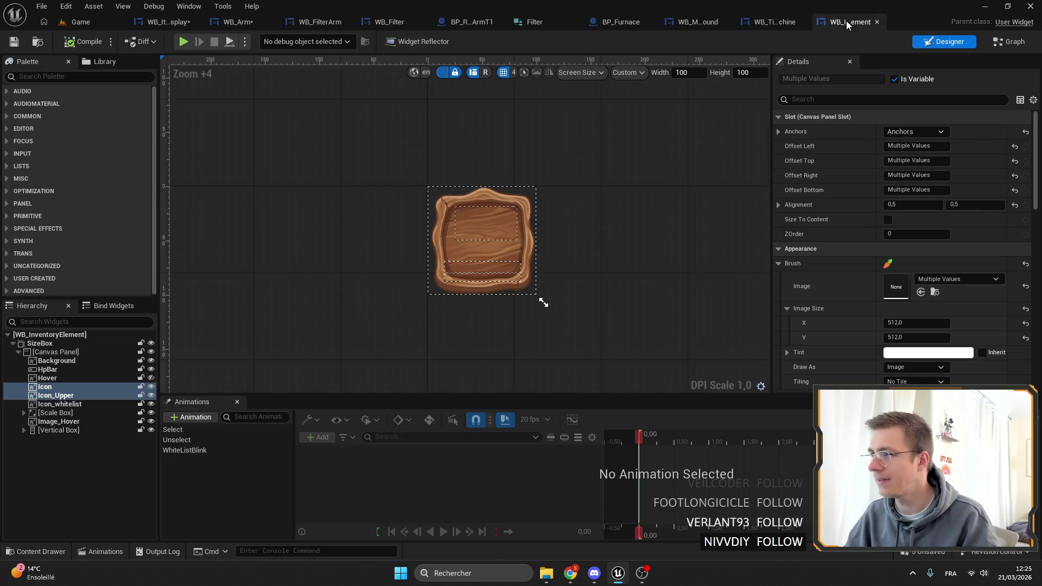
Step: Copy Icon's slot properties from WB_InventoryElement onto the pasted backpack Icon and save
left_click(56, 388)
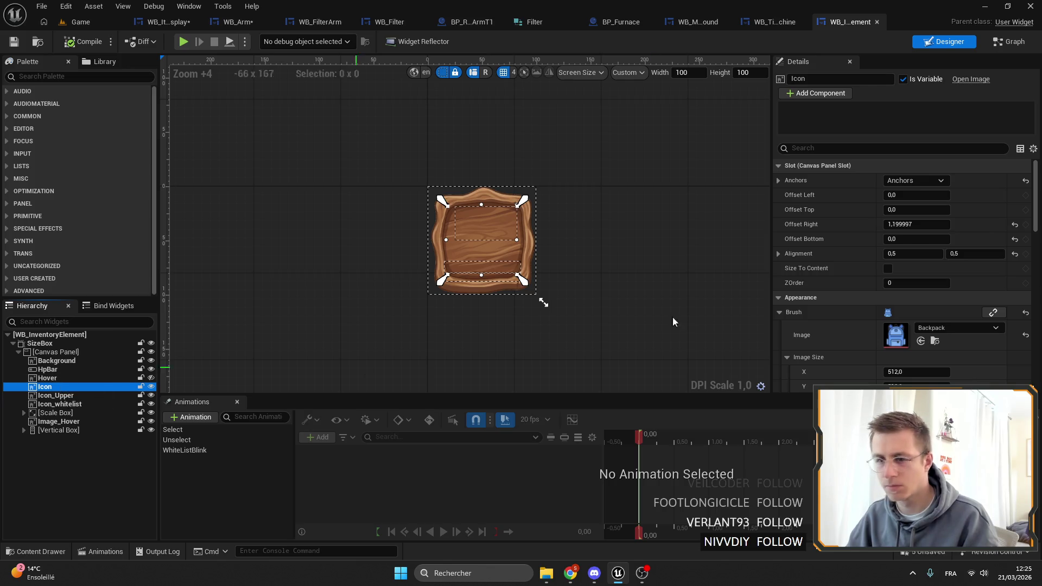
right_click(872, 168)
left_click(923, 224)
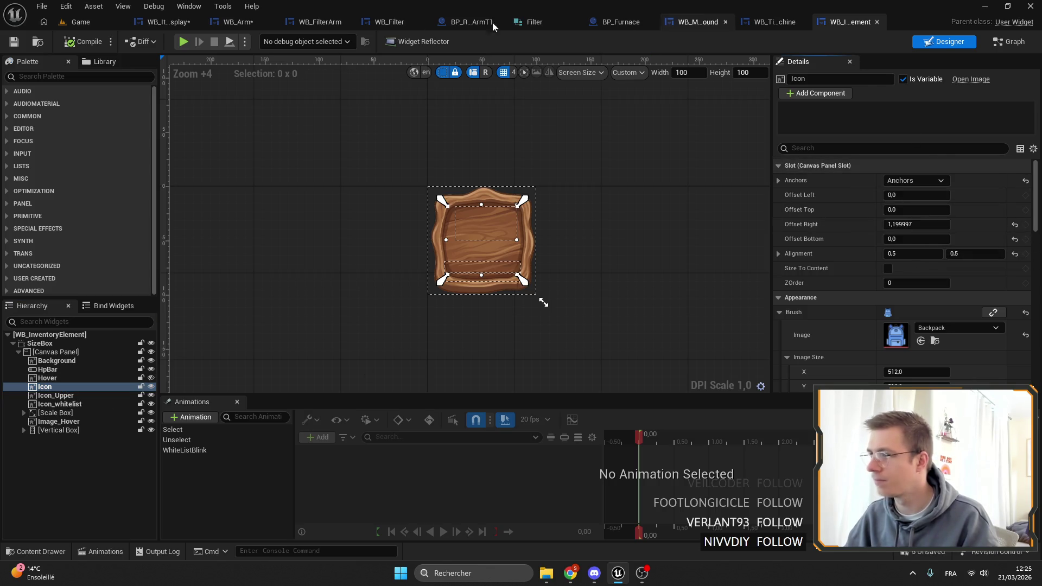
left_click(167, 23)
left_click(42, 361)
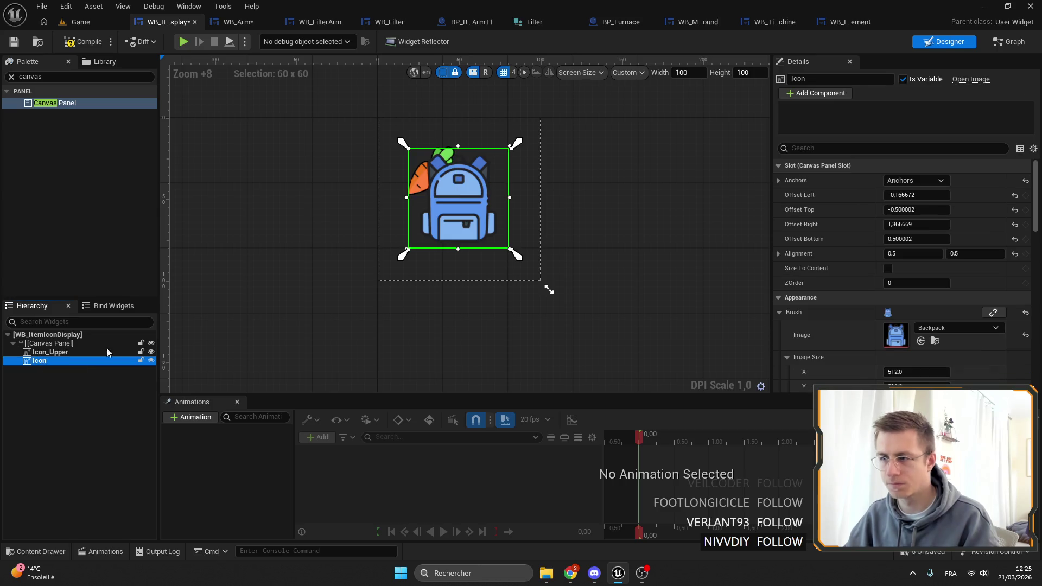
right_click(880, 175)
left_click(922, 235)
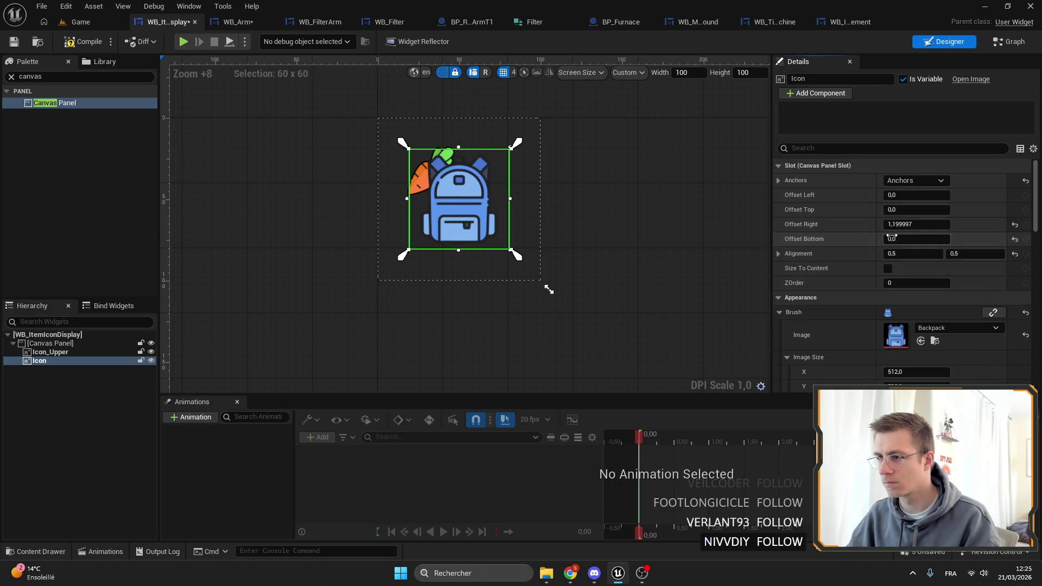
key("ctrl+s")
left_click(46, 352)
left_click_drag(35, 360, 43, 349)
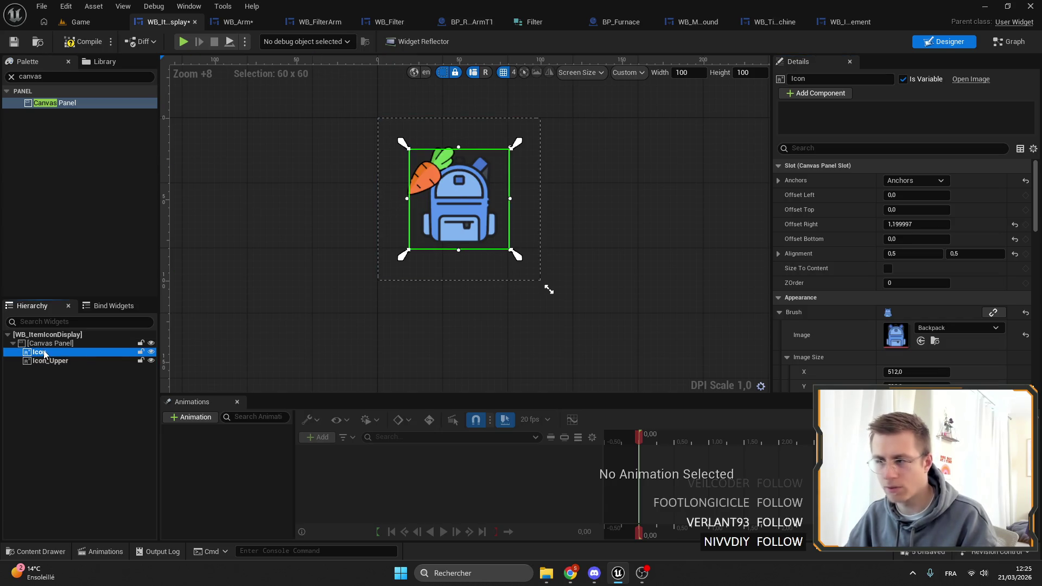
Step: Copy the carrot Icon_Upper's slot properties in WB_InventoryElement and paste them in WB_ItemIconDisplay
left_click(838, 24)
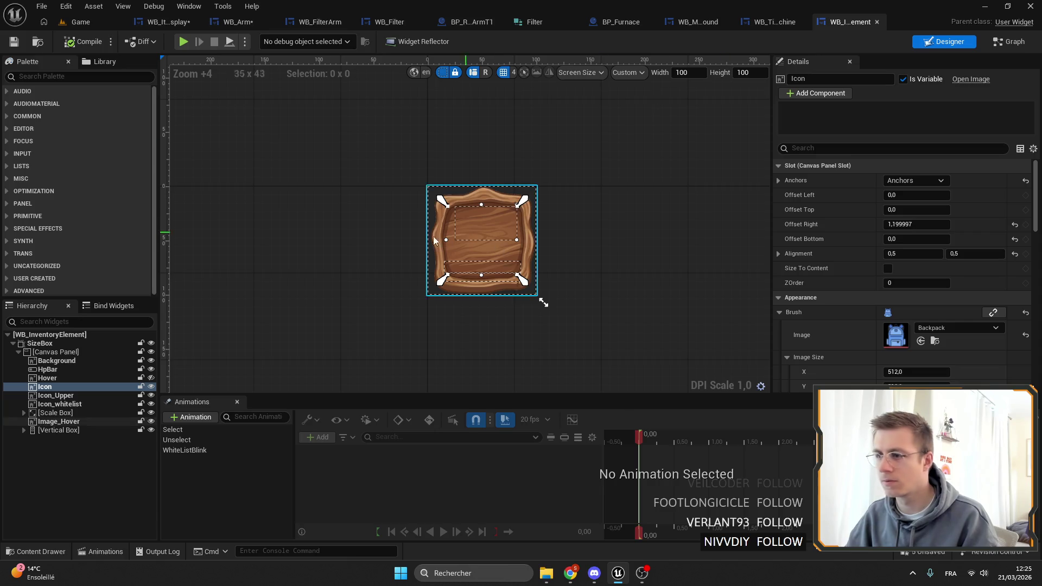
left_click(47, 377)
left_click(59, 395)
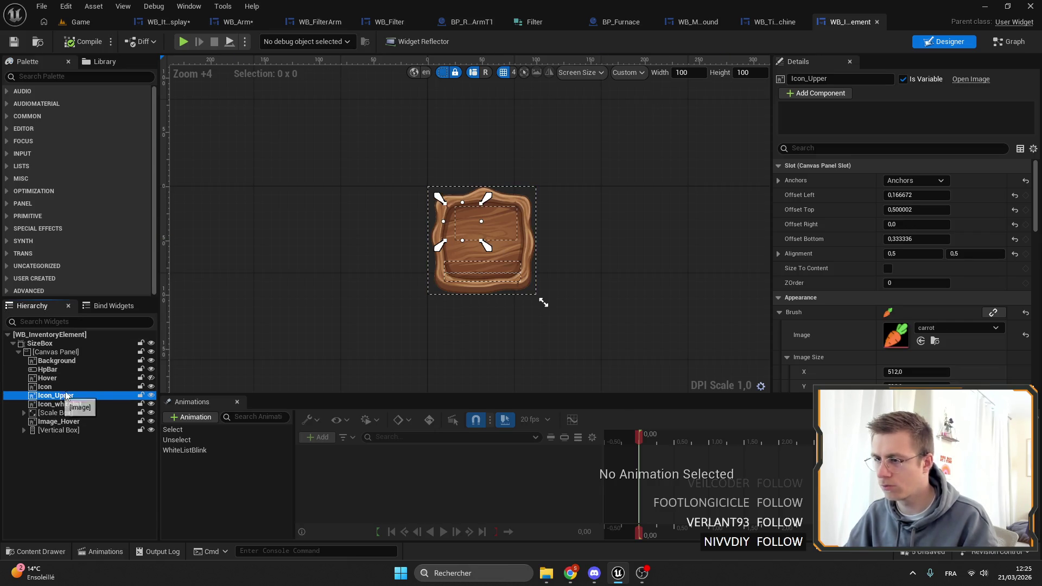
right_click(888, 169)
left_click(890, 225)
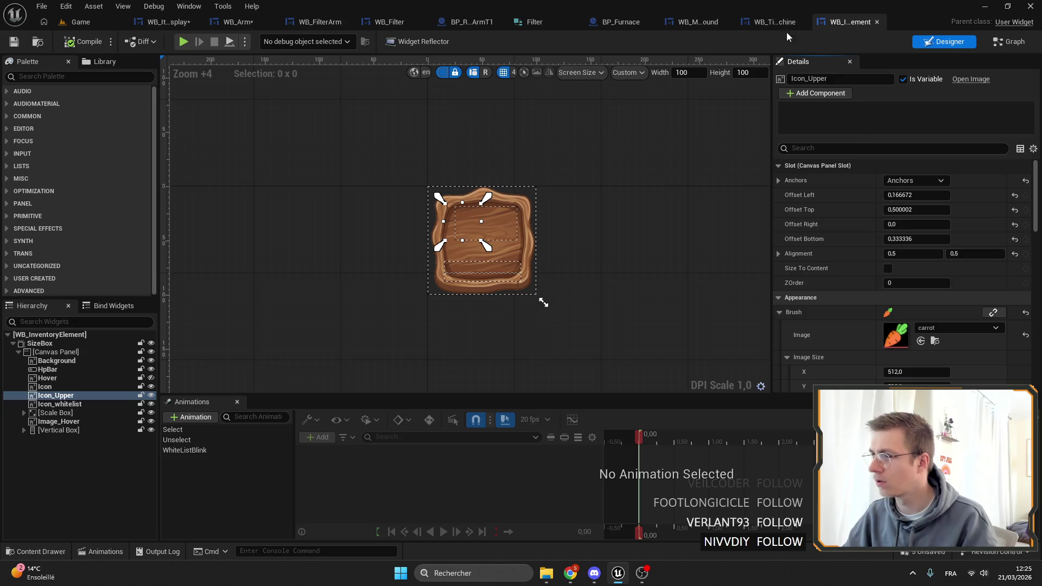
left_click(163, 22)
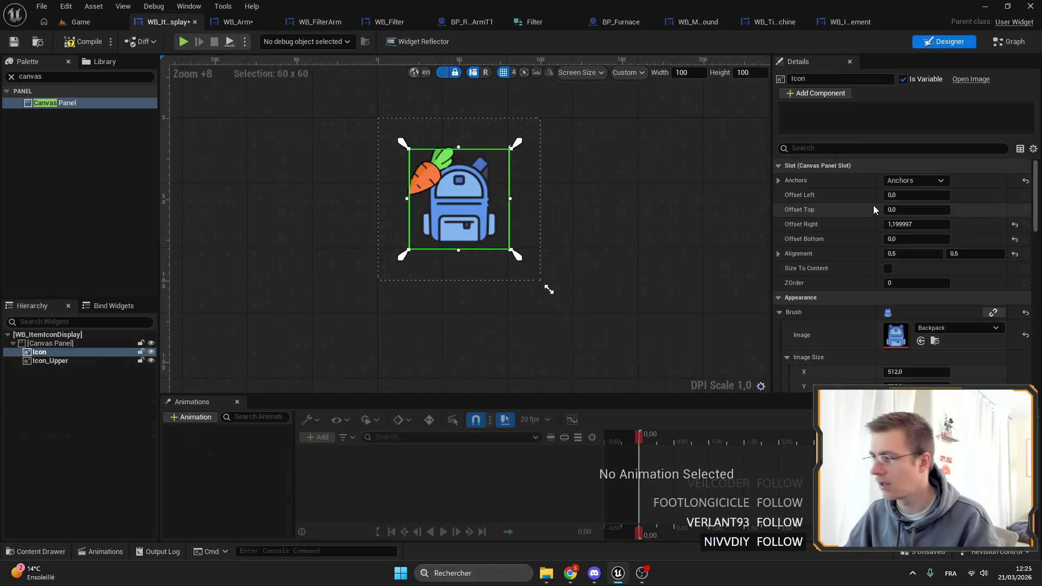
right_click(875, 168)
left_click(905, 237)
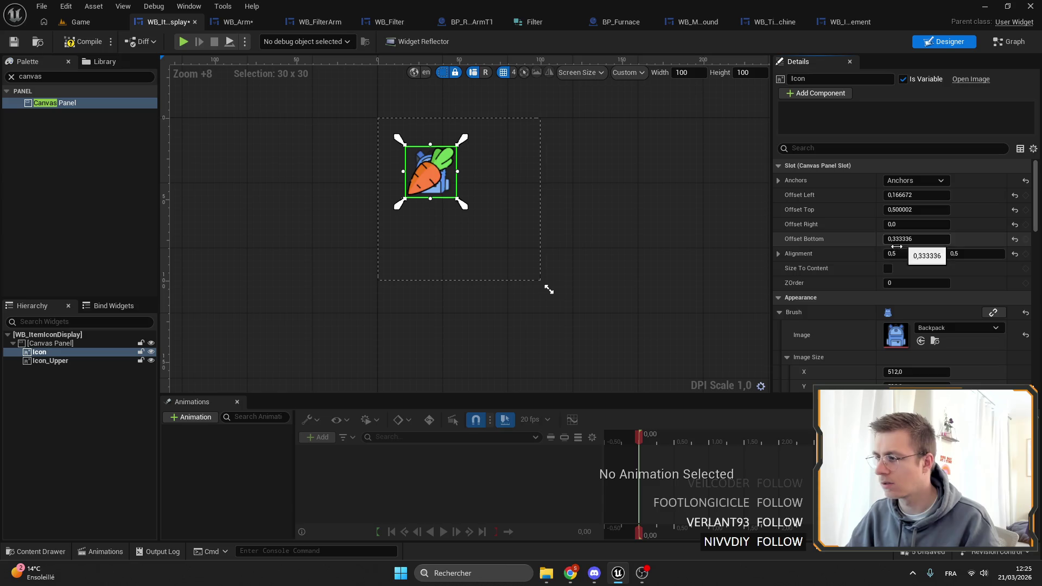
Step: Undo the paste on the backpack, apply the layout to the carrot, and test by resizing the preview
key("ctrl+z")
left_click(41, 361)
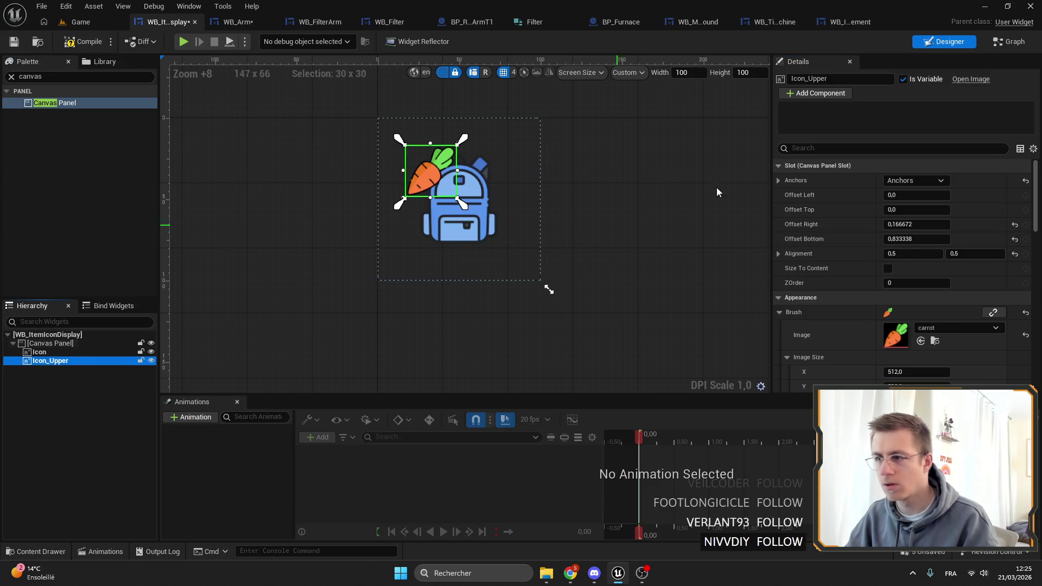
right_click(881, 166)
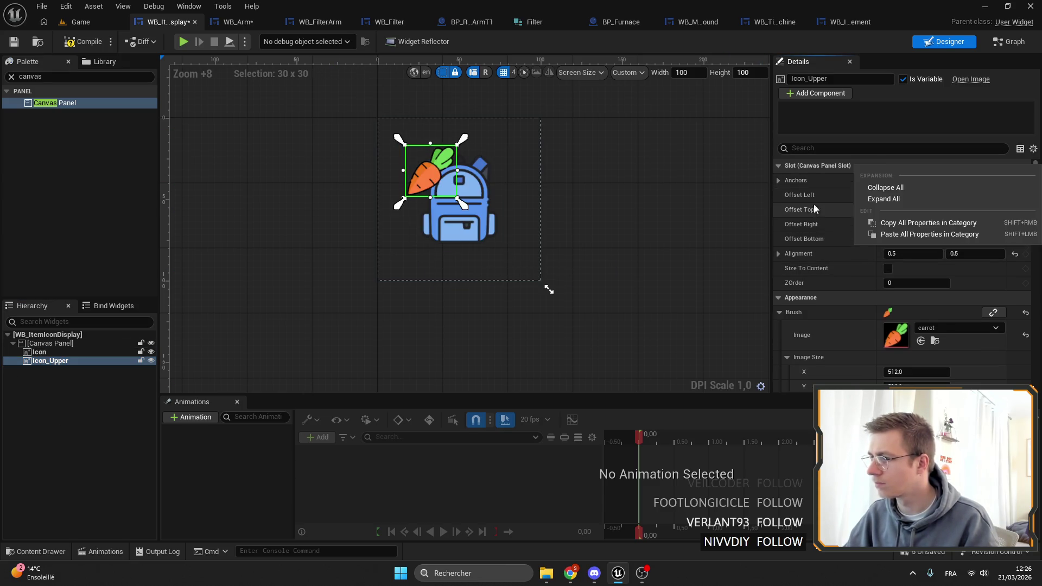
left_click(929, 234)
left_click(572, 317)
mouse_move(550, 291)
left_mouse_down()
mouse_move(484, 233)
mouse_move(560, 242)
mouse_move(589, 308)
left_mouse_up()
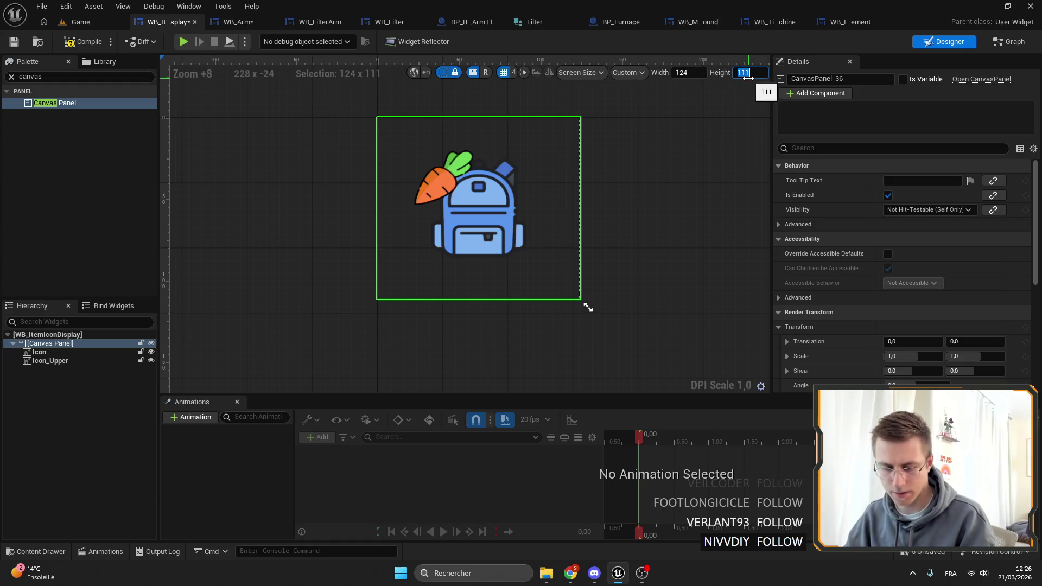
type("100")
Step: Reset the preview to 100×100 and anchor the backpack Icon at the centre, sized 90×90
key("Return")
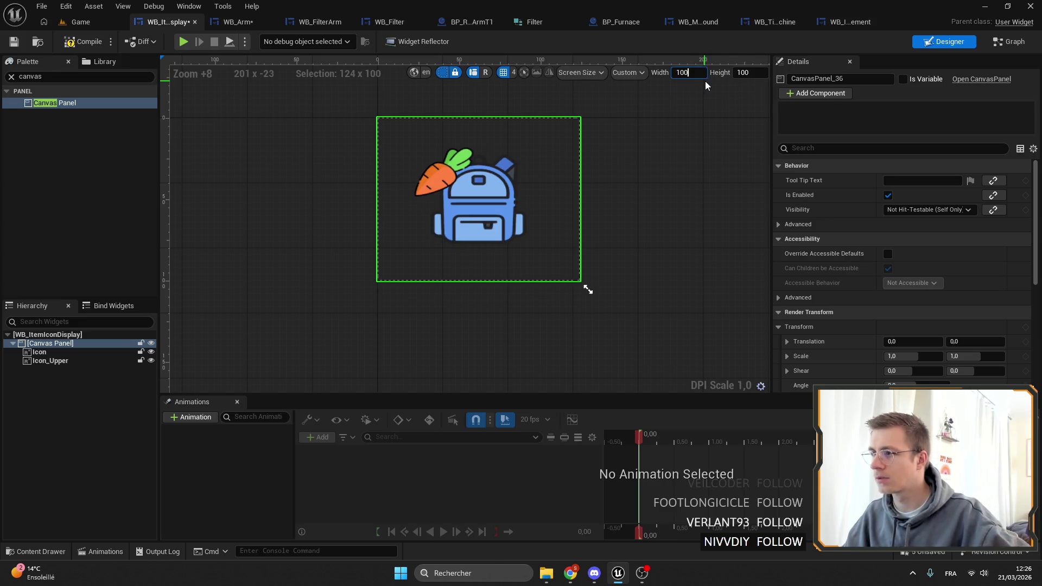
key("Return")
left_click(456, 227)
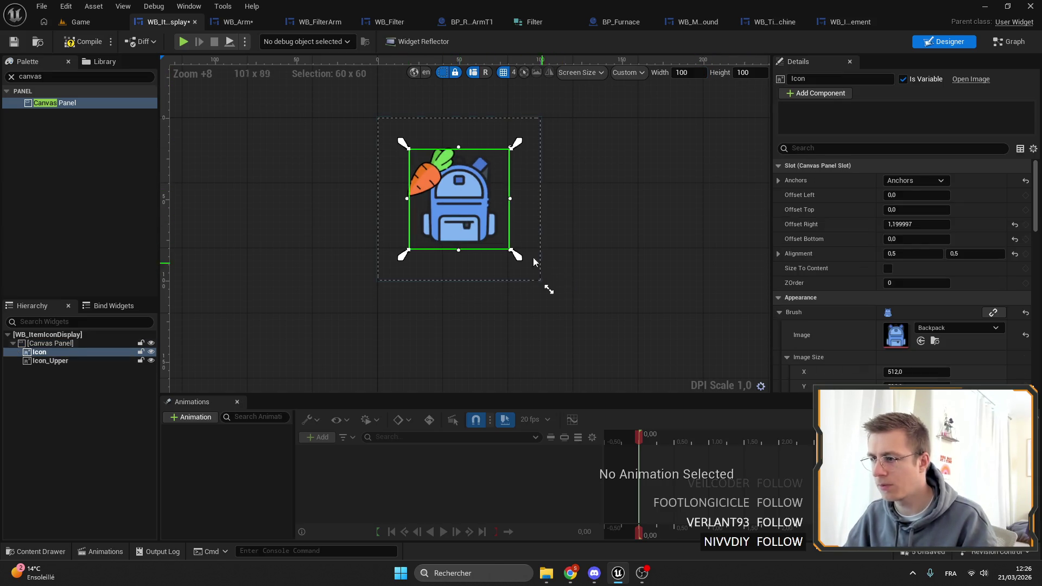
left_click(929, 180)
left_click(939, 241)
left_click_drag(921, 227, 924, 226)
left_click(926, 227)
key("BackSpace")
key("Return")
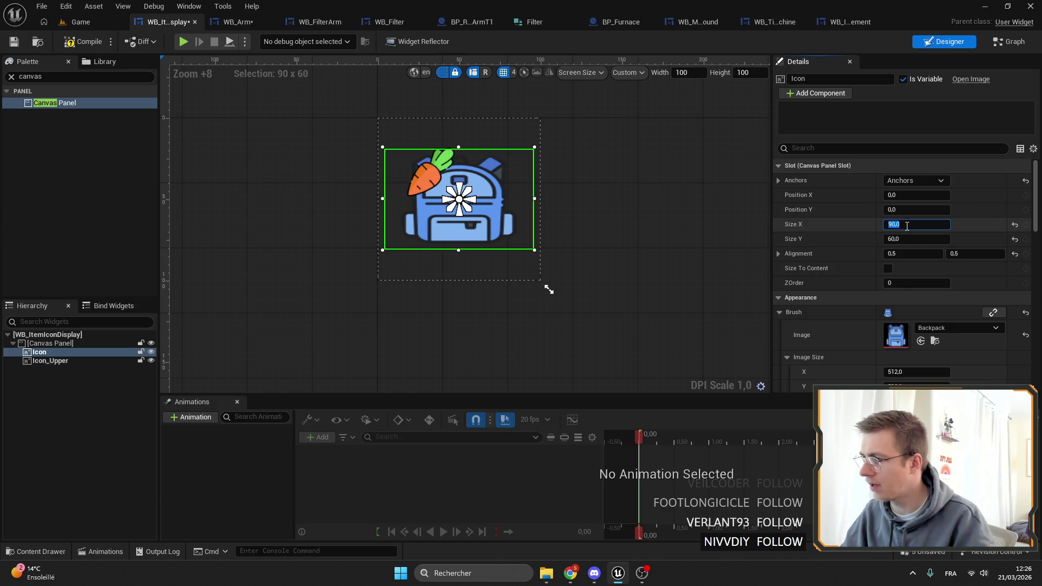
type("90")
key("Return")
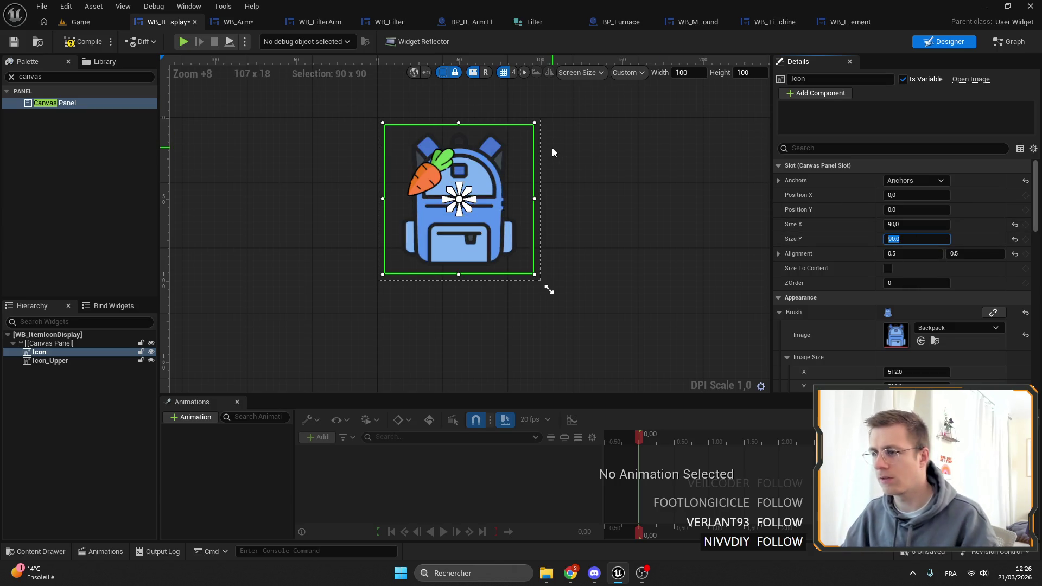
left_click_drag(464, 209, 540, 280)
left_click_drag(453, 194, 381, 123)
left_click(40, 353)
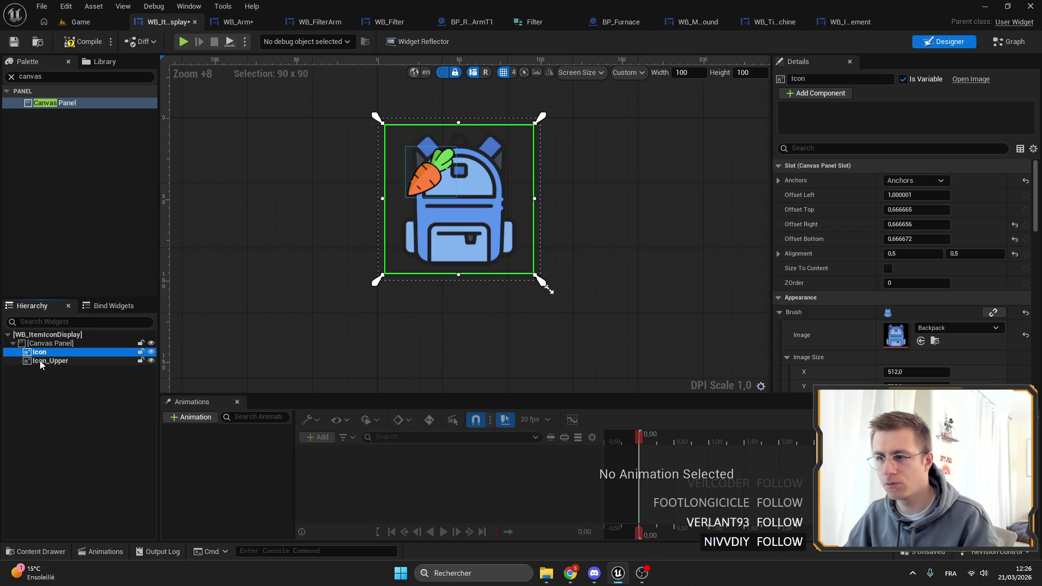
Step: Anchor the carrot Icon_Upper top-left, size it 40×40, and place it at the backpack's top-left corner
left_click(76, 361)
left_click_drag(453, 194, 382, 124)
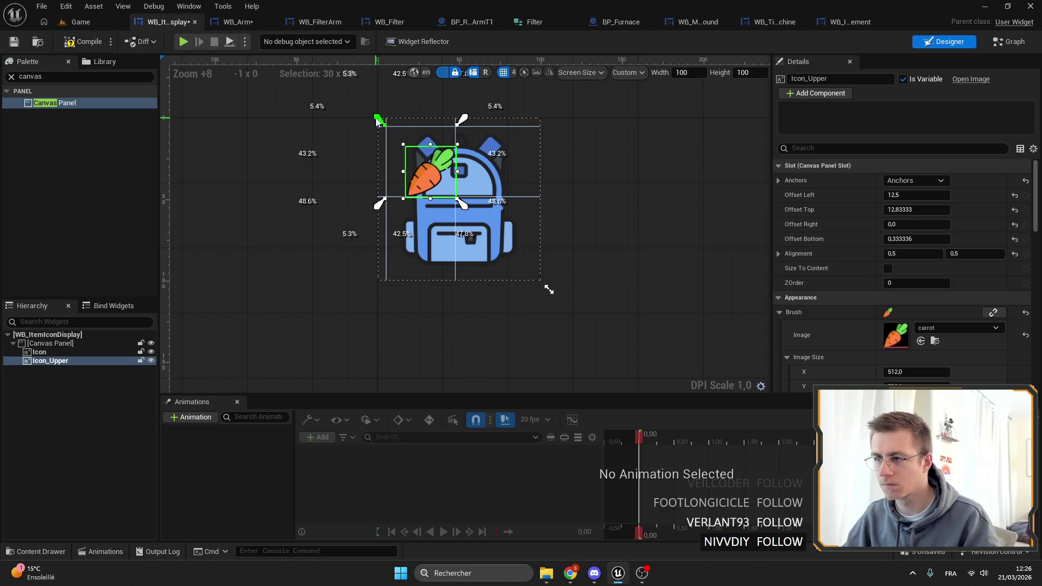
mouse_move(463, 203)
left_mouse_down()
mouse_move(464, 187)
mouse_move(457, 193)
left_mouse_up()
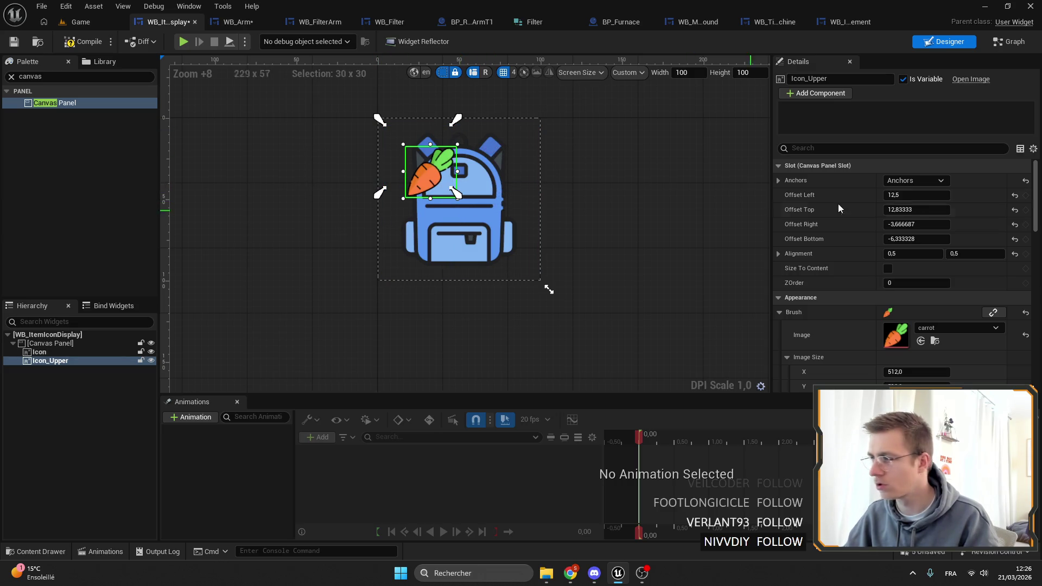
left_click(911, 166)
left_click(911, 165)
left_click(915, 180)
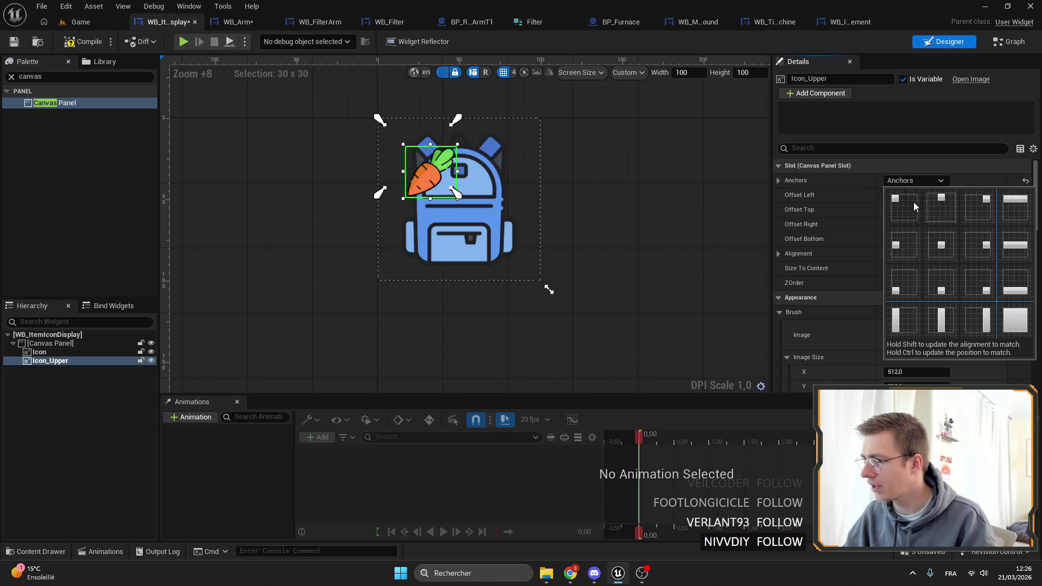
left_click(912, 203)
left_click(931, 225)
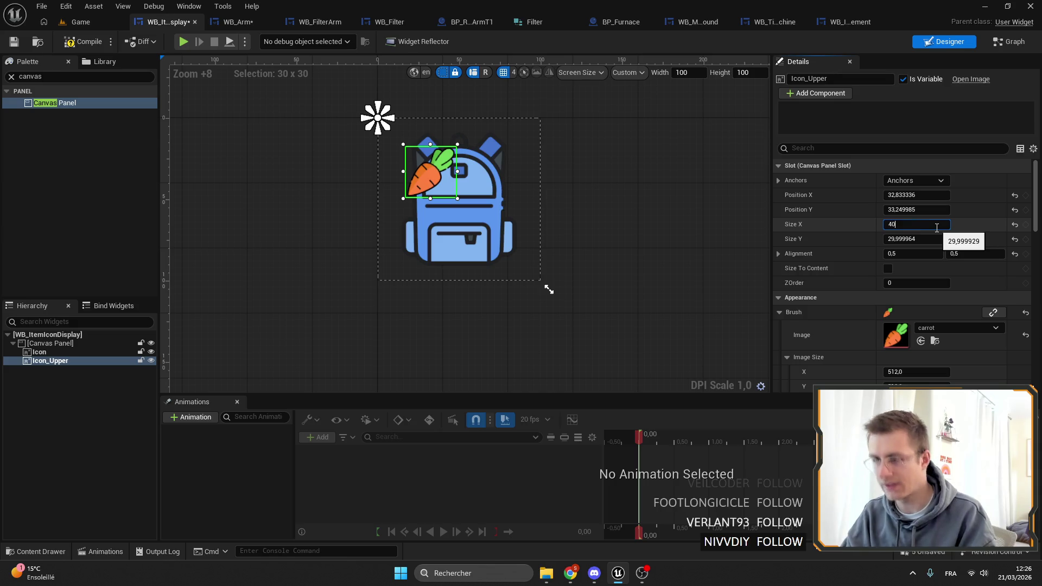
key("Return")
left_click(953, 243)
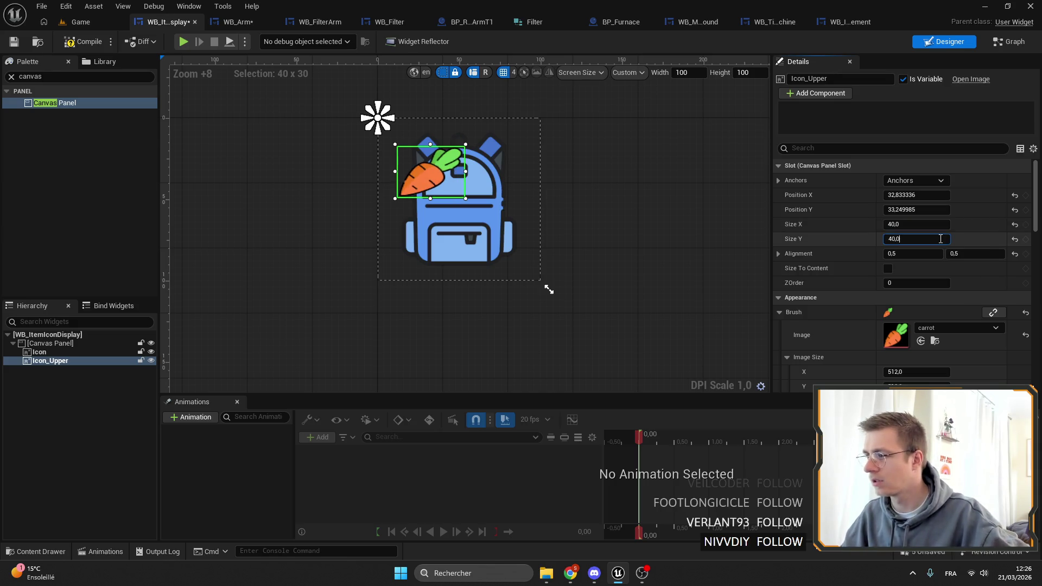
key("Return")
mouse_move(441, 179)
left_mouse_down()
mouse_move(396, 139)
mouse_move(477, 192)
mouse_move(453, 187)
left_mouse_up()
left_click_drag(363, 127, 368, 127)
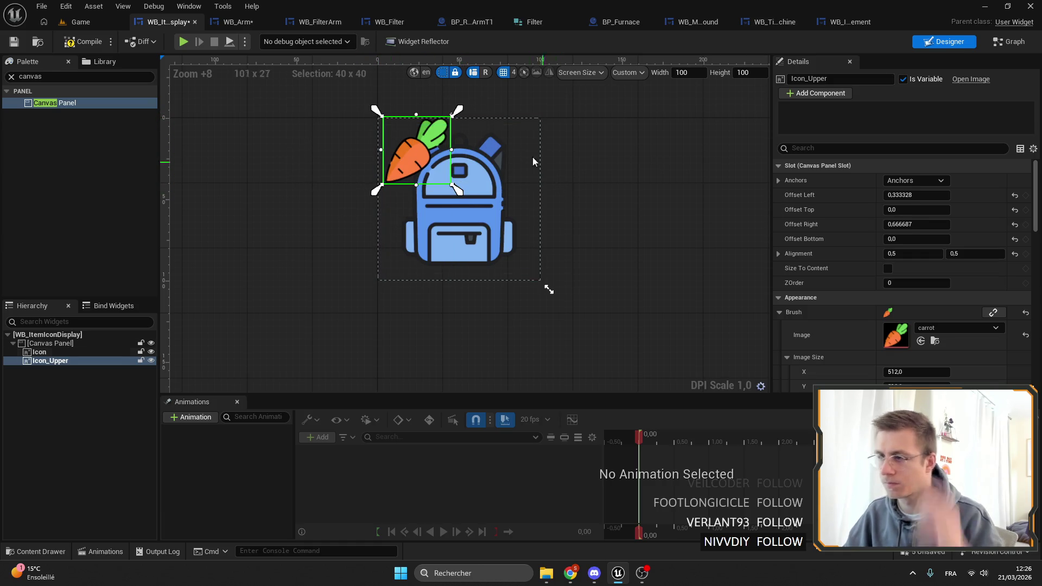
Step: Compile and save the widget, then bring up the node list in its event graph
left_click(14, 42)
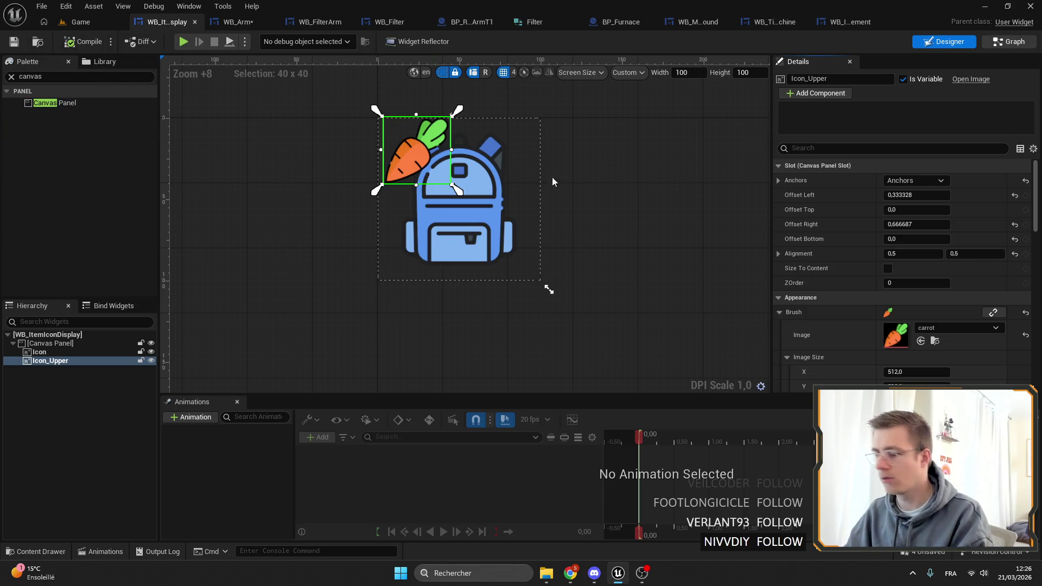
left_click(1009, 41)
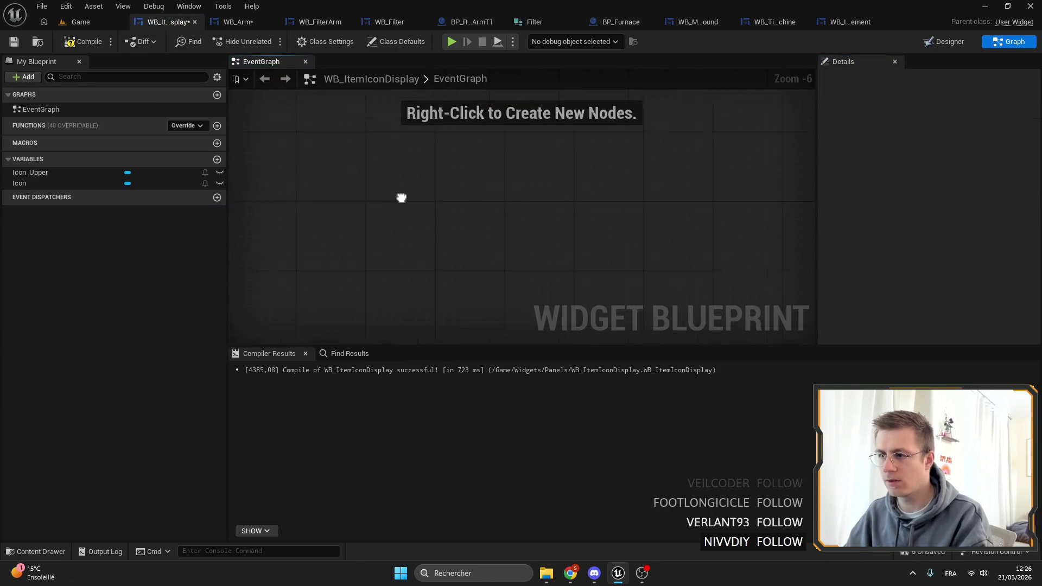
right_click(369, 202)
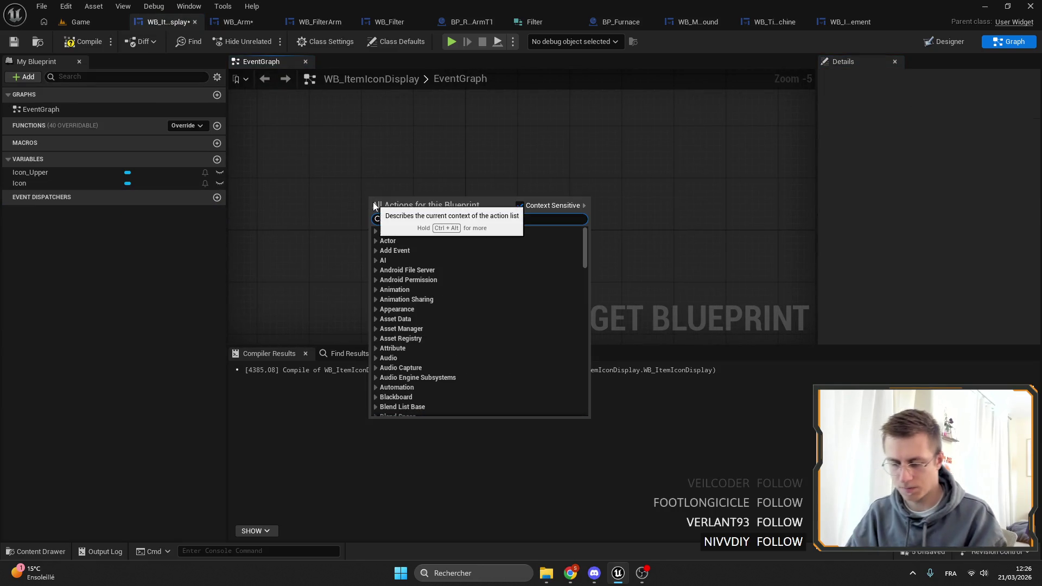
Step: Add a custom event named InitAll with two input parameters
type("init")
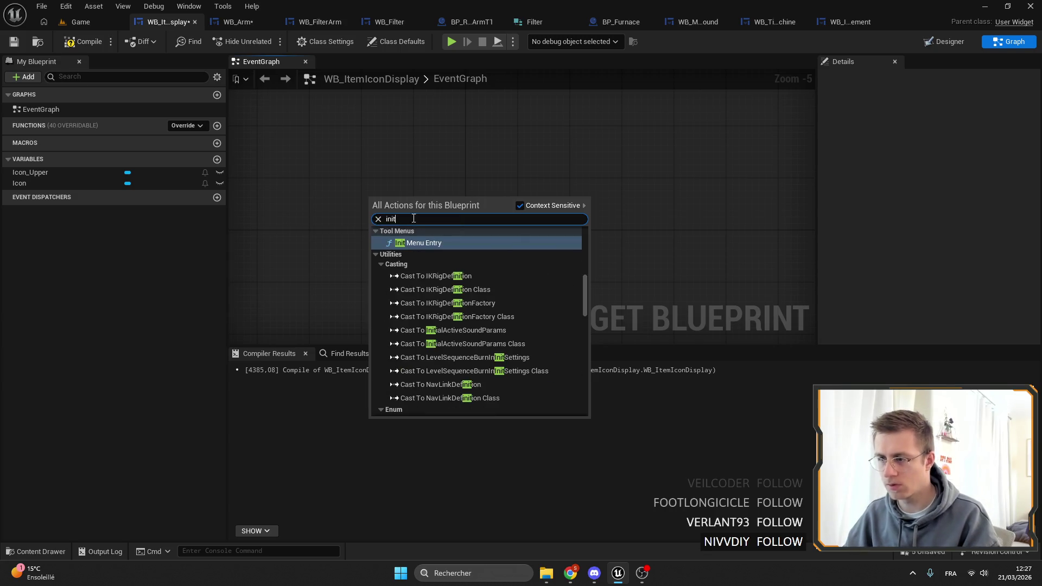
type("custom")
key("Return")
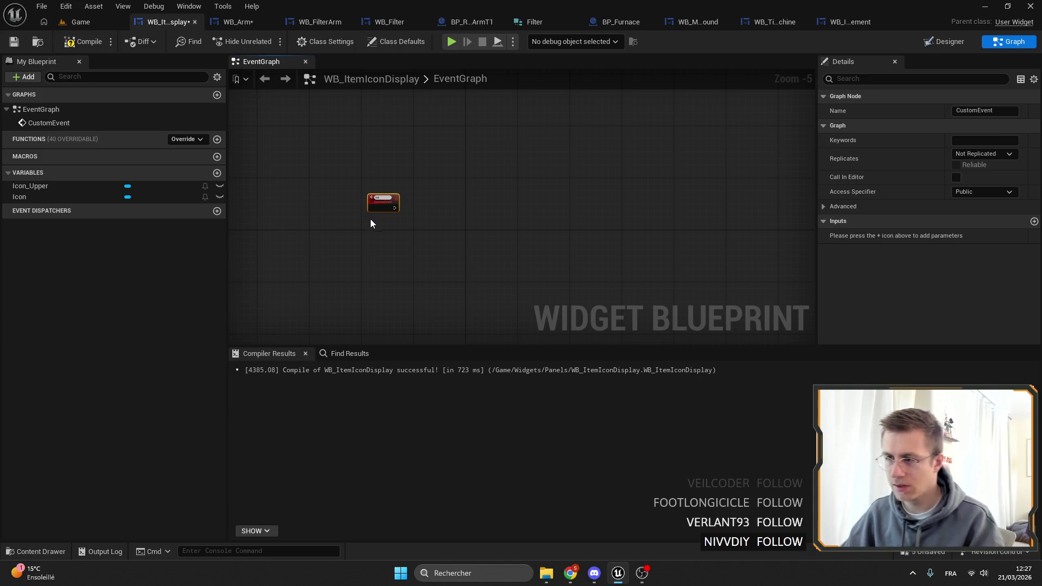
type("InitAll")
key("Return")
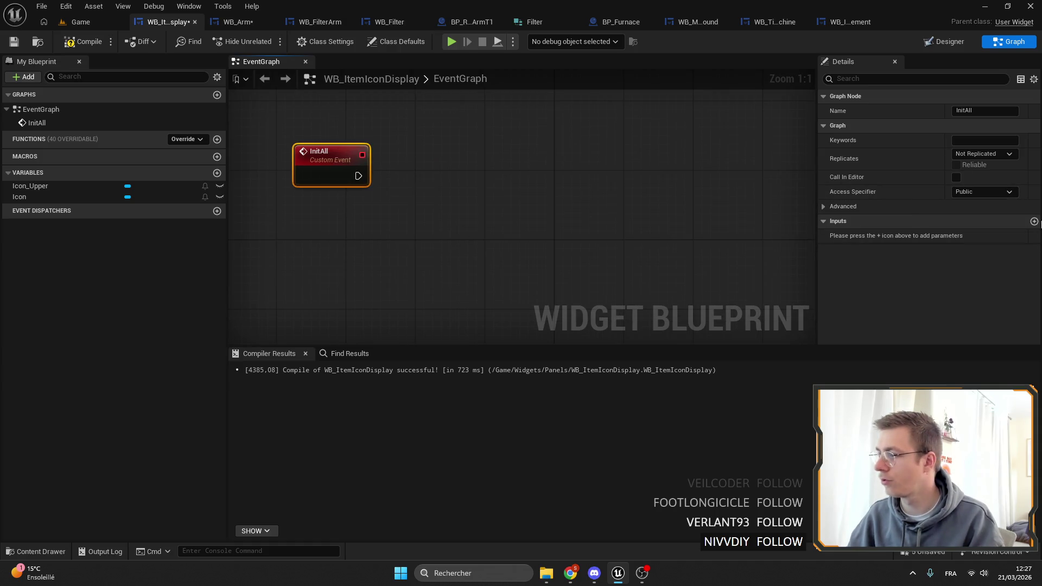
left_click(1034, 221)
left_click(1034, 221)
Step: Make both InitAll inputs Texture type and name them Icon and Upper
left_click(966, 250)
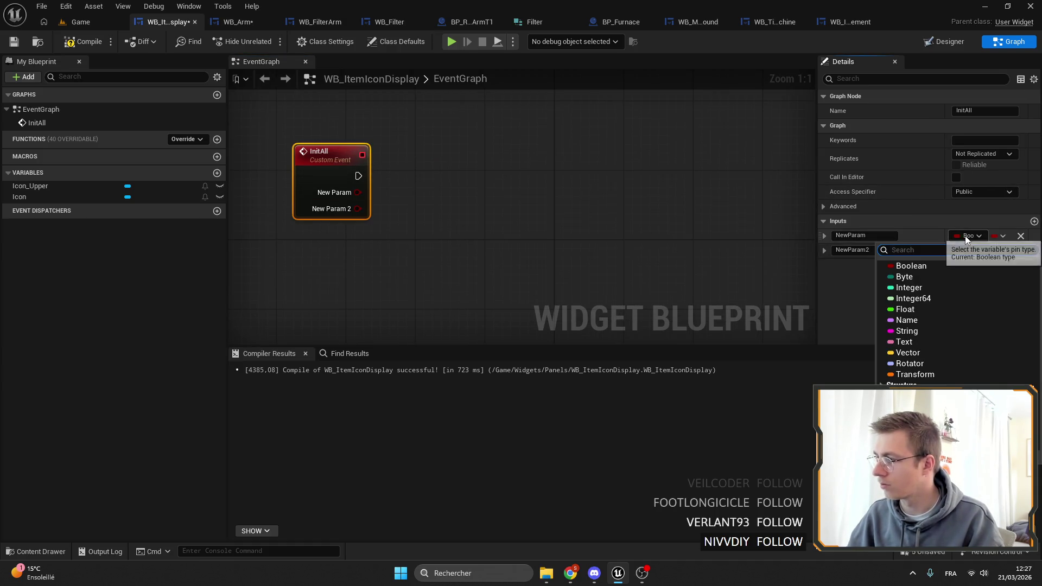
type("texture")
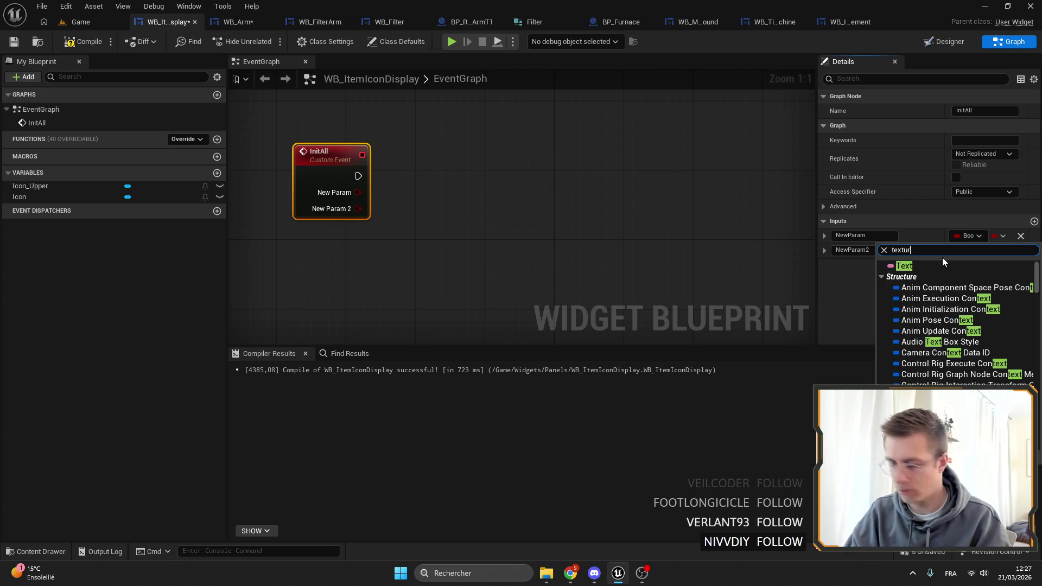
left_click(825, 372)
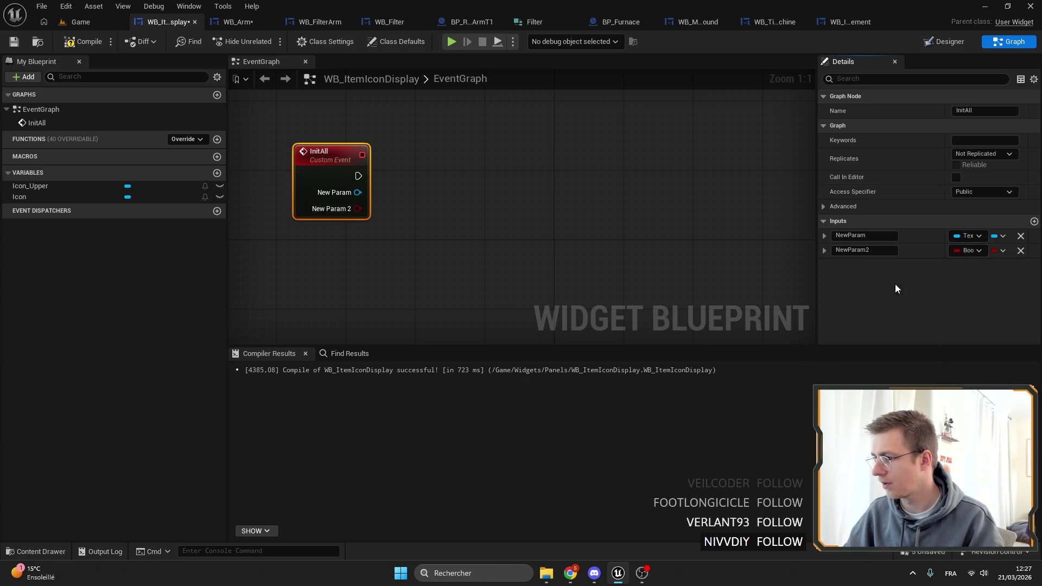
left_click(966, 253)
type("TEXTURE")
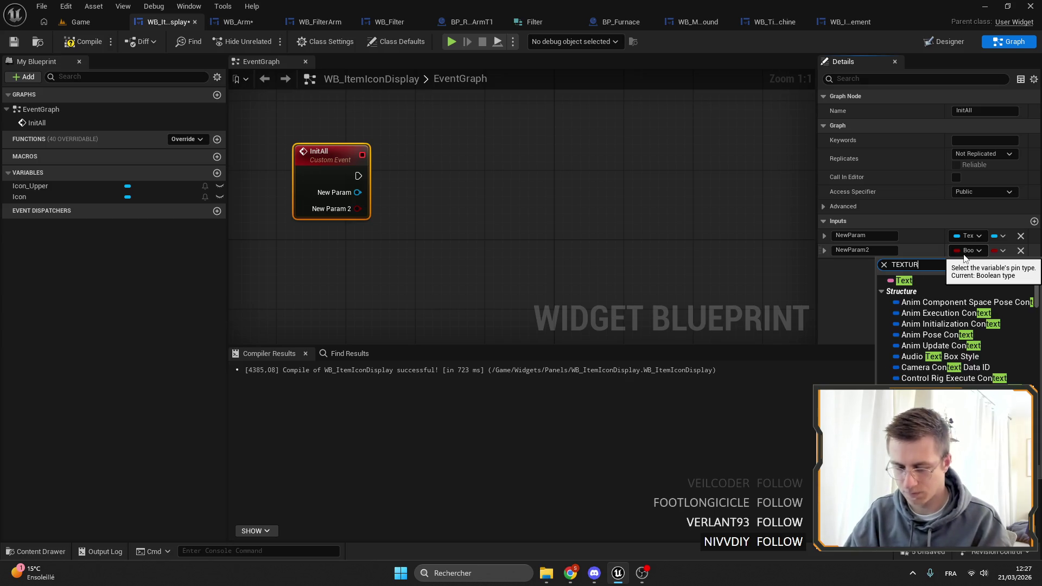
left_click(915, 375)
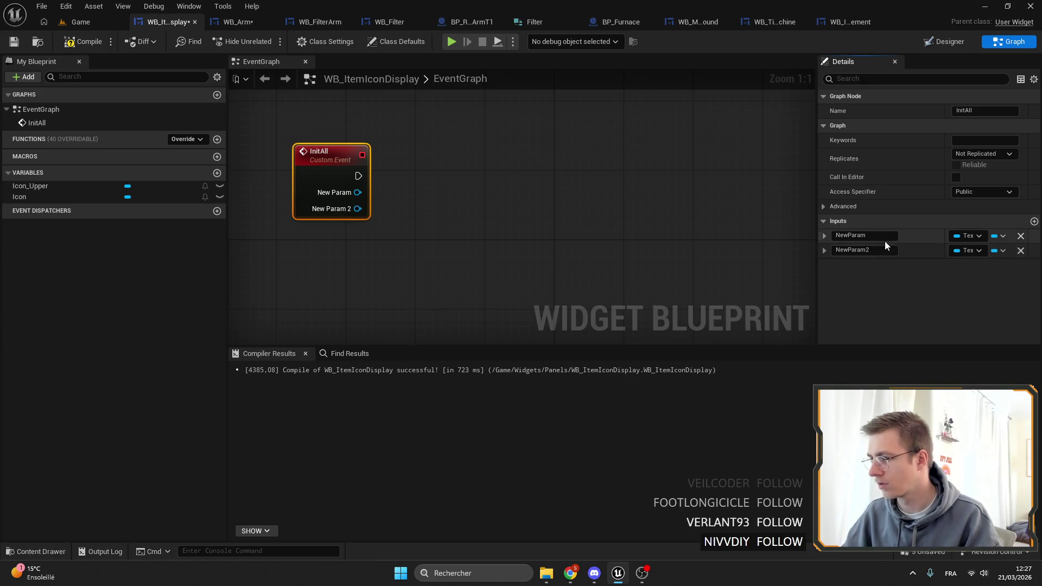
type("Ico")
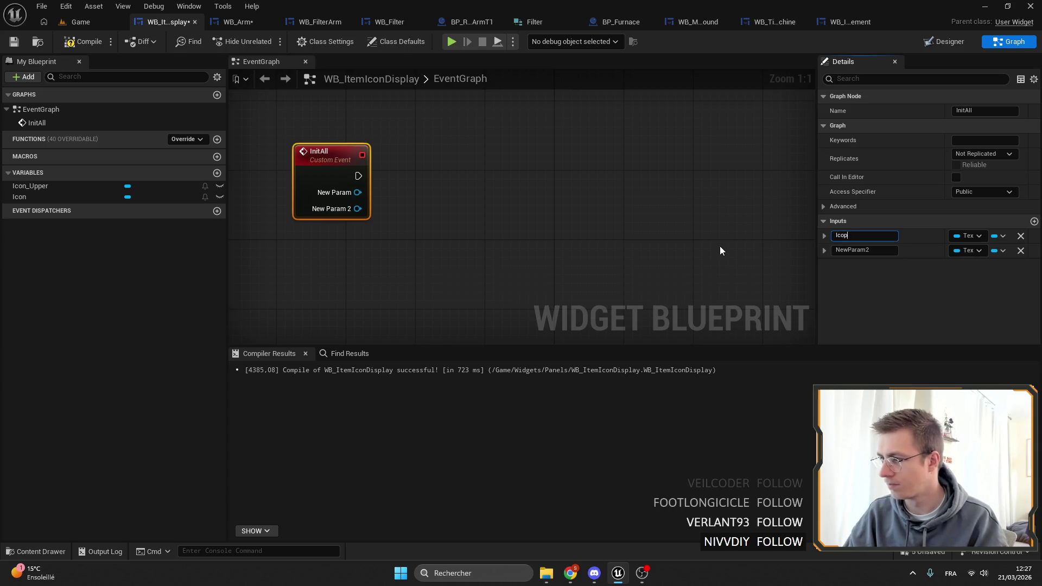
type("n")
key("Tab")
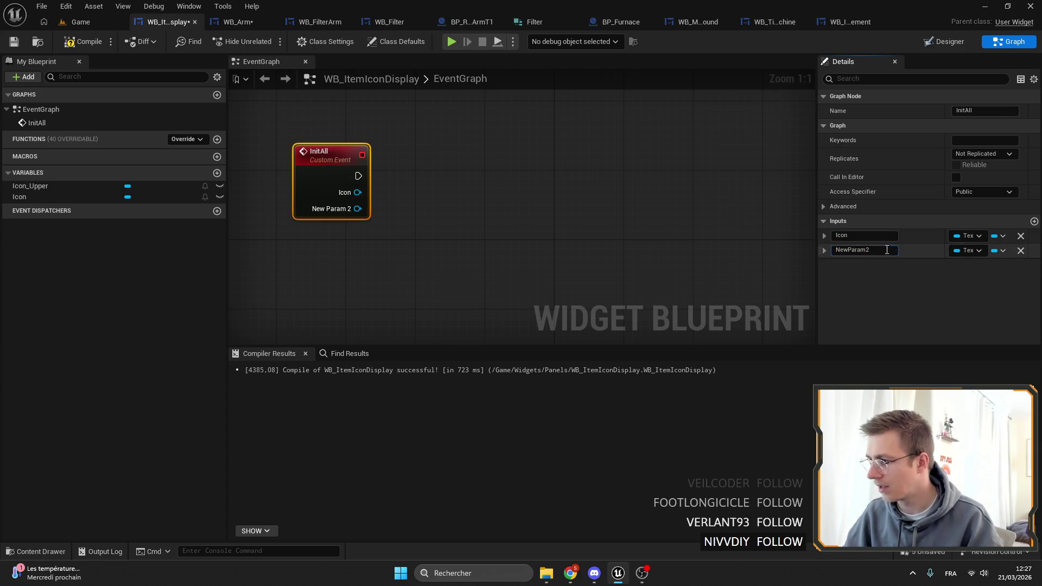
type("Upper")
key("Tab")
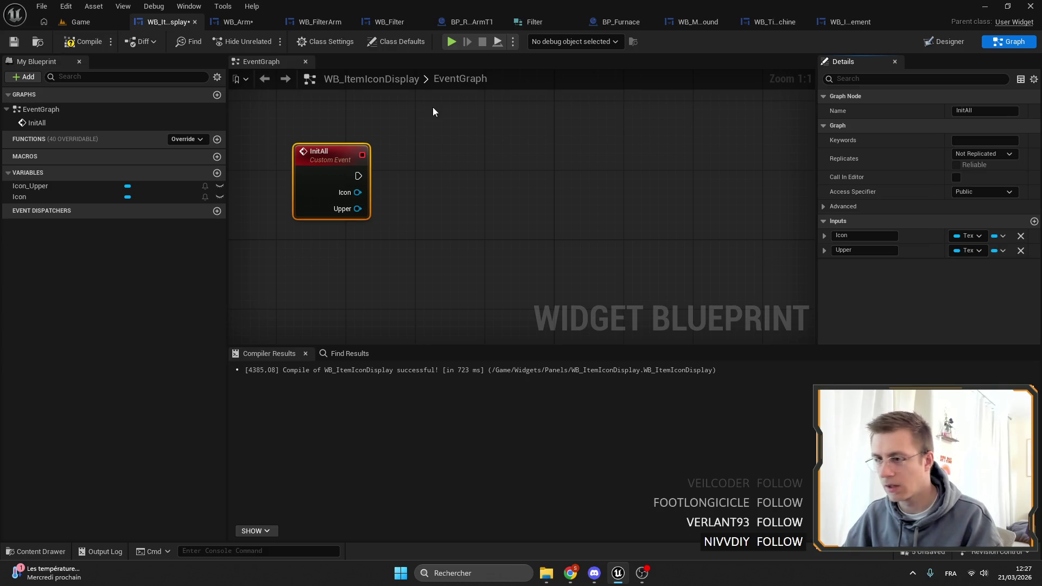
Step: Add a Sequence node after InitAll, then delete it as unneeded
mouse_move(331, 183)
left_mouse_down()
mouse_move(376, 178)
mouse_move(405, 201)
mouse_move(414, 195)
left_mouse_up()
type("seq")
key("Return")
right_click(506, 207)
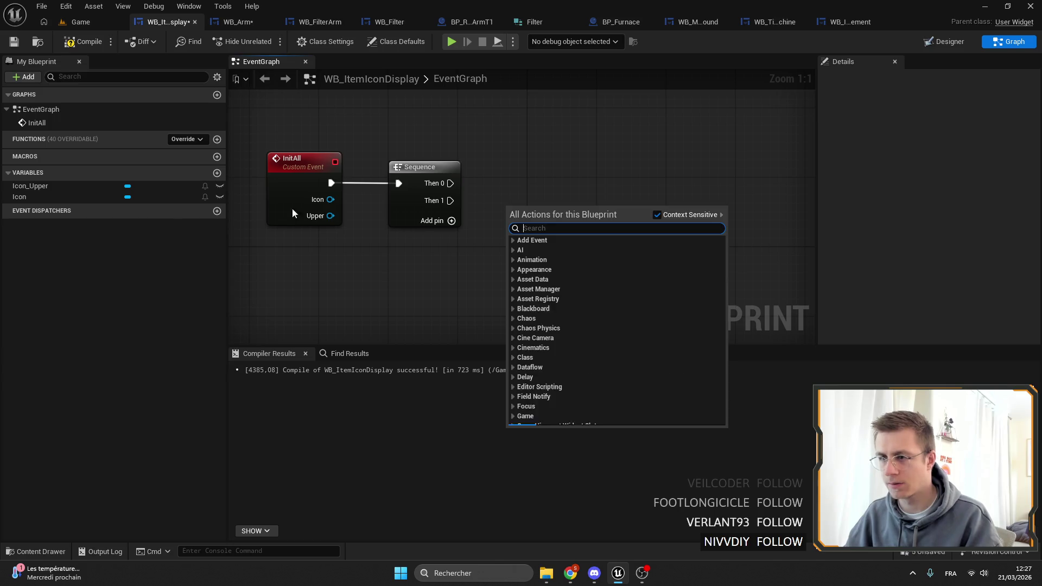
key("Escape")
mouse_move(469, 174)
left_mouse_down()
mouse_move(546, 180)
mouse_move(462, 179)
left_mouse_up()
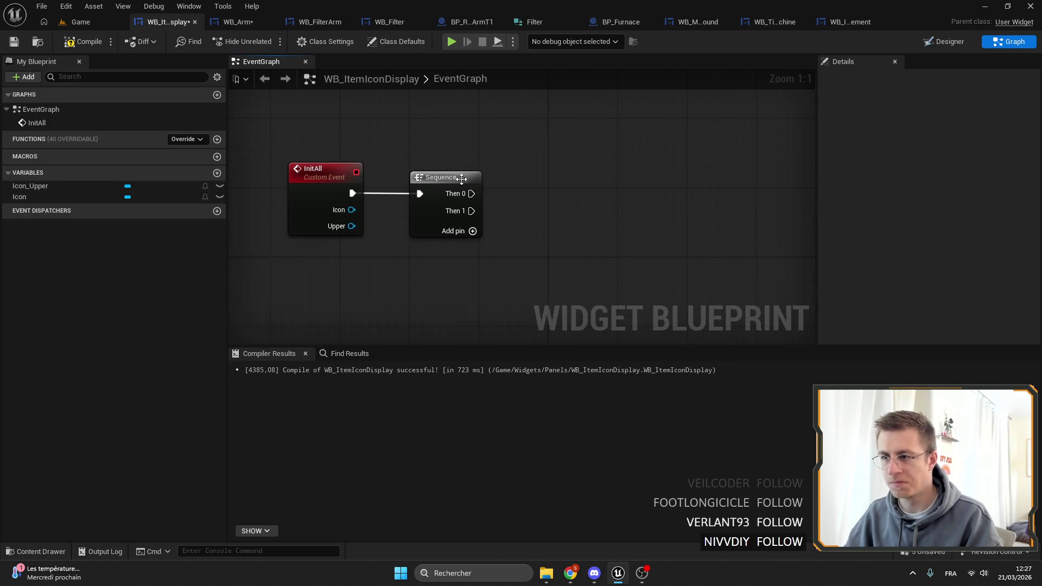
left_click(442, 178)
key("Delete")
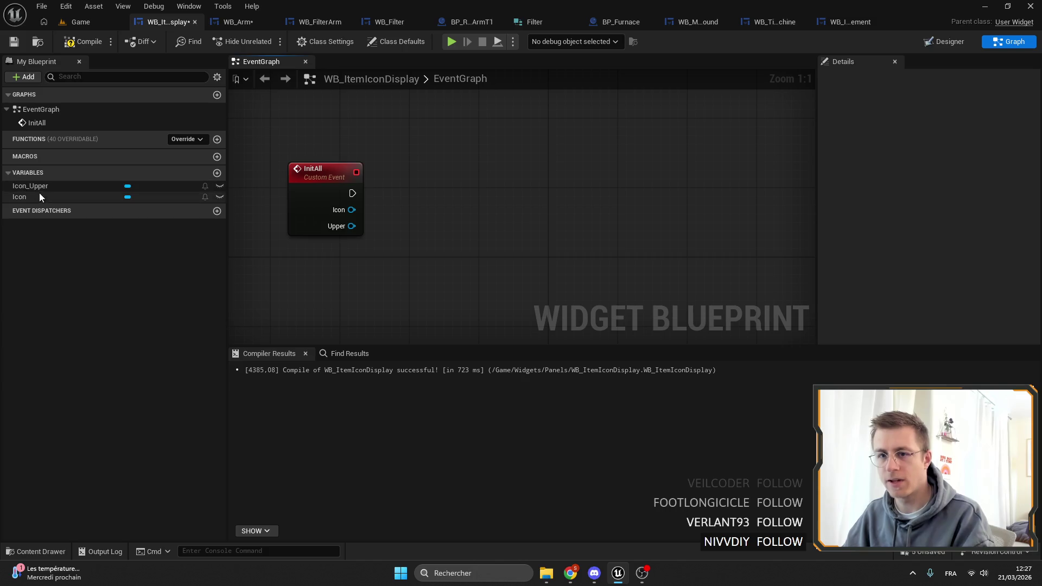
Step: Add a Set Brush from Texture node on Icon, driven by InitAll with its Icon texture
mouse_move(37, 197)
left_mouse_down()
mouse_move(542, 238)
mouse_move(491, 193)
mouse_move(575, 197)
left_mouse_up()
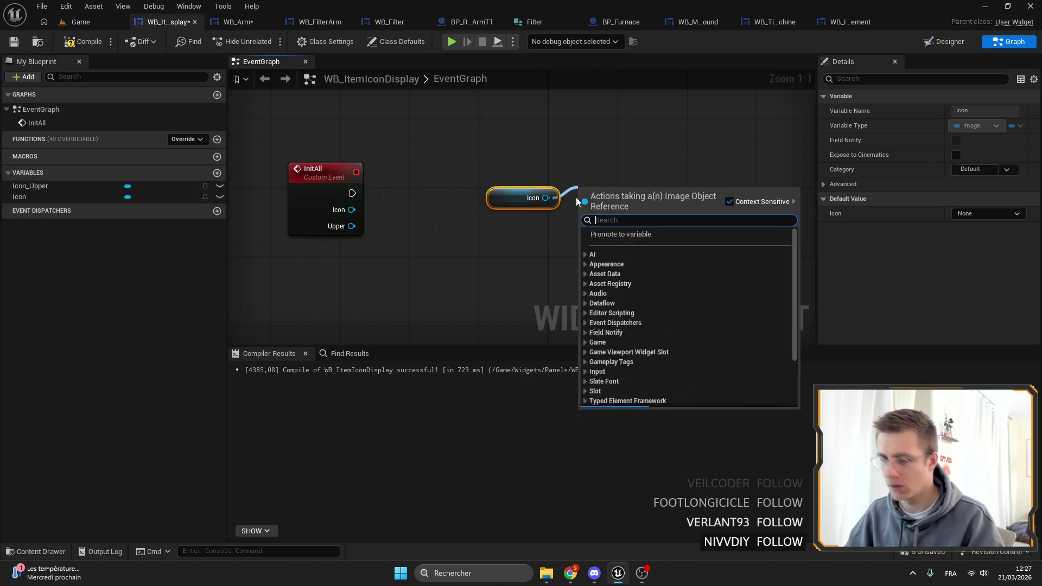
type("set brus")
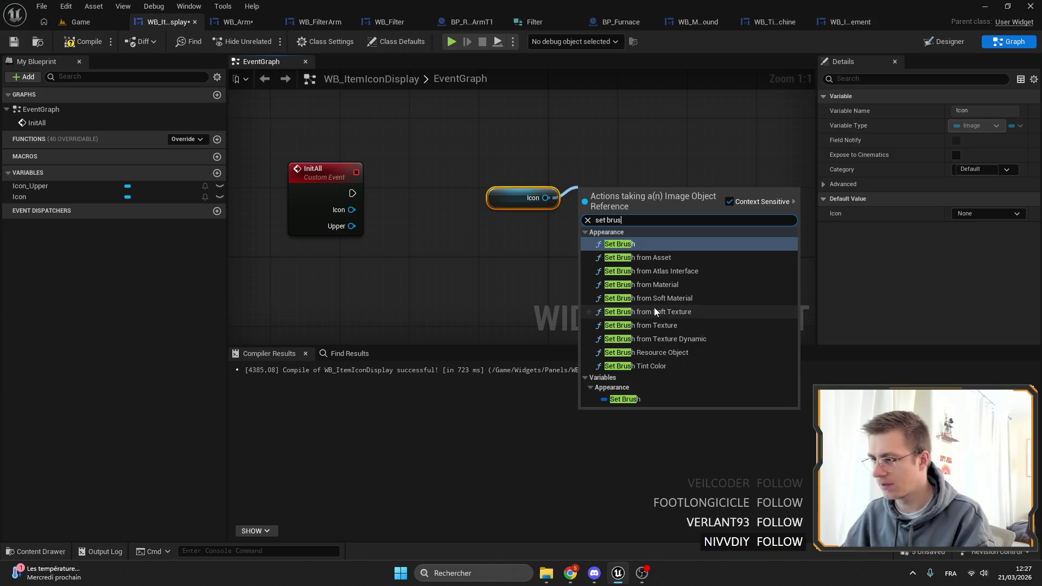
left_click(661, 325)
mouse_move(382, 198)
left_mouse_down()
mouse_move(584, 219)
mouse_move(636, 152)
mouse_move(638, 170)
left_mouse_up()
mouse_move(523, 204)
left_mouse_down()
mouse_move(541, 221)
mouse_move(534, 212)
left_mouse_up()
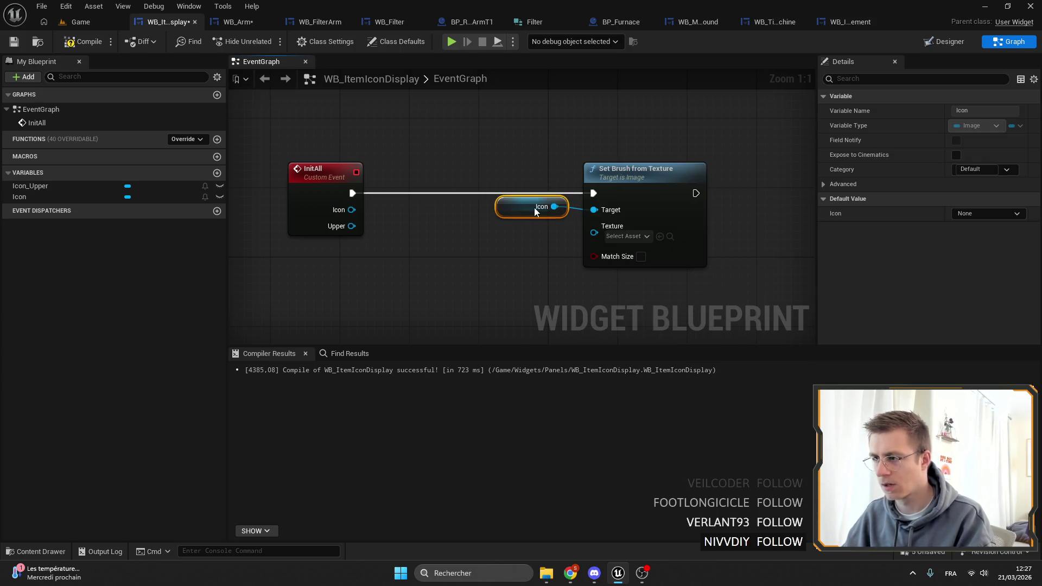
left_click_drag(347, 211, 594, 232)
left_click_drag(620, 172, 513, 171)
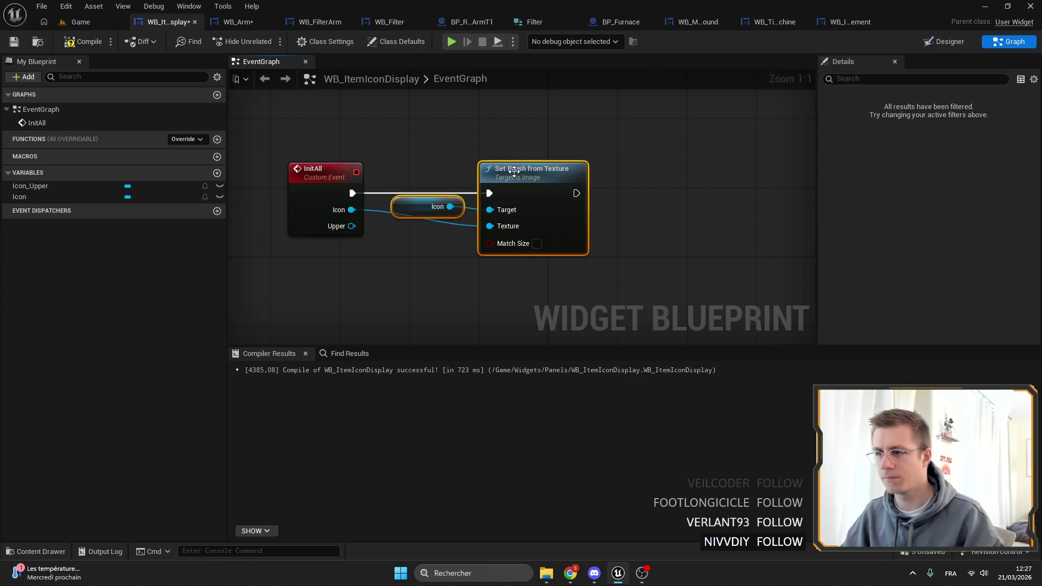
Step: Duplicate the Set Brush node for Icon_Upper using the Upper texture, chain it, and compile
key("ctrl+c")
key("ctrl+v")
left_click_drag(445, 168, 624, 158)
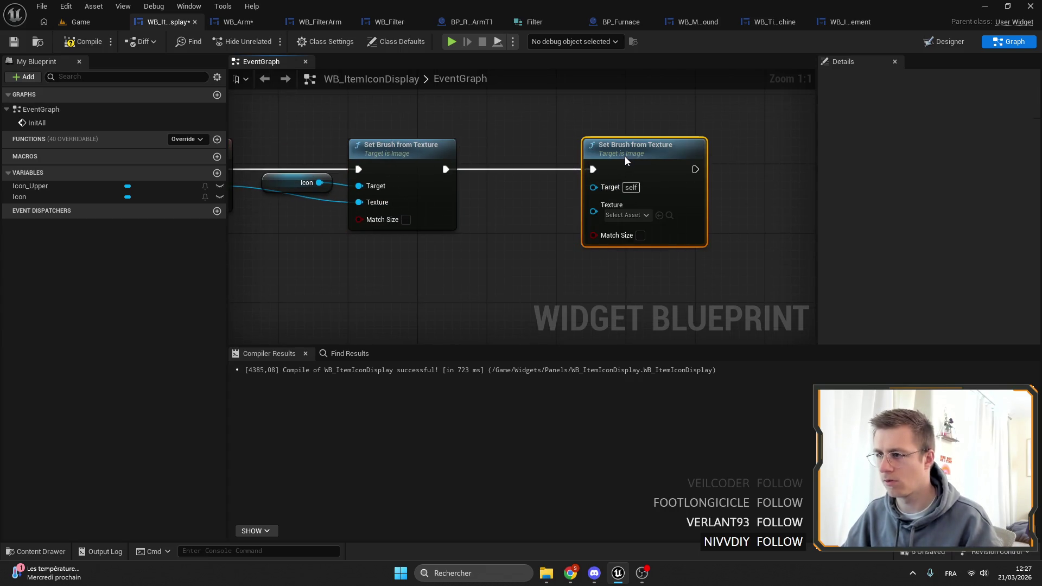
left_click_drag(593, 211, 381, 210)
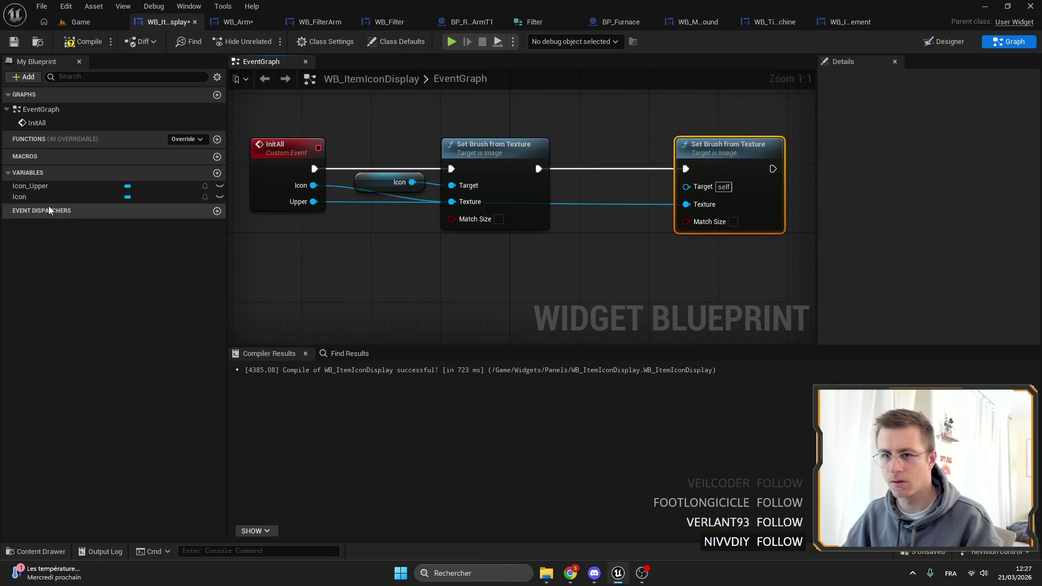
left_click_drag(76, 196, 96, 210)
mouse_move(33, 185)
left_mouse_down()
mouse_move(640, 162)
mouse_move(572, 189)
left_mouse_up()
left_click(664, 178)
left_click_drag(629, 182, 686, 185)
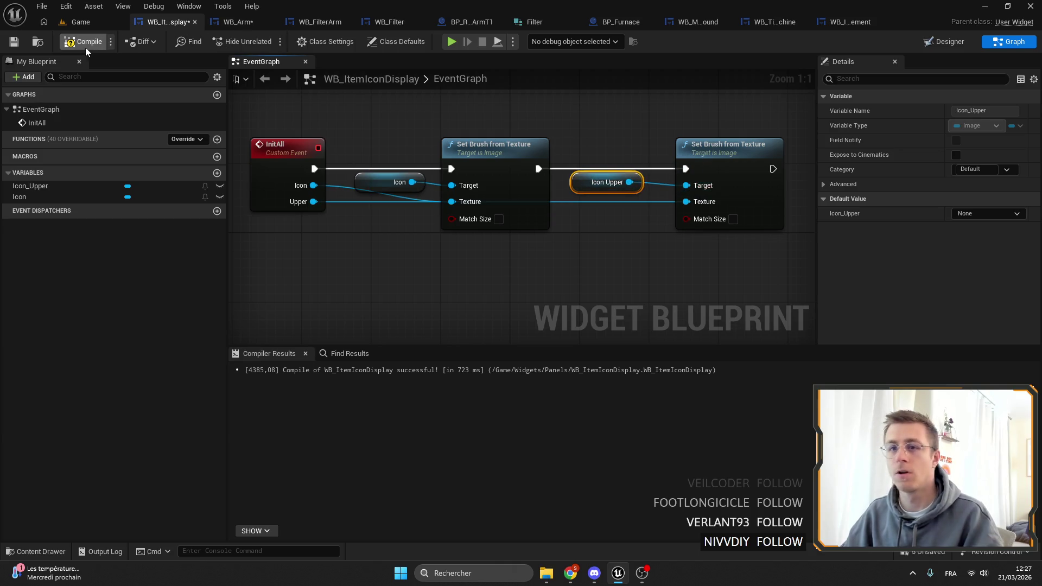
key("ctrl+s")
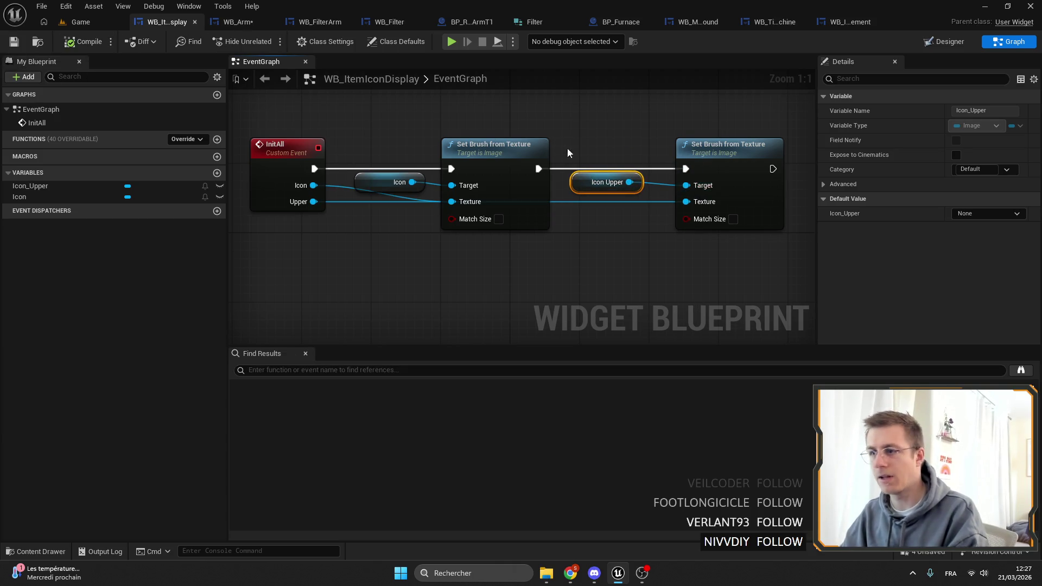
left_click(237, 22)
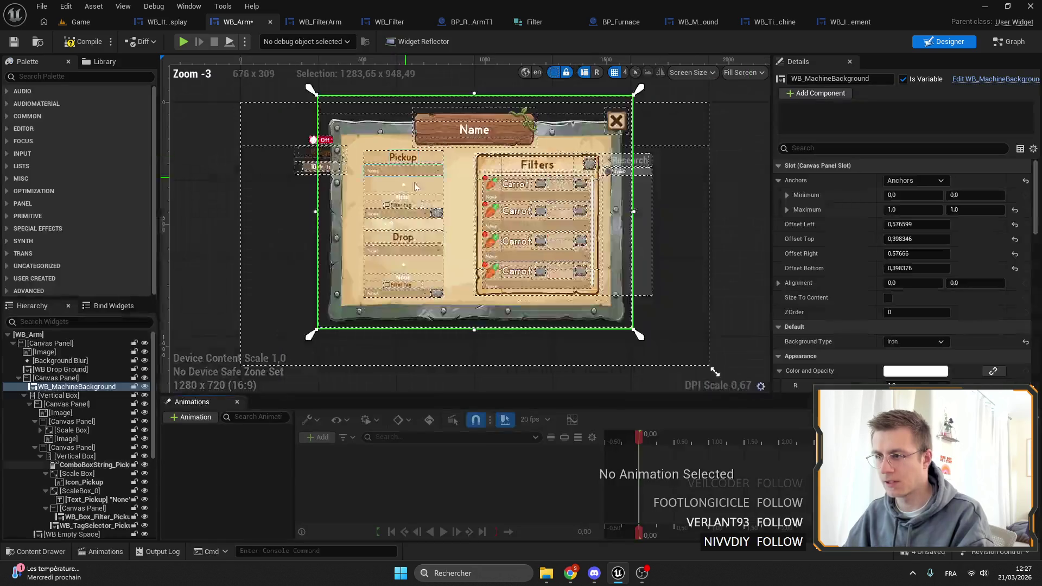
Step: Delete Icon_Pickup in WB_Arm and drop a WB Item Icon Display into its Scale Box
scroll(545, 163, "up", 8)
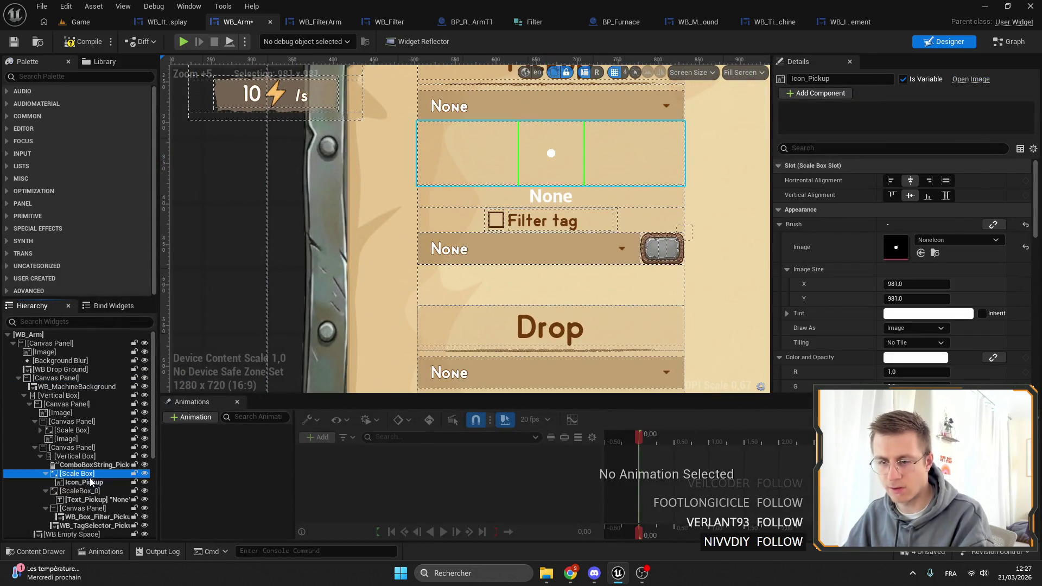
key("Delete")
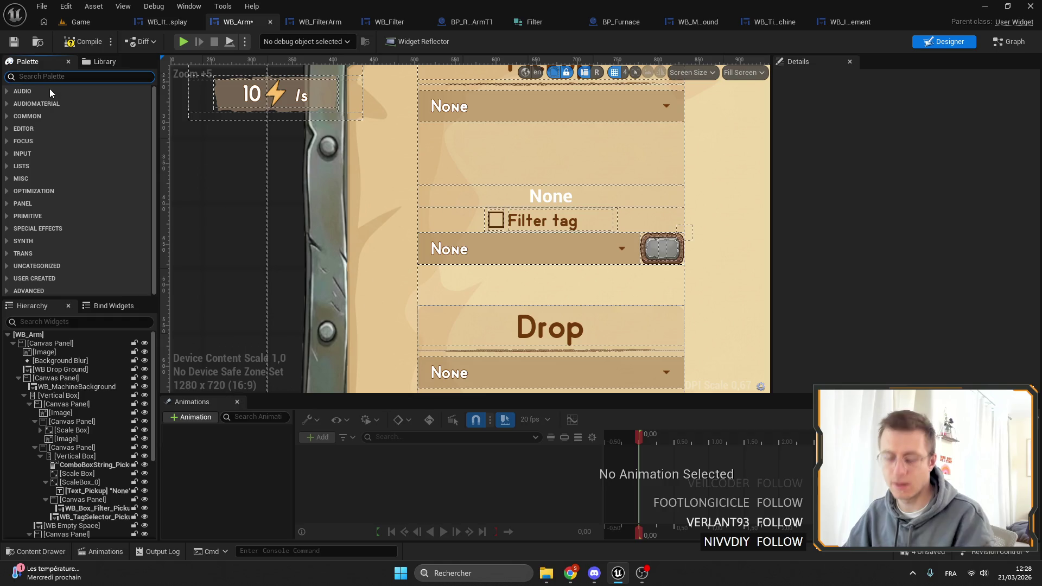
type("item")
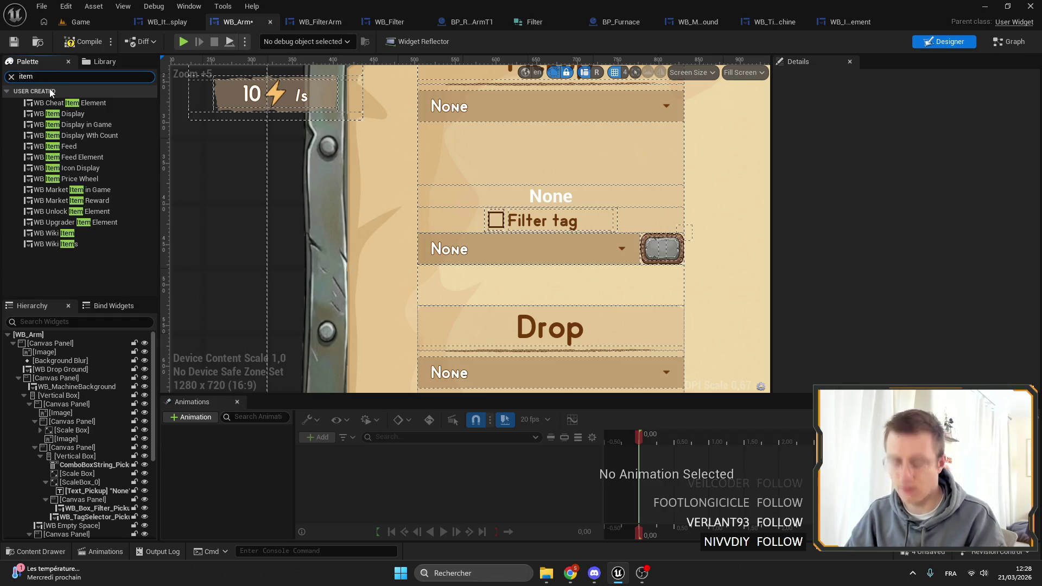
type("icon")
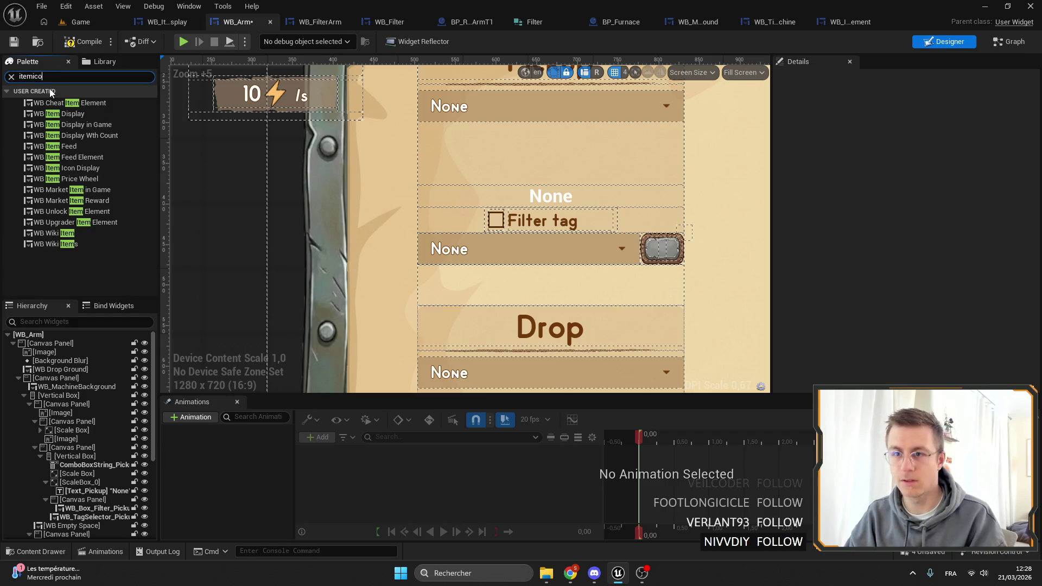
mouse_move(92, 106)
left_mouse_down()
mouse_move(122, 442)
mouse_move(79, 441)
mouse_move(81, 482)
mouse_move(80, 474)
left_mouse_up()
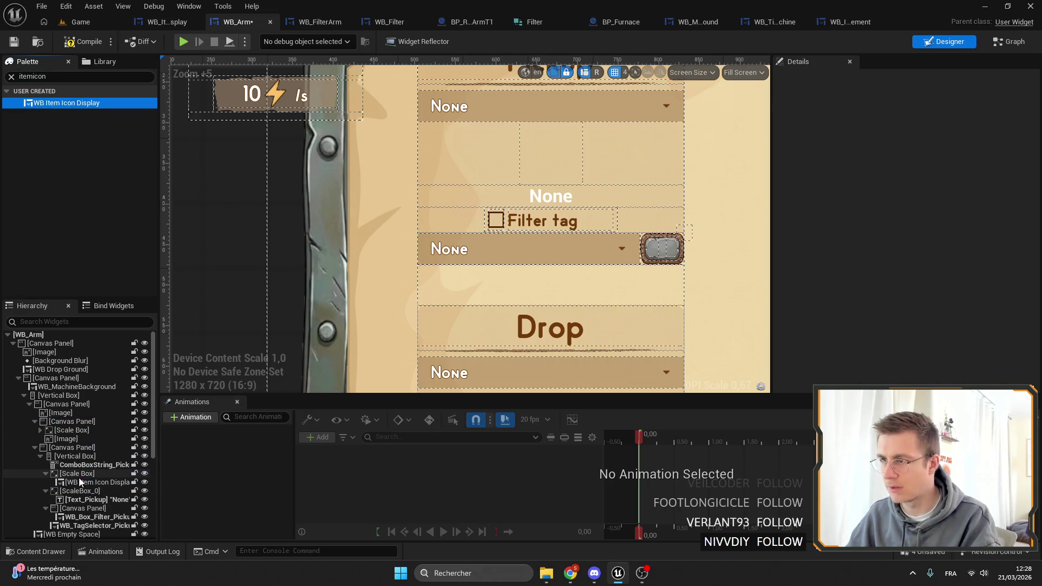
left_click(90, 483)
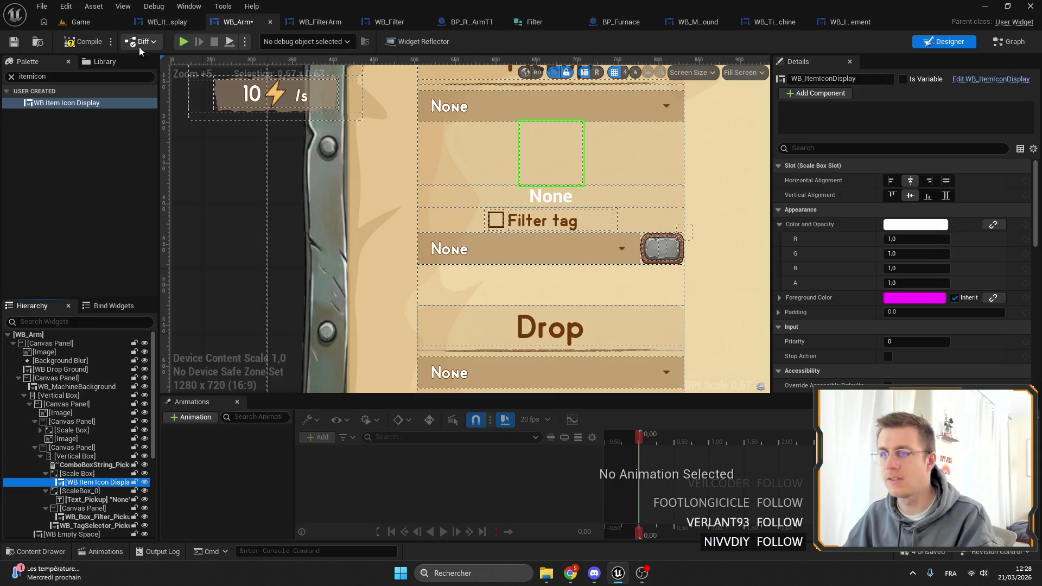
left_click(163, 21)
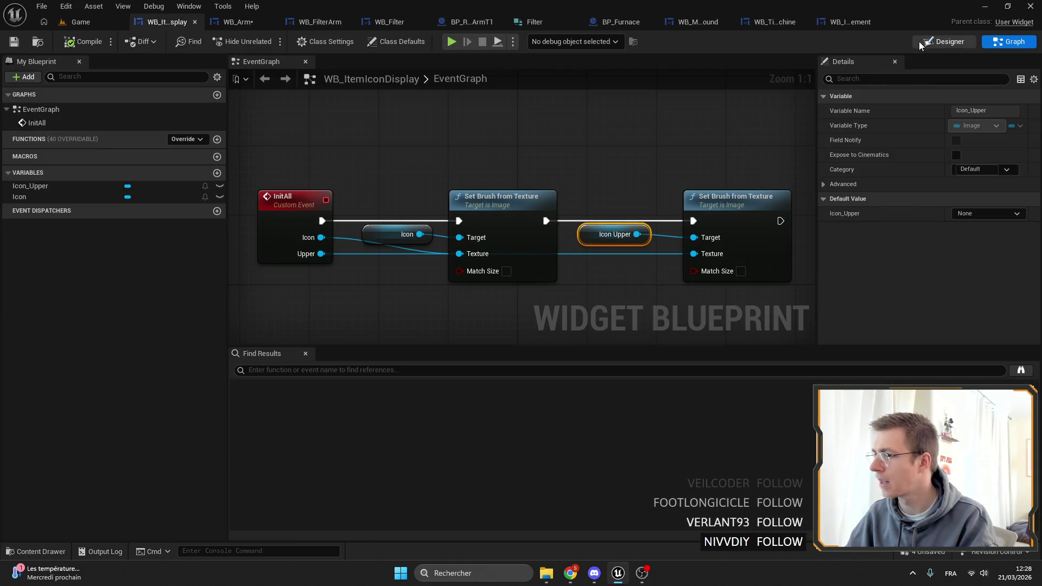
left_click(933, 42)
Step: Inspect the Icon, Icon_Upper and Canvas Panel layout in WB_ItemIconDisplay's designer
scroll(473, 219, "up", 3)
left_click(455, 279, "ctrl")
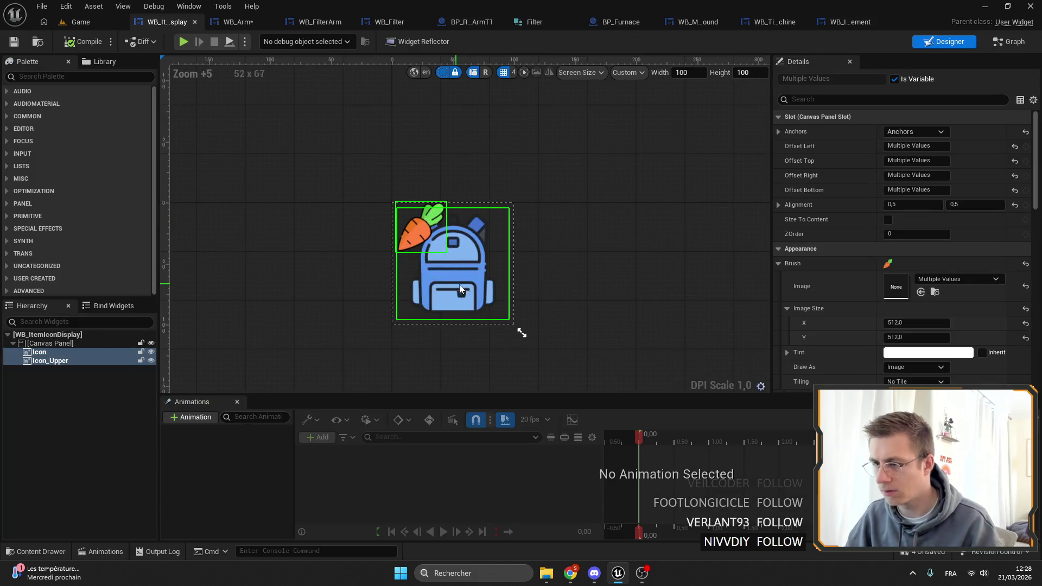
scroll(982, 275, "down", 10)
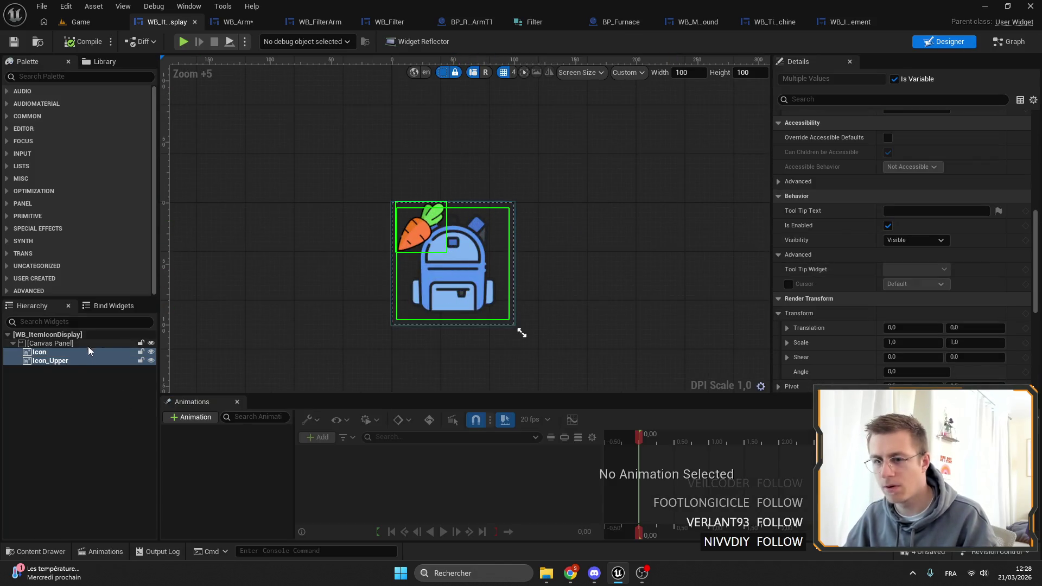
left_click(52, 343)
scroll(885, 325, "up", 4)
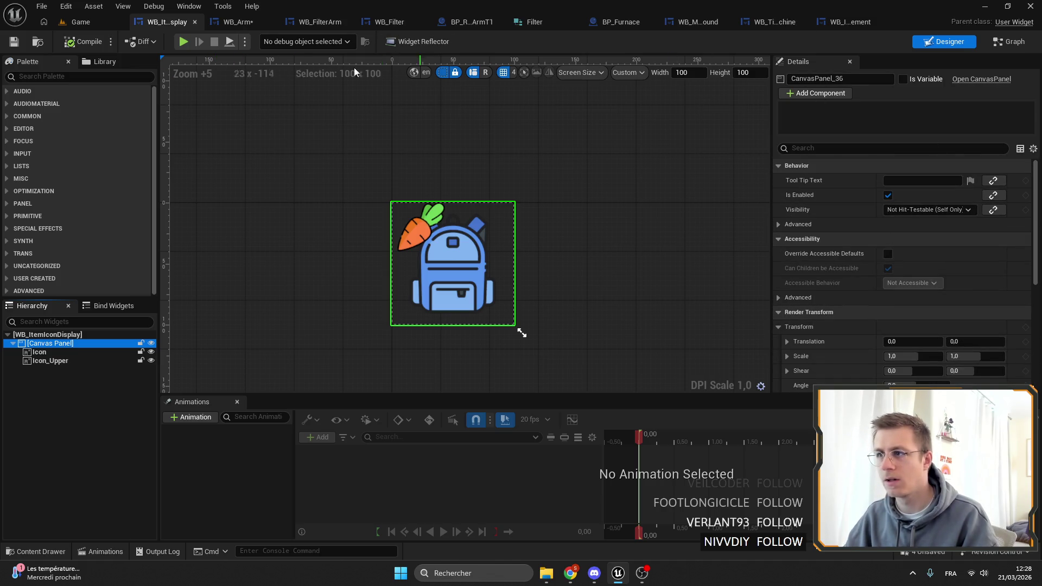
Step: In WB_Arm, select the new WB Item Icon Display inside the Pickup Scale Box
left_click(238, 22)
left_click_drag(388, 219, 447, 223)
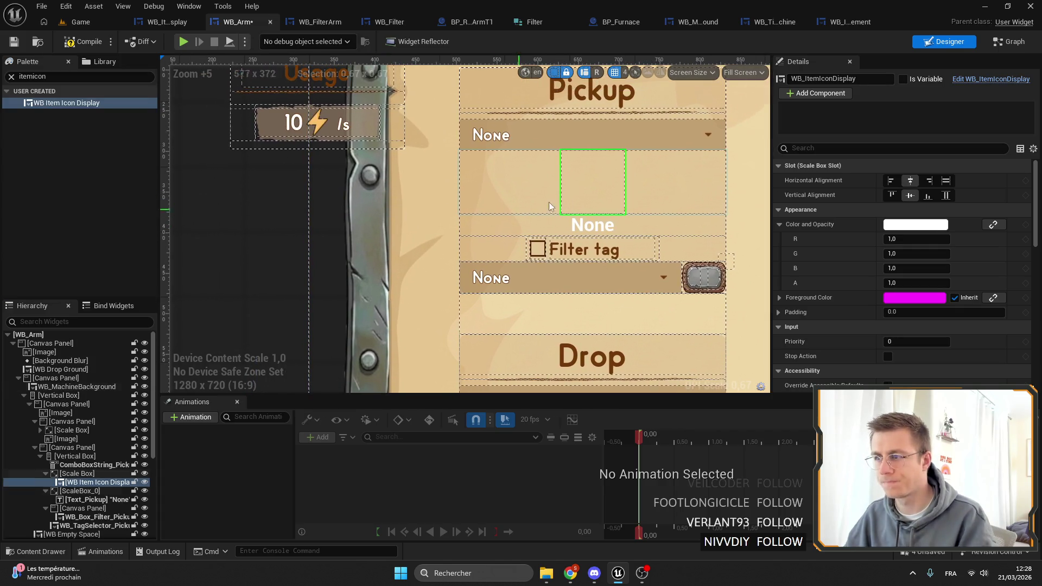
left_click(86, 474)
left_click(90, 482)
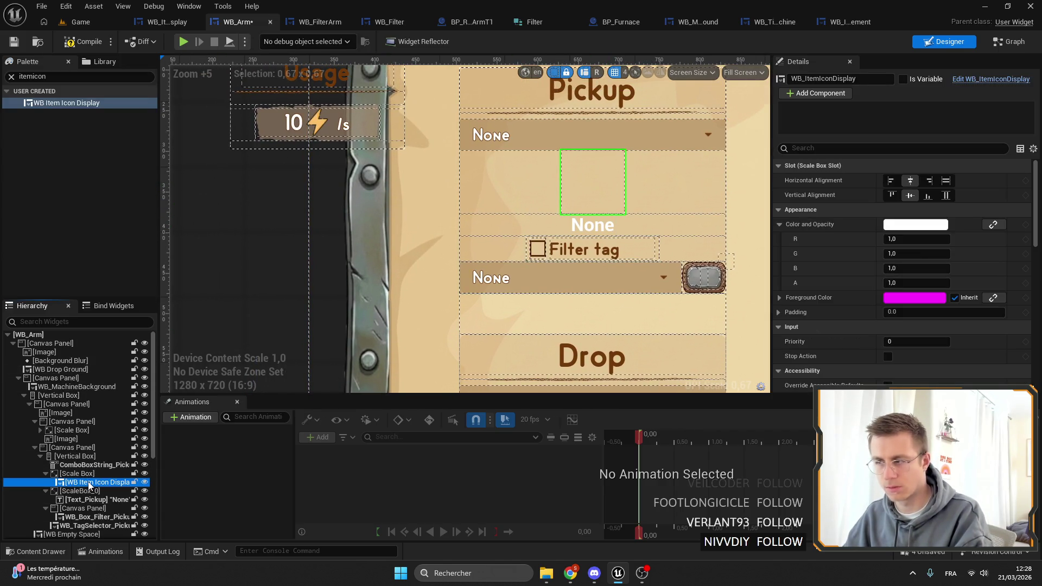
scroll(928, 260, "down", 5)
scroll(930, 300, "up", 4)
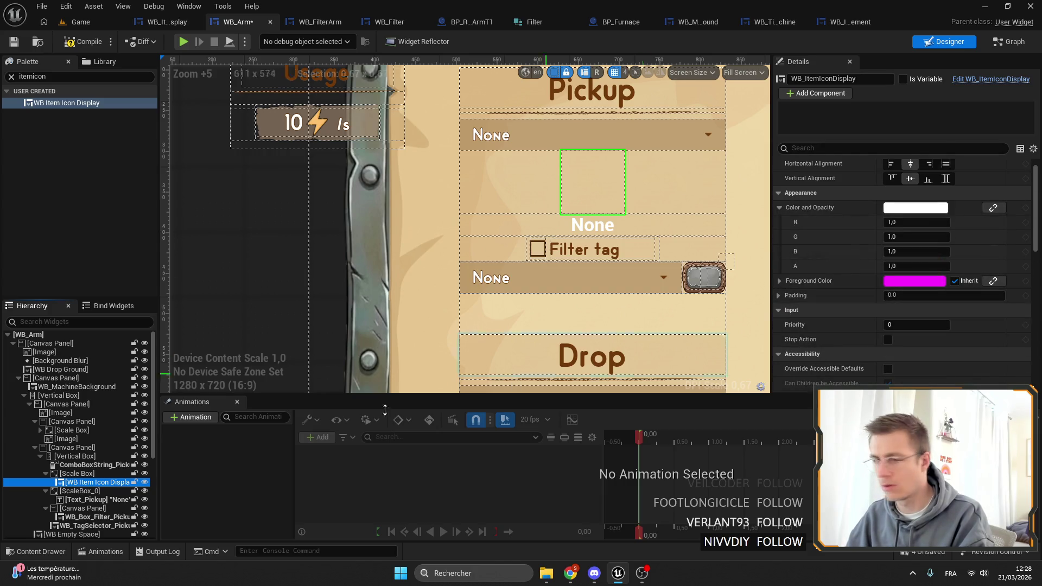
scroll(827, 312, "up", 1)
scroll(467, 347, "down", 1)
scroll(82, 362, "down", 5)
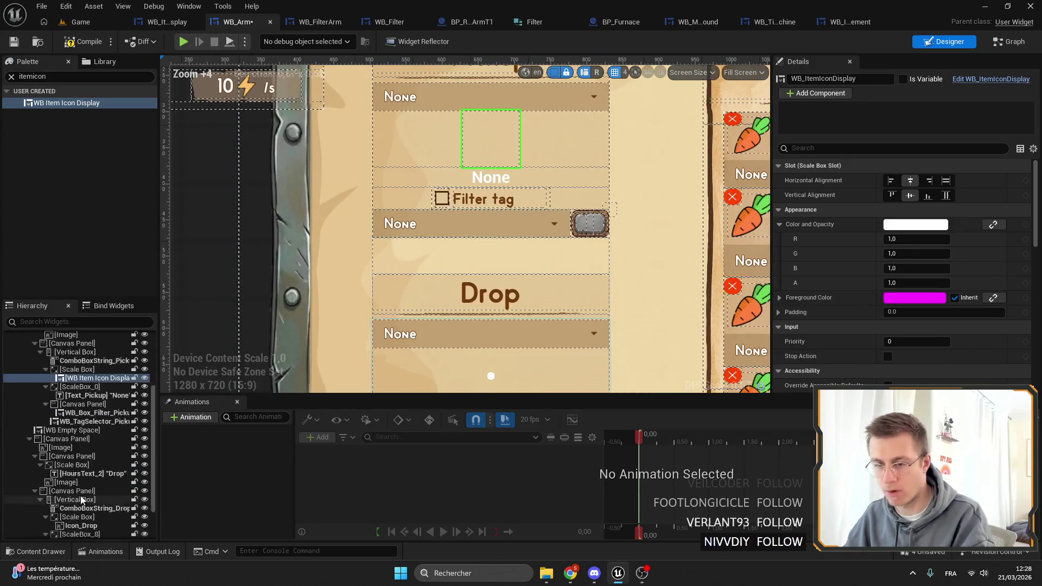
left_click(82, 386)
left_click(85, 362)
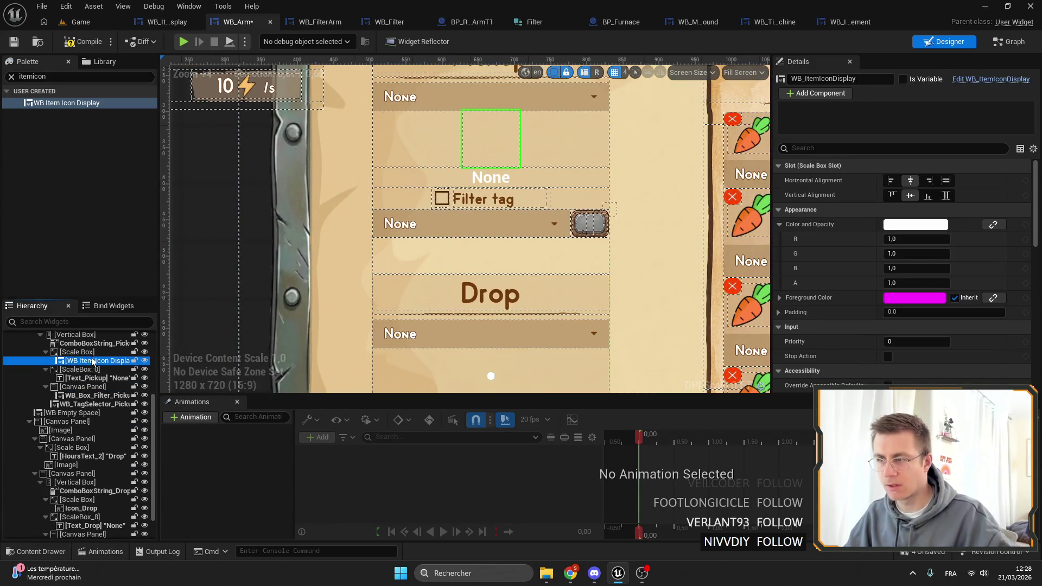
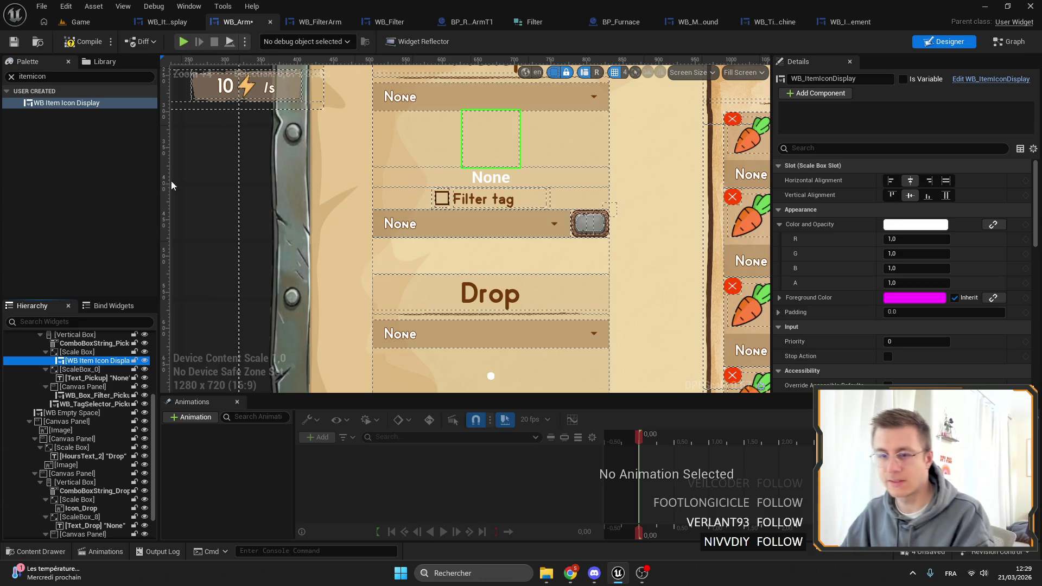
Step: Rename the pickup WB_ItemIconDisplay and make it a variable
left_click(867, 79)
left_click(901, 79)
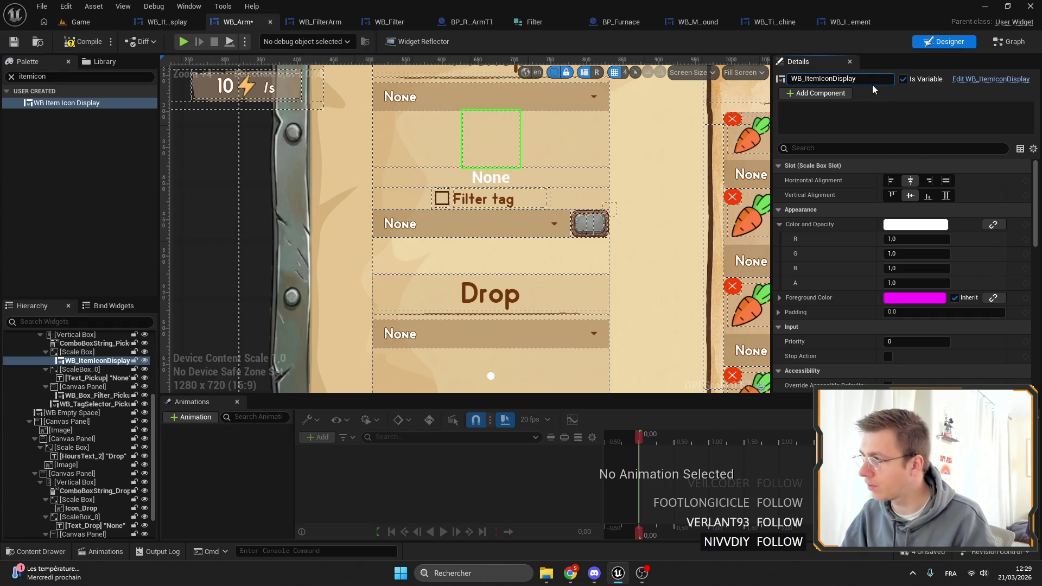
type("_Pickup")
key("Return")
Step: Replace Icon_Drop with a WB Item Icon Display variable in its Scale Box, then compile and save
scroll(490, 255, "down", 5)
left_click(498, 249)
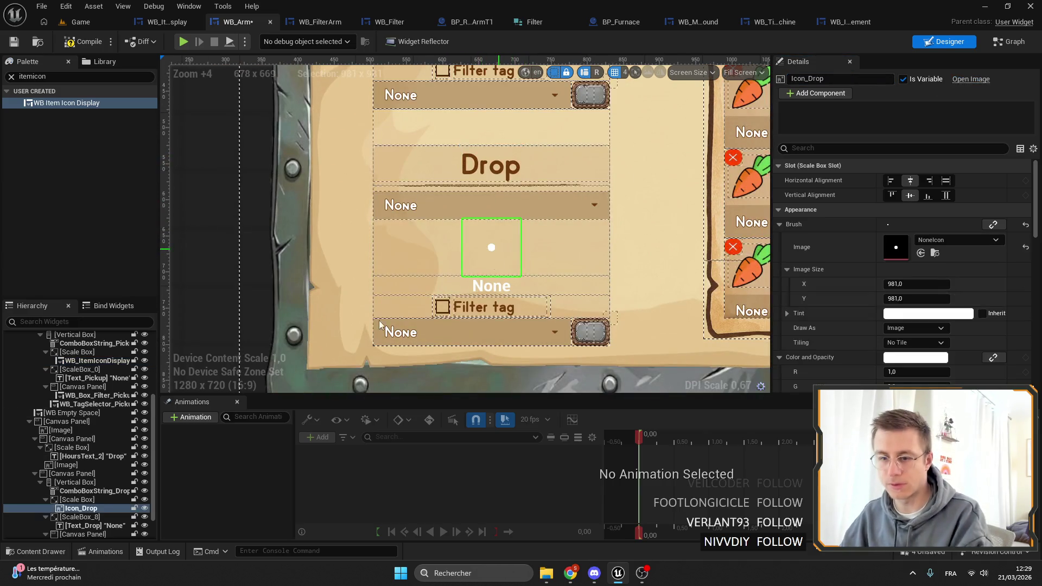
key("Delete")
mouse_move(64, 103)
left_mouse_down()
mouse_move(81, 179)
mouse_move(82, 513)
mouse_move(78, 502)
left_mouse_up()
left_click(903, 80)
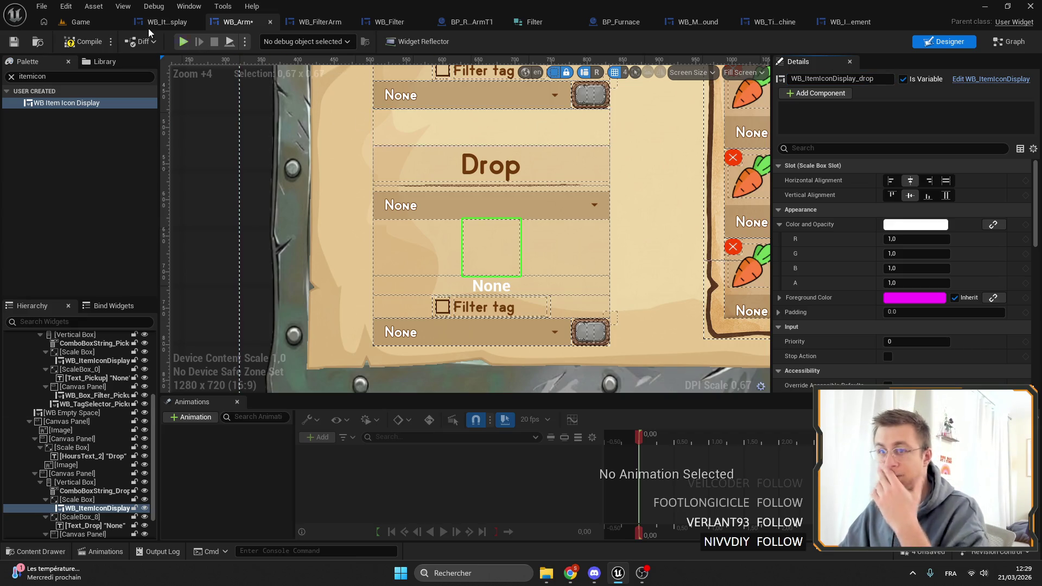
left_click(12, 44)
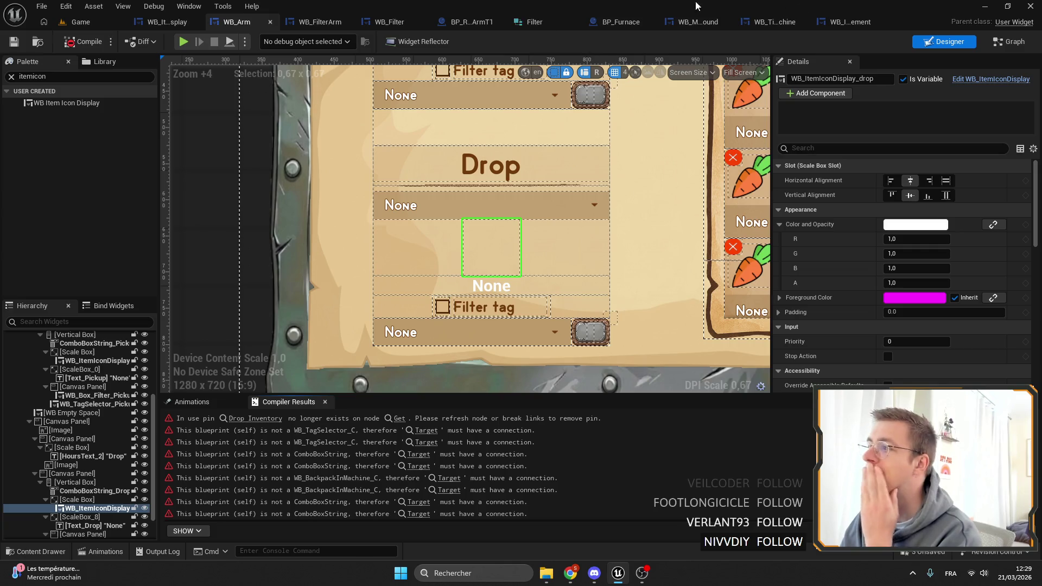
Step: In WB_InventoryElement, wrap the Icon image in a new Canvas Panel
left_click(853, 22)
left_click(44, 386)
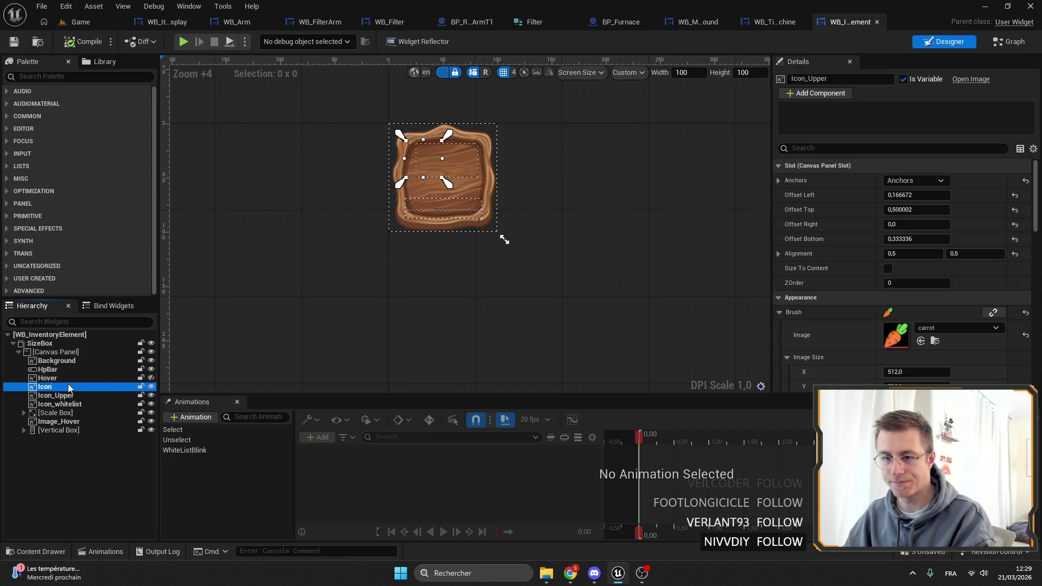
scroll(431, 208, "up", 4)
right_click(53, 386)
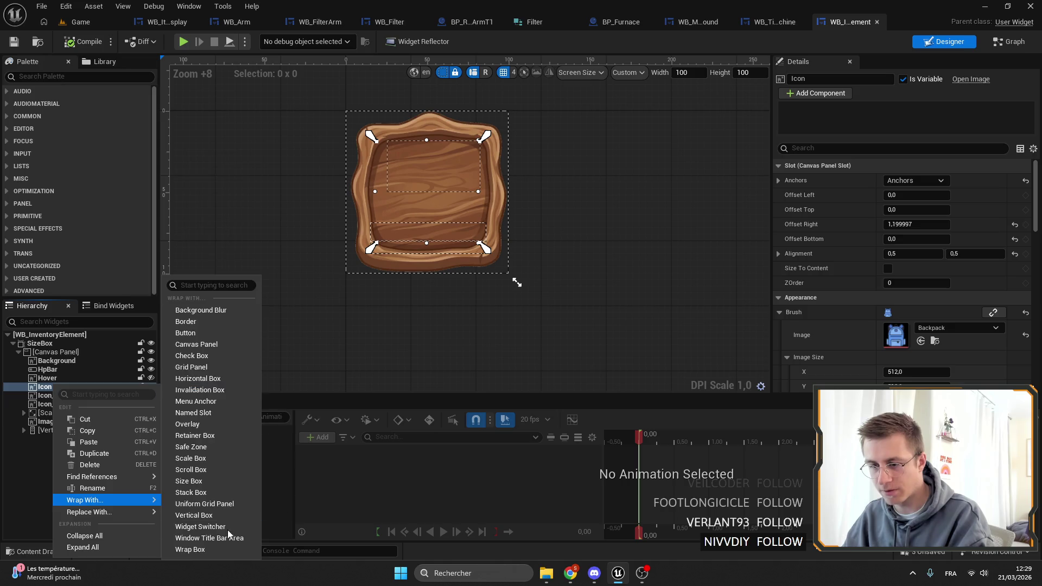
key("Escape")
left_click(55, 395)
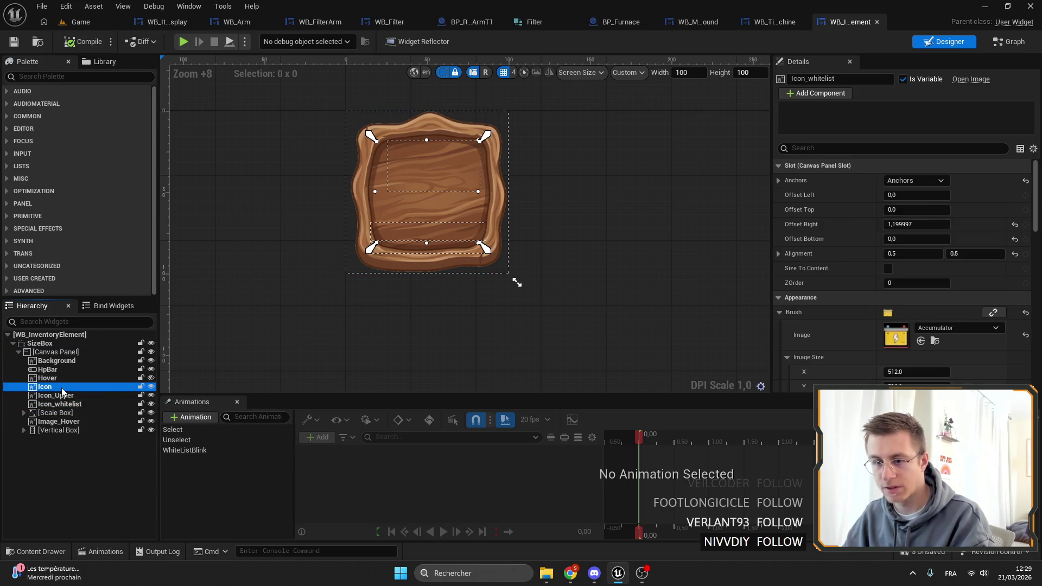
right_click(62, 386)
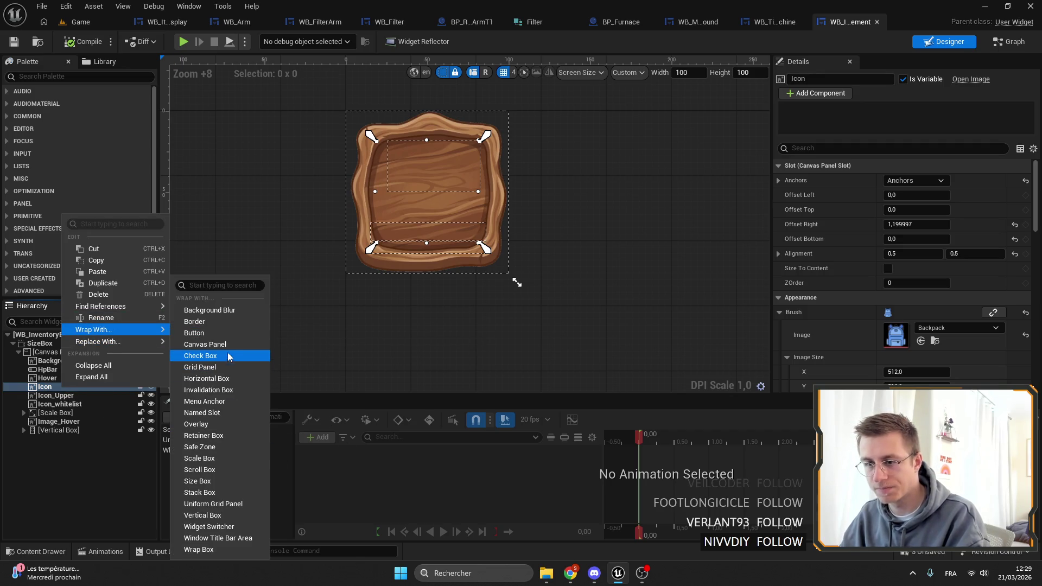
key("Escape")
left_click(54, 351)
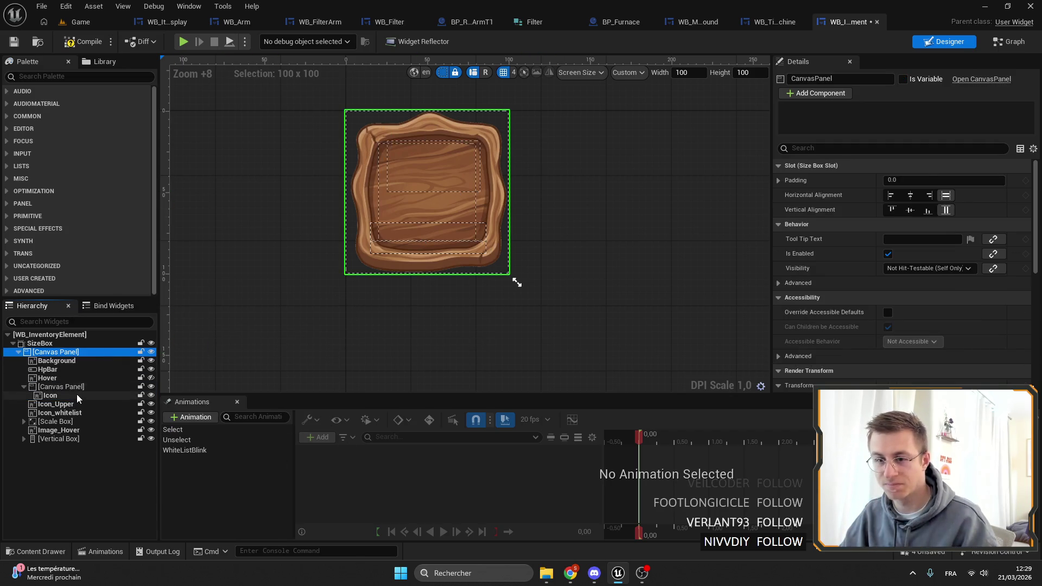
left_click(61, 387)
Step: Add a WB Item Icon Display to the inner canvas panel with full-stretch anchors, as a variable
left_click(51, 79)
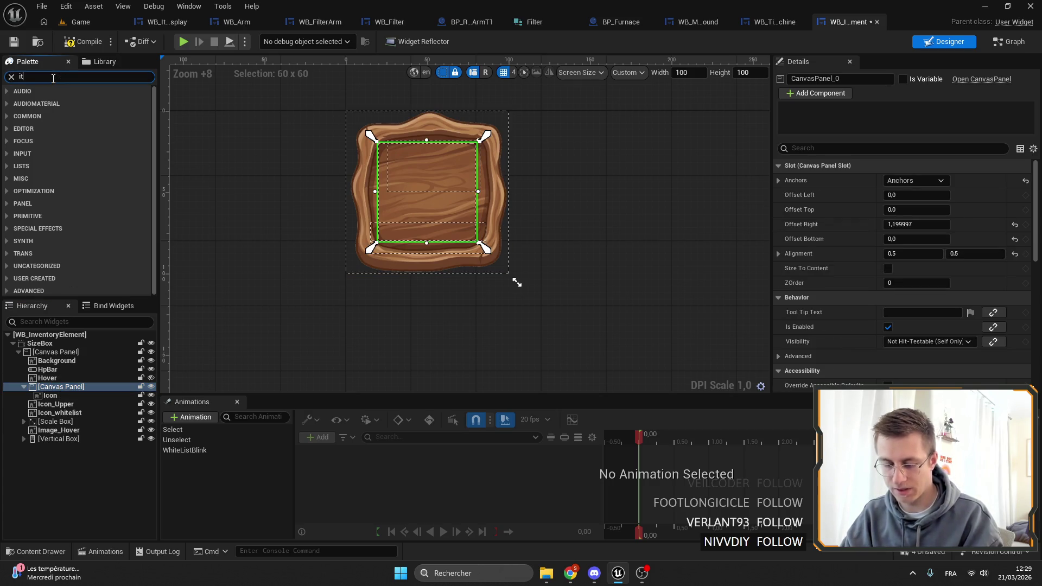
type("emicon")
left_click_drag(60, 103, 54, 395)
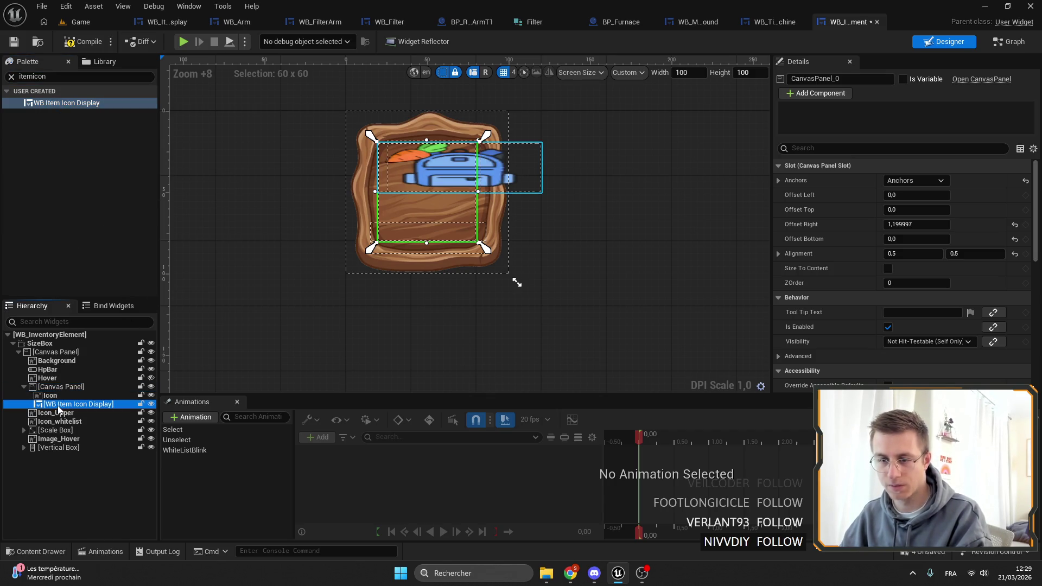
left_click(934, 184)
left_click(1018, 326)
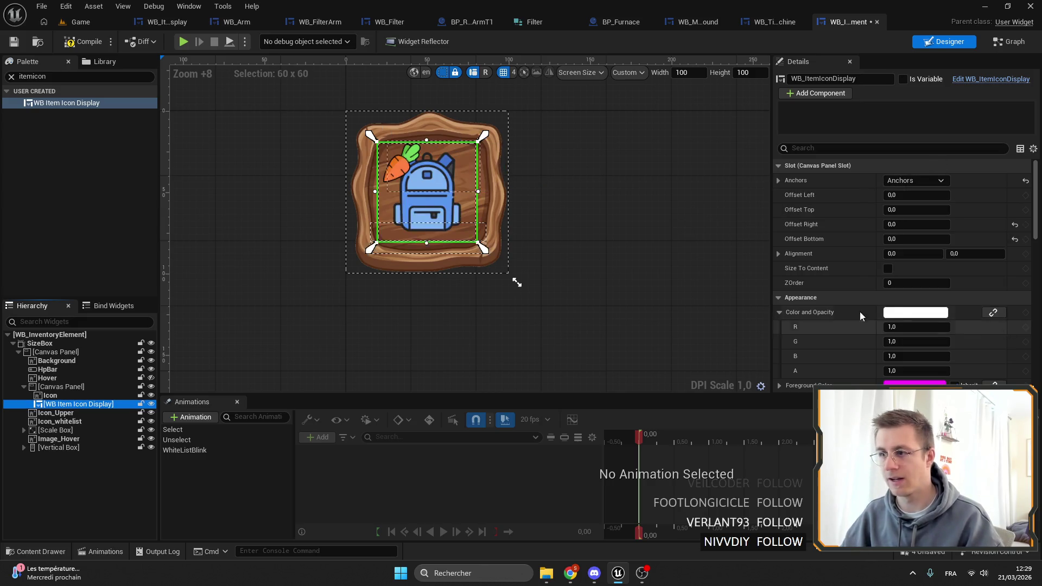
key("ctrl+s")
left_click(902, 79)
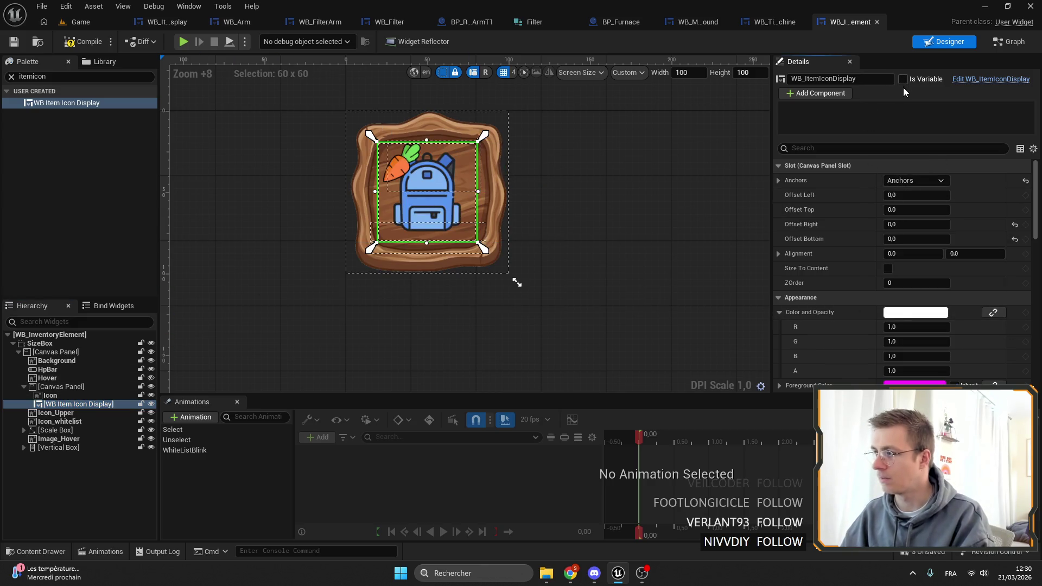
Step: Delete the old Icon image and compile the inventory element
left_click(66, 398)
key("Delete")
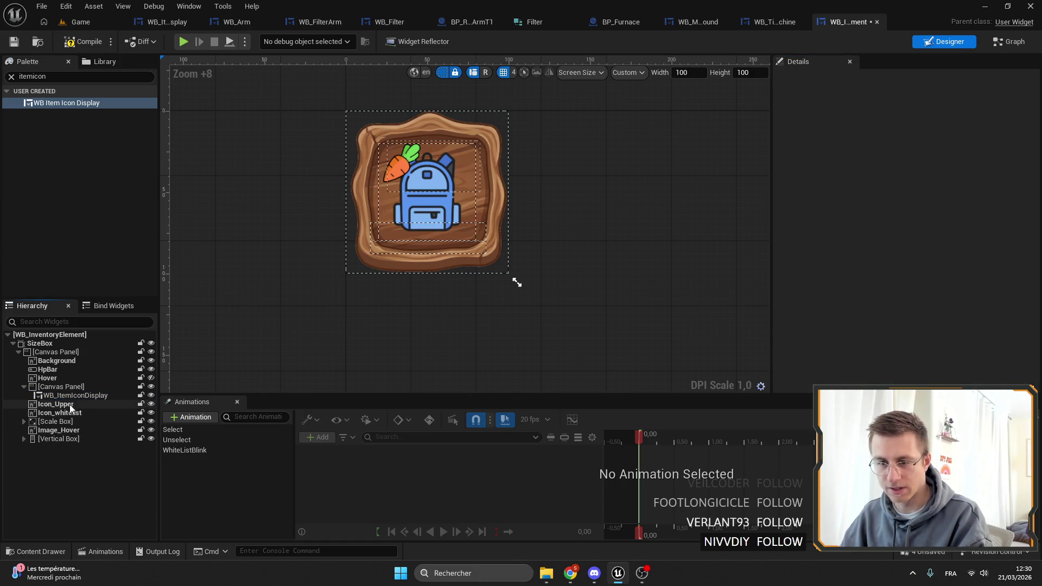
left_click(12, 42)
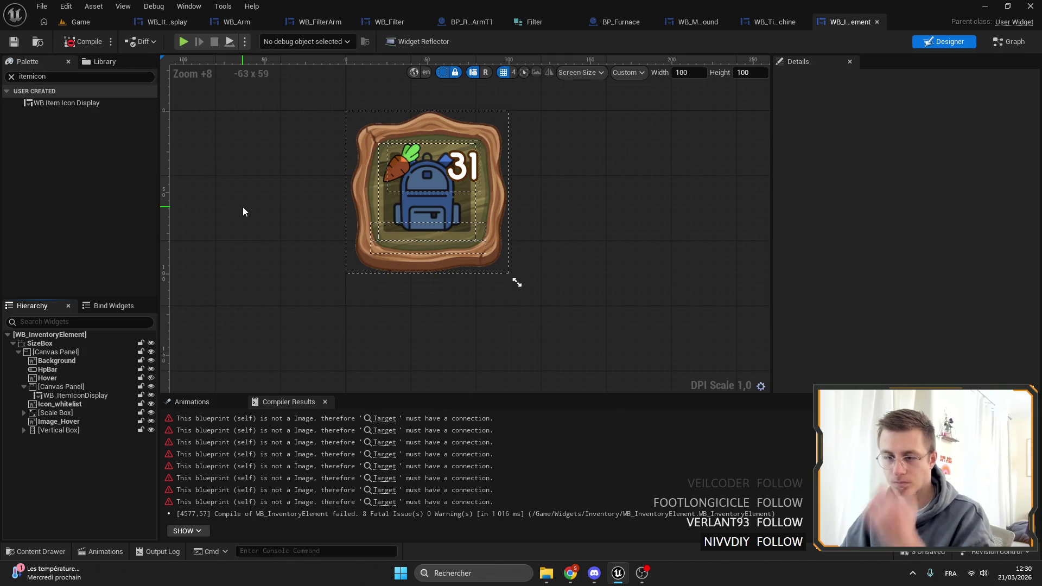
Step: Pan through the Update graph's Format Text, Is Valid, Set Visibility and Set Text nodes
left_click(385, 418)
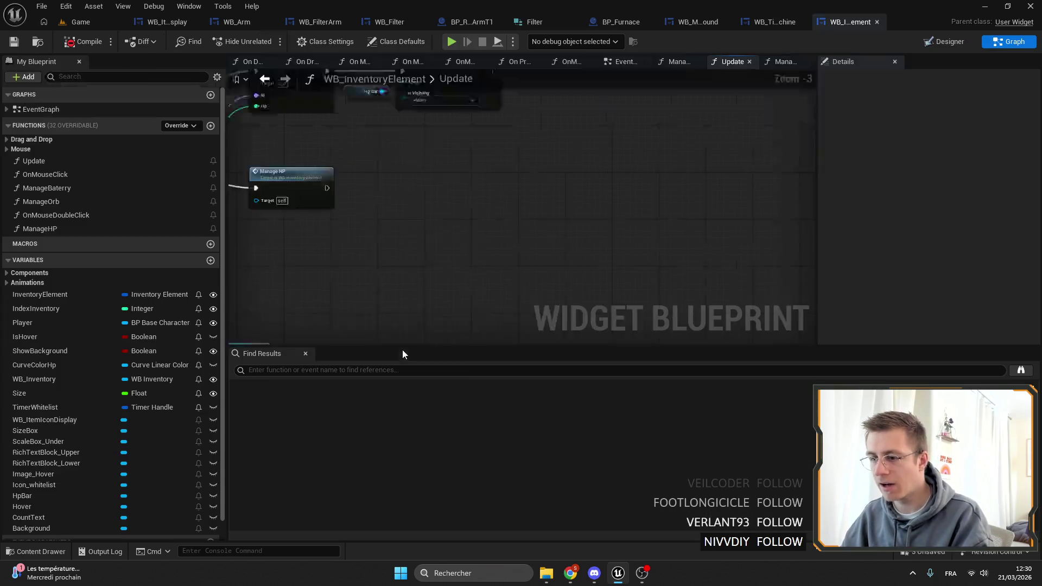
mouse_move(545, 199)
left_mouse_down()
mouse_move(618, 163)
mouse_move(693, 170)
mouse_move(620, 218)
mouse_move(267, 264)
left_mouse_up()
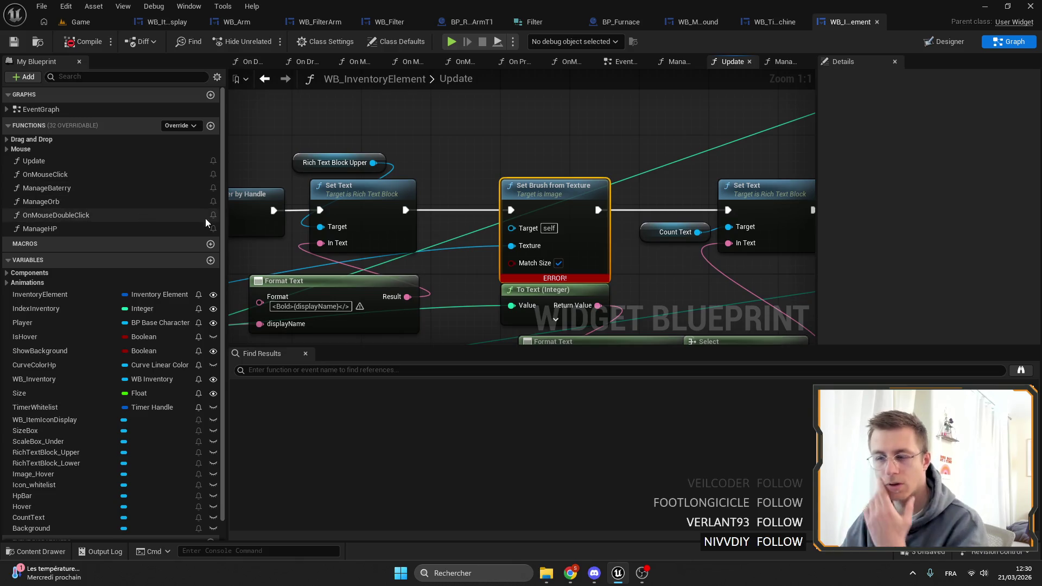
scroll(604, 195, "down", 3)
scroll(386, 221, "up", 3)
mouse_move(386, 221)
left_mouse_down()
mouse_move(506, 284)
mouse_move(496, 200)
mouse_move(523, 259)
left_mouse_up()
scroll(496, 200, "down", 1)
scroll(503, 196, "down", 2)
mouse_move(644, 248)
left_mouse_down()
mouse_move(652, 269)
mouse_move(492, 272)
mouse_move(499, 284)
left_mouse_up()
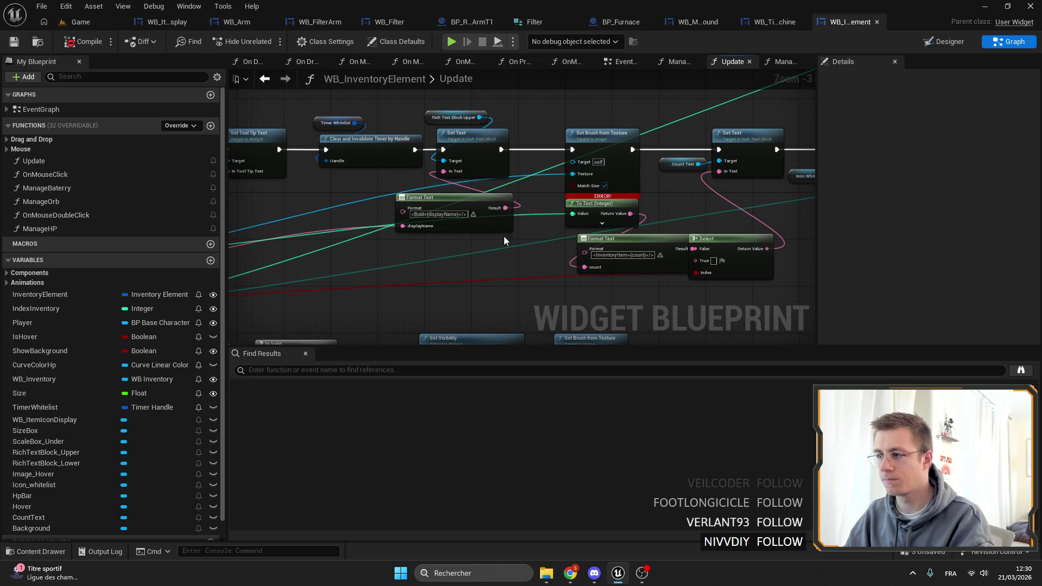
scroll(504, 206, "up", 3)
Step: Select the failing Set Brush from Texture node, add a SizeBox reference, and open WB_ItemIconDisplay
left_click(569, 176)
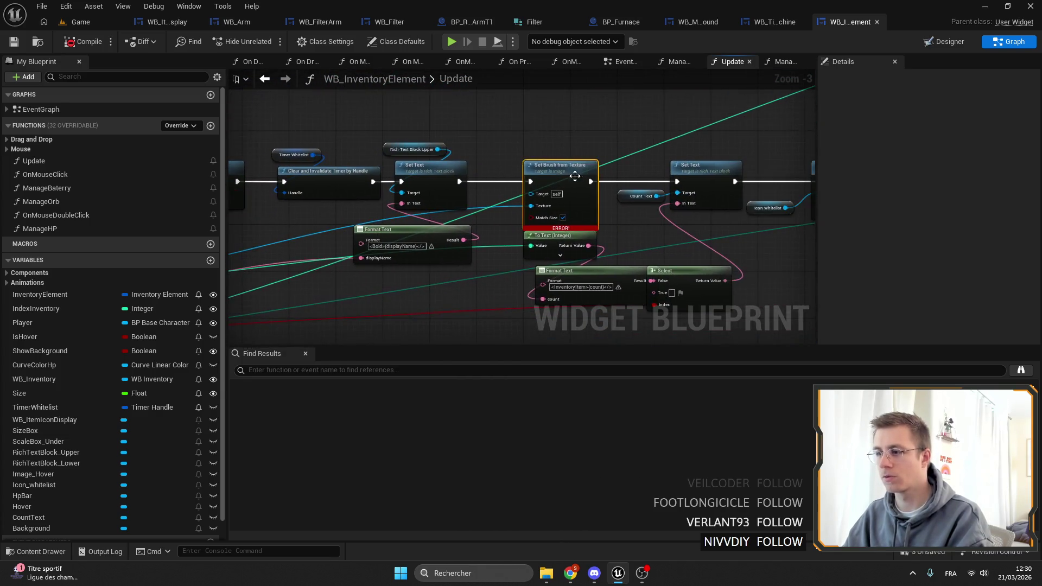
scroll(108, 244, "down", 1)
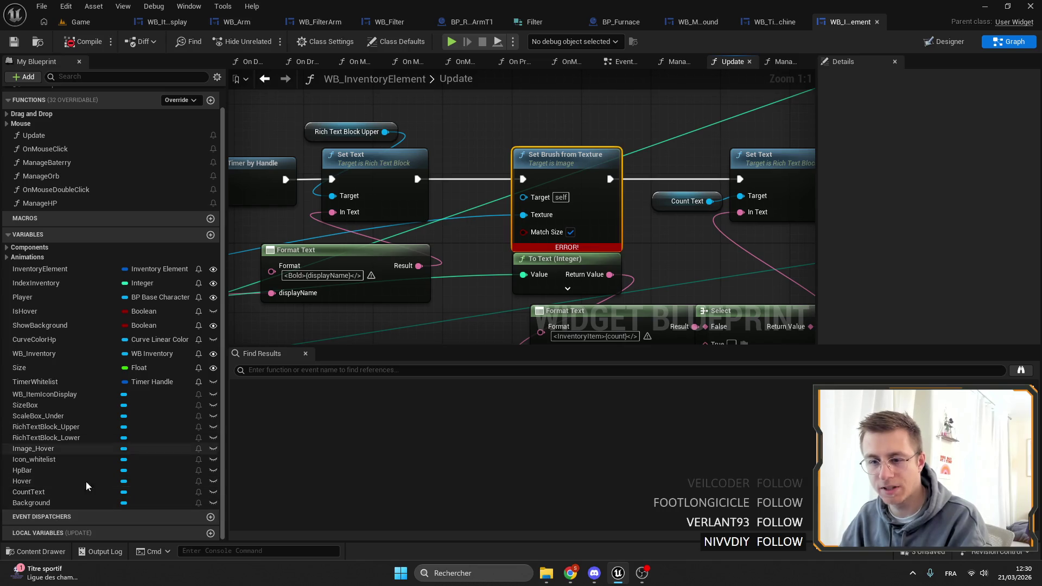
left_click_drag(43, 405, 439, 104)
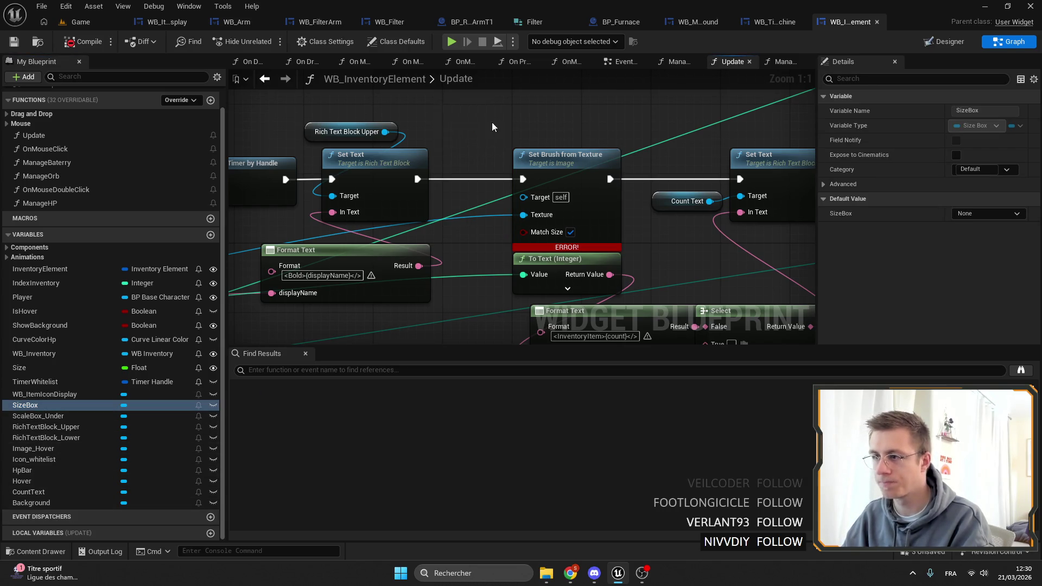
left_click(167, 22)
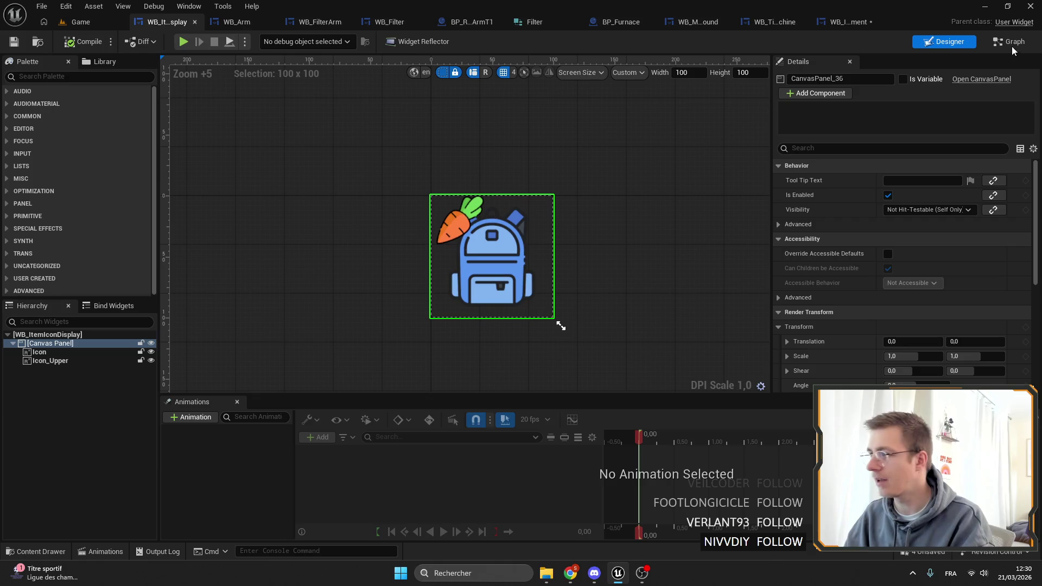
Step: Rename the icon display's custom event to InitIcon and remove its Upper input
key("ctrl+shift+g")
mouse_move(613, 201)
left_mouse_down()
mouse_move(613, 92)
mouse_move(613, 217)
mouse_move(593, 188)
left_mouse_up()
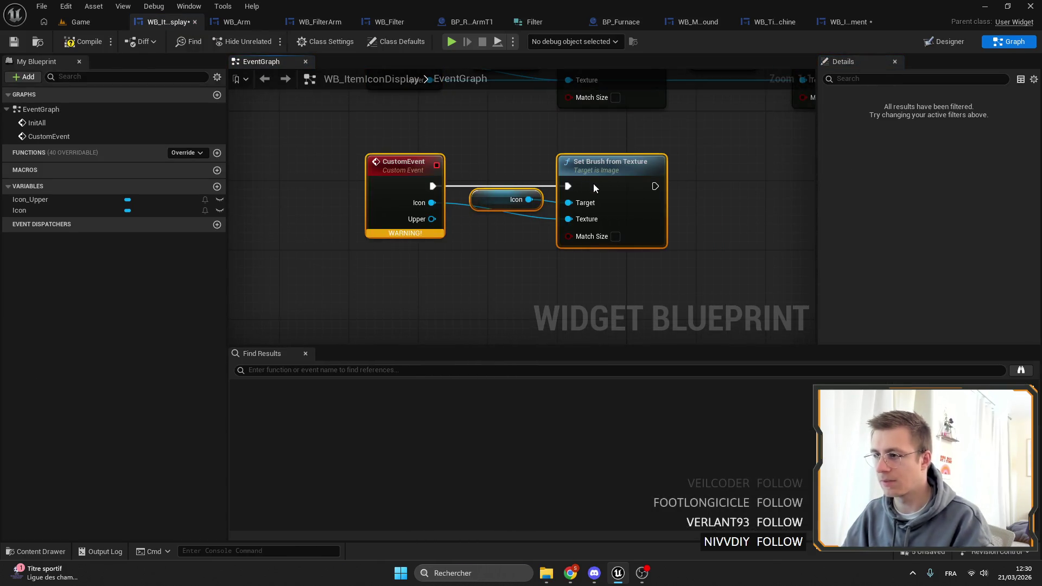
left_click(402, 166)
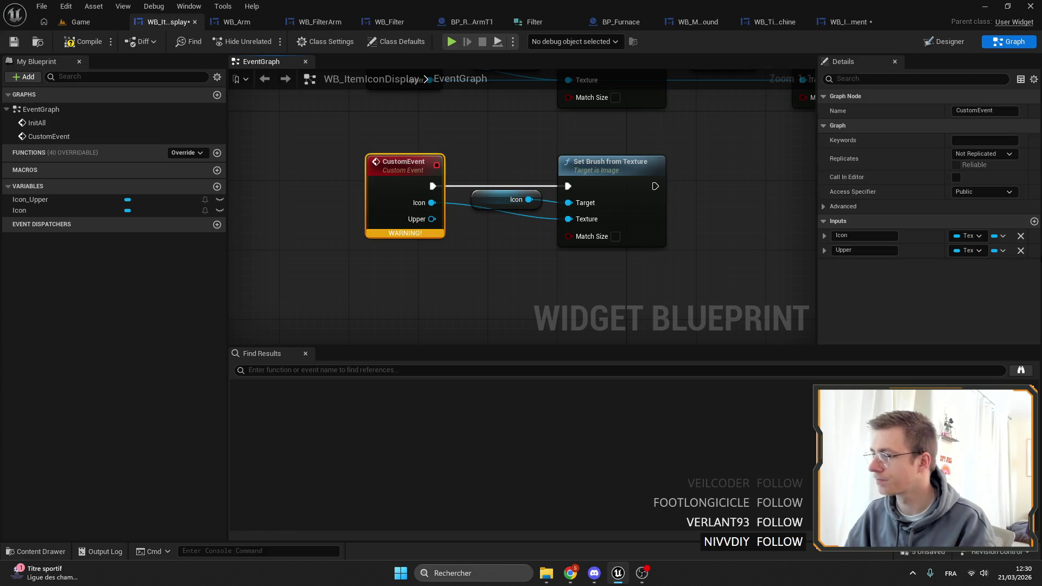
left_click(1020, 251)
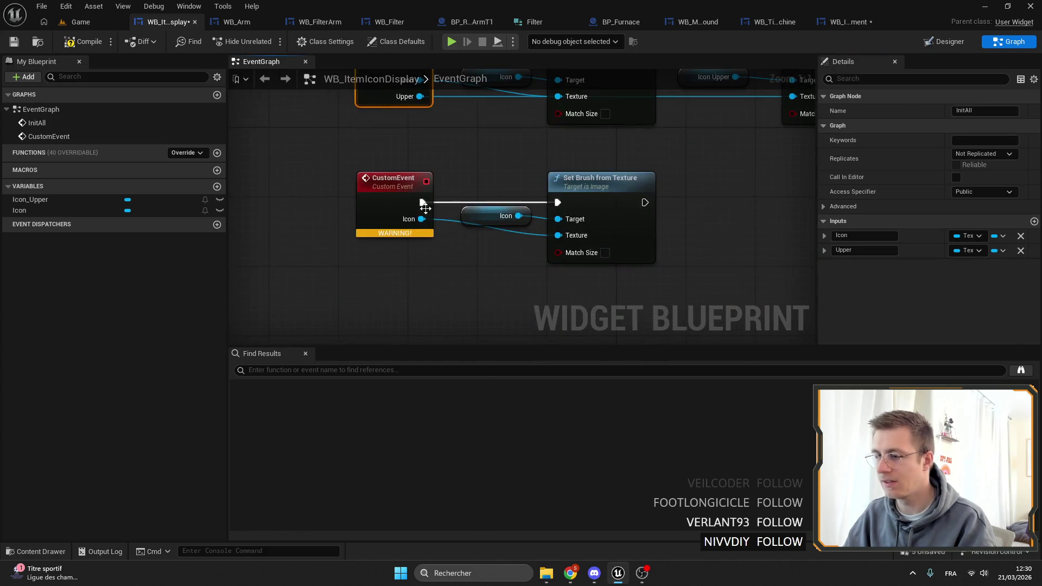
type("I")
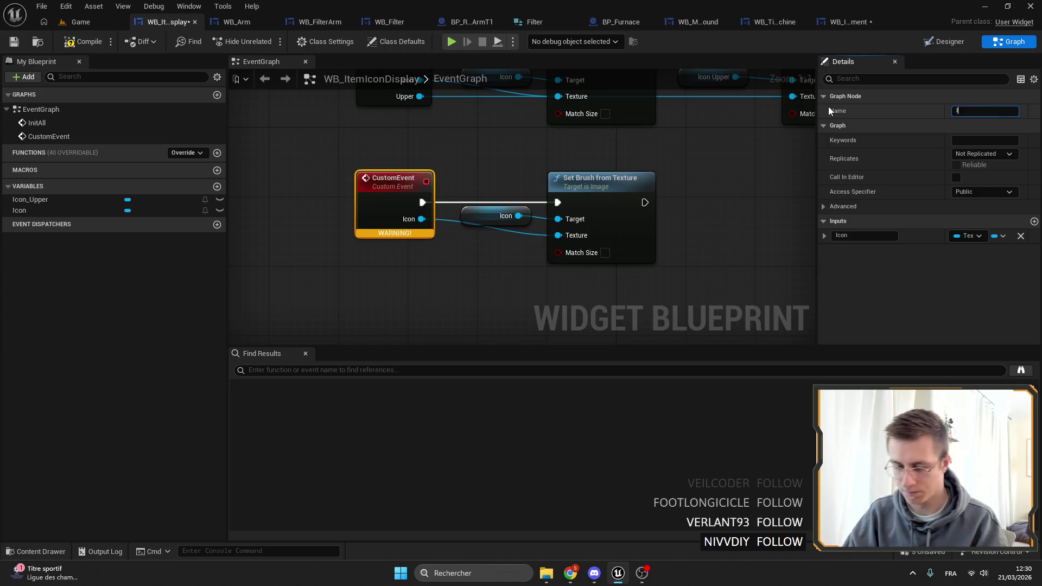
type("nitIcon")
key("Return")
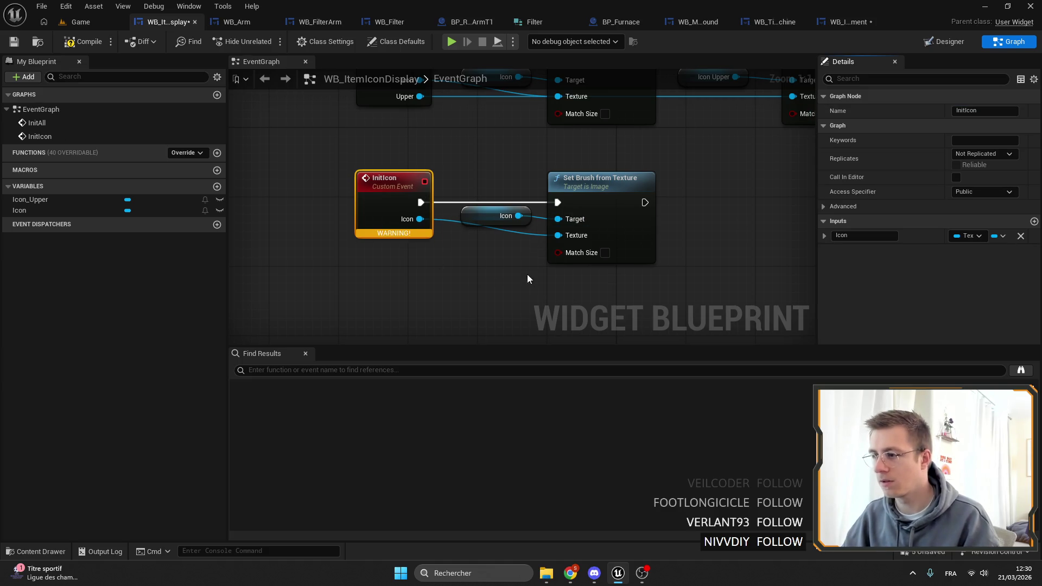
Step: Duplicate the InitIcon event and wire the copy into the Icon Upper brush step
scroll(569, 228, "down", 3)
left_click(477, 182)
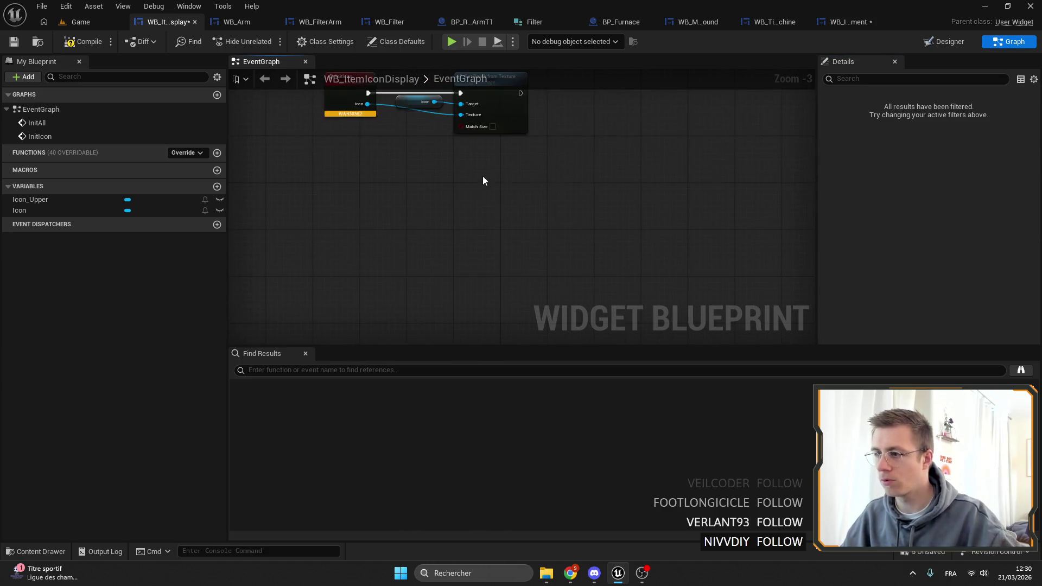
key("ctrl+v")
left_click_drag(571, 202, 542, 214)
left_click(393, 131)
key("ctrl+v")
scroll(368, 222, "up", 5)
mouse_move(446, 242)
left_mouse_down()
mouse_move(657, 243)
mouse_move(647, 242)
left_mouse_up()
left_click_drag(423, 223, 409, 222)
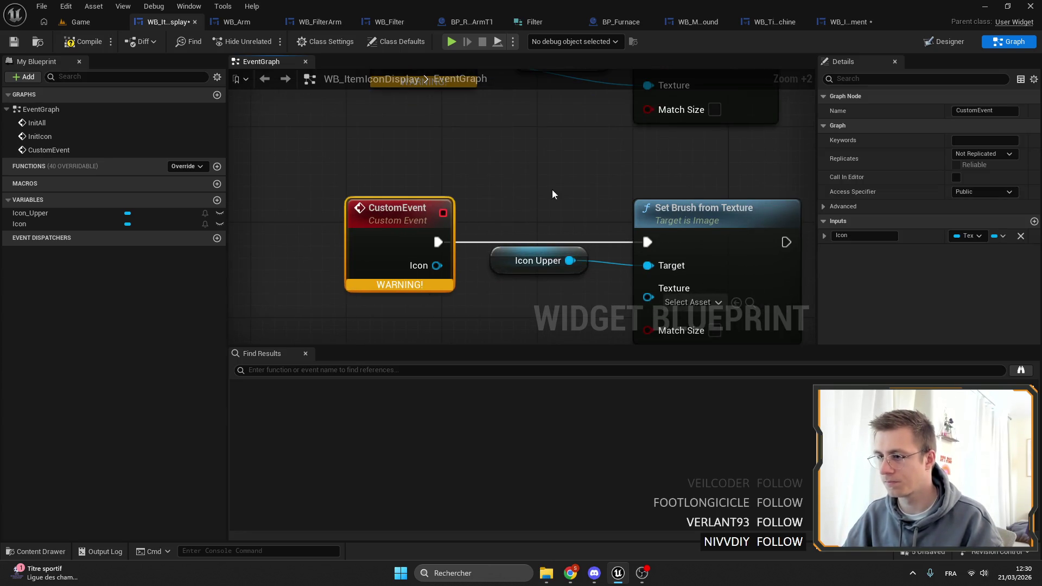
scroll(552, 194, "down", 1)
Step: Rename the copied event to InitUpper, then compile and save WB_ItemIconDisplay
double_click(420, 253)
left_click(980, 111)
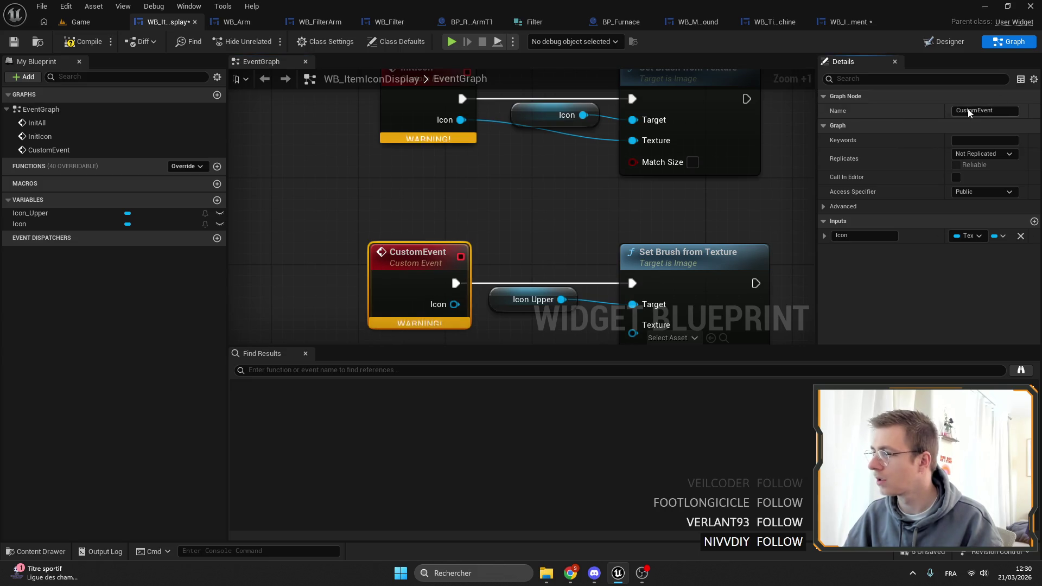
type("Ini")
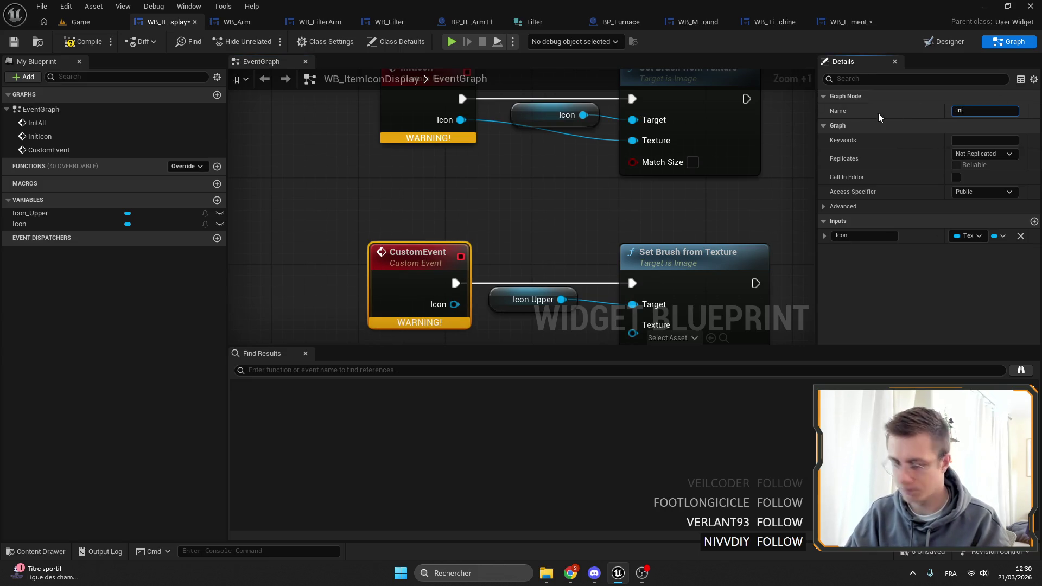
type("tUpper")
key("Return")
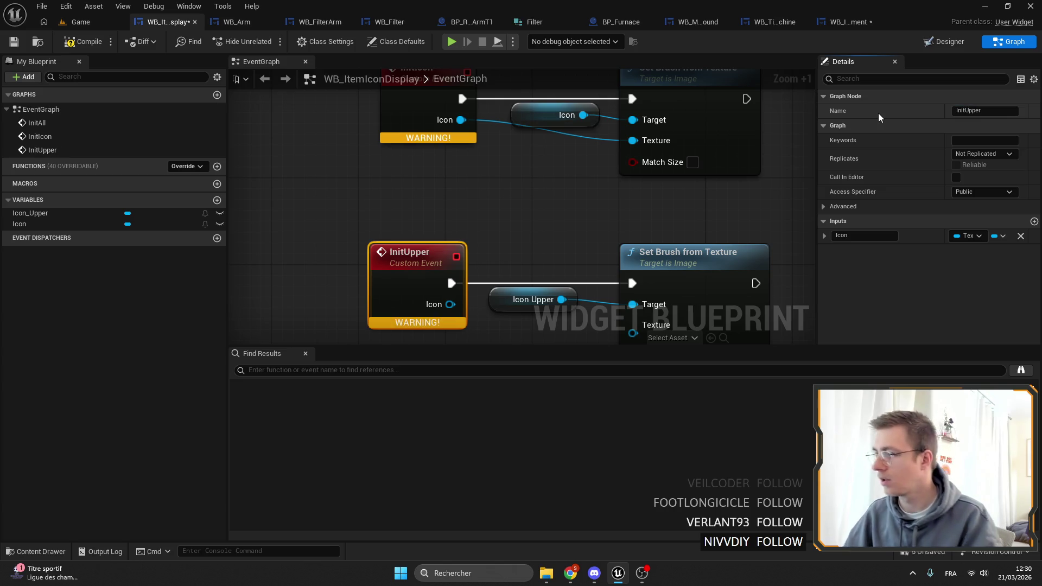
scroll(499, 207, "down", 3)
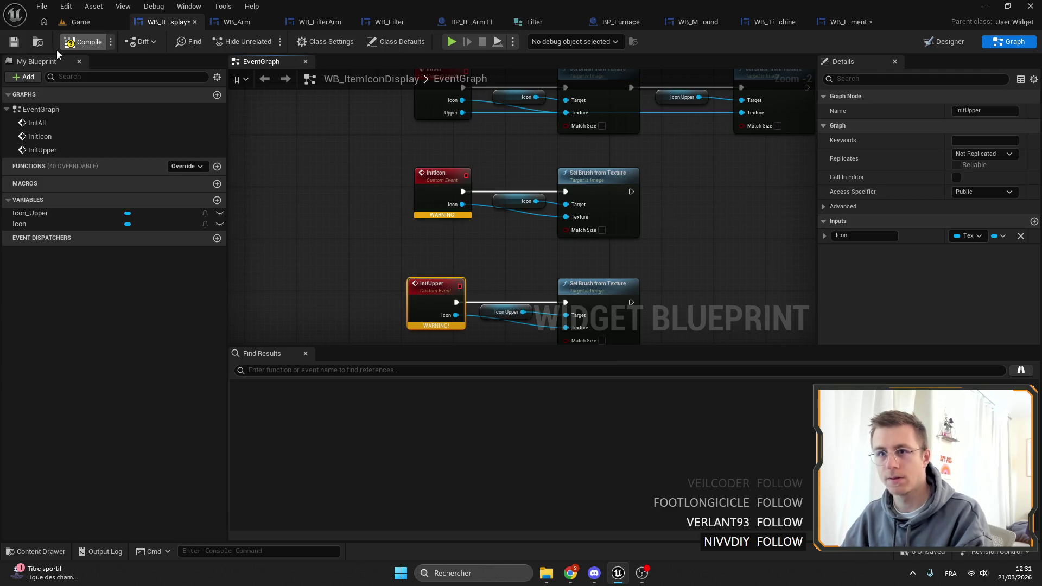
left_click(82, 41)
left_click(13, 42)
left_click(850, 21)
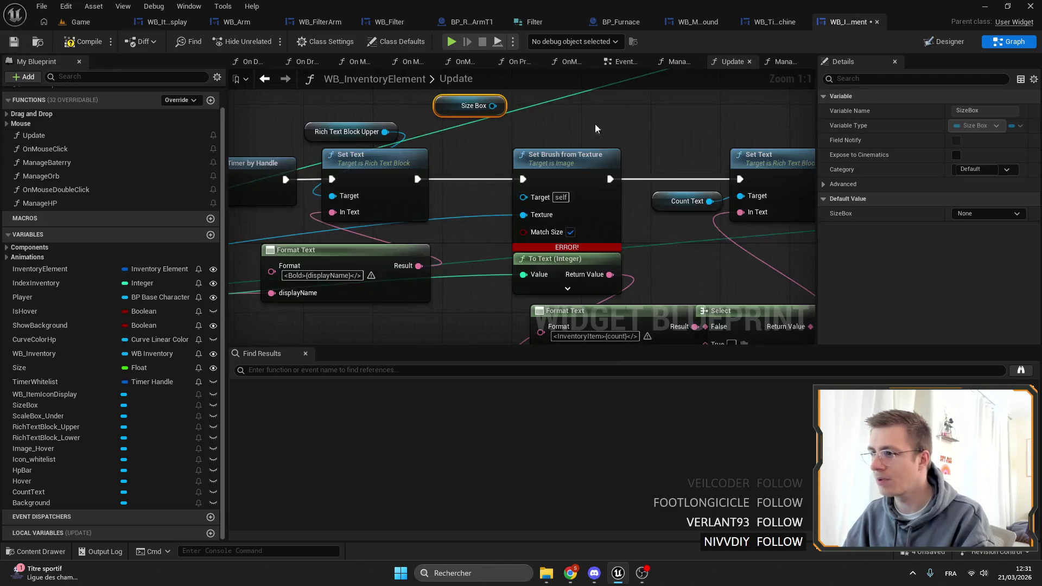
Step: Replace the Size Box getter with a WB_ItemIconDisplay getter calling Init Icon with the texture
key("Delete")
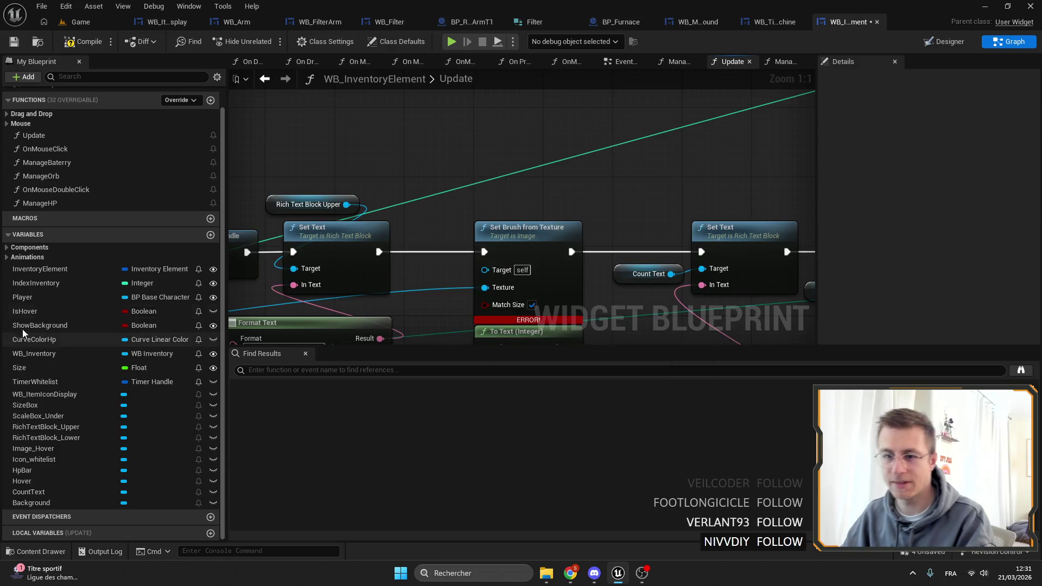
left_click_drag(45, 394, 461, 126)
left_click_drag(535, 126, 584, 119)
type("ini")
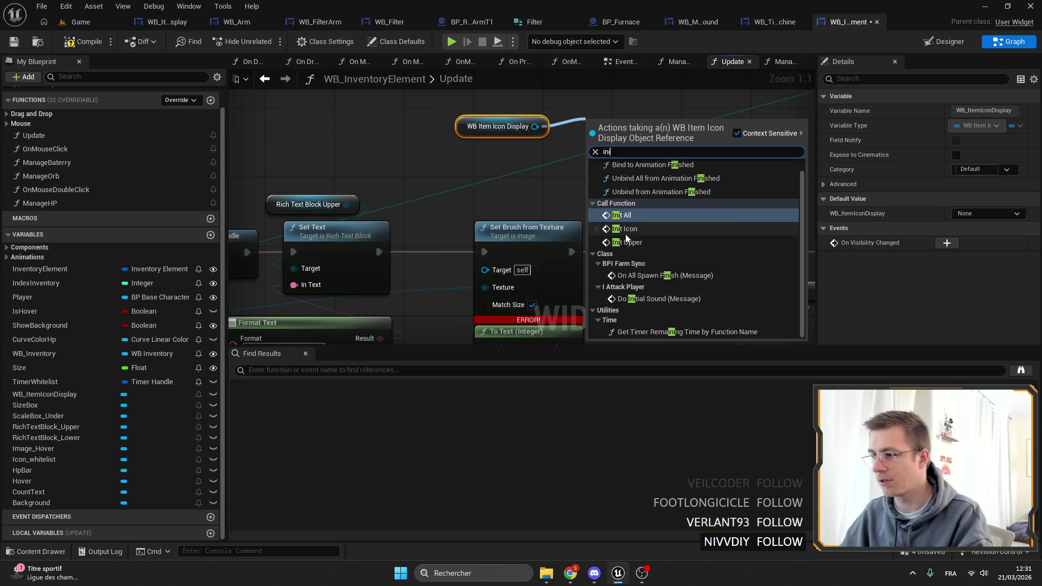
left_click(623, 228)
double_click(425, 222)
mouse_move(425, 222)
left_mouse_down()
mouse_move(408, 227)
mouse_move(622, 124)
mouse_move(607, 117)
left_mouse_up()
Step: Delete the old Set Brush from Texture node and wire Init Icon between the Set Text nodes
left_click_drag(613, 254, 583, 234)
key("Delete")
left_click_drag(651, 105, 516, 226)
mouse_move(394, 253)
left_mouse_down()
mouse_move(502, 243)
mouse_move(526, 228)
left_mouse_up()
mouse_move(498, 125)
left_mouse_down()
mouse_move(473, 204)
mouse_move(480, 199)
left_mouse_up()
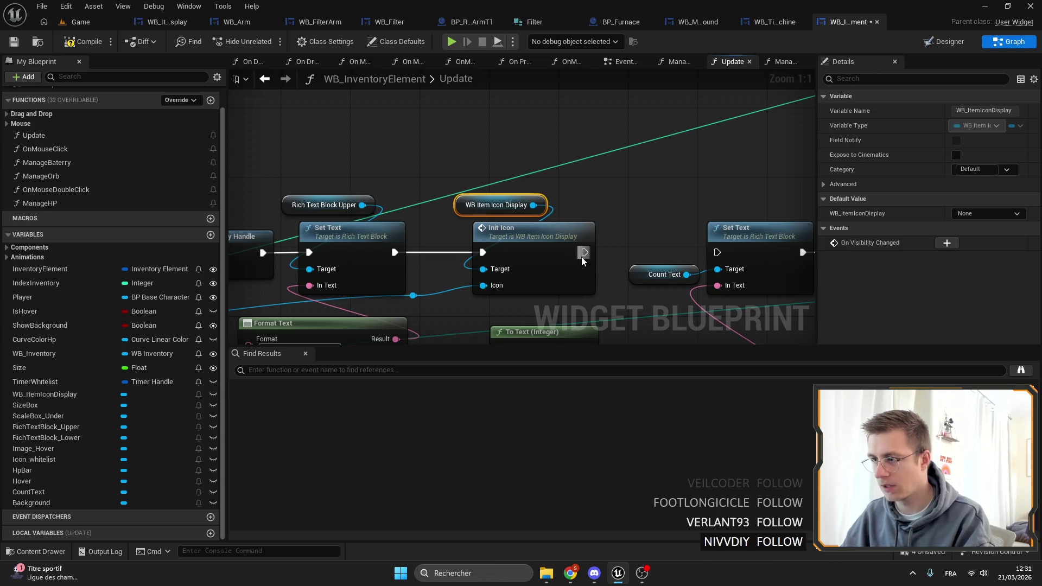
left_click_drag(583, 253, 700, 252)
key("Escape")
left_click_drag(583, 252, 716, 252)
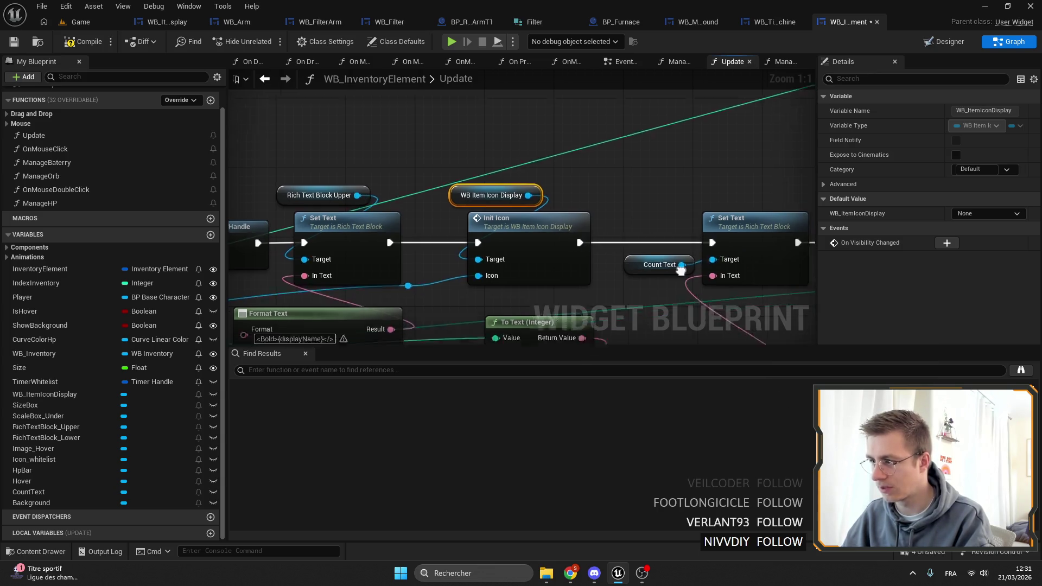
scroll(622, 163, "down", 3)
scroll(591, 168, "up", 3)
Step: Add an InitUpper call on the icon display, driven by the Sequence's Then 1 output
left_click_drag(572, 196, 610, 198)
type("initup")
key("Return")
scroll(545, 200, "down", 3)
left_click(469, 223)
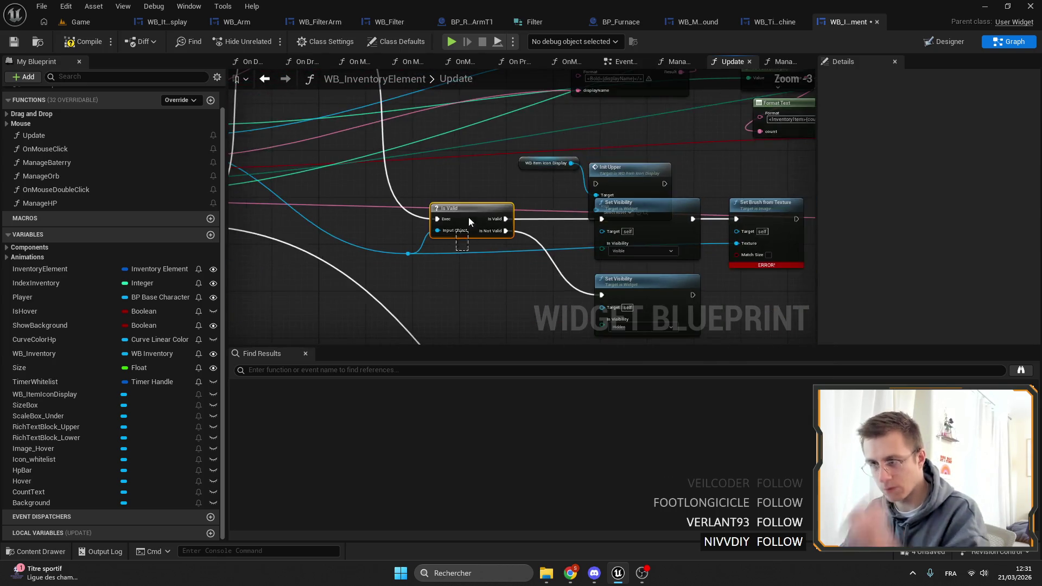
mouse_move(372, 114)
left_mouse_down()
mouse_move(586, 255)
mouse_move(648, 283)
mouse_move(641, 273)
left_mouse_up()
left_click(599, 145)
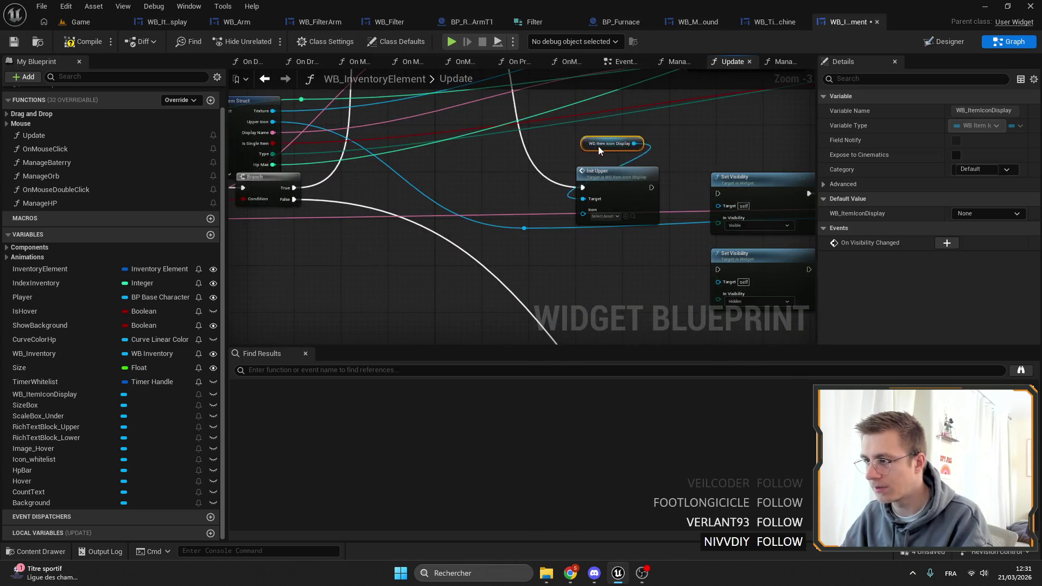
left_click(624, 197, "shift")
left_click_drag(624, 197, 653, 204)
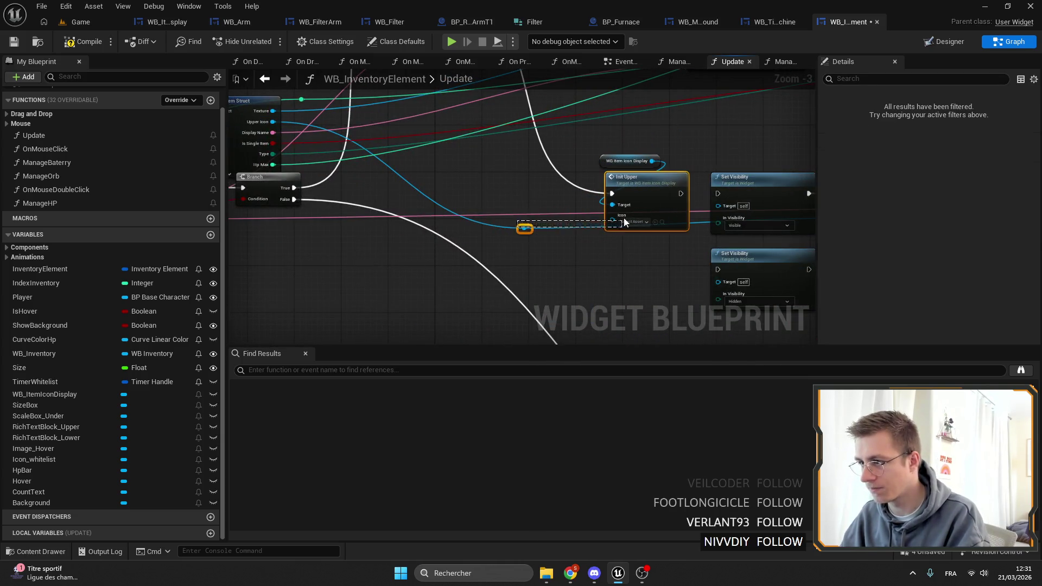
left_click(532, 230)
Step: Delete both Set Visibility nodes and the remaining brush node
scroll(552, 229, "down", 3)
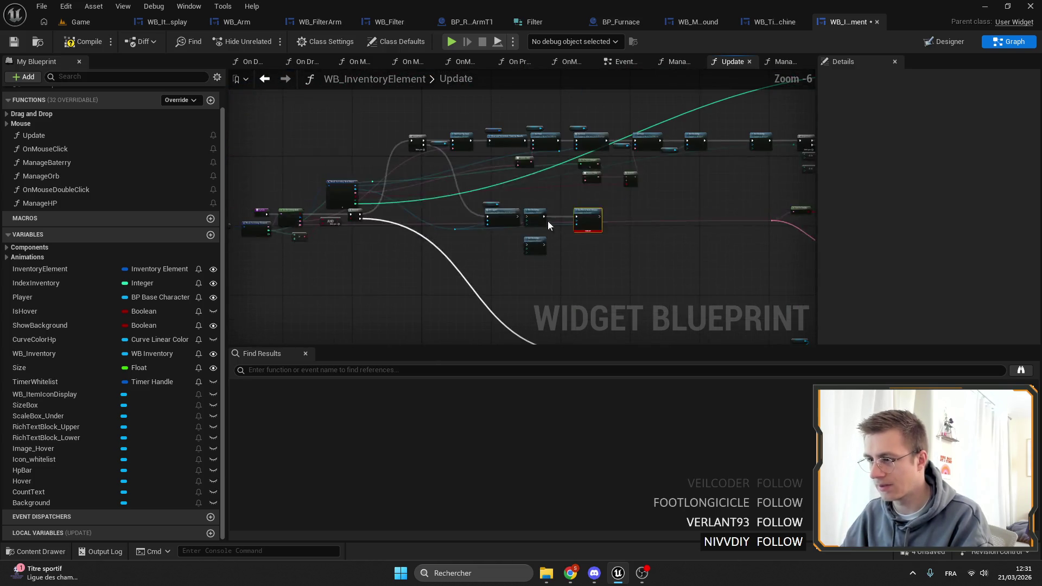
scroll(547, 220, "up", 4)
mouse_move(657, 295)
left_mouse_down()
mouse_move(493, 174)
mouse_move(595, 203)
mouse_move(747, 216)
left_mouse_up()
key("Delete")
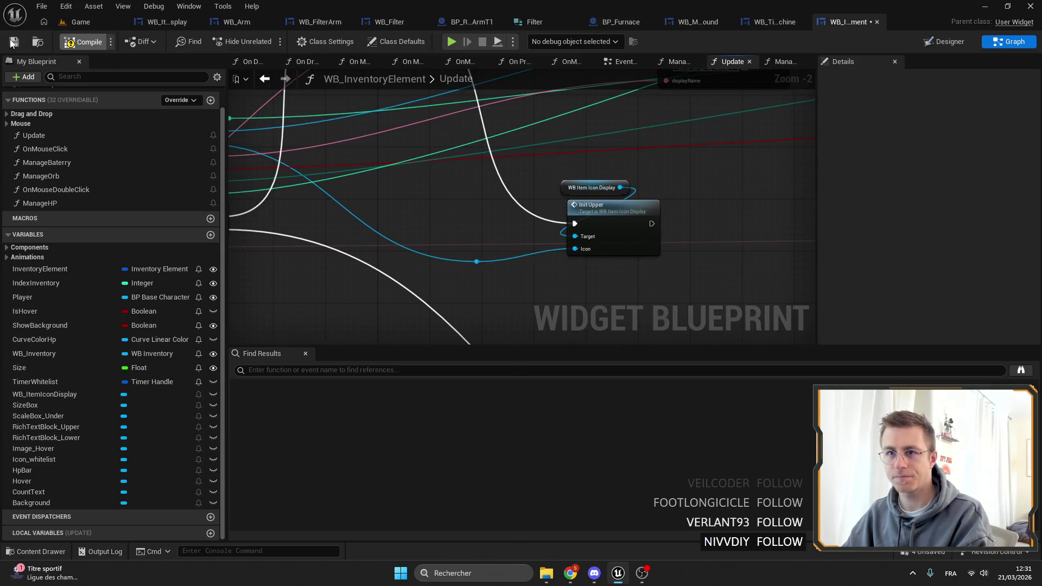
Step: Compile the inventory element widget and jump to the first compile error's node
left_click(15, 43)
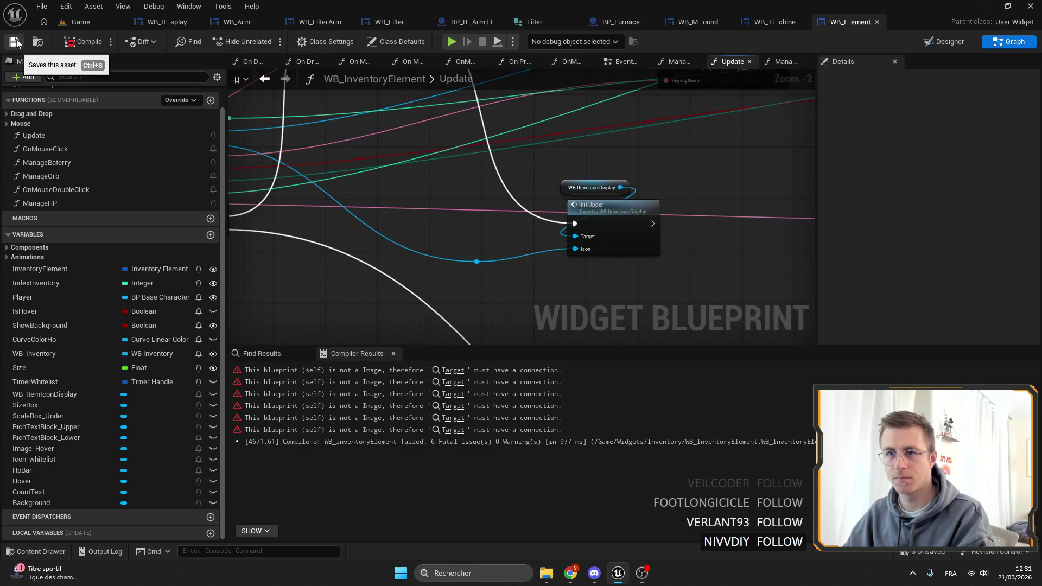
left_click(452, 371)
scroll(505, 246, "down", 5)
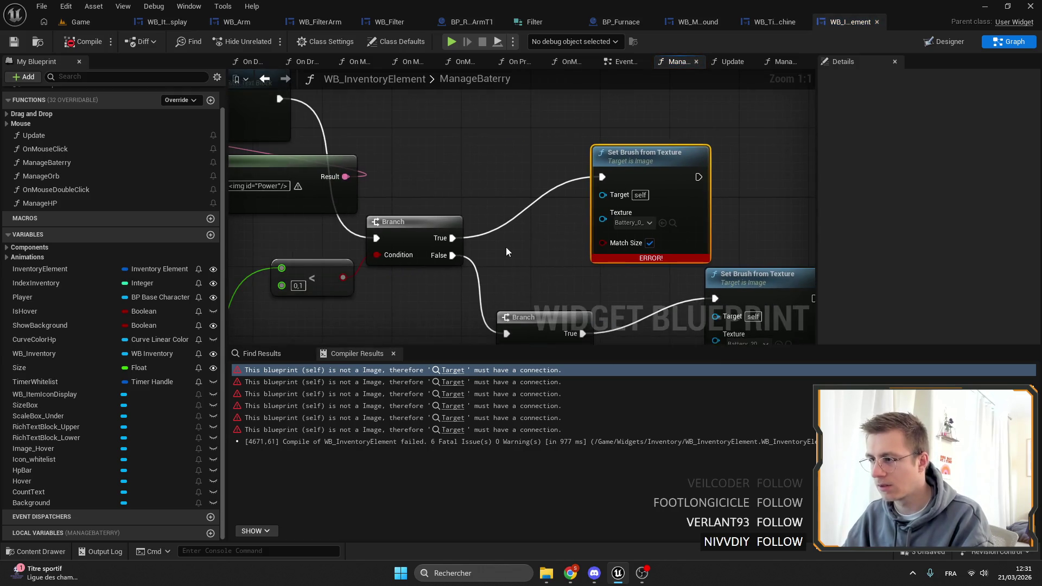
scroll(564, 233, "up", 5)
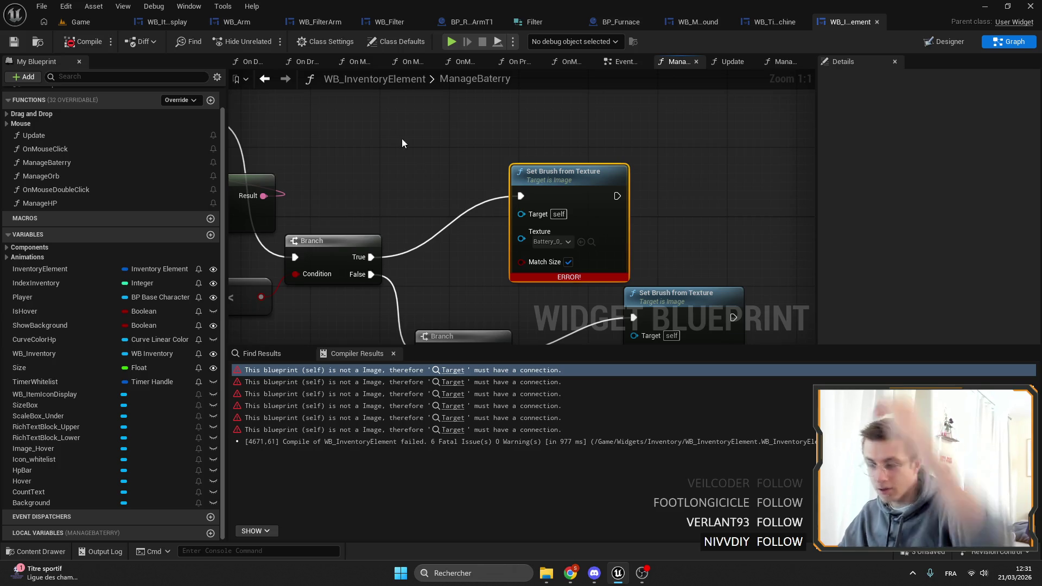
scroll(521, 175, "down", 3)
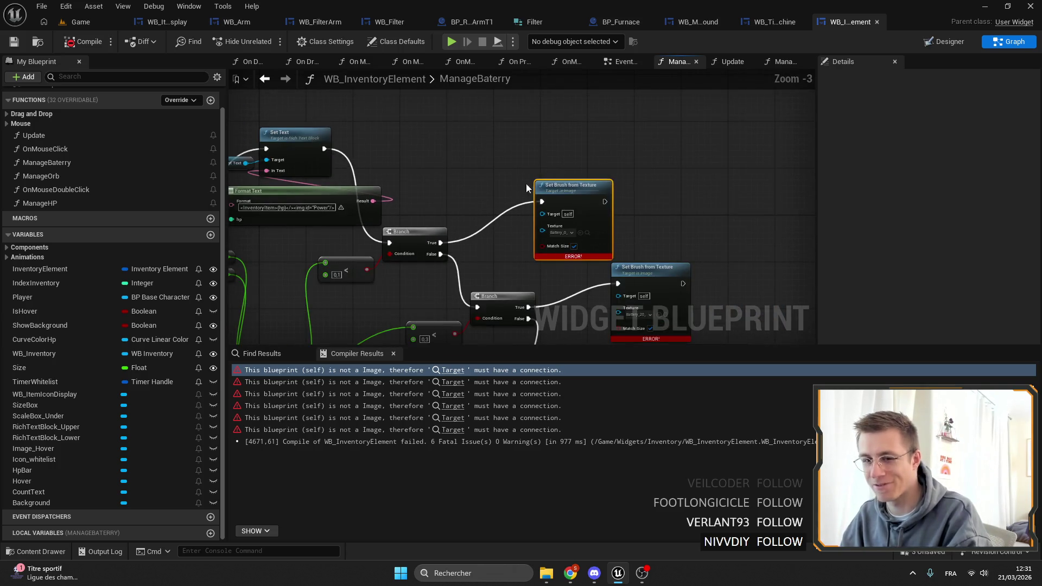
scroll(575, 194, "up", 3)
scroll(574, 190, "down", 2)
scroll(328, 275, "up", 2)
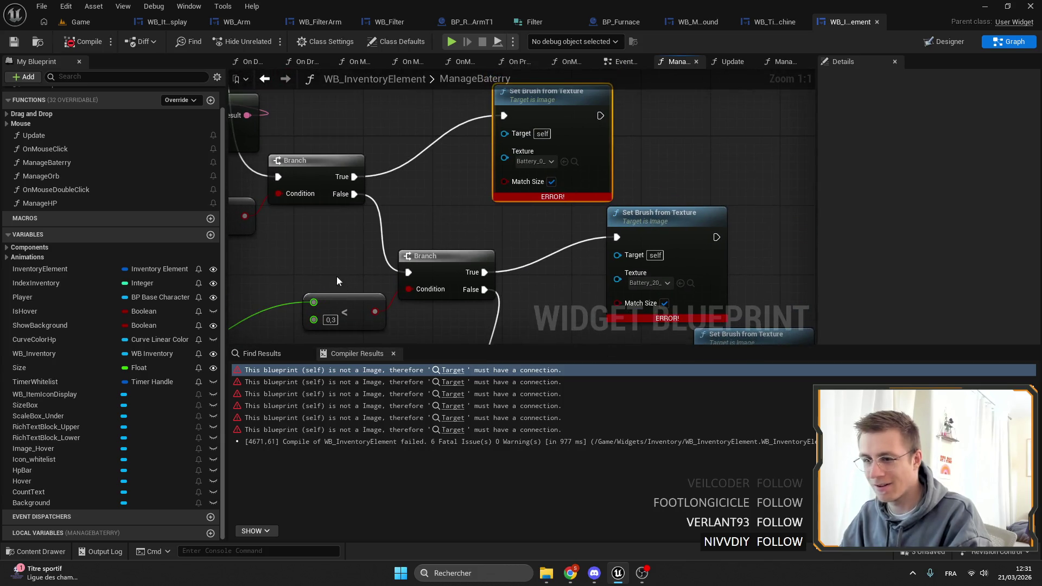
Step: Add a WB Item Icon Display getter and paste an Init Icon set to Battery_20_
left_click_drag(58, 398, 385, 93)
left_click(426, 100)
scroll(427, 99, "down", 2)
scroll(440, 151, "up", 2)
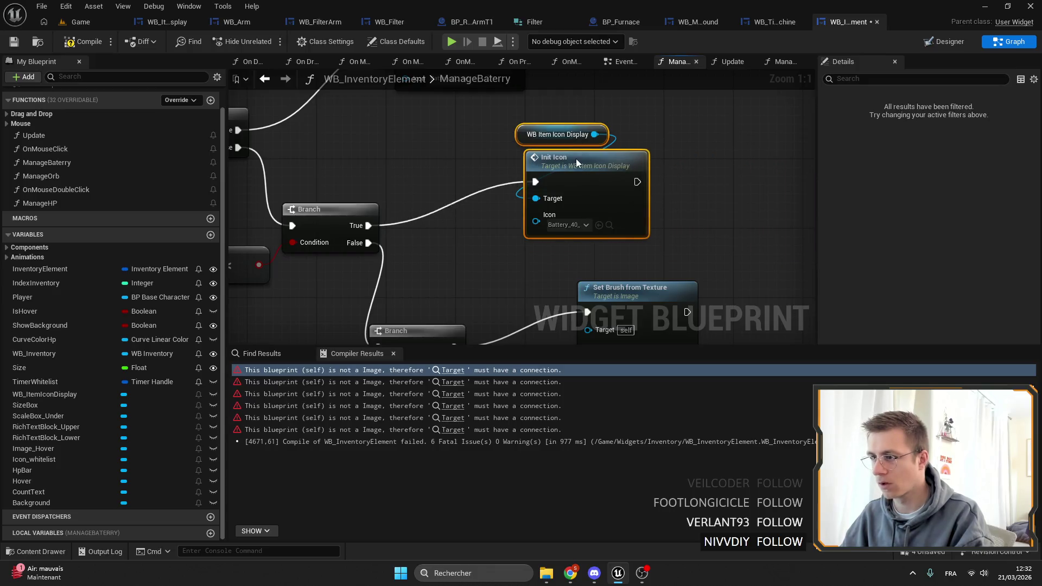
key("ctrl+v")
left_click(602, 229)
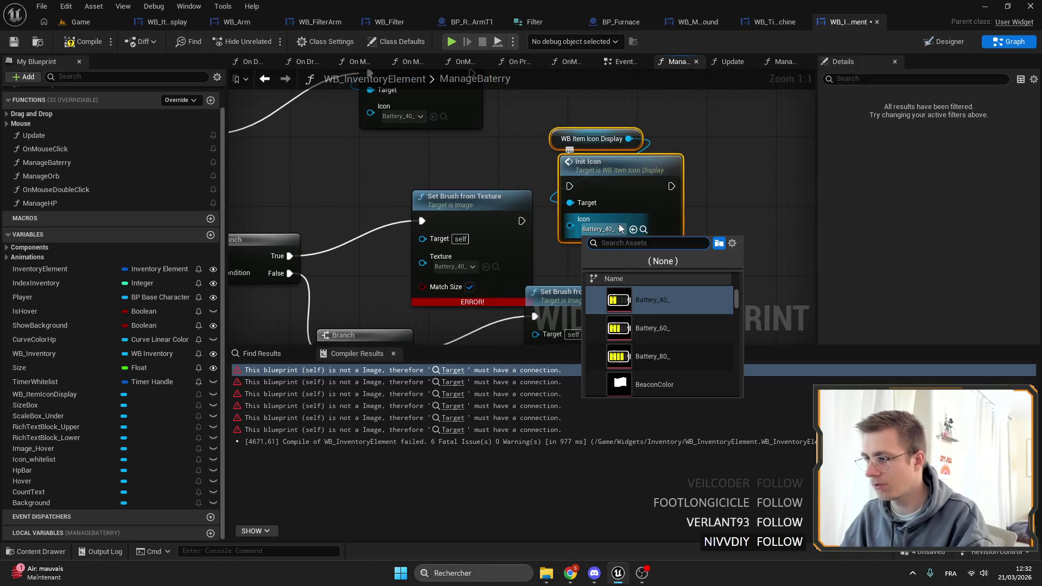
left_click(458, 206)
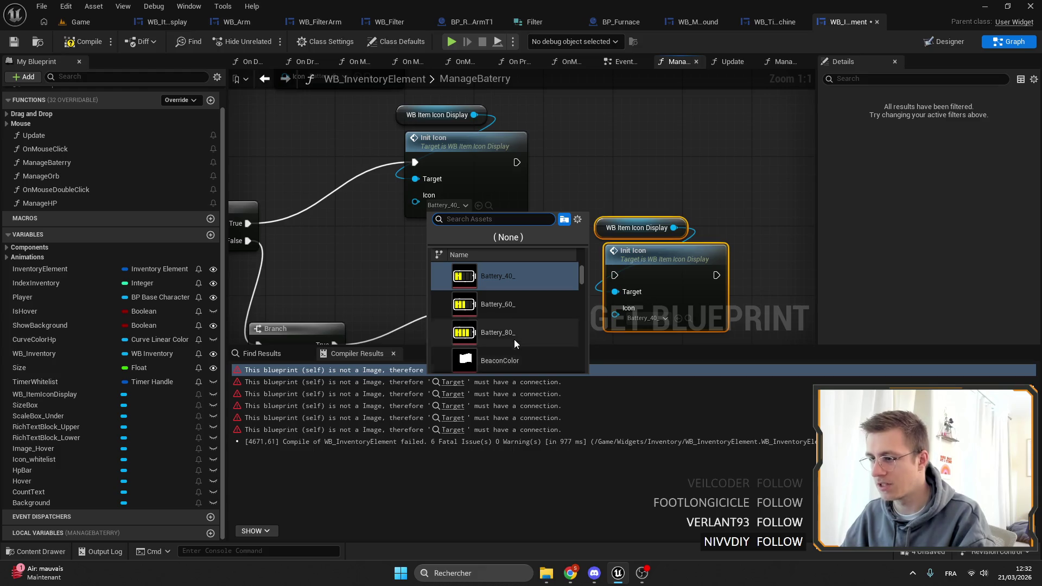
scroll(509, 272, "up", 1)
left_click(509, 274)
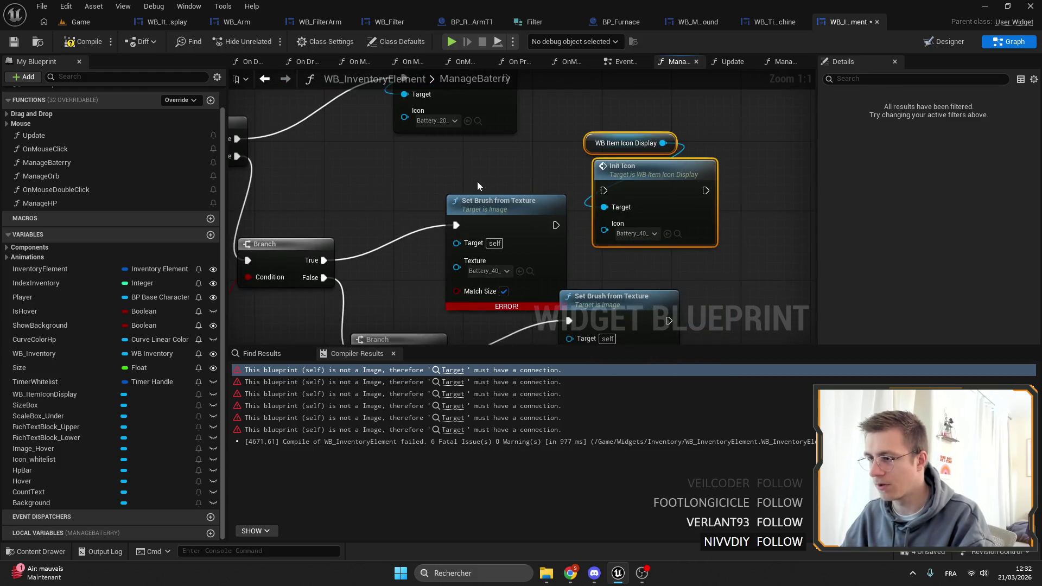
Step: Replace the errored Set Brush from Texture with a Battery_60_ Init Icon wired to Branch True
left_click(478, 202)
key("Delete")
left_click_drag(651, 179, 523, 184)
left_click(644, 210)
key("Delete")
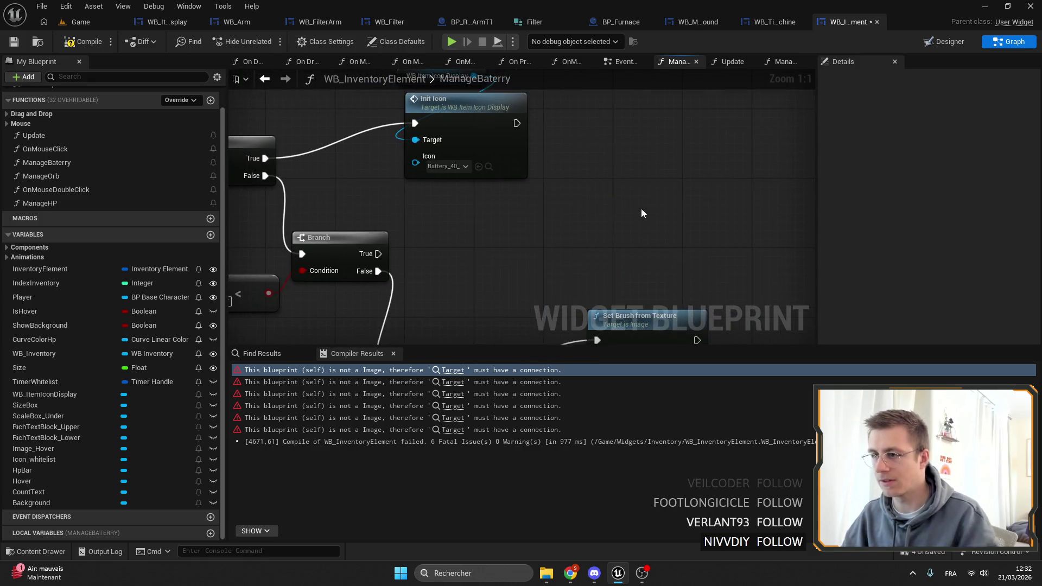
key("ctrl+v")
key("ctrl+space")
left_click(620, 262)
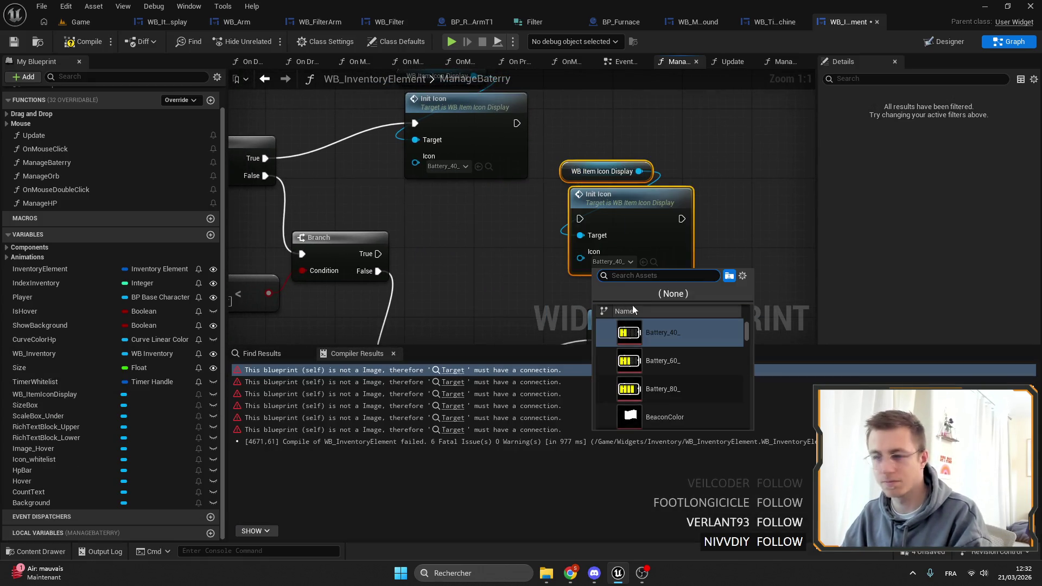
left_click(686, 370)
left_click_drag(376, 258, 588, 223)
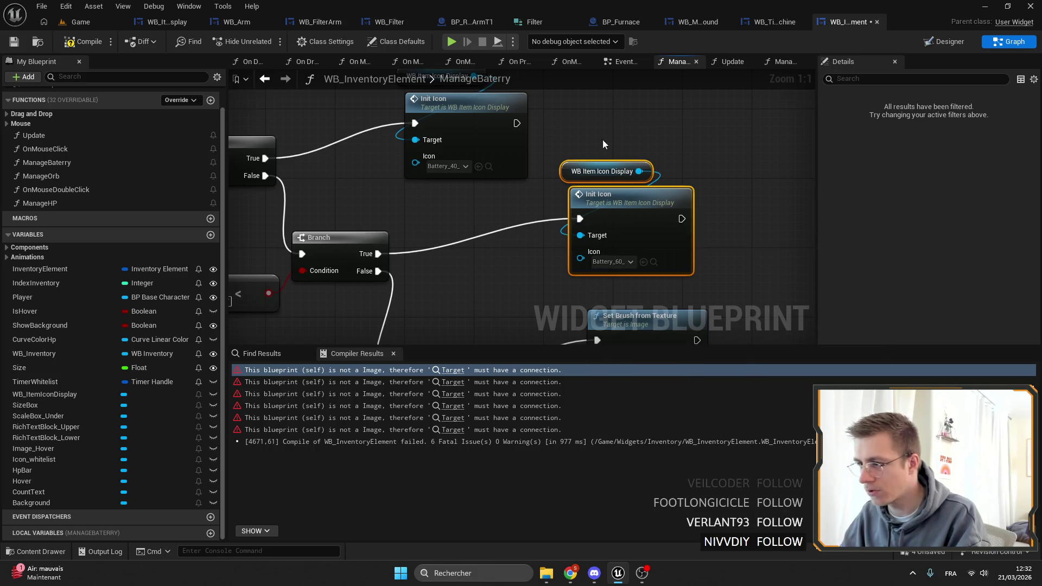
Step: Add a Battery_80_ Init Icon in place of another errored Set Brush node, fed by Branch True
mouse_move(632, 186)
left_mouse_down()
mouse_move(570, 98)
mouse_move(683, 219)
mouse_move(677, 189)
left_mouse_up()
key("ctrl+v")
left_click(714, 249)
scroll(784, 363, "down", 2)
scroll(782, 350, "up", 2)
left_click(780, 359)
left_click(544, 194)
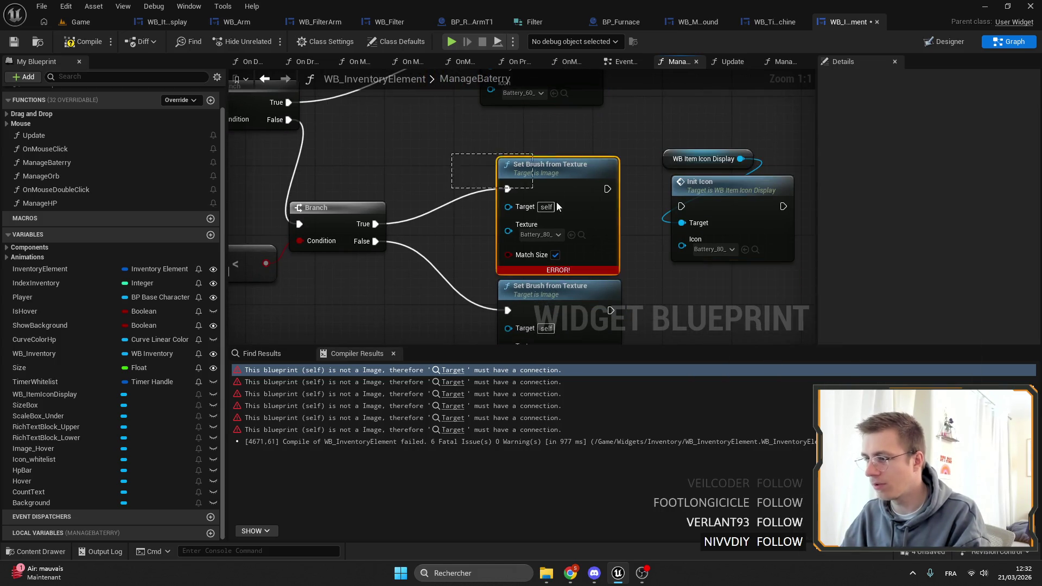
key("Delete")
left_click_drag(375, 224, 676, 216)
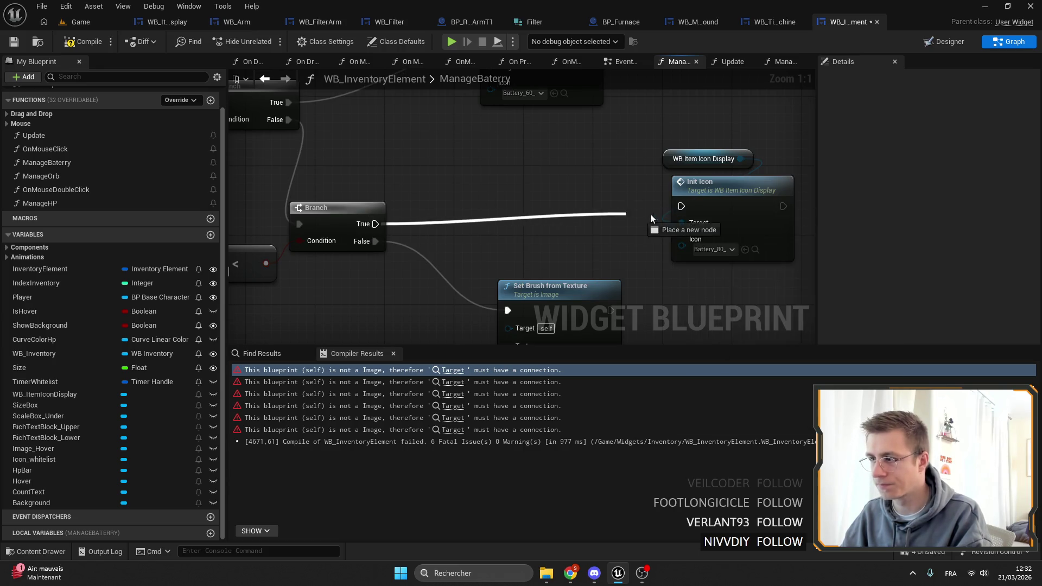
left_click_drag(639, 187, 679, 162)
left_click_drag(684, 182, 559, 185)
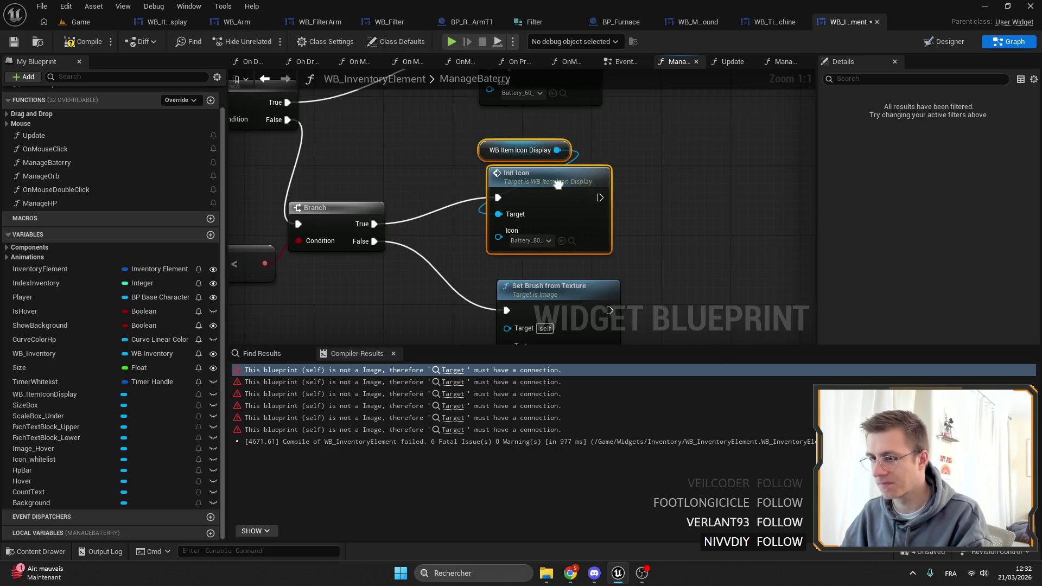
left_click_drag(688, 228, 538, 191)
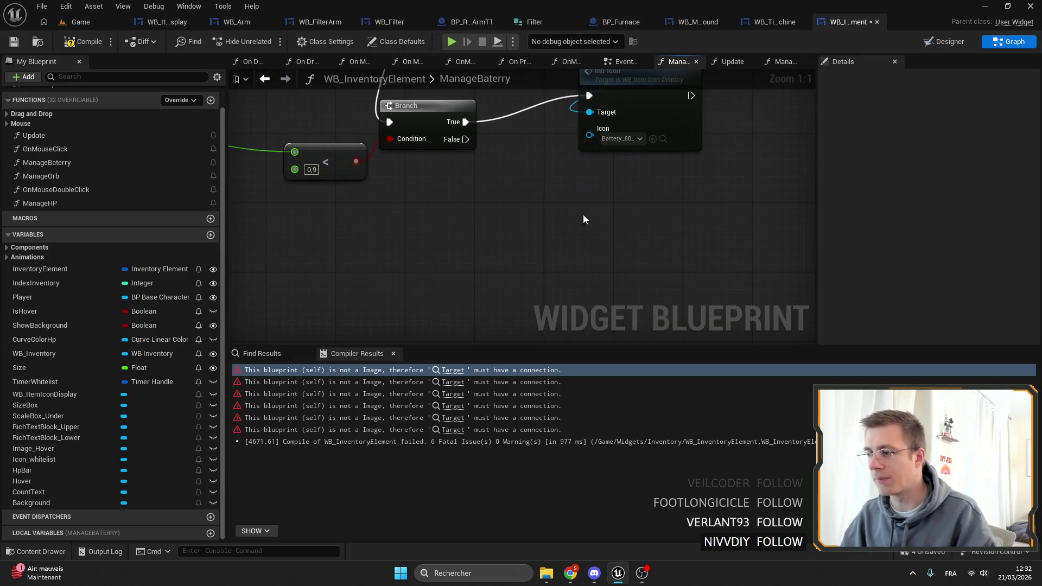
Step: Paste an Init Icon on the Branch False path with the Battery_100 icon and save
left_click(80, 22)
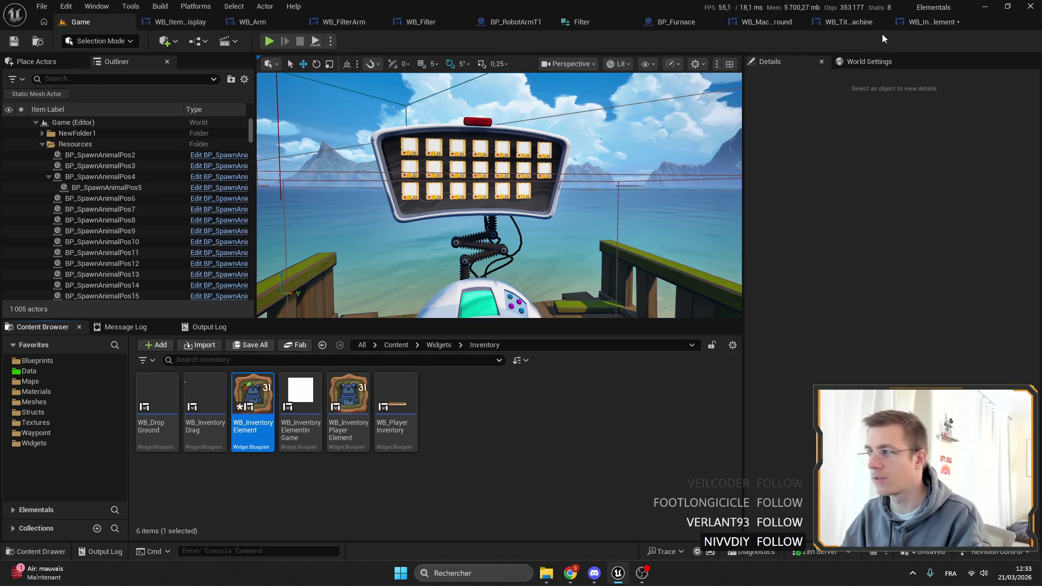
left_click(931, 22)
key("ctrl+v")
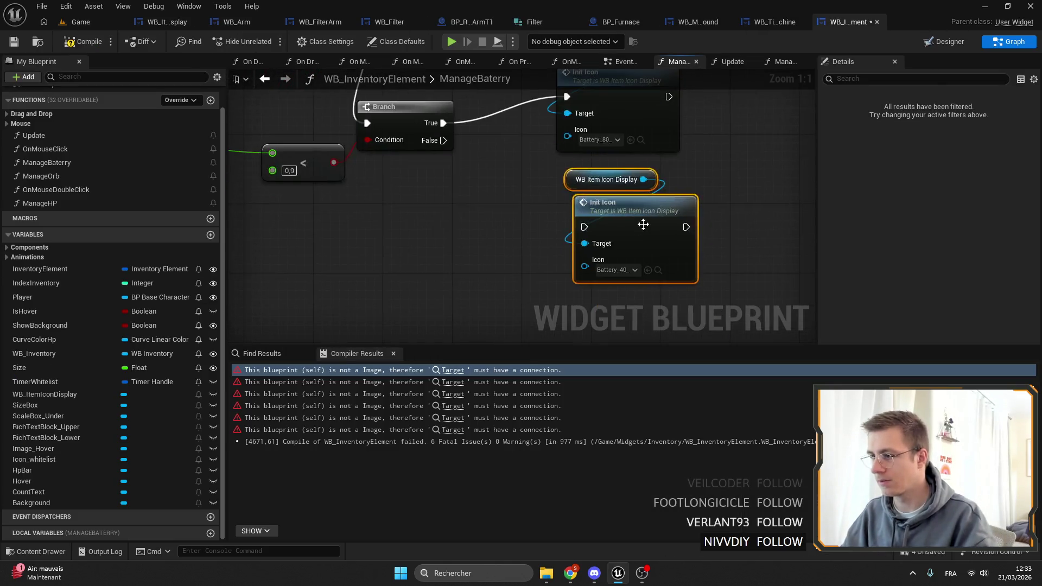
left_click_drag(480, 176, 580, 228)
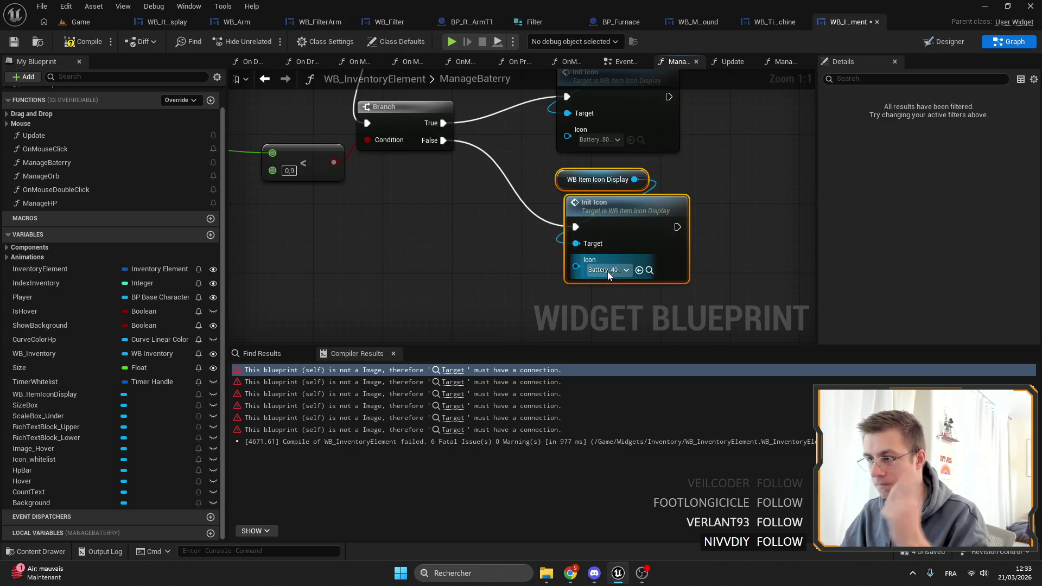
left_click(607, 269)
left_click(689, 342)
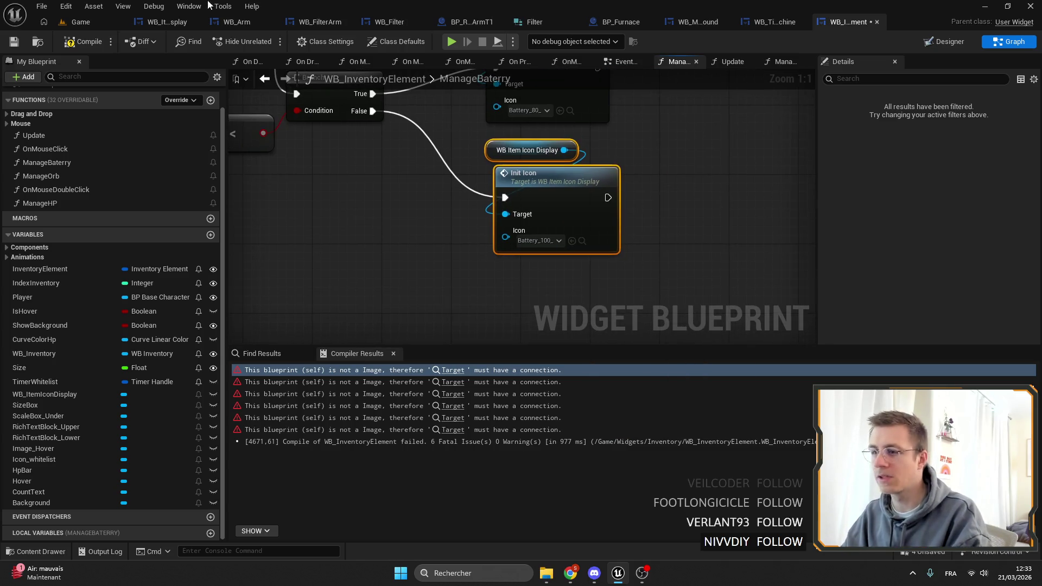
key("ctrl+s")
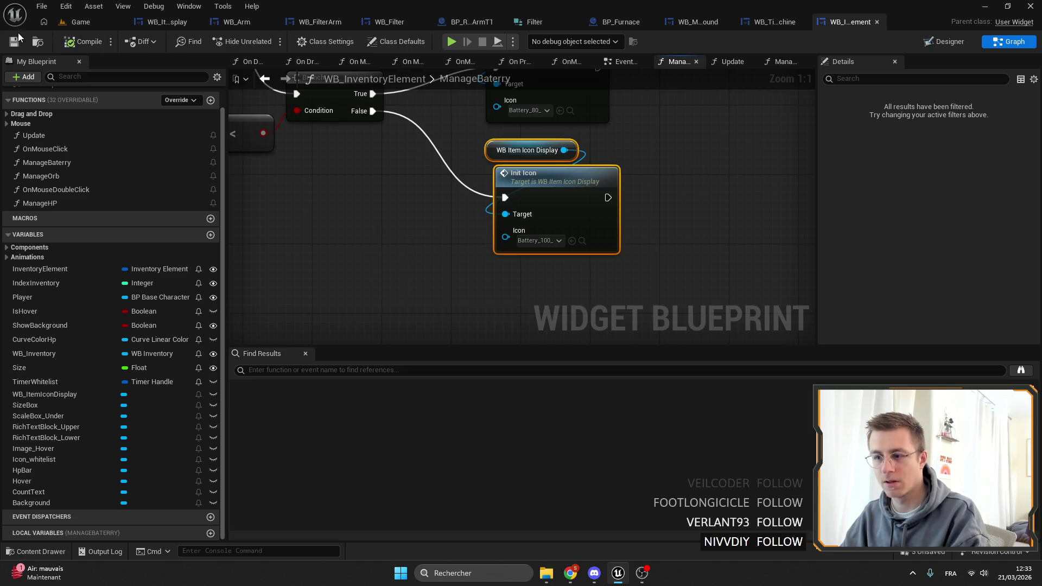
left_click(14, 42)
Step: Search the blueprint for 'set visi' and go to the first Set Visibility in Update
scroll(409, 217, "down", 5)
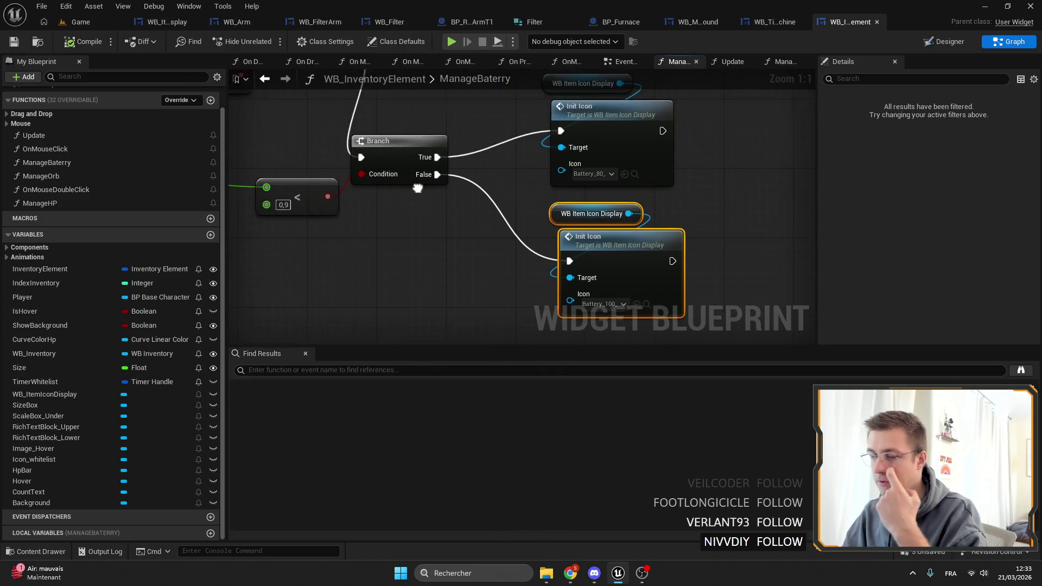
scroll(525, 235, "up", 5)
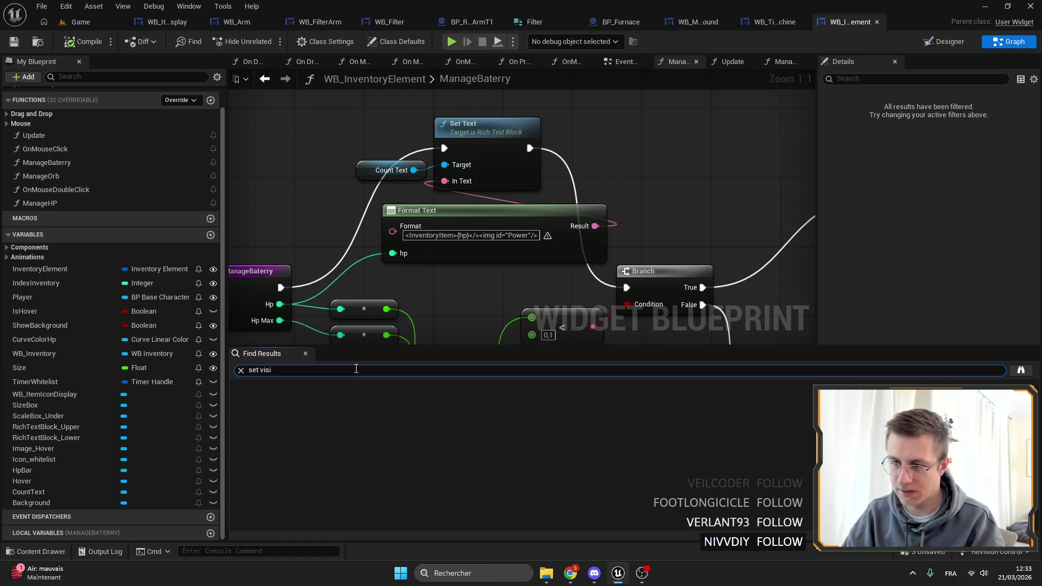
key("Return")
double_click(294, 399)
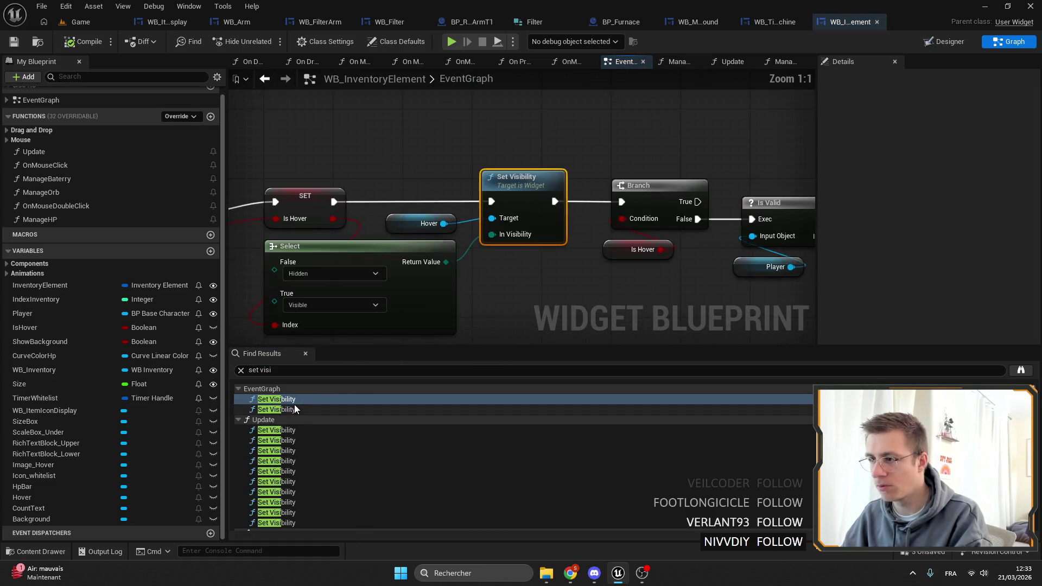
double_click(293, 409)
double_click(276, 431)
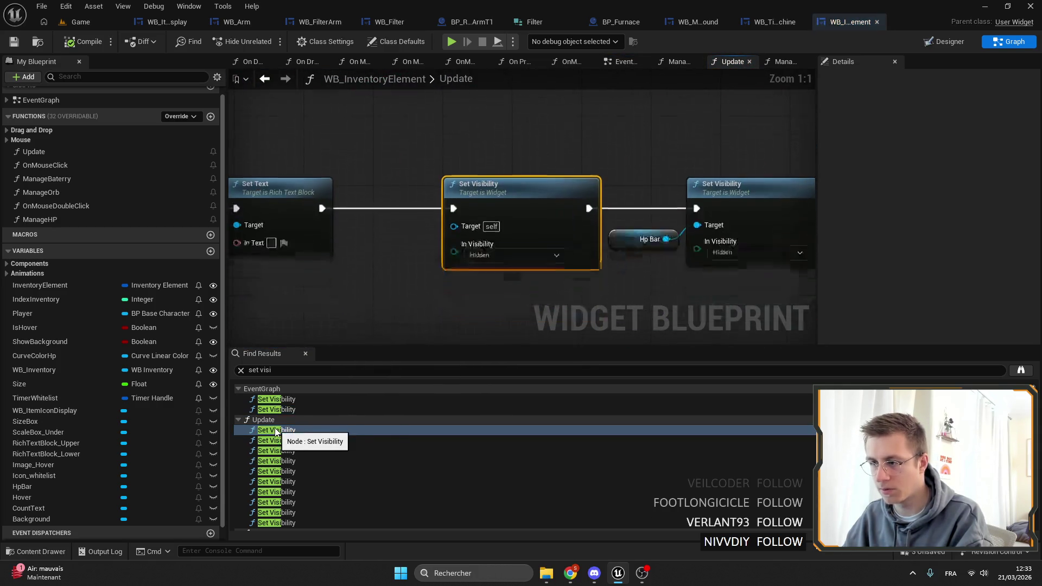
Step: Make WB_ItemIconDisplay the target of the first Set Visibility nodes in Update
scroll(641, 249, "down", 7)
scroll(537, 237, "up", 7)
mouse_move(636, 246)
left_mouse_down()
mouse_move(568, 249)
mouse_move(768, 318)
left_mouse_up()
mouse_move(390, 211)
left_mouse_down()
mouse_move(410, 248)
mouse_move(561, 244)
left_mouse_up()
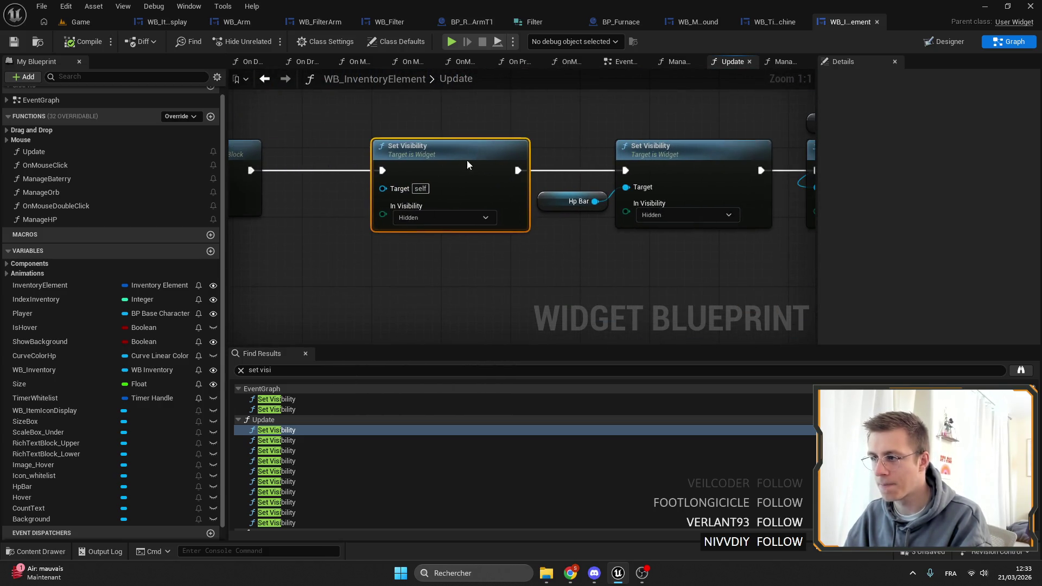
left_click_drag(469, 159, 673, 180)
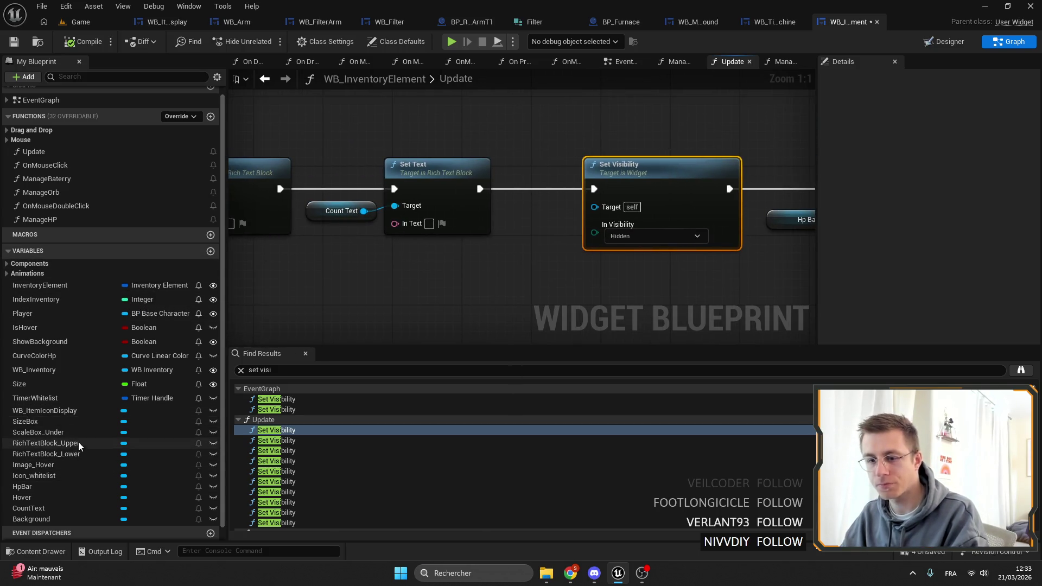
mouse_move(40, 411)
left_mouse_down()
mouse_move(613, 249)
mouse_move(595, 206)
left_mouse_up()
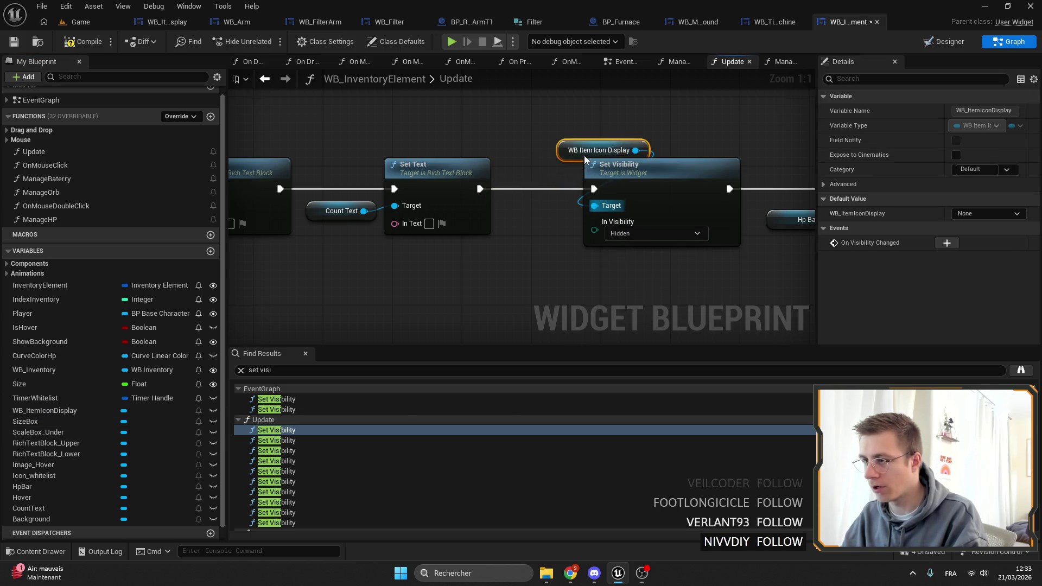
left_click(643, 199)
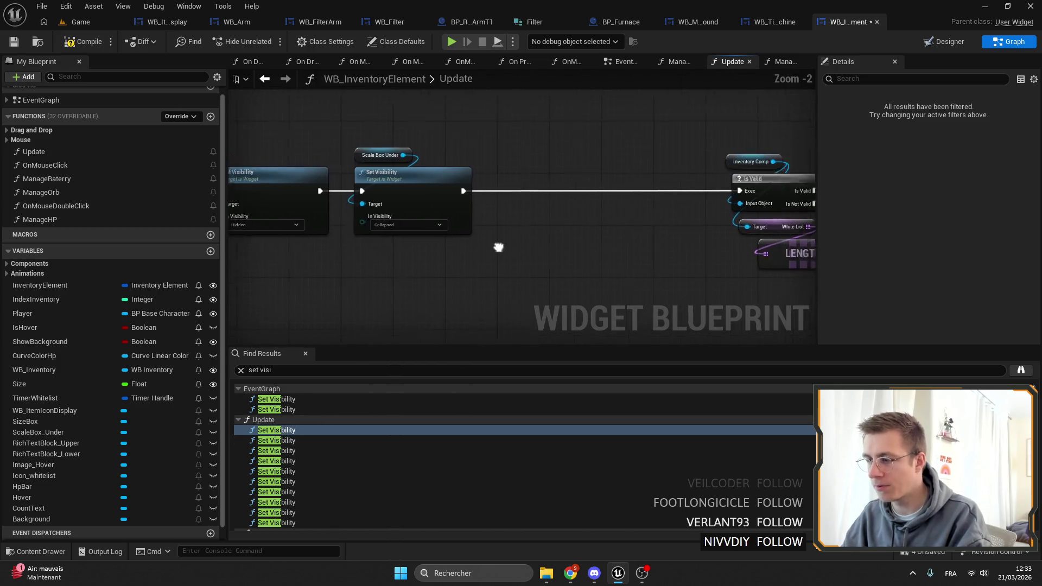
left_click(282, 440)
left_click(285, 450)
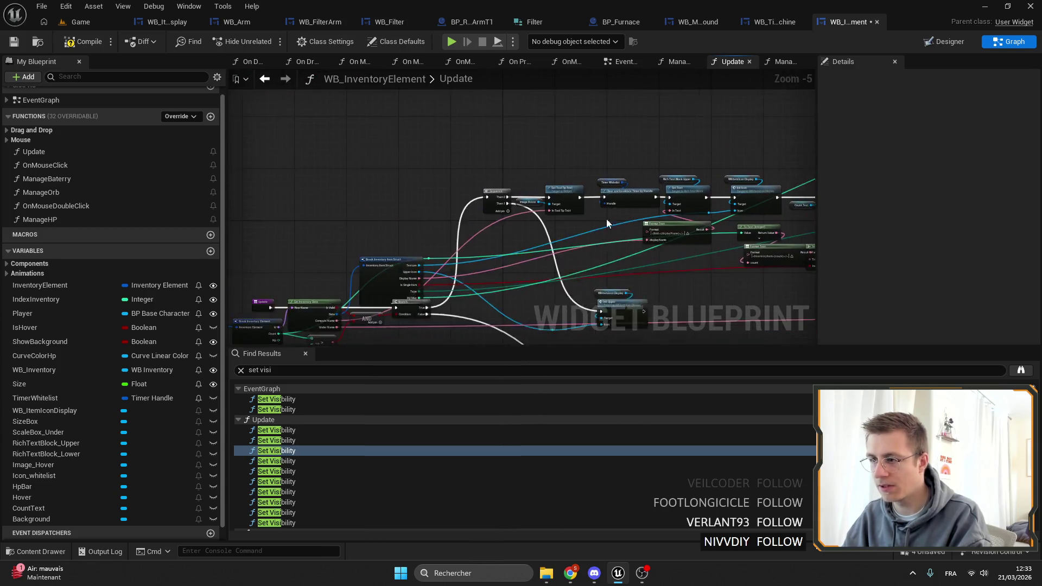
left_click_drag(46, 410, 516, 244)
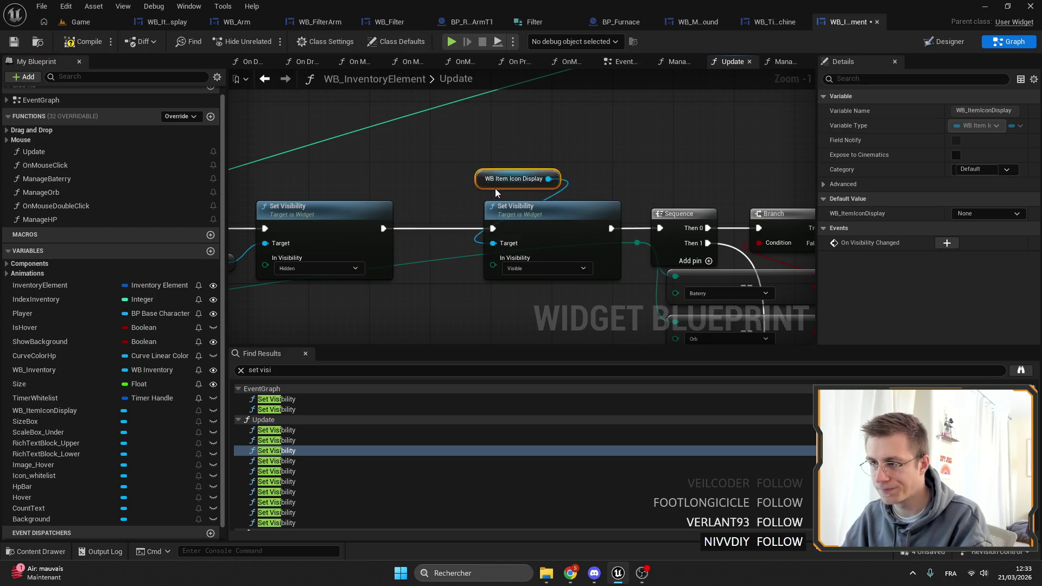
Step: Check the remaining Set Visibility matches in Update and ManageHP, then save and close WB_InventoryElement
double_click(282, 460)
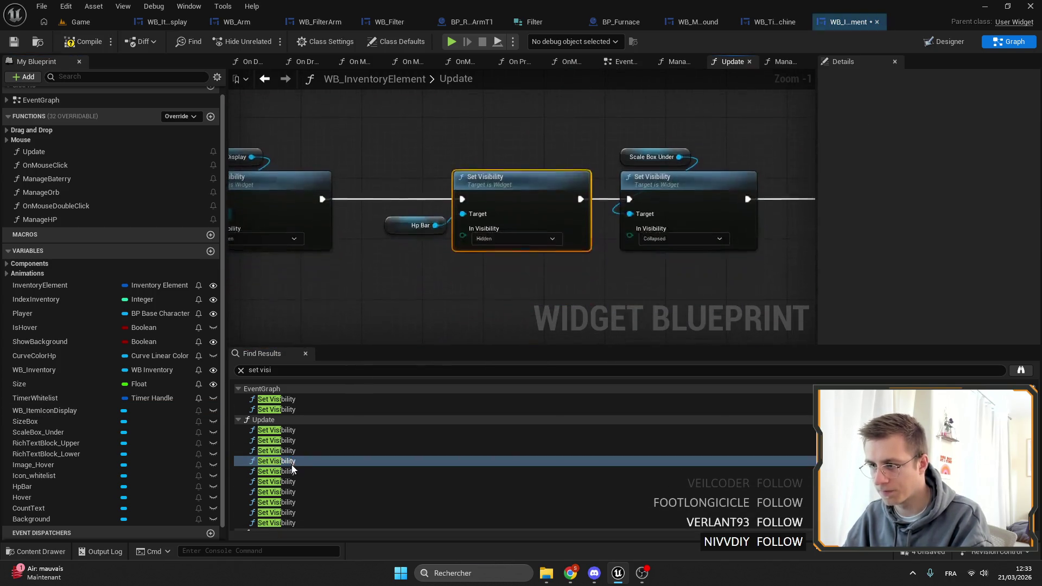
double_click(292, 471)
double_click(293, 492)
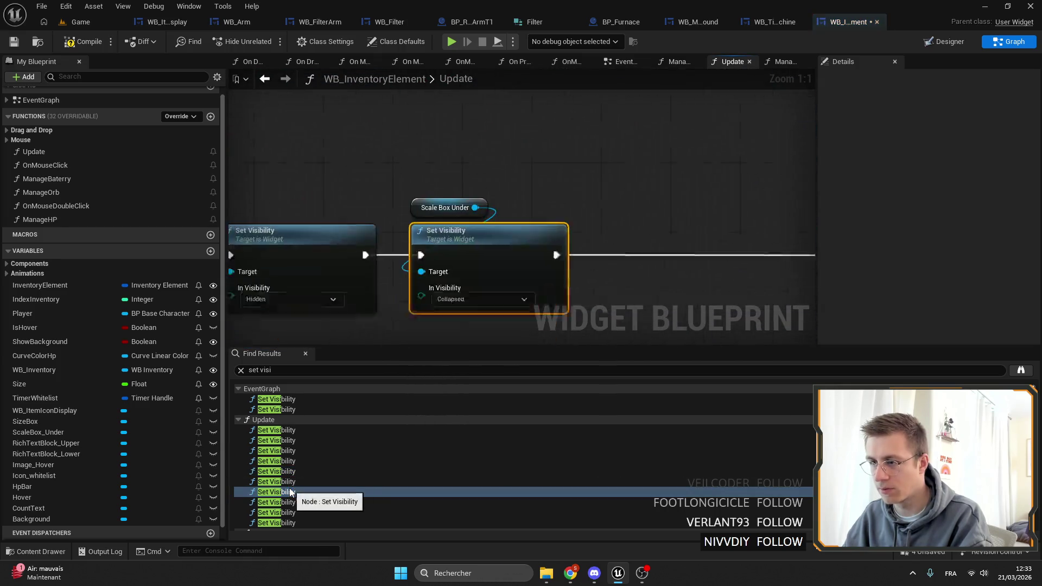
scroll(293, 489, "down", 1)
double_click(294, 487)
double_click(291, 496)
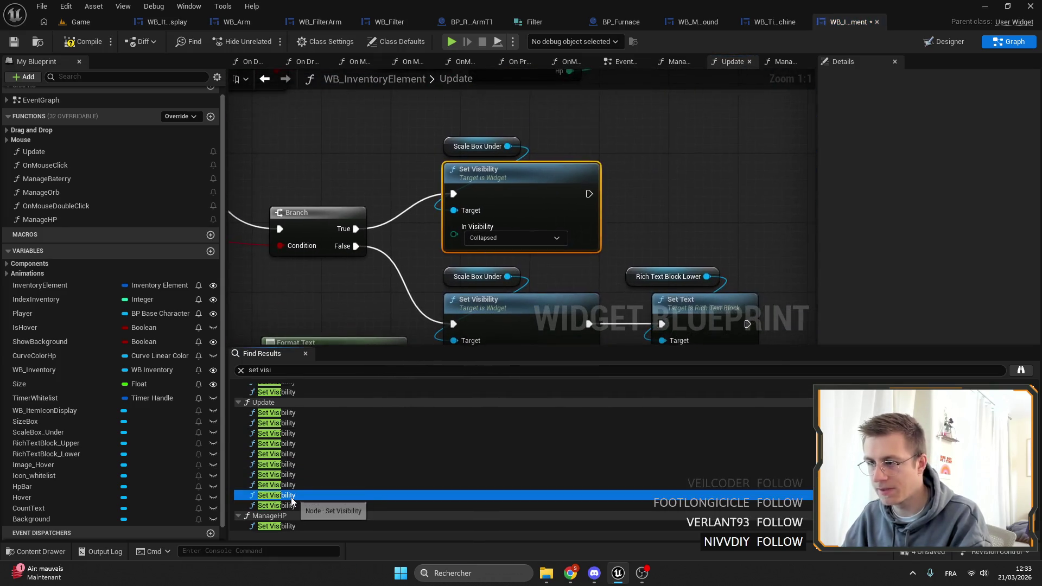
double_click(292, 505)
scroll(293, 503, "down", 1)
double_click(295, 494)
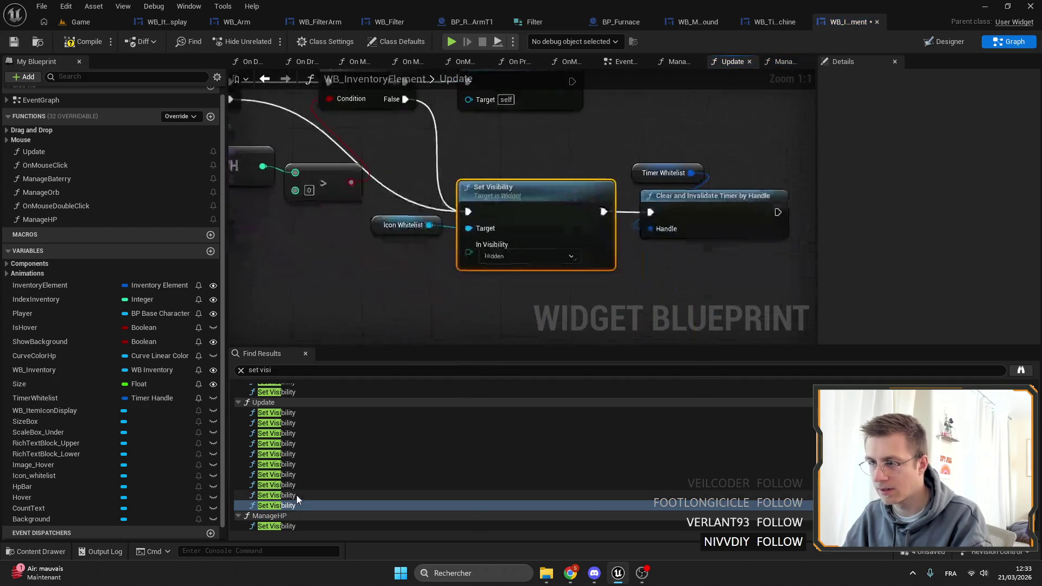
double_click(293, 515)
double_click(293, 525)
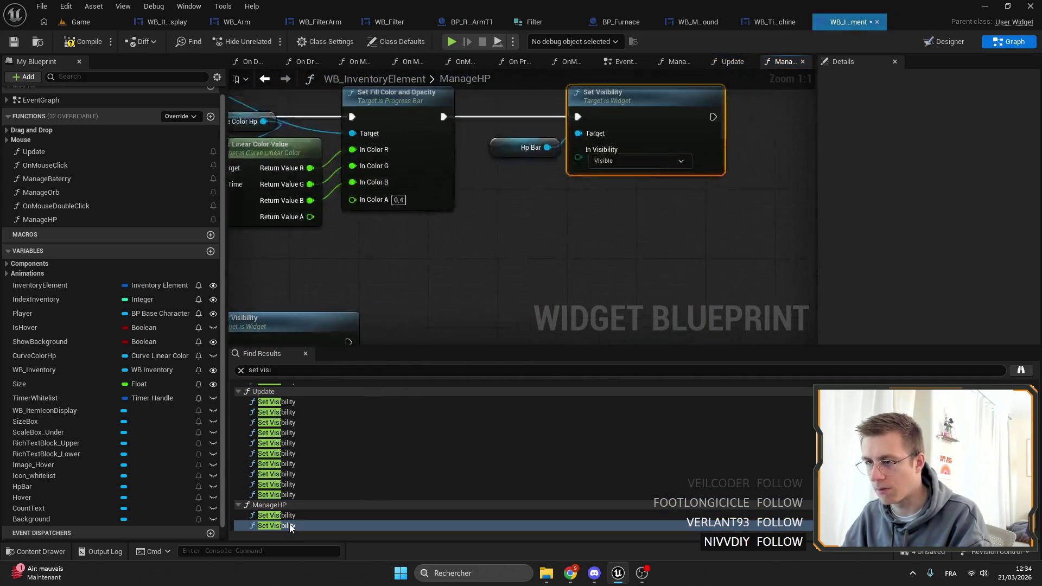
left_click(14, 43)
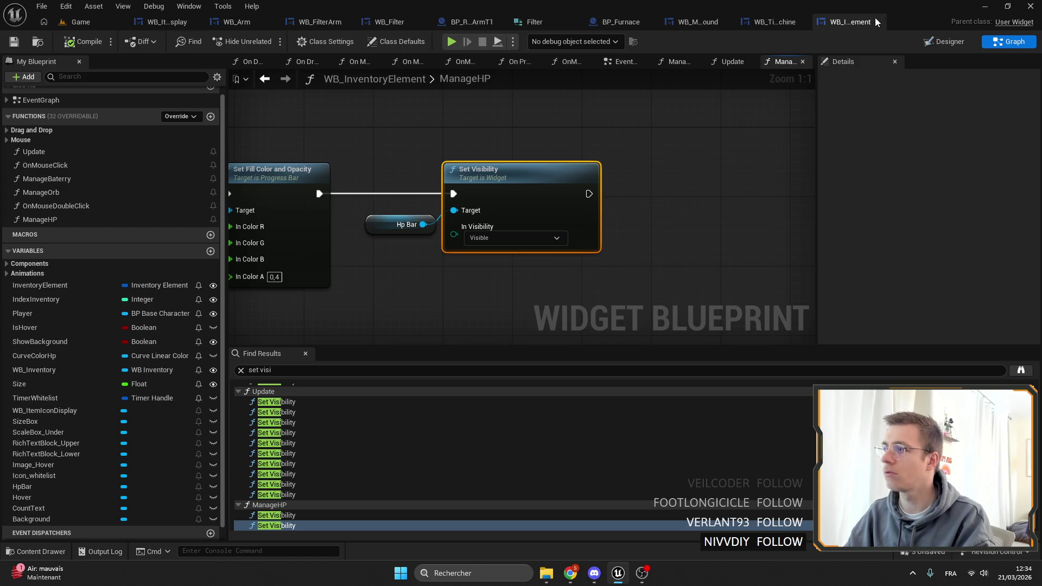
left_click(876, 25)
Step: In the WB_Arm designer, inspect the drop icon's scale box and the pickup item icon display
left_click(261, 27)
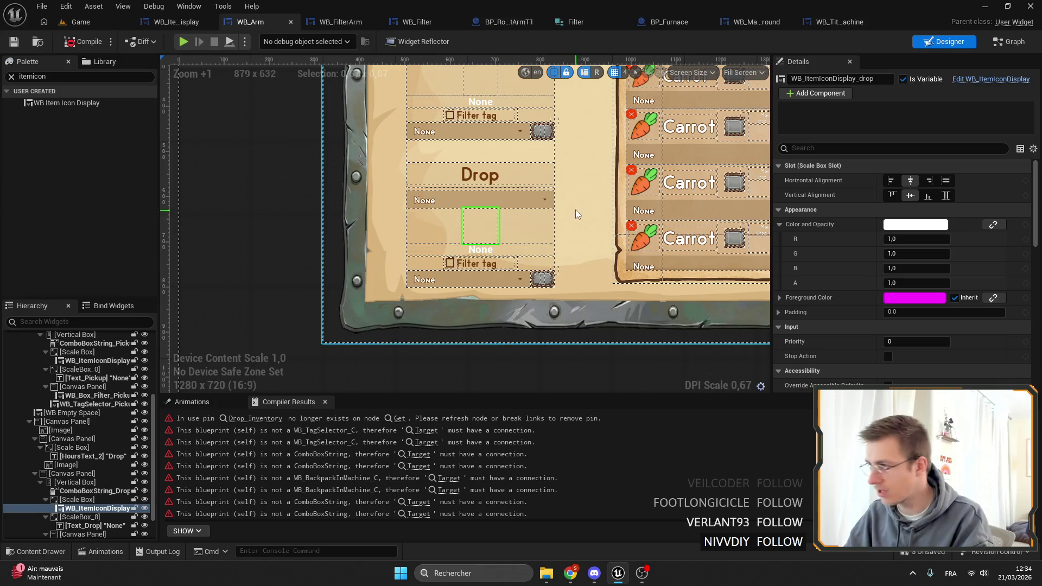
left_click(500, 230)
scroll(955, 225, "down", 10)
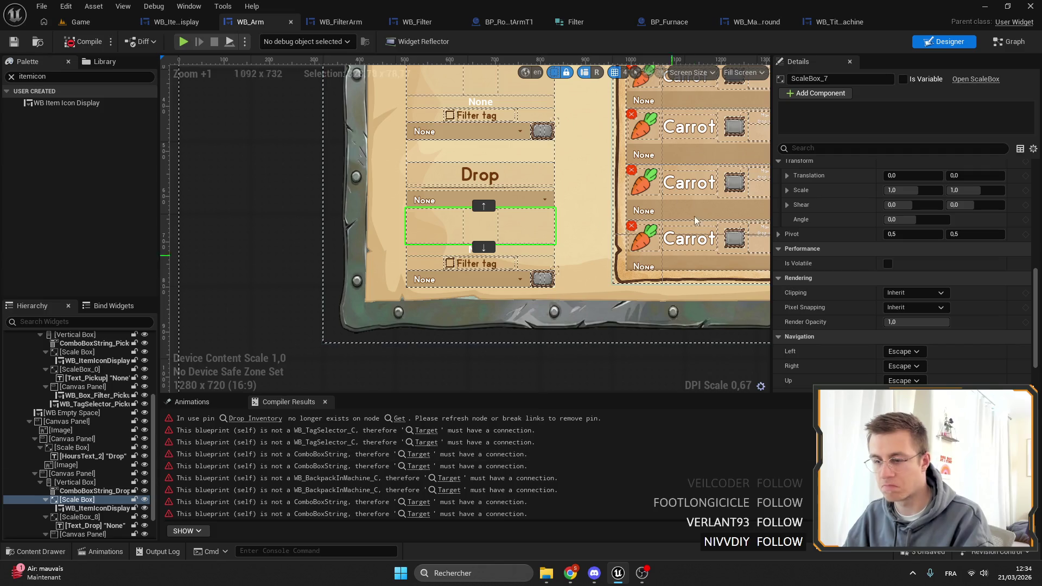
scroll(575, 194, "up", 3)
left_click(465, 191)
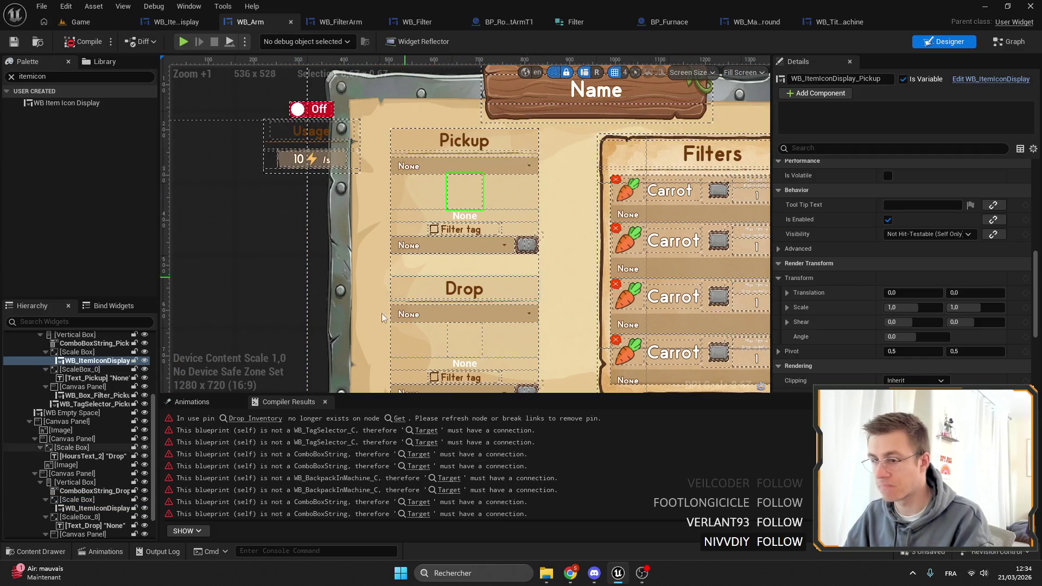
Step: Examine the broken Drop Inventory link in the SetupDrop function graph
left_click(257, 419)
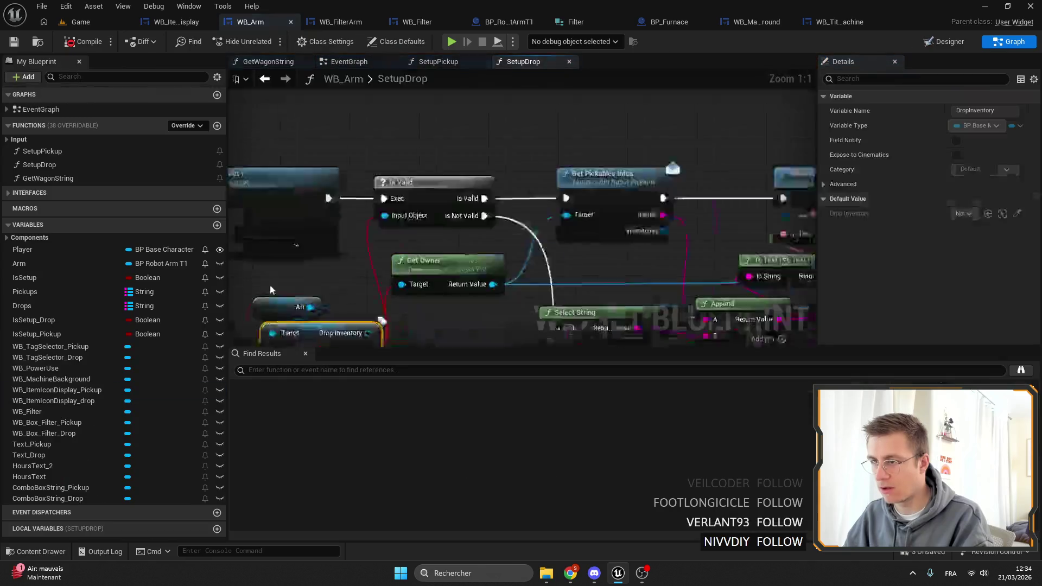
left_click_drag(440, 259, 450, 242)
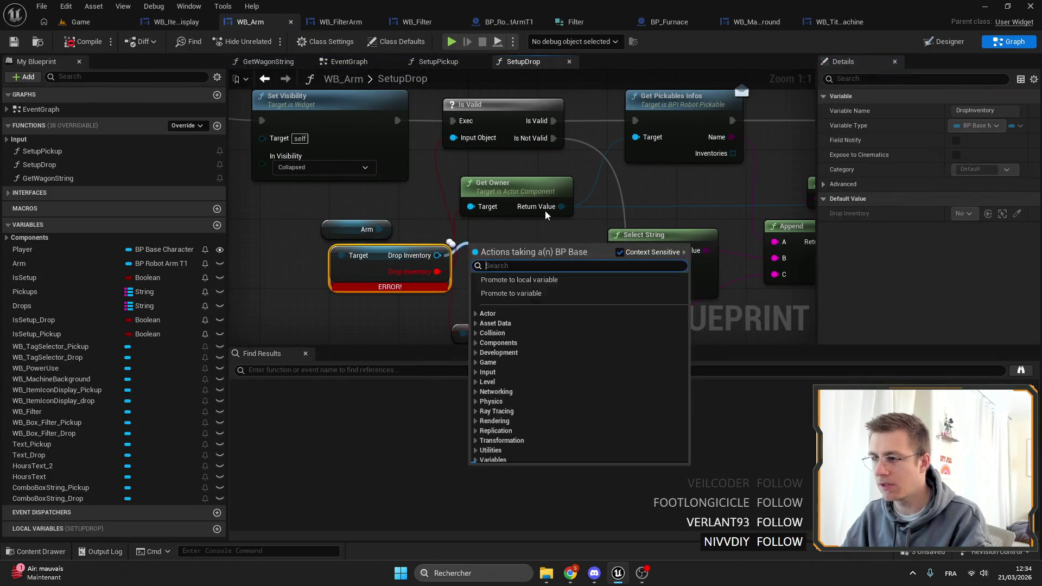
mouse_move(358, 282)
left_mouse_down()
mouse_move(371, 270)
mouse_move(315, 293)
mouse_move(406, 212)
left_mouse_up()
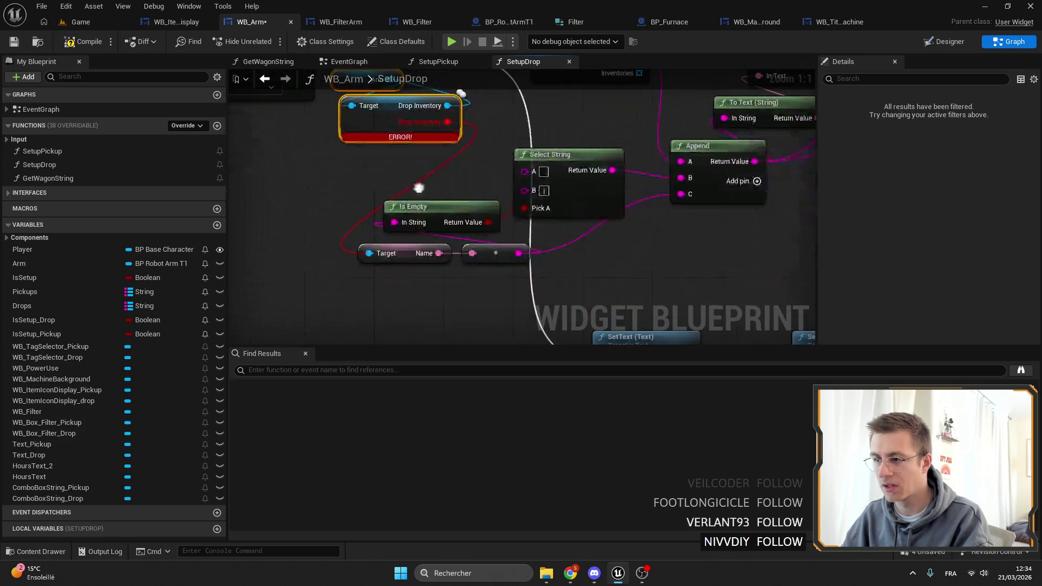
left_click_drag(505, 289, 435, 322)
scroll(441, 251, "down", 4)
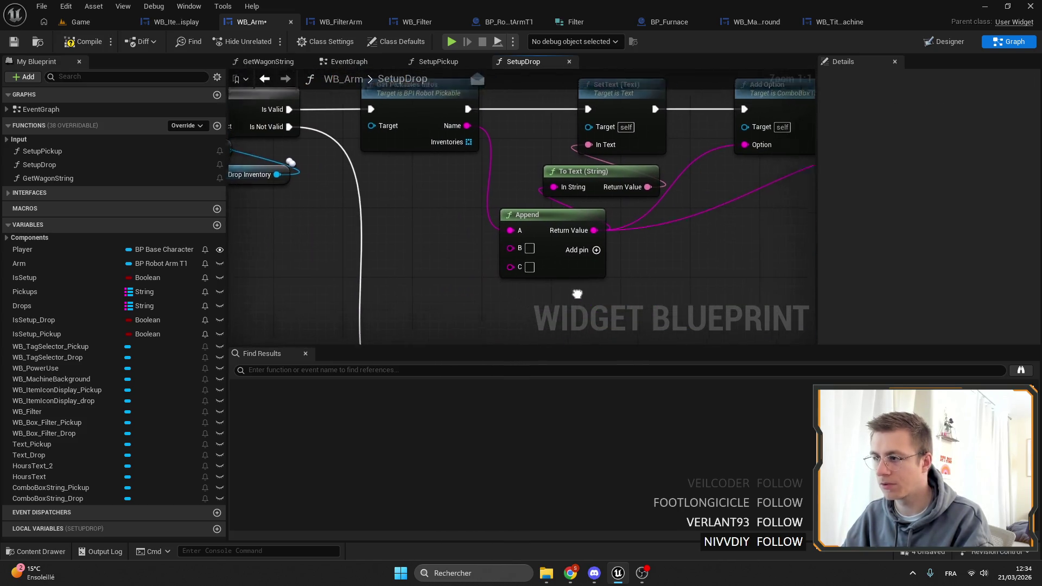
scroll(472, 225, "up", 4)
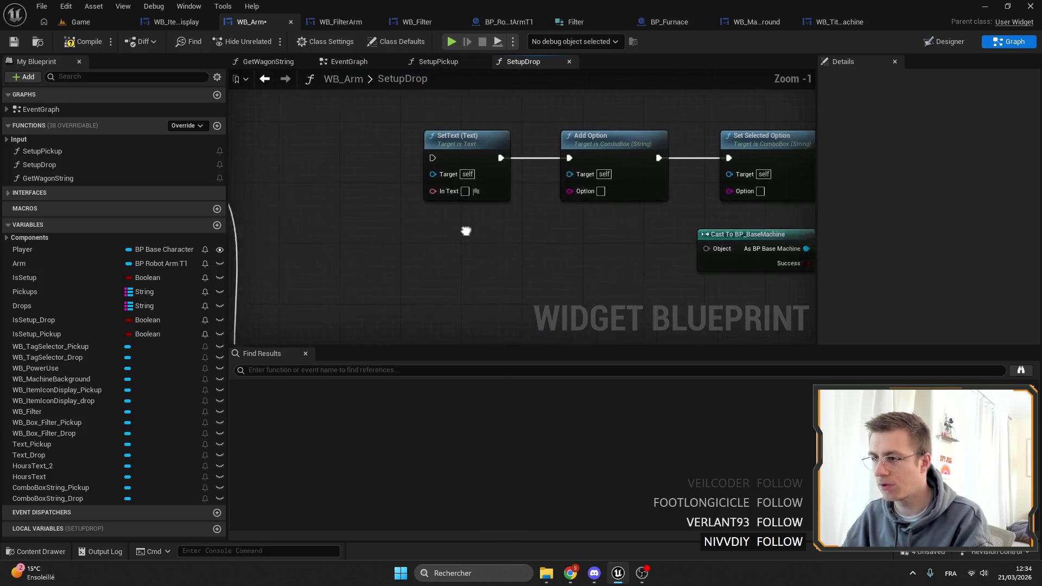
scroll(458, 226, "down", 2)
Step: Rearrange the SetupDrop nodes, placing SetText next to Is Valid
mouse_move(432, 125)
left_mouse_down()
mouse_move(607, 217)
mouse_move(816, 299)
left_mouse_up()
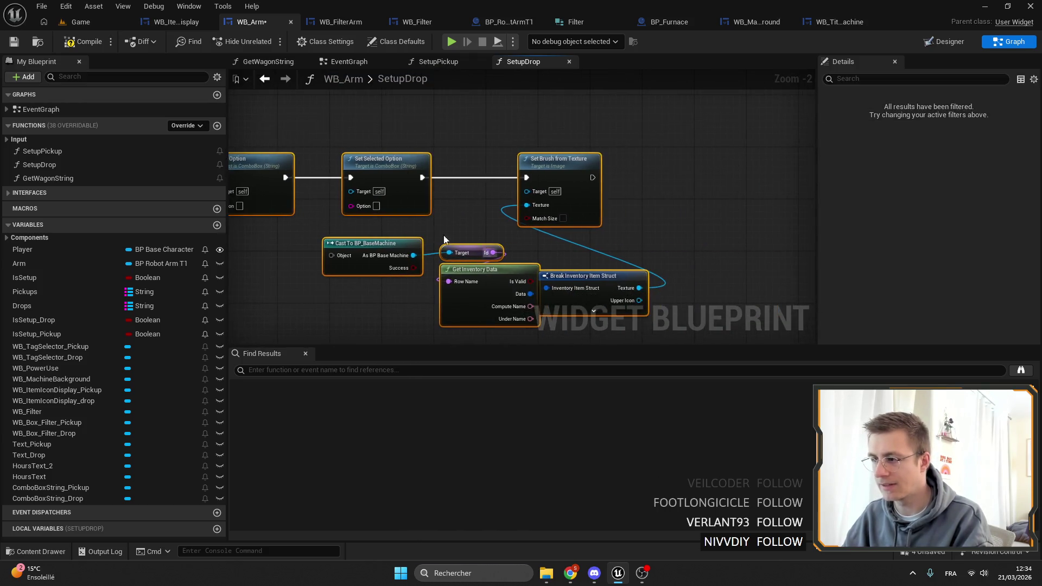
key("Delete")
key("ctrl+z")
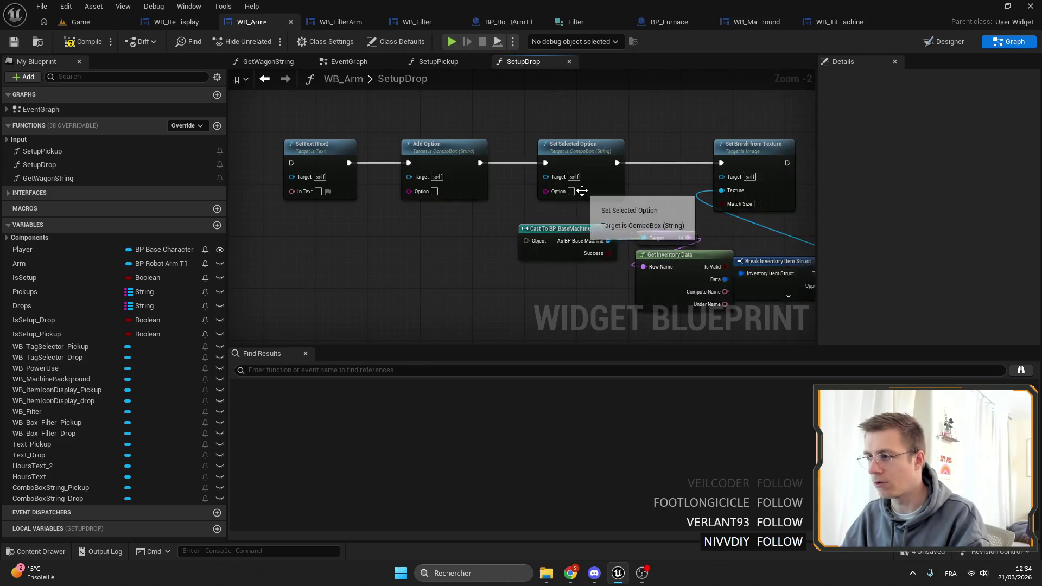
scroll(591, 207, "down", 2)
mouse_move(481, 105)
left_mouse_down()
mouse_move(697, 244)
mouse_move(702, 180)
left_mouse_up()
scroll(702, 180, "up", 4)
mouse_move(580, 184)
left_mouse_down()
mouse_move(424, 168)
mouse_move(411, 191)
left_mouse_up()
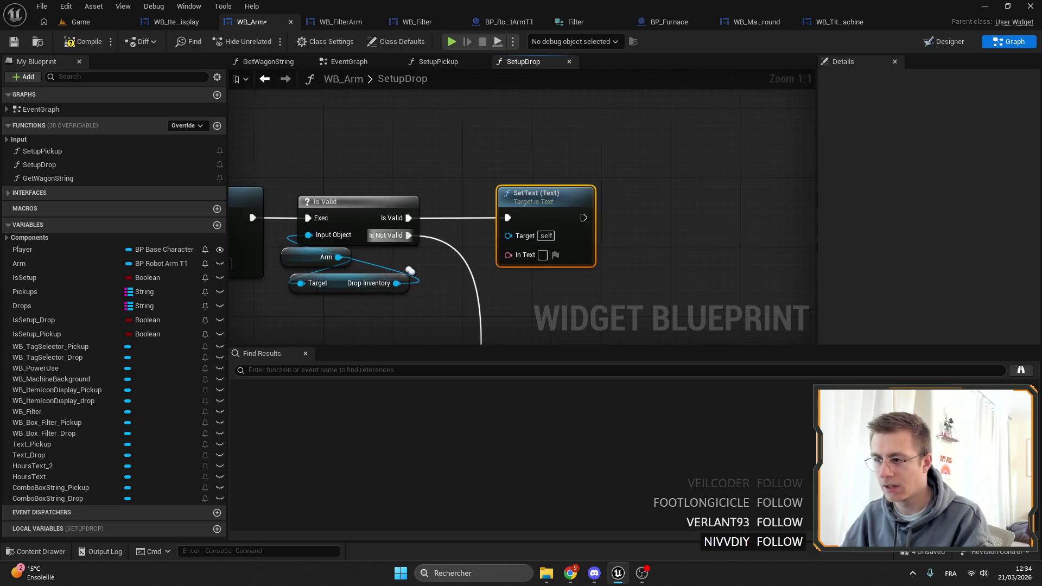
left_click_drag(406, 253, 329, 240)
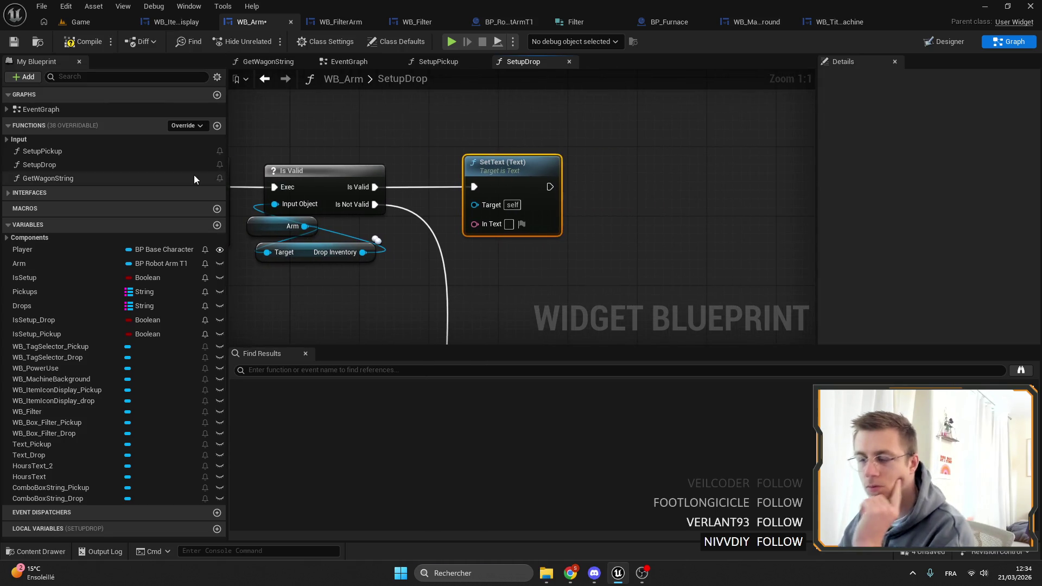
Step: Feed Drop Inventory's Get Machine Name Display into SetText's In Text and add a Text_Drop getter
left_click_drag(414, 279, 412, 276)
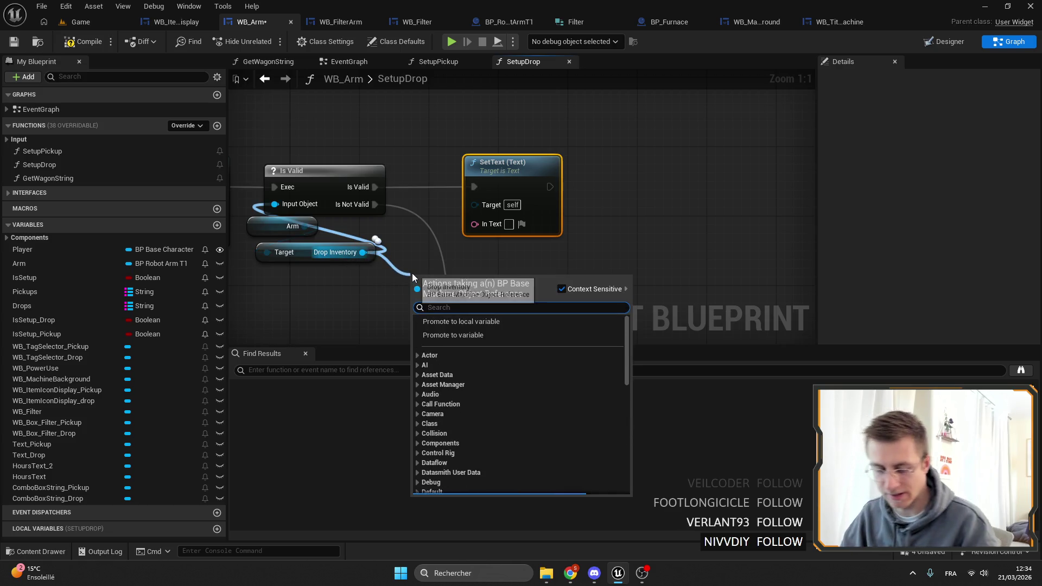
type("get machine")
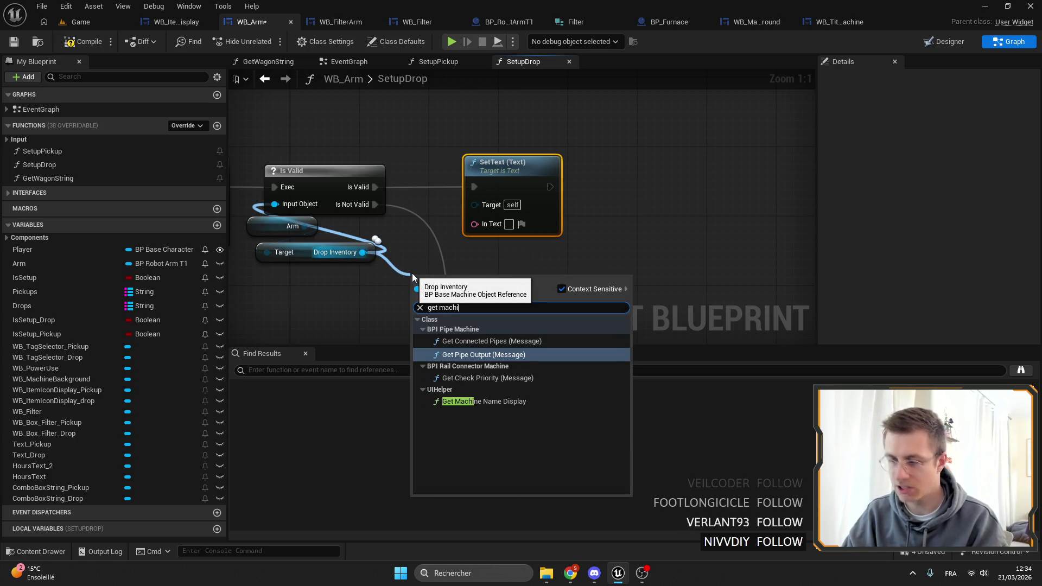
left_click(498, 402)
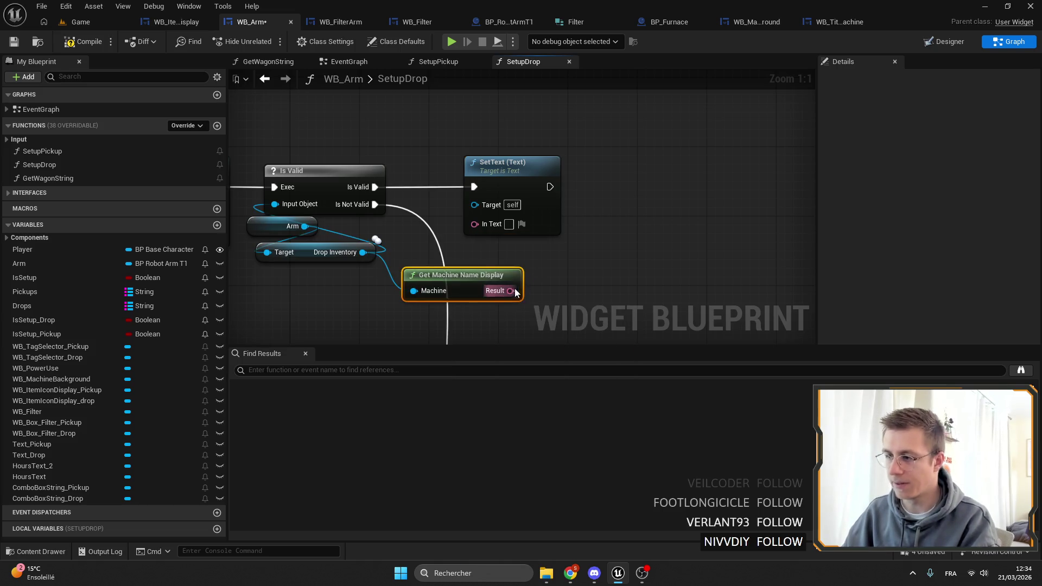
left_click_drag(490, 227, 490, 227)
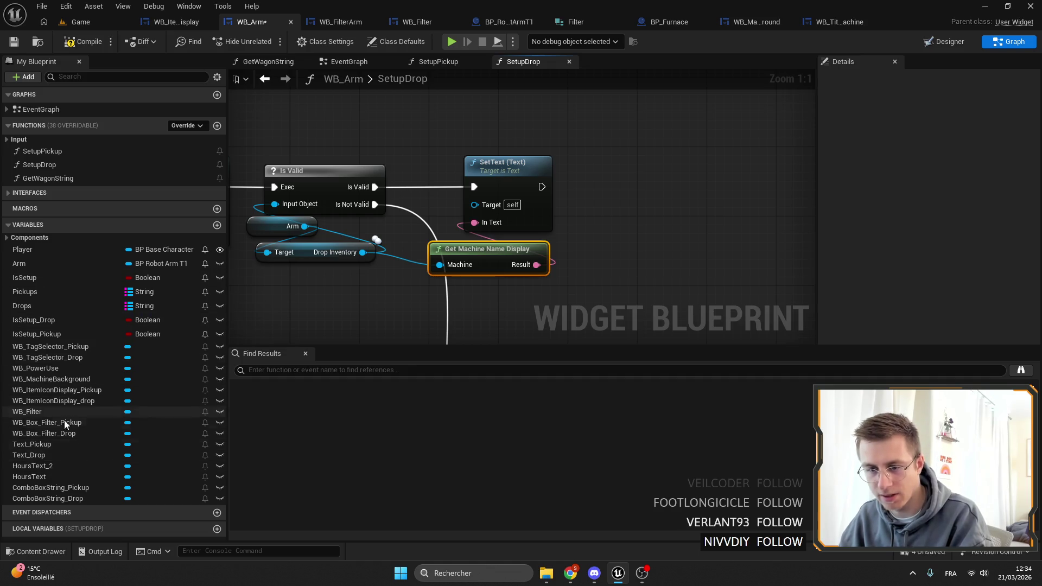
mouse_move(35, 454)
left_mouse_down()
mouse_move(485, 182)
mouse_move(401, 189)
mouse_move(402, 178)
mouse_move(408, 200)
mouse_move(494, 148)
left_mouse_up()
key("Escape")
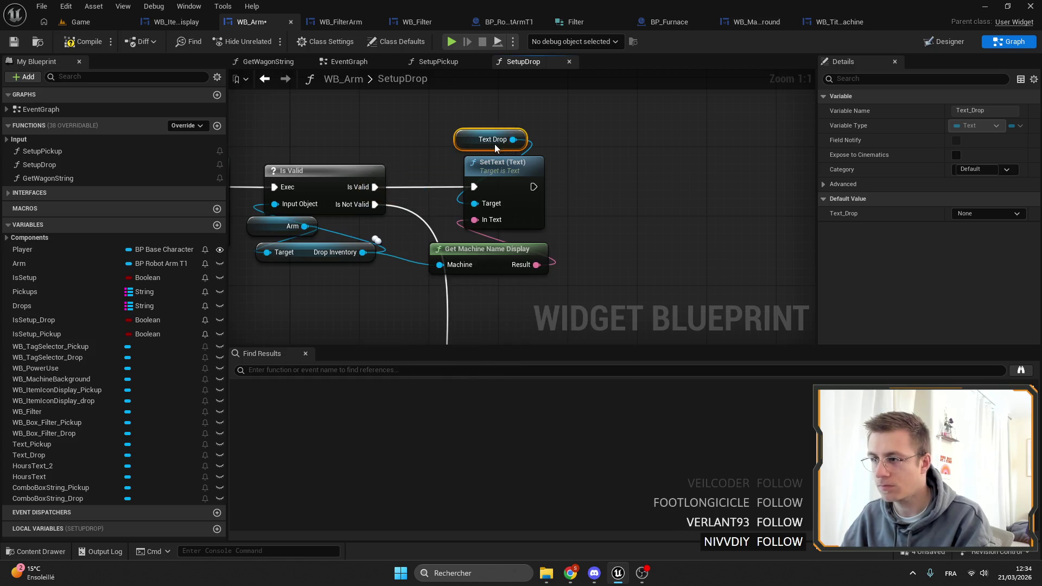
left_click(424, 63)
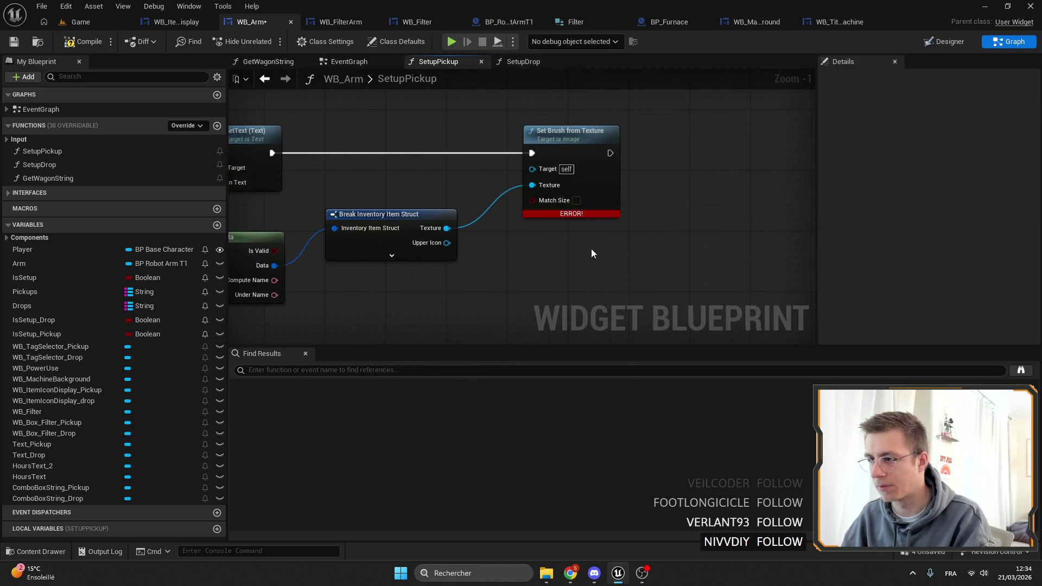
Step: Replace Set Brush from Texture with an Init All node on WB_ItemIconDisplay_Pickup
key("Delete")
mouse_move(548, 251)
left_mouse_down()
mouse_move(520, 252)
mouse_move(489, 282)
left_mouse_up()
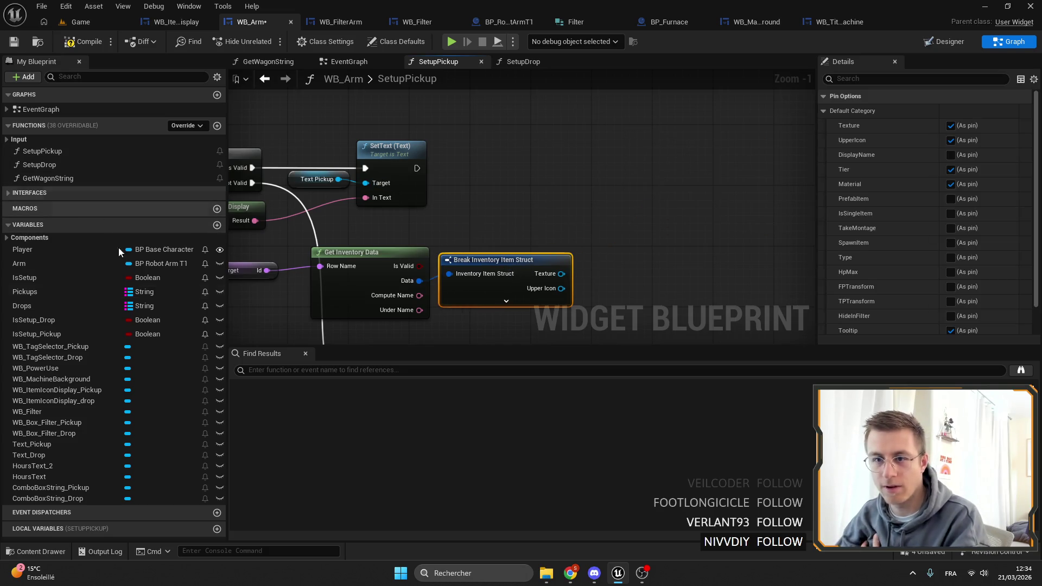
mouse_move(49, 391)
left_mouse_down()
mouse_move(496, 247)
mouse_move(540, 112)
left_mouse_up()
left_click_drag(631, 115, 632, 115)
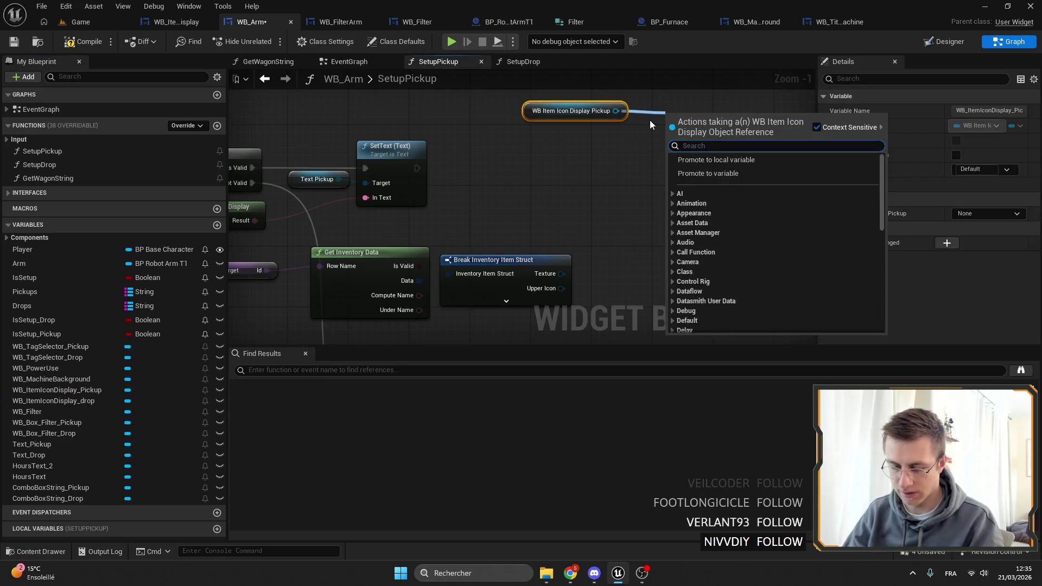
type("init")
key("Return")
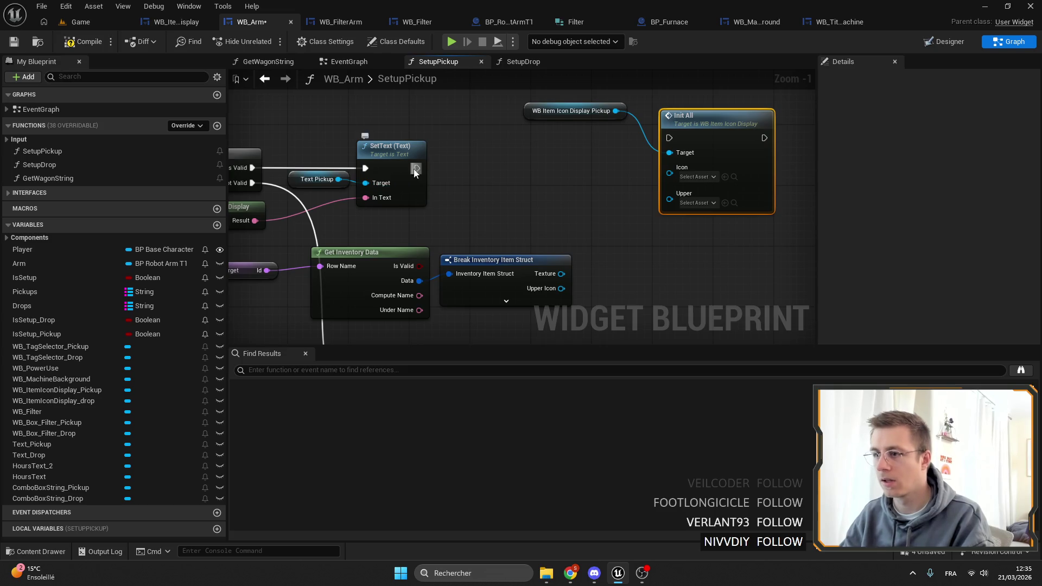
mouse_move(696, 140)
left_mouse_down()
mouse_move(578, 149)
mouse_move(568, 171)
mouse_move(591, 167)
left_mouse_up()
left_click(538, 126)
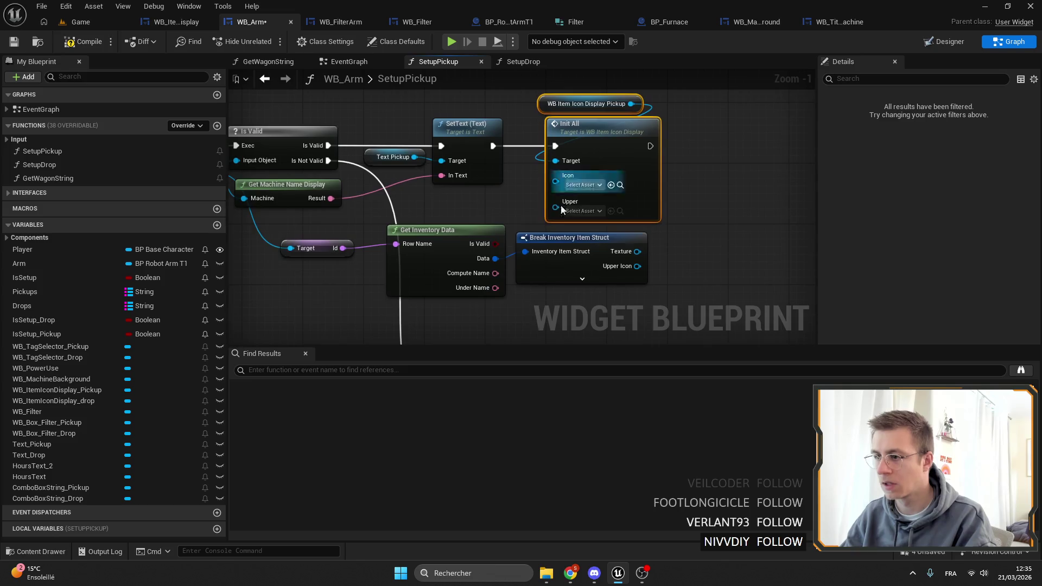
Step: Wire the item's Texture to Icon and Upper Icon to Upper, then save
left_click_drag(561, 247, 586, 210)
left_click_drag(643, 296, 457, 225)
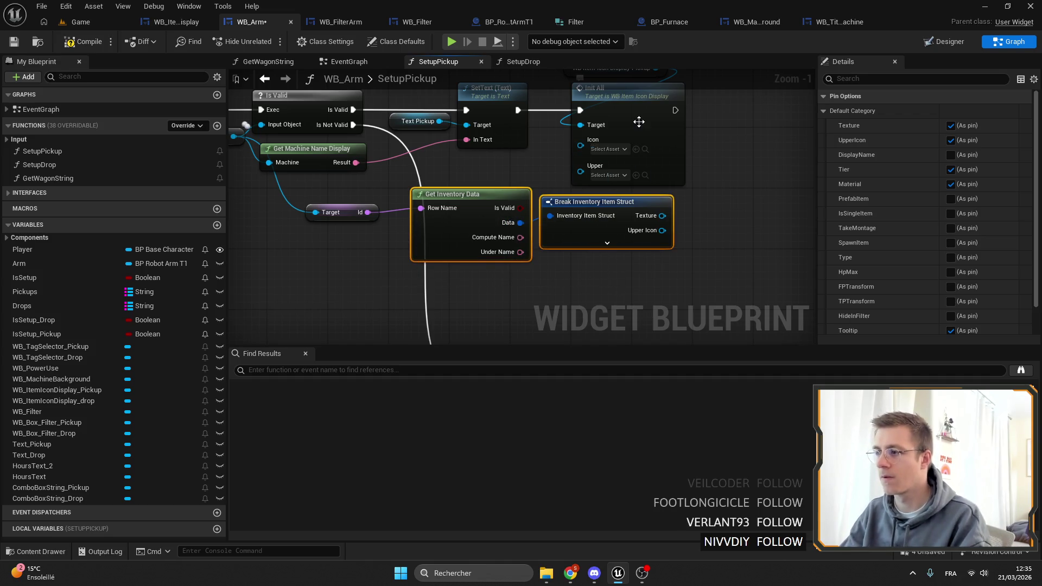
mouse_move(496, 197)
left_mouse_down()
mouse_move(367, 242)
mouse_move(404, 231)
left_mouse_up()
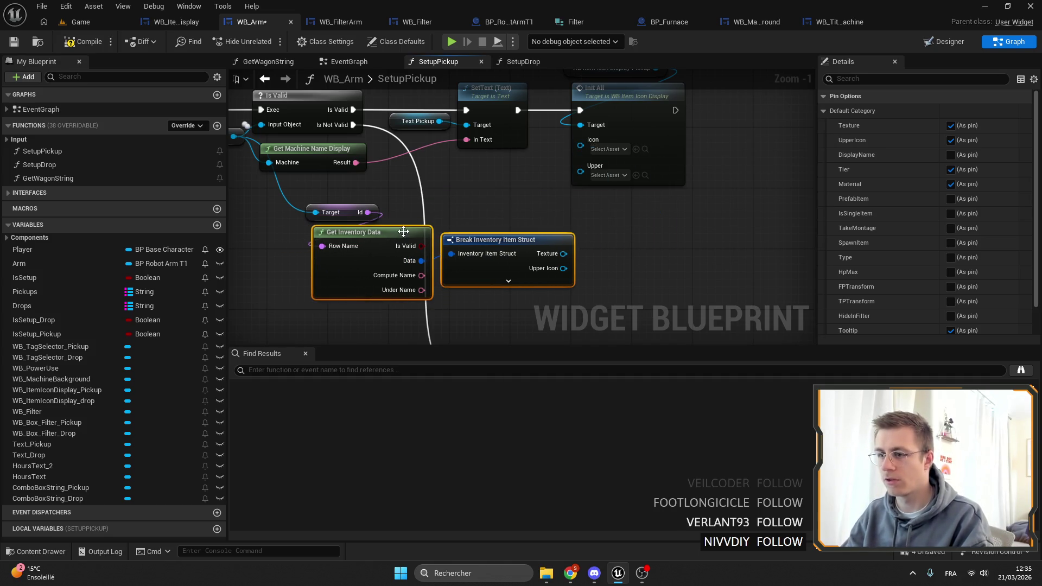
mouse_move(487, 256)
left_mouse_down()
mouse_move(444, 231)
mouse_move(494, 197)
mouse_move(506, 228)
mouse_move(475, 244)
mouse_move(584, 150)
mouse_move(580, 142)
left_mouse_up()
mouse_move(580, 154)
left_mouse_down()
mouse_move(548, 225)
mouse_move(503, 253)
left_mouse_up()
left_click_drag(568, 273, 504, 324)
key("ctrl+s")
Step: Copy Init All into SetupDrop and connect it after SetText's execution output
left_click(599, 150)
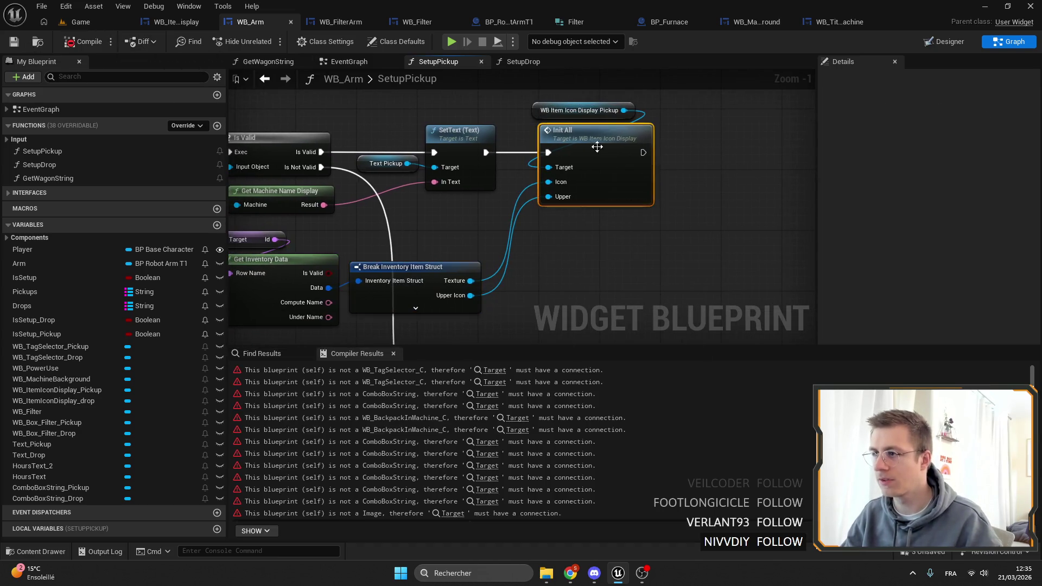
key("ctrl+c")
left_click(523, 62)
key("ctrl+v")
mouse_move(495, 188)
left_mouse_down()
mouse_move(574, 170)
mouse_move(675, 182)
left_mouse_up()
Step: Connect WB_ItemIconDisplay_drop to Init All's Target and arrange the nodes
mouse_move(51, 400)
left_mouse_down()
mouse_move(675, 233)
mouse_move(653, 206)
left_mouse_up()
left_click_drag(568, 197, 646, 145)
left_click_drag(728, 186, 651, 186)
scroll(543, 190, "down", 1)
Step: Copy the Get Inventory Data and Break nodes from SetupPickup and wire Drop Inventory into Target
left_click(425, 63)
mouse_move(557, 288)
left_mouse_down()
mouse_move(429, 205)
mouse_move(401, 219)
left_mouse_up()
key("ctrl+c")
left_click(523, 62)
key("ctrl+v")
mouse_move(636, 194)
left_mouse_down()
mouse_move(555, 245)
mouse_move(632, 211)
mouse_move(617, 232)
mouse_move(681, 119)
mouse_move(658, 221)
mouse_move(707, 144)
mouse_move(625, 241)
left_mouse_up()
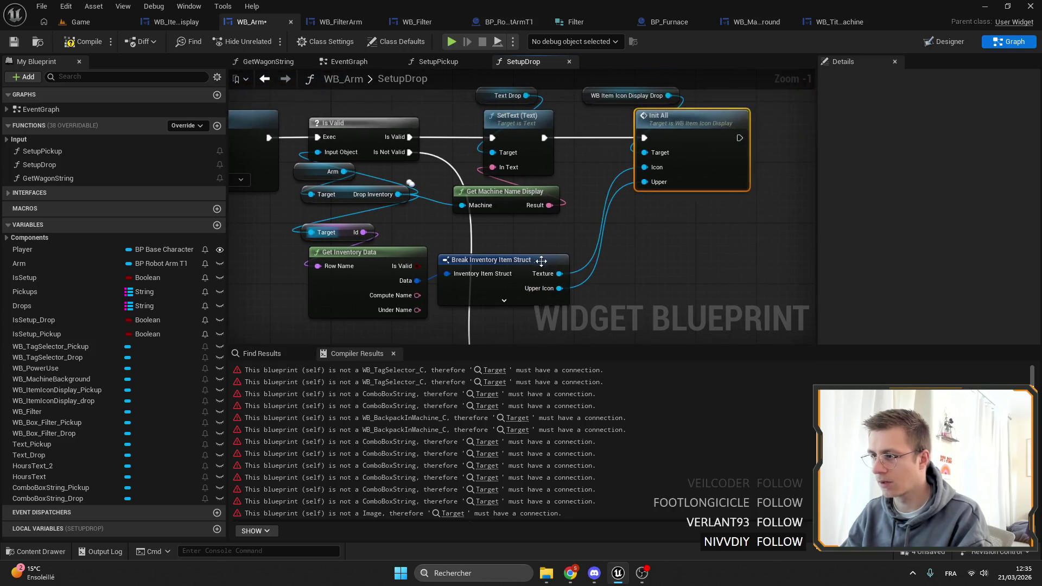
left_click(529, 261)
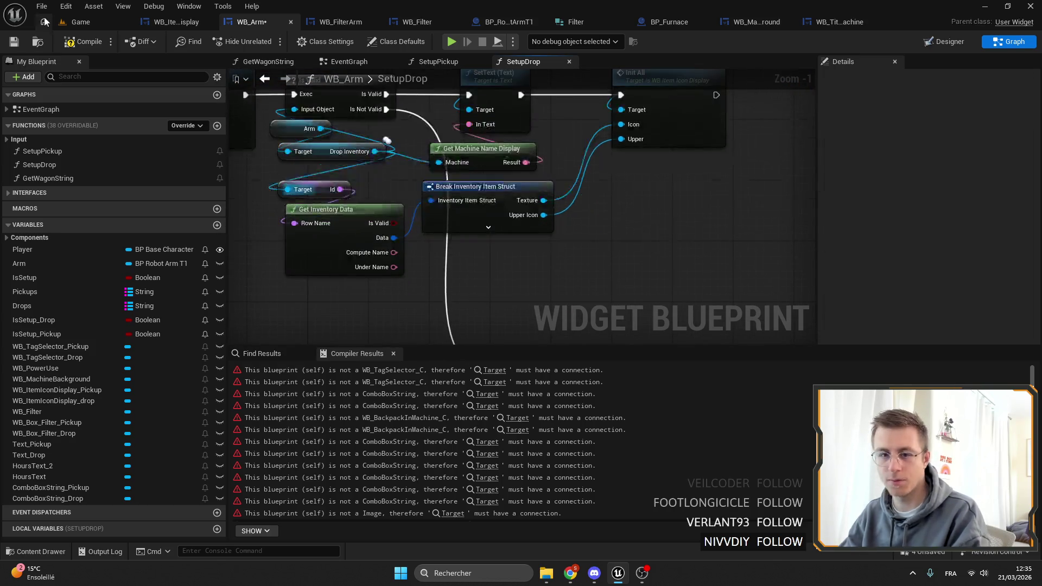
left_click(80, 22)
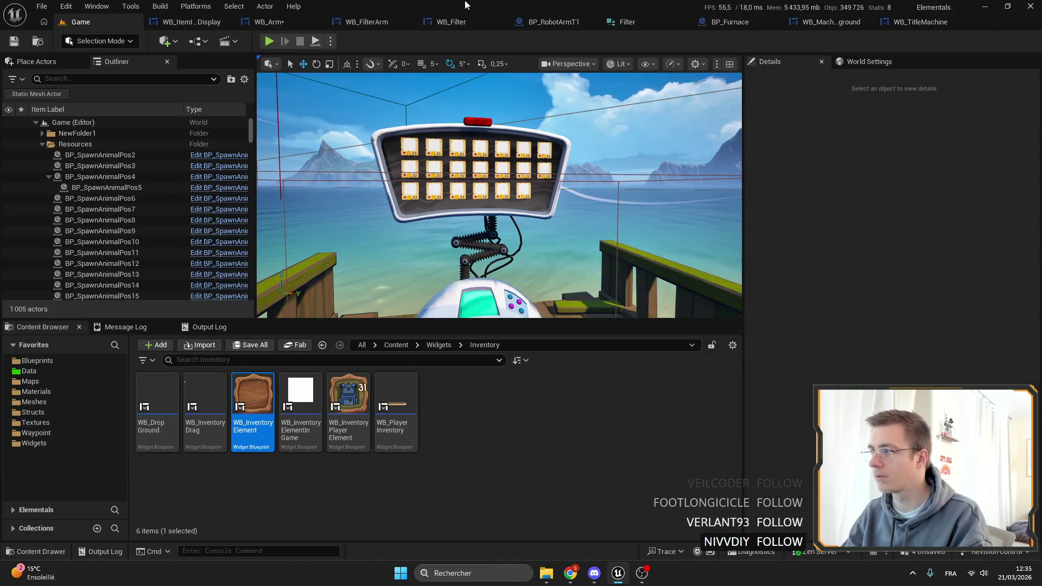
Step: Go back to the WB_Arm tab, save the blueprint, and view the SetupDrop graph
left_click(181, 24)
left_click(14, 42)
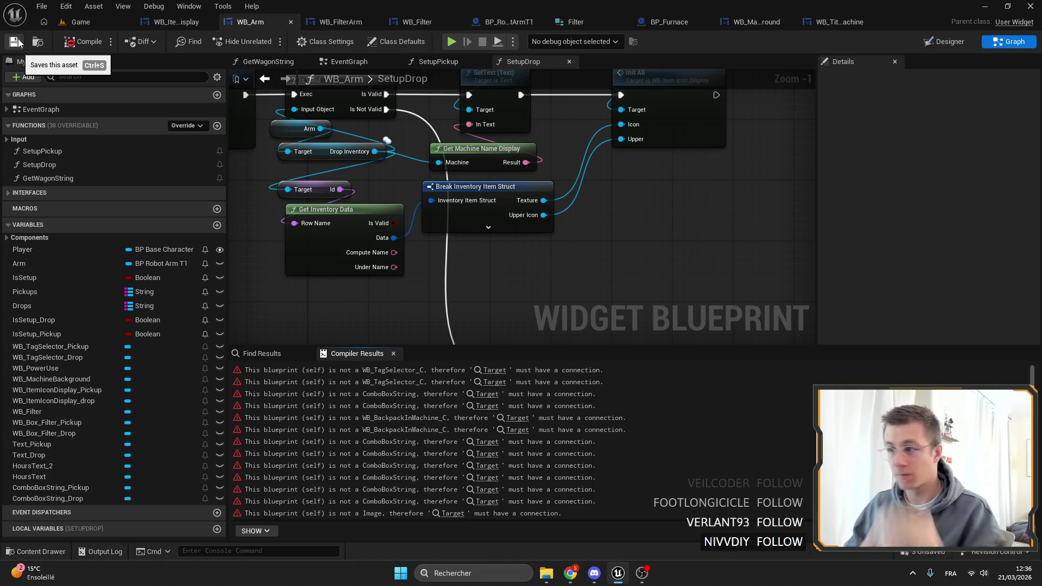
mouse_move(587, 195)
left_mouse_down()
mouse_move(521, 173)
mouse_move(520, 108)
left_mouse_up()
Step: Wire a Text Drop getter into the SetText node's Target in SetupDrop
scroll(587, 161, "up", 2)
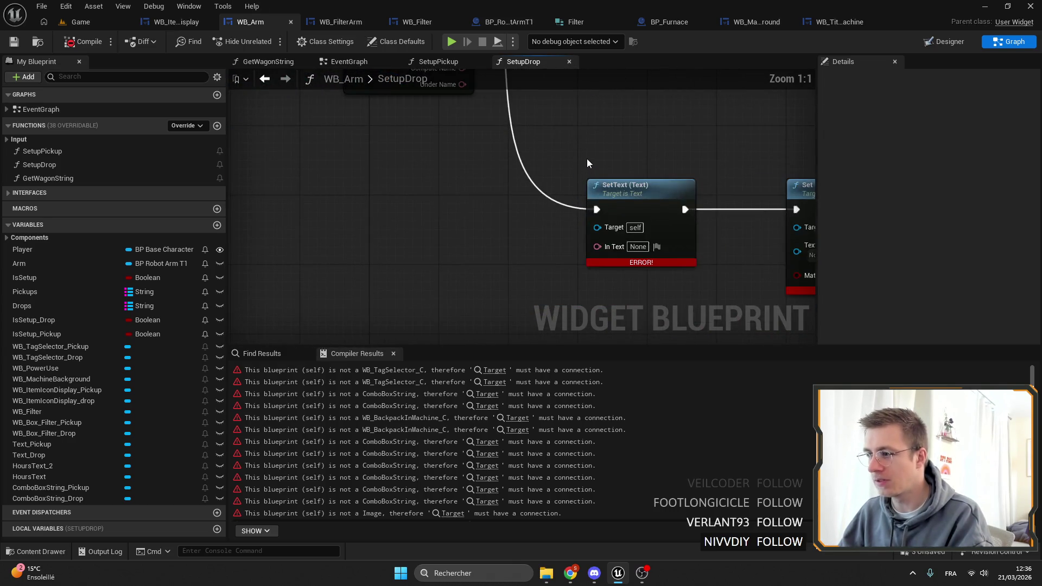
left_click(630, 186)
scroll(490, 180, "down", 2)
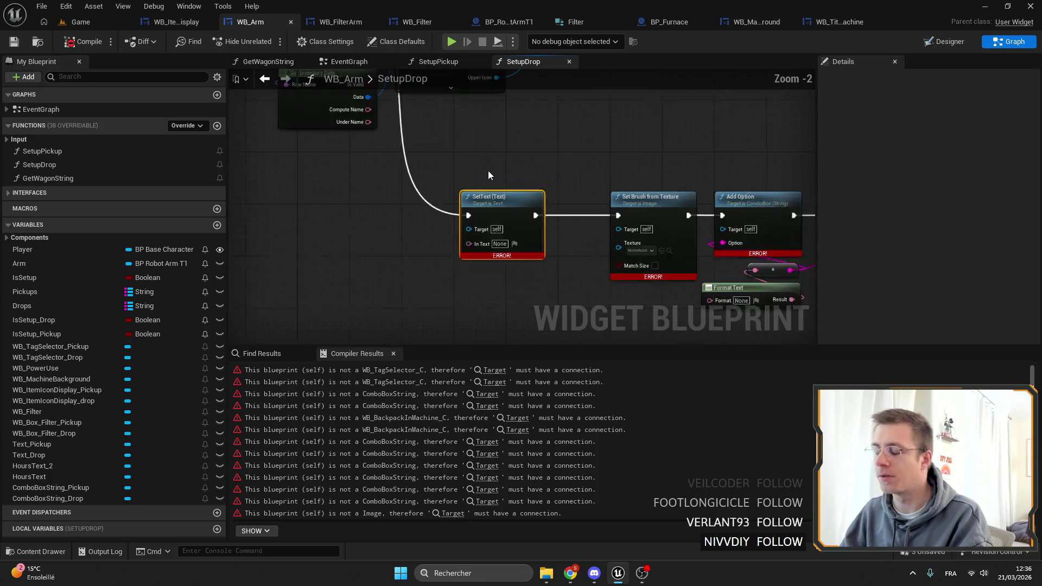
scroll(483, 166, "down", 1)
scroll(477, 162, "up", 3)
left_click(552, 228)
scroll(584, 166, "down", 3)
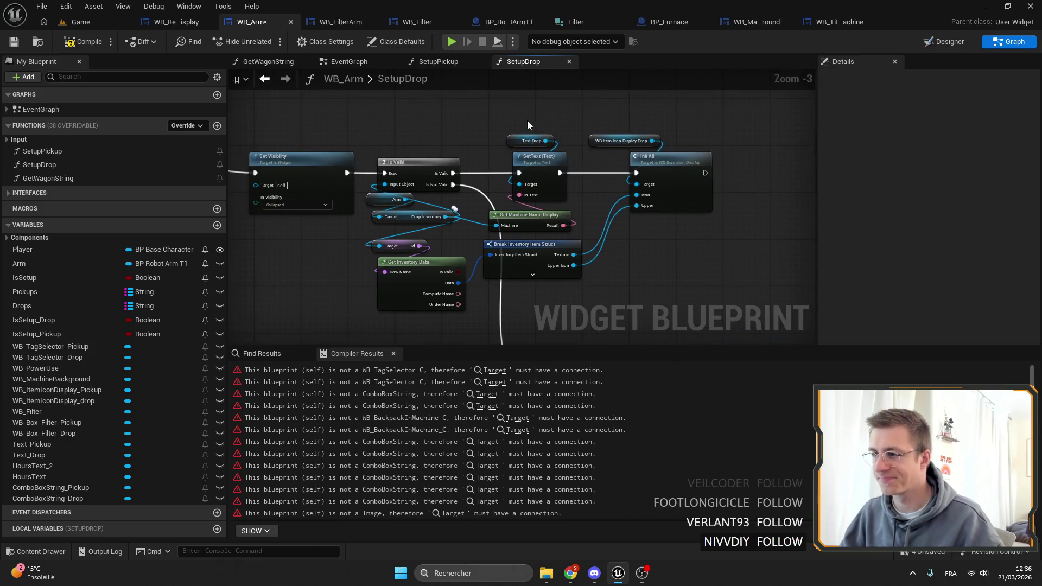
left_click(526, 120)
key("ctrl+v")
left_click_drag(532, 270, 559, 281)
scroll(595, 183, "down", 2)
scroll(595, 183, "up", 2)
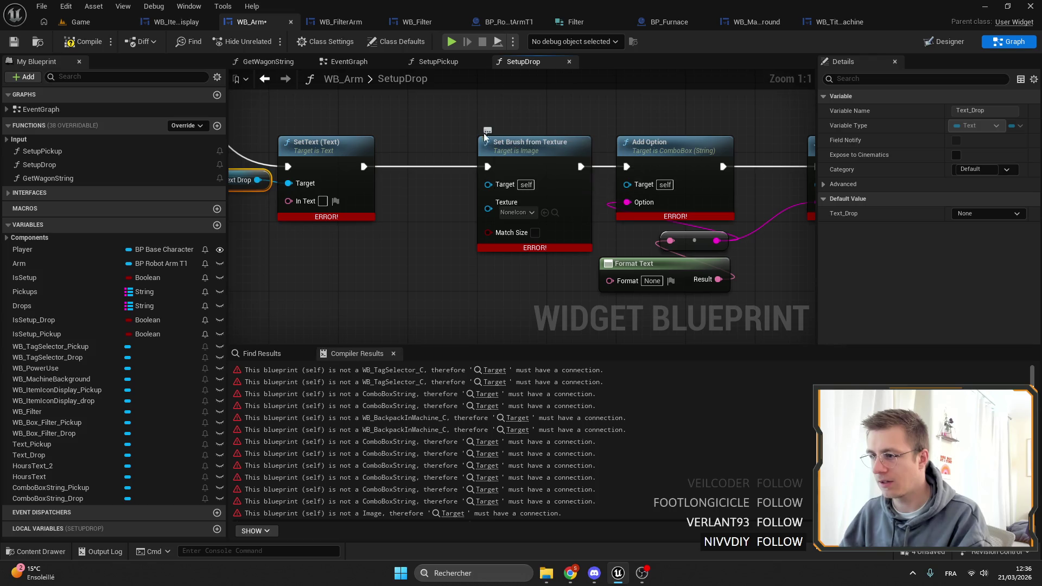
Step: In SetupPickup, select Init All with its icon getter and delete Add Option, Set Selected Option and Format Text
left_click(434, 62)
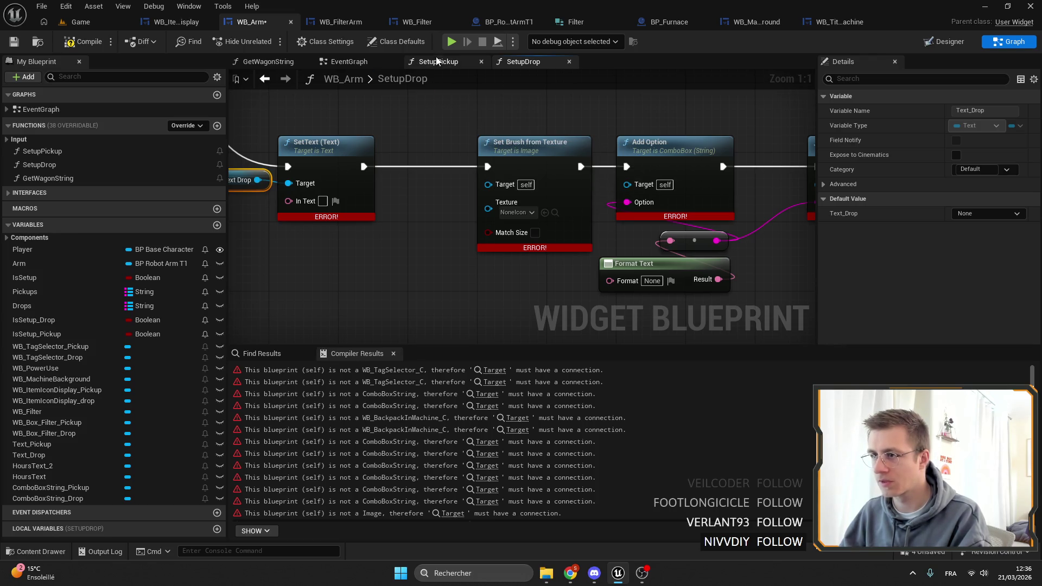
scroll(614, 177, "down", 2)
scroll(614, 177, "up", 3)
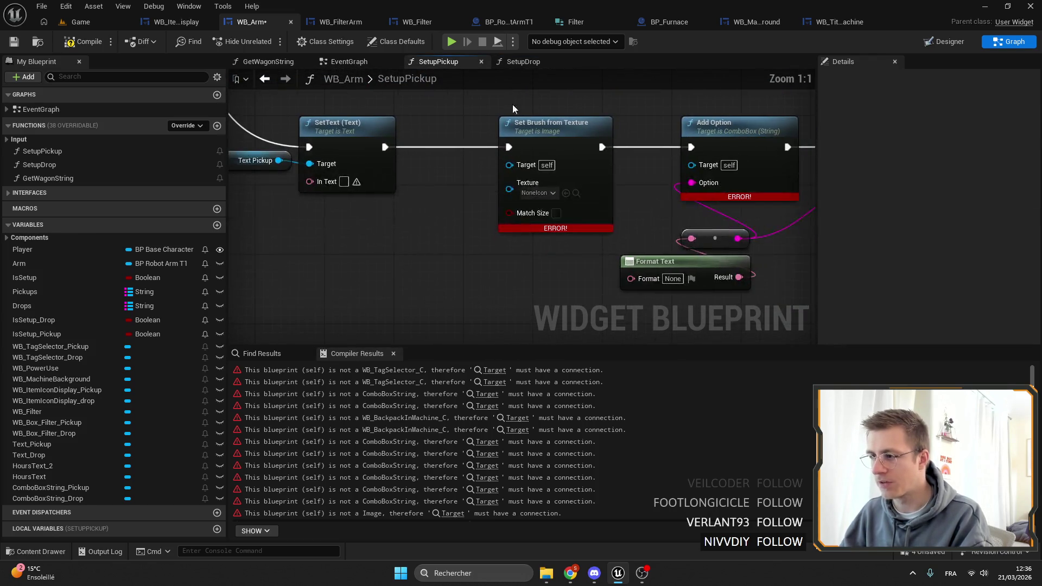
scroll(542, 214, "down", 3)
scroll(542, 214, "up", 2)
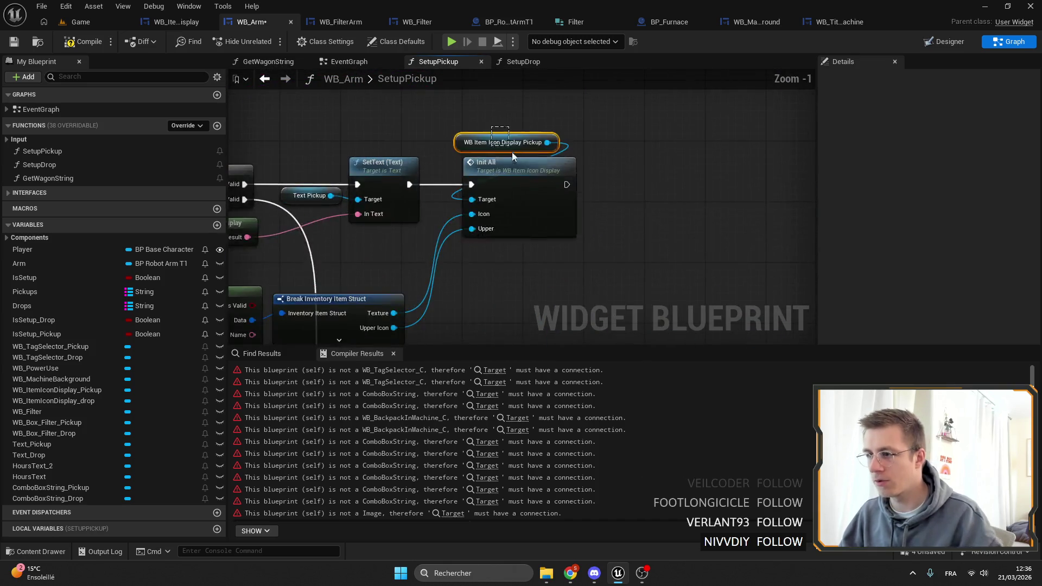
left_click_drag(456, 126, 556, 233)
scroll(556, 234, "down", 3)
scroll(620, 219, "up", 3)
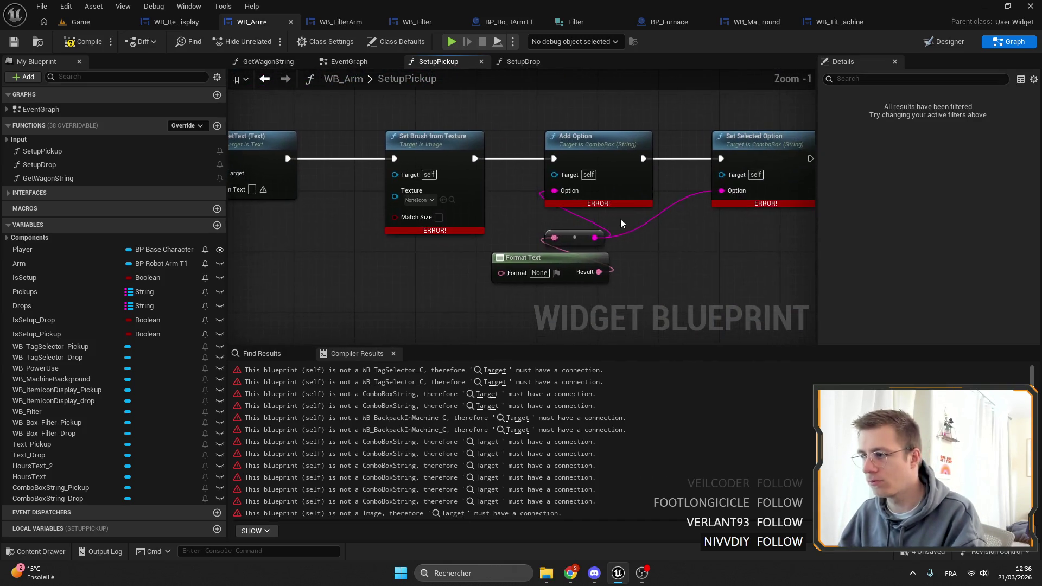
scroll(732, 280, "down", 2)
left_click_drag(760, 291, 553, 172)
key("Delete")
Step: Remove Set Brush from Texture, paste in Init All with the pickup icon getter, and arrange them beside SetText
right_click(634, 211)
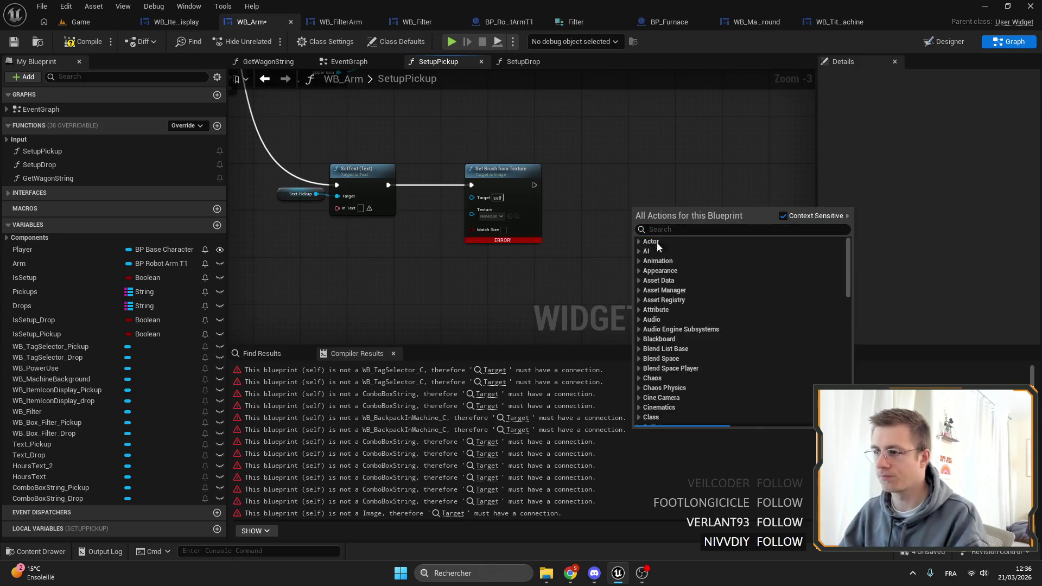
left_click(488, 197)
key("Delete")
scroll(505, 178, "up", 3)
key("ctrl+v")
mouse_move(445, 190)
left_mouse_down()
mouse_move(480, 209)
mouse_move(446, 192)
left_mouse_up()
mouse_move(550, 203)
left_mouse_down()
mouse_move(546, 178)
mouse_move(558, 220)
mouse_move(542, 203)
mouse_move(554, 174)
left_mouse_up()
left_click(408, 112)
Step: In SetupDrop, move Init All beside Set Text with the item icon display getter above it
left_click(523, 62)
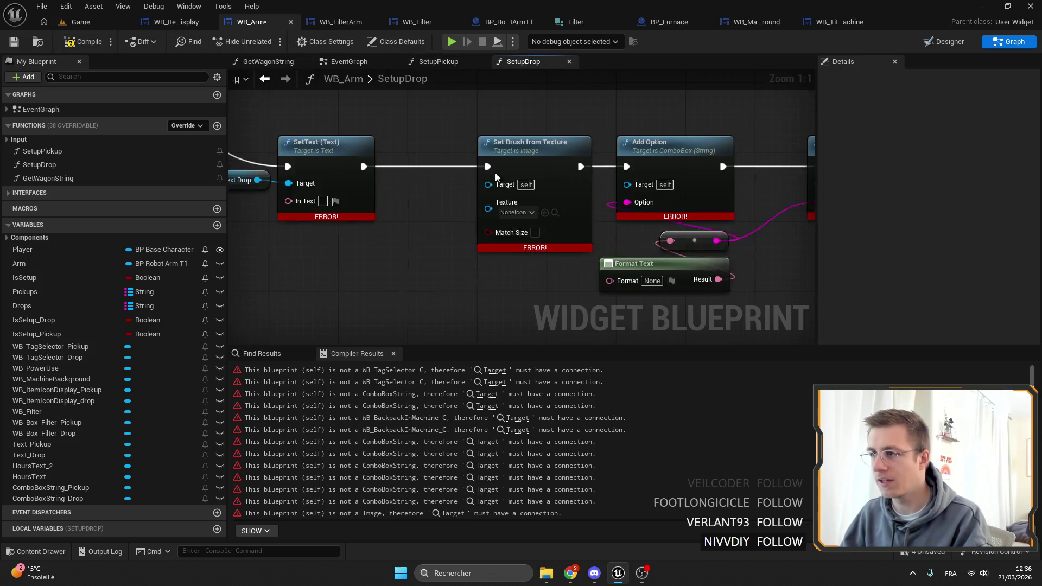
scroll(496, 167, "down", 3)
mouse_move(663, 246)
left_mouse_down()
mouse_move(500, 196)
mouse_move(511, 192)
mouse_move(517, 226)
left_mouse_up()
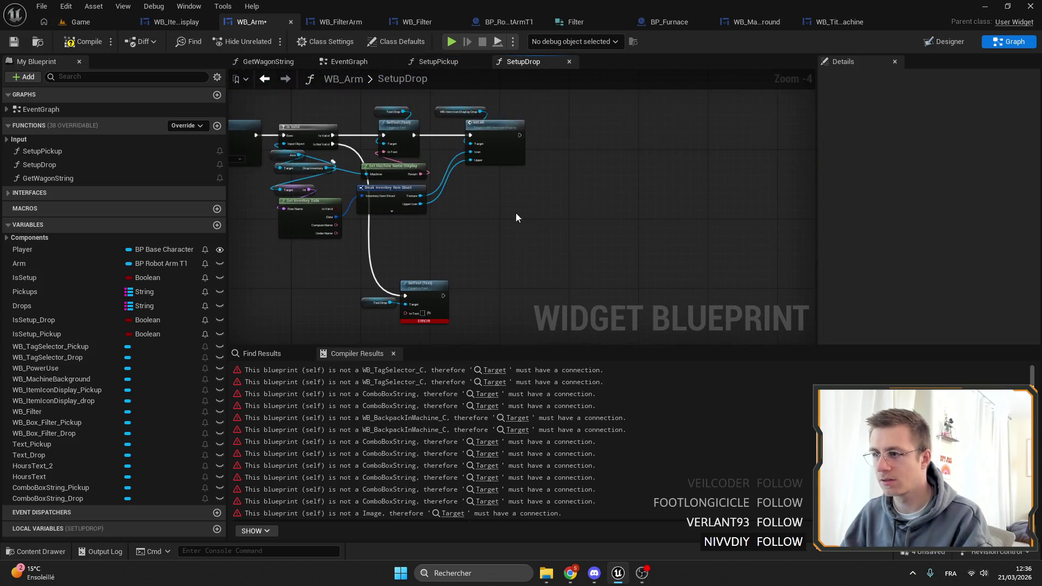
left_click_drag(467, 112, 468, 113)
scroll(510, 181, "up", 4)
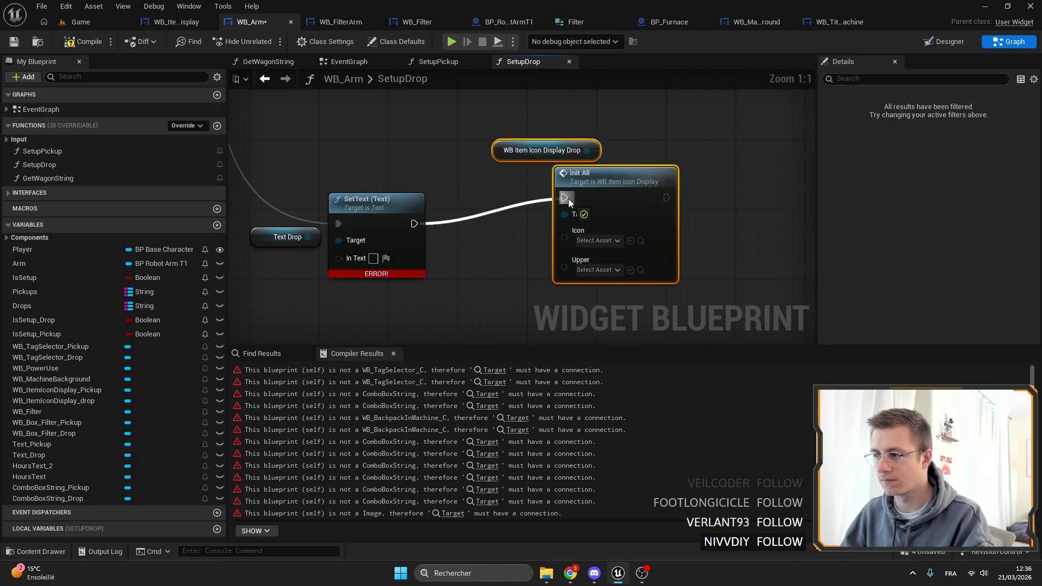
left_click_drag(509, 228, 523, 210)
mouse_move(461, 177)
left_mouse_down()
mouse_move(504, 173)
mouse_move(528, 151)
mouse_move(477, 225)
left_mouse_up()
scroll(477, 225, "down", 3)
Step: Compile and save WB_Arm, then jump to the first EventGraph compiler error
left_click(87, 41)
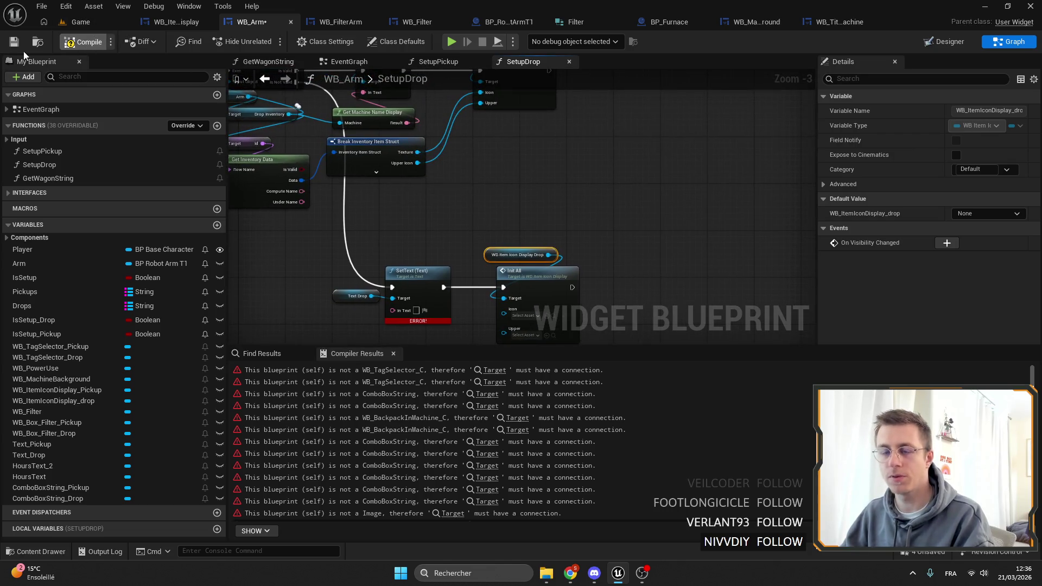
left_click(15, 42)
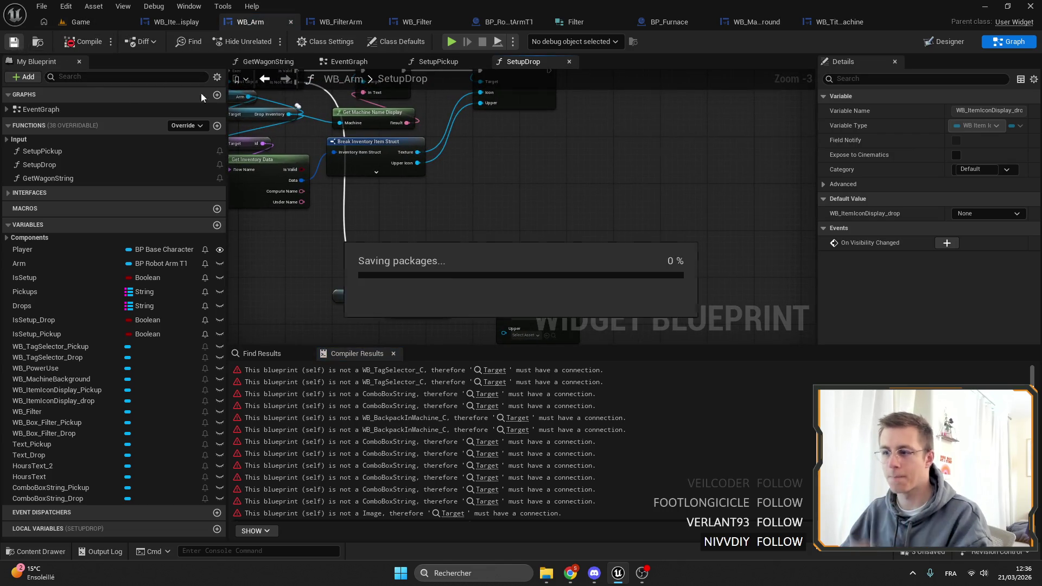
scroll(472, 185, "down", 1)
left_click_drag(473, 185, 549, 138)
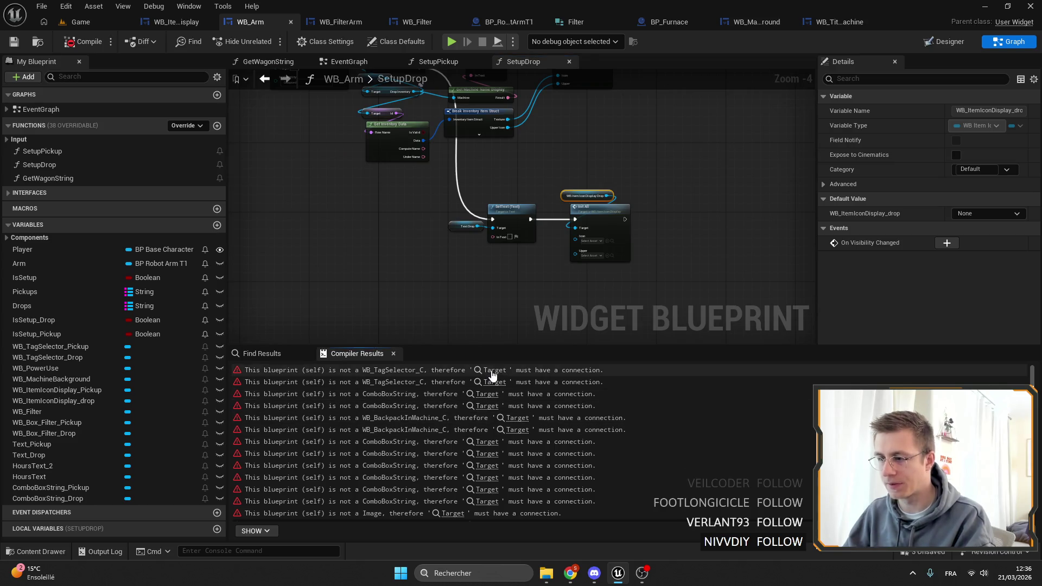
left_click(492, 375)
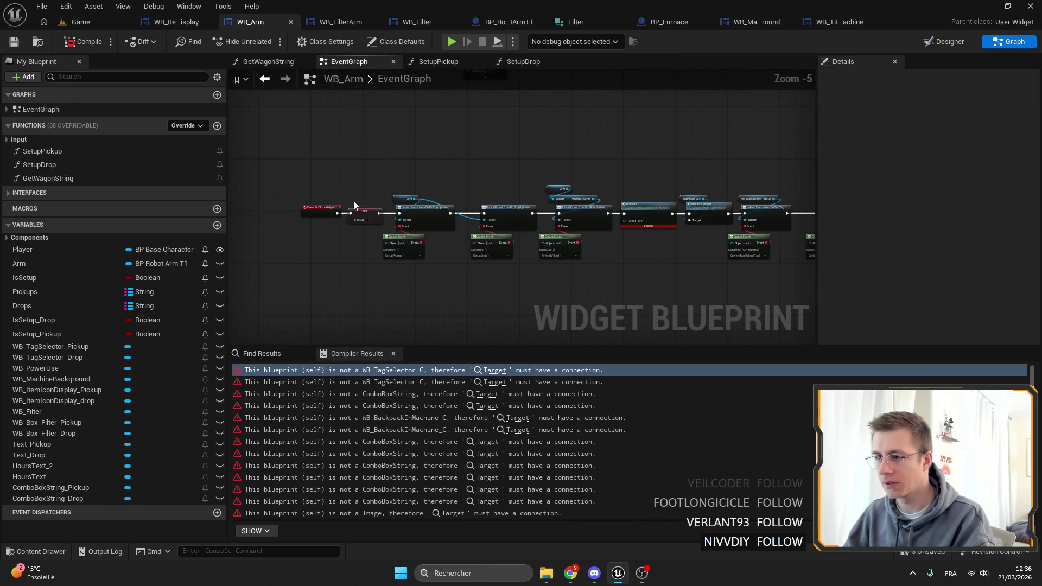
Step: Check the backpack Init's target options, then wire Setup Drop's exec into WB Power Use Init
scroll(437, 130, "down", 9)
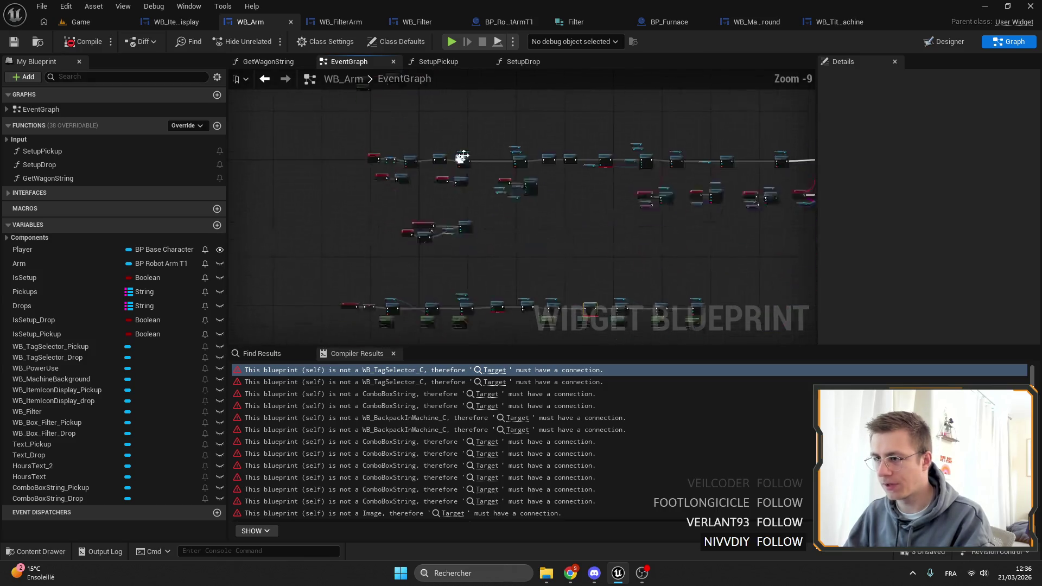
scroll(462, 158, "up", 6)
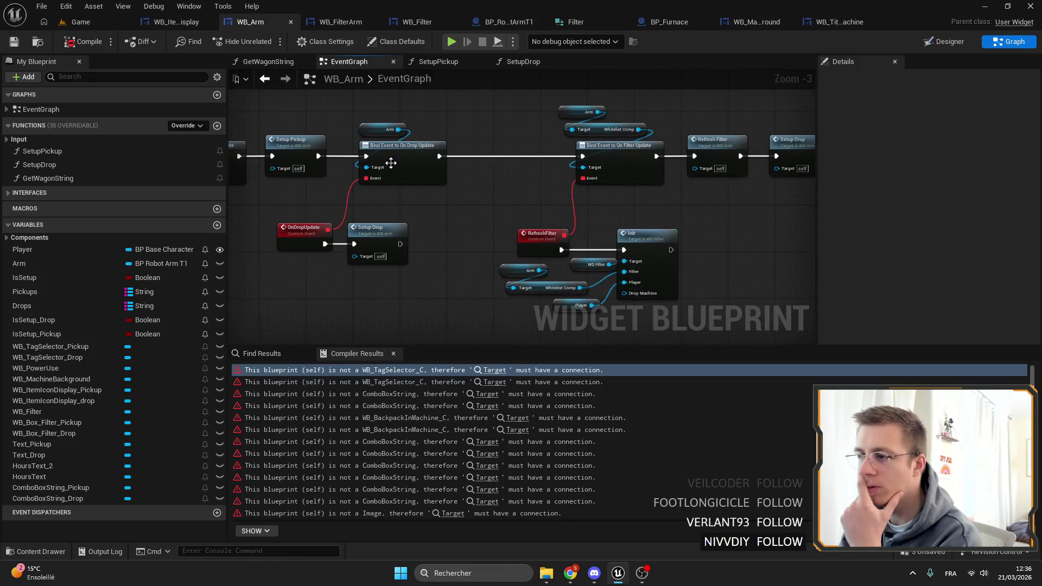
scroll(434, 157, "down", 4)
scroll(473, 221, "up", 4)
scroll(473, 221, "up", 3)
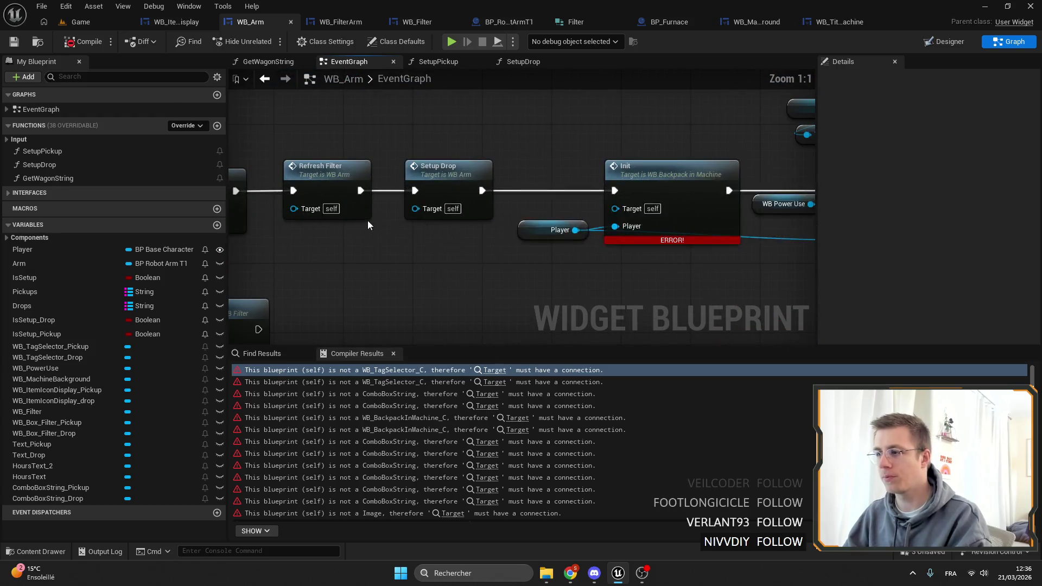
left_click_drag(586, 239, 529, 180)
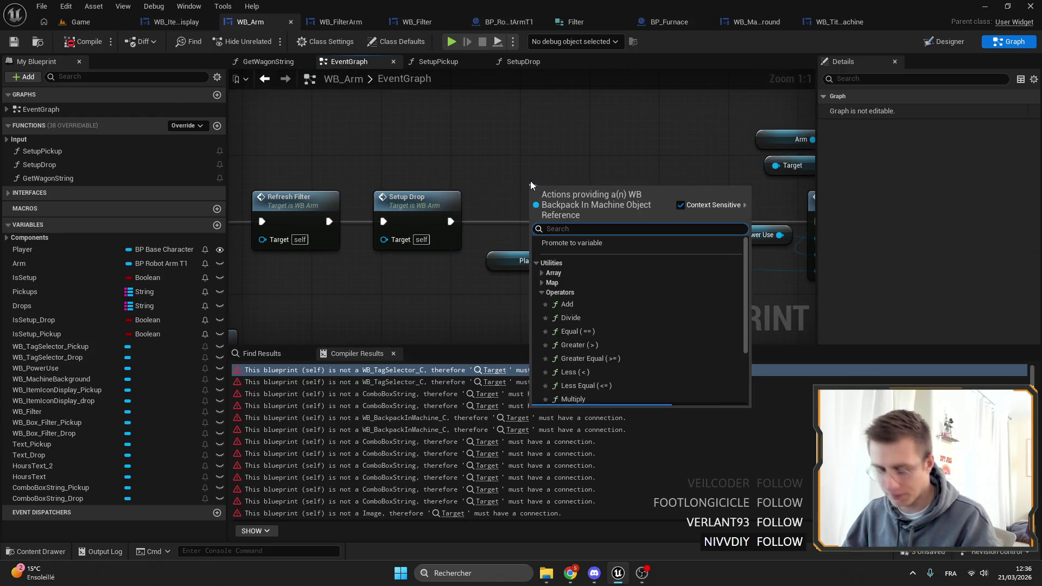
left_click(553, 208)
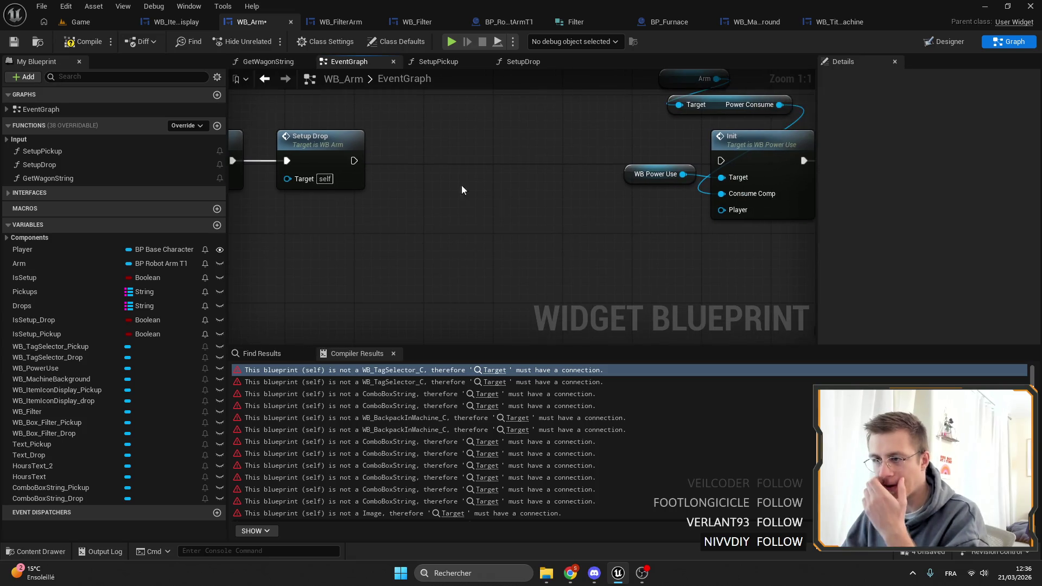
left_click_drag(352, 161, 722, 161)
Step: Feed the Player variable into the power-use Init's Player pin, discarding a wrong self Get Player node
scroll(624, 207, "down", 4)
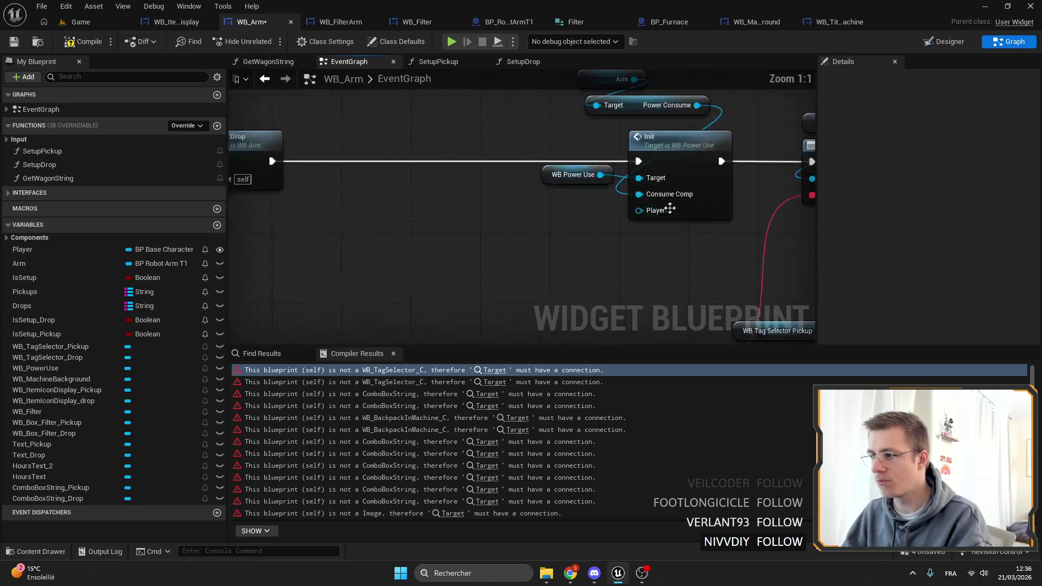
scroll(627, 190, "up", 4)
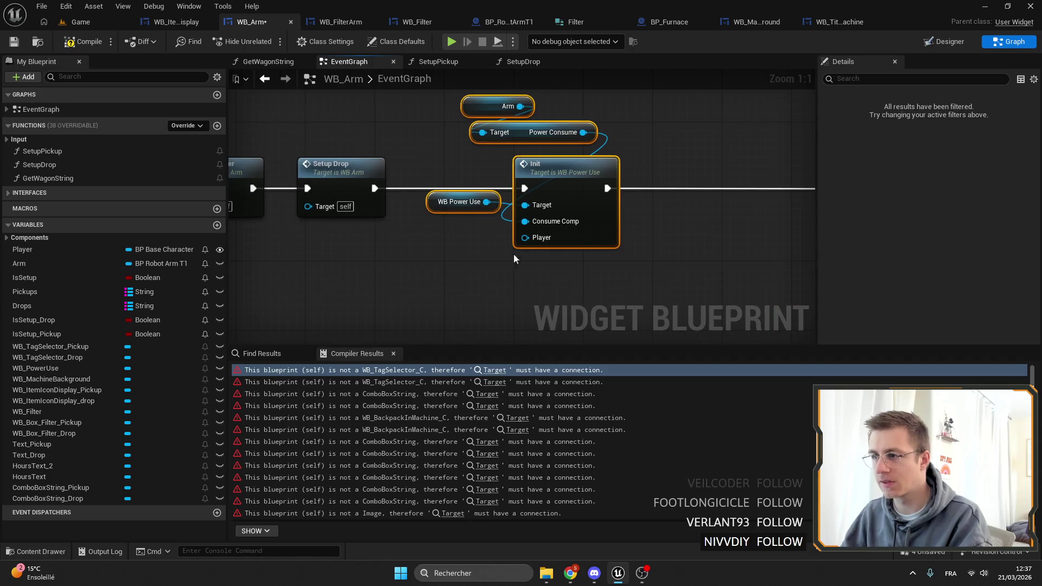
left_click_drag(455, 258, 455, 258)
type("playe")
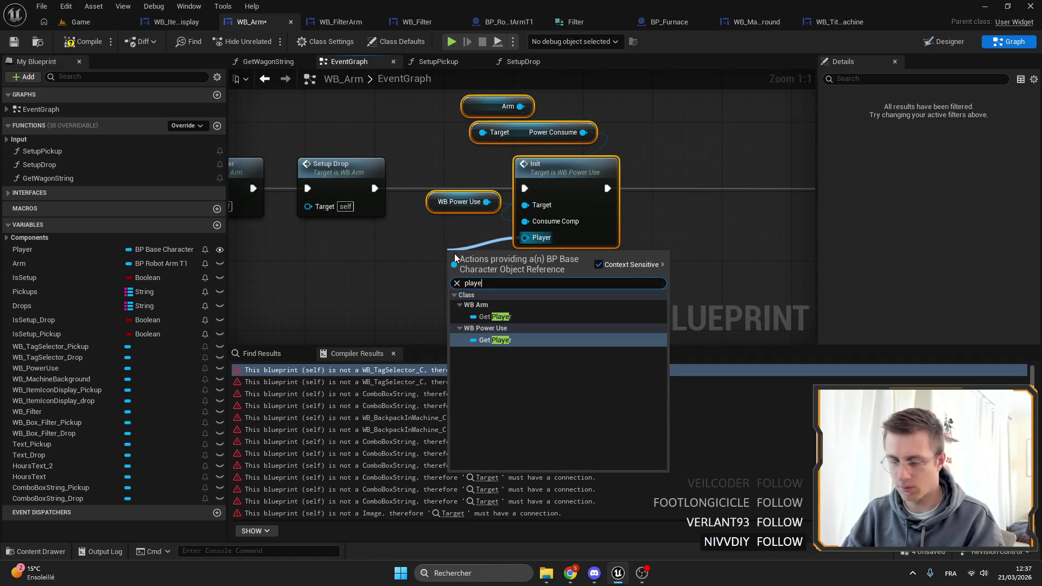
key("Return")
key("Delete")
mouse_move(525, 238)
left_mouse_down()
mouse_move(438, 285)
mouse_move(462, 245)
left_mouse_up()
type("player")
left_click(510, 380)
scroll(544, 307, "down", 6)
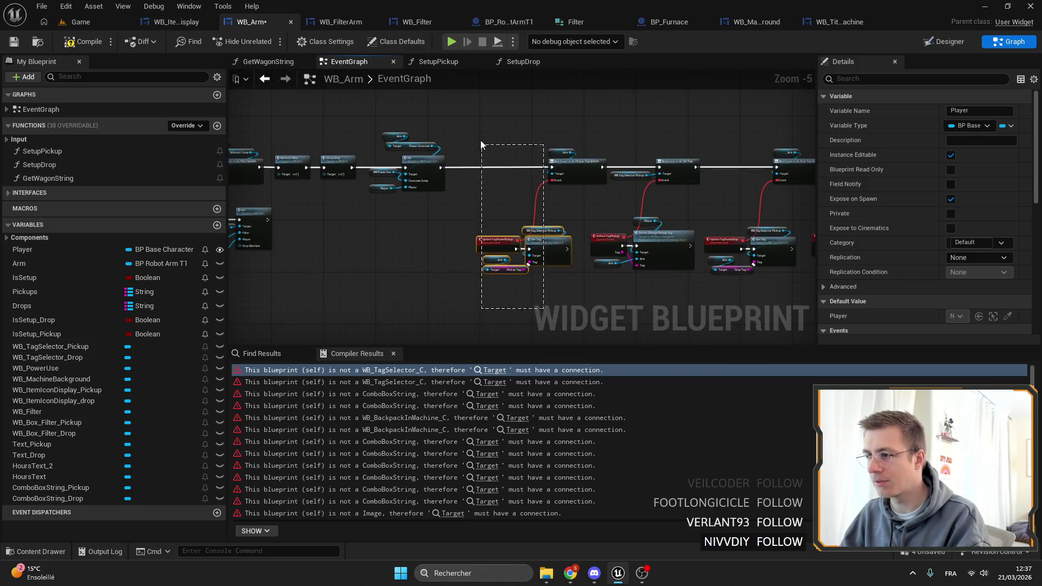
Step: Wire WB_TagSelector_Drop into the Target of the Bind Event to On Set Tag node
left_click_drag(480, 141, 478, 144)
scroll(633, 199, "up", 3)
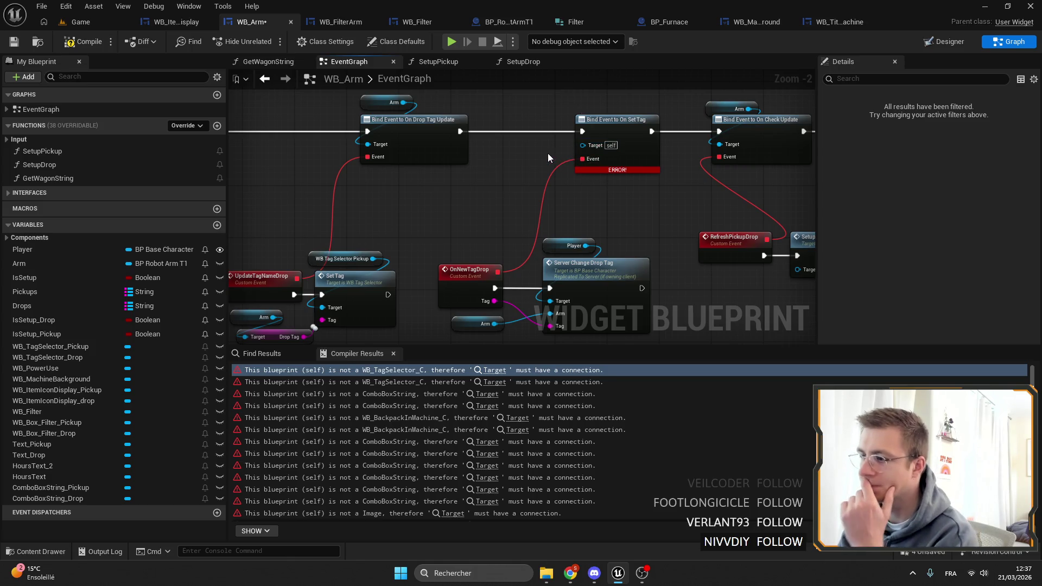
mouse_move(542, 159)
left_mouse_down()
mouse_move(521, 219)
mouse_move(489, 211)
mouse_move(607, 152)
left_mouse_up()
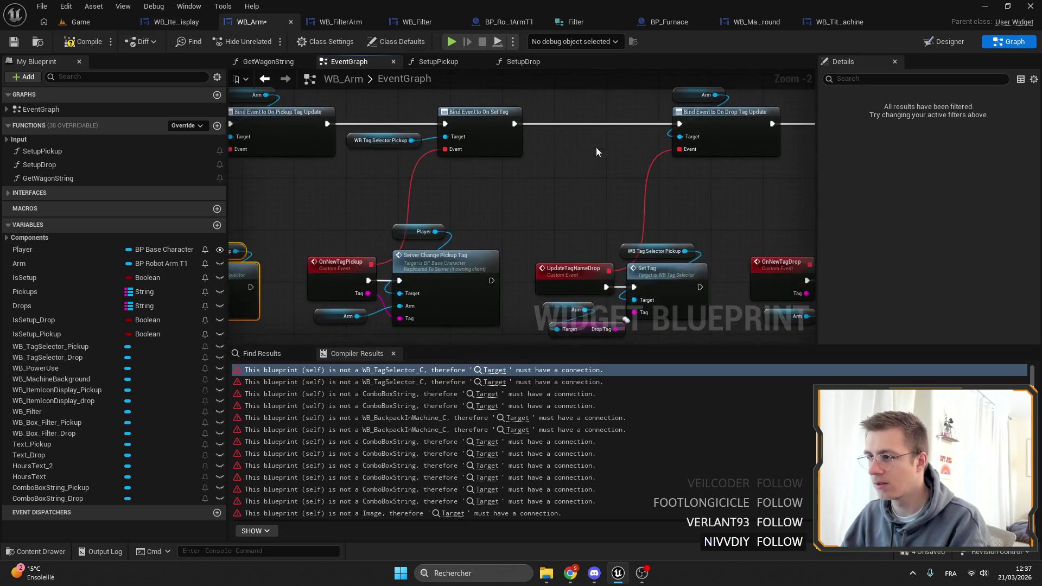
left_click(412, 141)
scroll(477, 135, "up", 2)
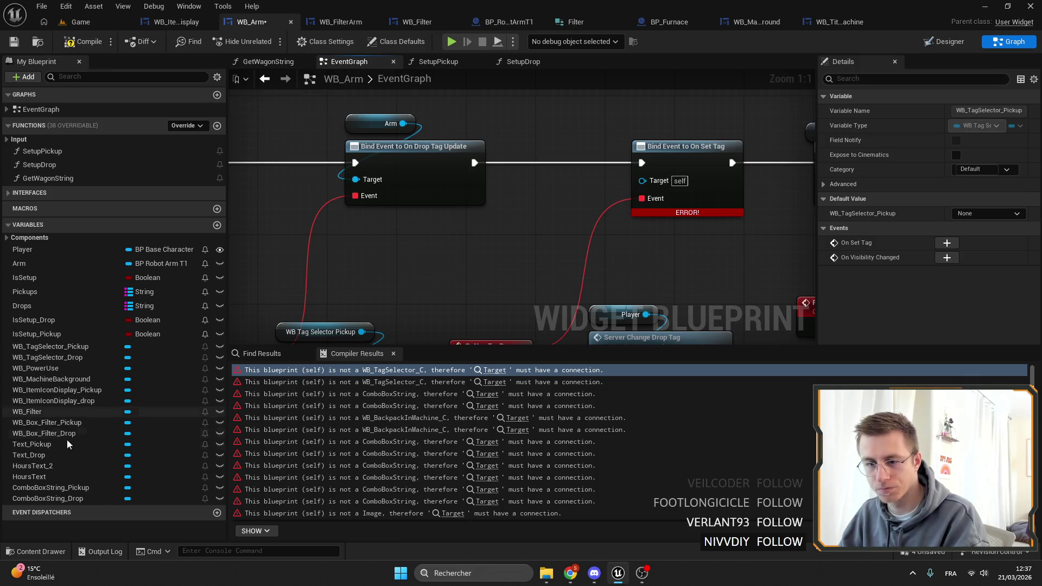
left_click_drag(57, 358, 644, 180)
Step: Add a WB_MachineBackground getter to the graph near the power-use Init node
mouse_move(499, 312)
left_mouse_down()
mouse_move(472, 208)
mouse_move(472, 144)
left_mouse_up()
scroll(448, 317, "down", 3)
mouse_move(448, 317)
left_mouse_down()
mouse_move(631, 167)
mouse_move(705, 206)
mouse_move(794, 228)
mouse_move(485, 250)
mouse_move(550, 224)
mouse_move(383, 247)
left_mouse_up()
left_click(620, 228)
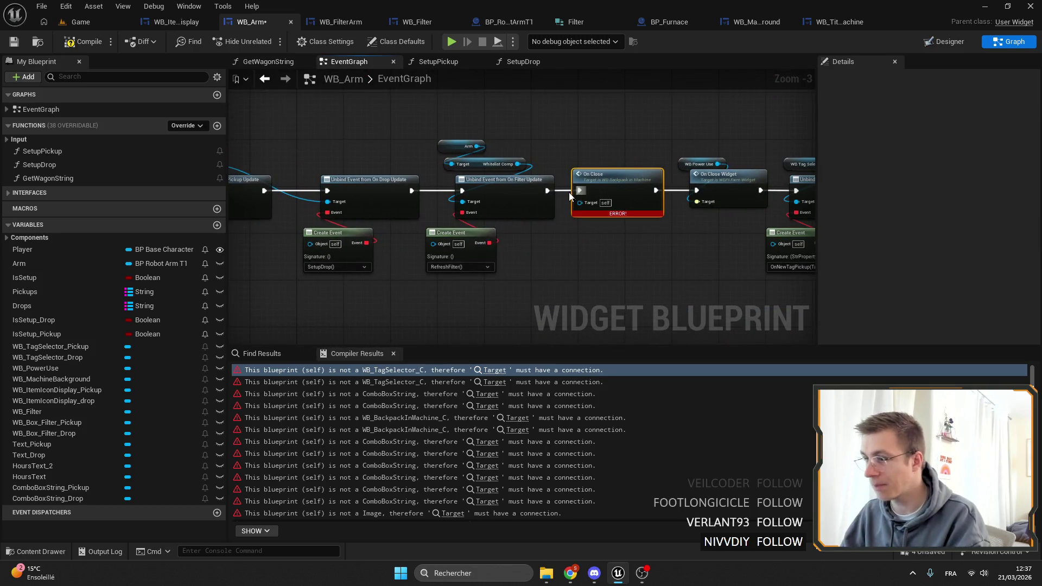
left_click_drag(545, 192, 485, 313)
scroll(651, 132, "down", 3)
mouse_move(762, 236)
left_mouse_down()
mouse_move(698, 204)
mouse_move(327, 107)
left_mouse_up()
scroll(347, 125, "up", 3)
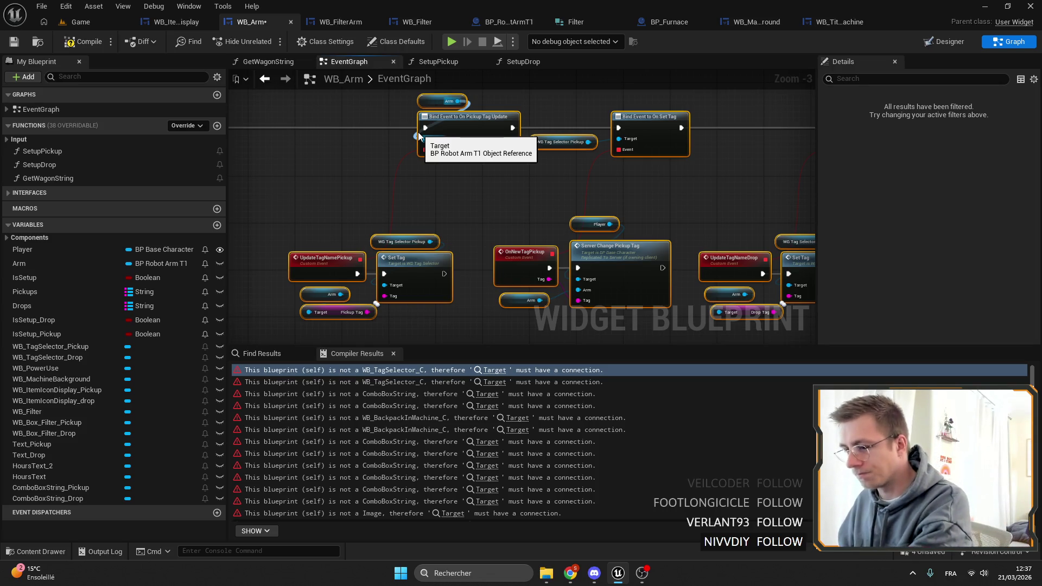
left_click_drag(466, 155, 713, 197)
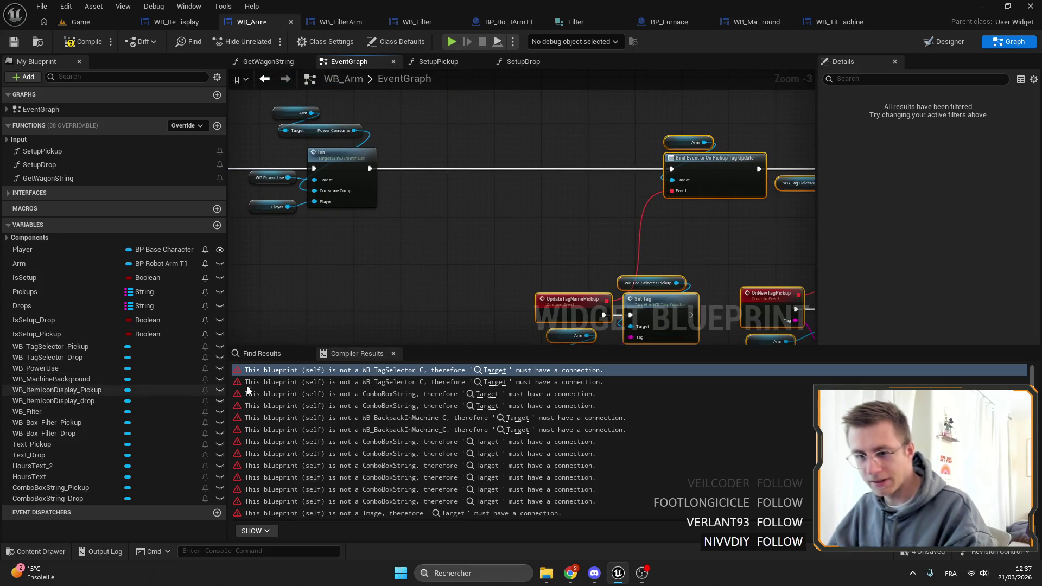
mouse_move(73, 379)
left_mouse_down()
mouse_move(347, 369)
mouse_move(462, 145)
mouse_move(547, 131)
left_mouse_up()
Step: Place an Init Machine call on the machine background, executing after the power-use Init
type("init")
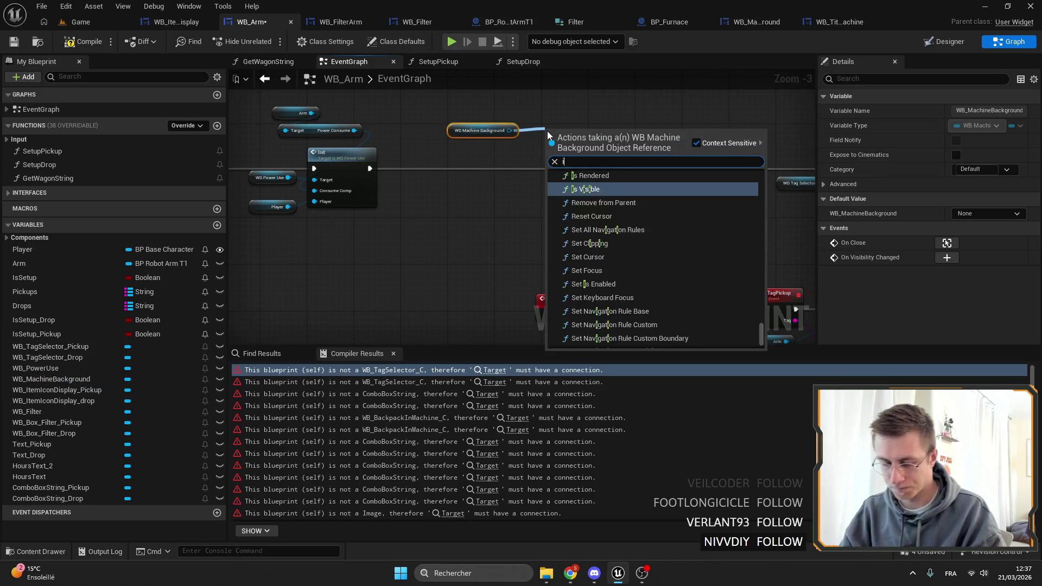
key("Down")
key("Return")
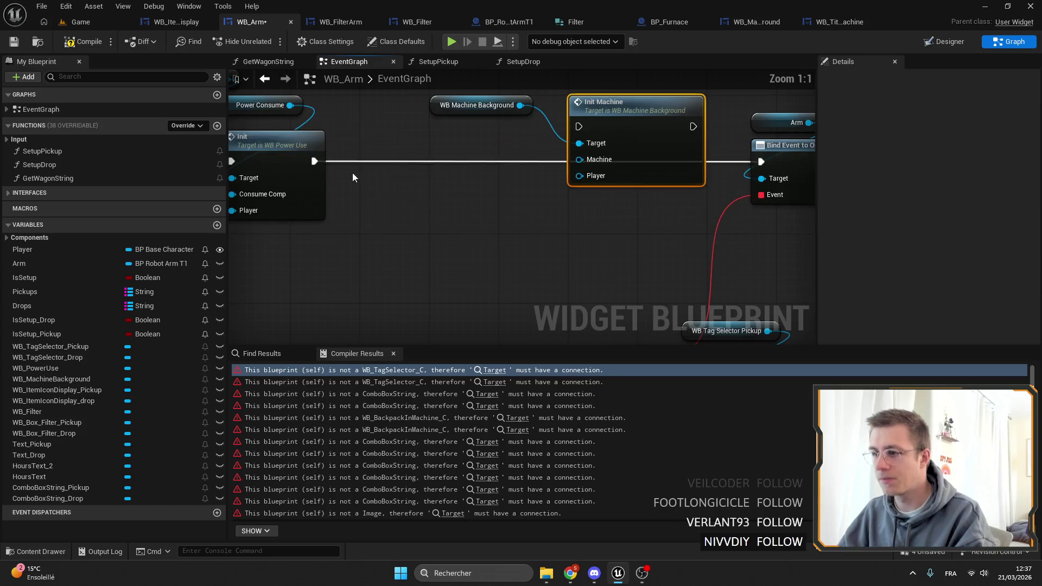
mouse_move(569, 124)
left_mouse_down()
mouse_move(578, 126)
mouse_move(471, 142)
mouse_move(454, 120)
mouse_move(546, 140)
mouse_move(492, 139)
left_mouse_up()
Step: Wire Arm and Player into Init Machine and continue its exec into the pickup tag binding
left_click(456, 112)
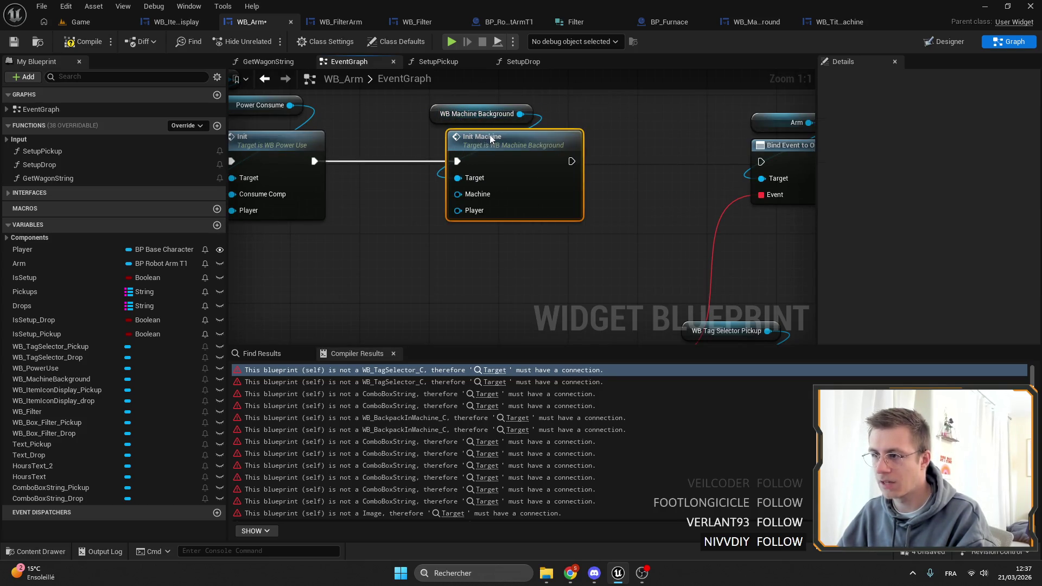
left_click(469, 115)
left_click_drag(19, 263, 466, 197)
mouse_move(23, 249)
left_mouse_down()
mouse_move(429, 237)
mouse_move(459, 211)
left_mouse_up()
mouse_move(397, 241)
left_mouse_down()
mouse_move(380, 177)
mouse_move(588, 170)
left_mouse_up()
scroll(361, 271, "down", 5)
Step: Insert an On Close Widget call on WB Machine Background between the filter unbind and the power-use On Close Widget
scroll(516, 291, "up", 3)
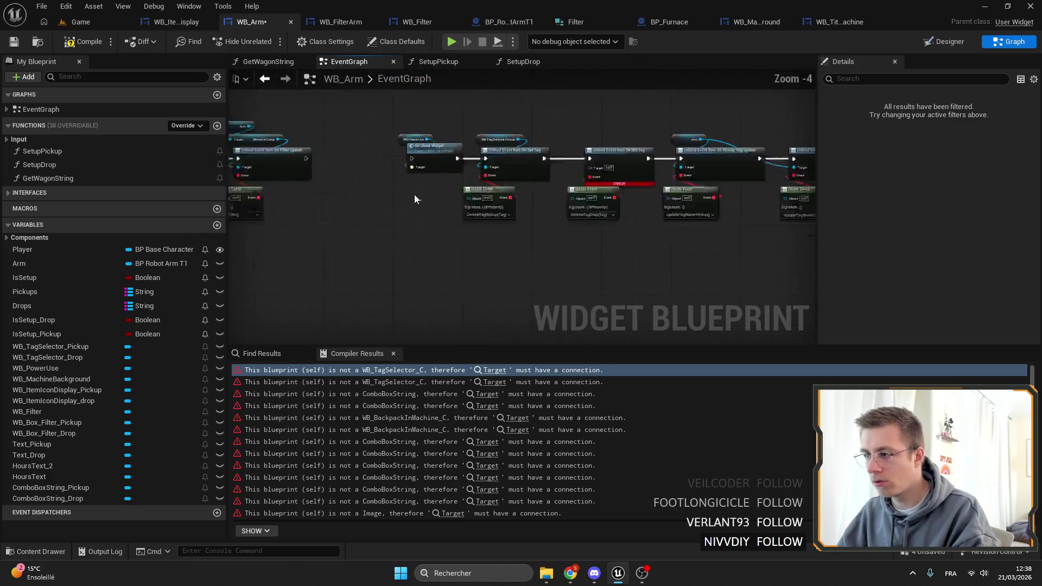
left_click_drag(750, 254, 343, 144)
scroll(344, 144, "up", 2)
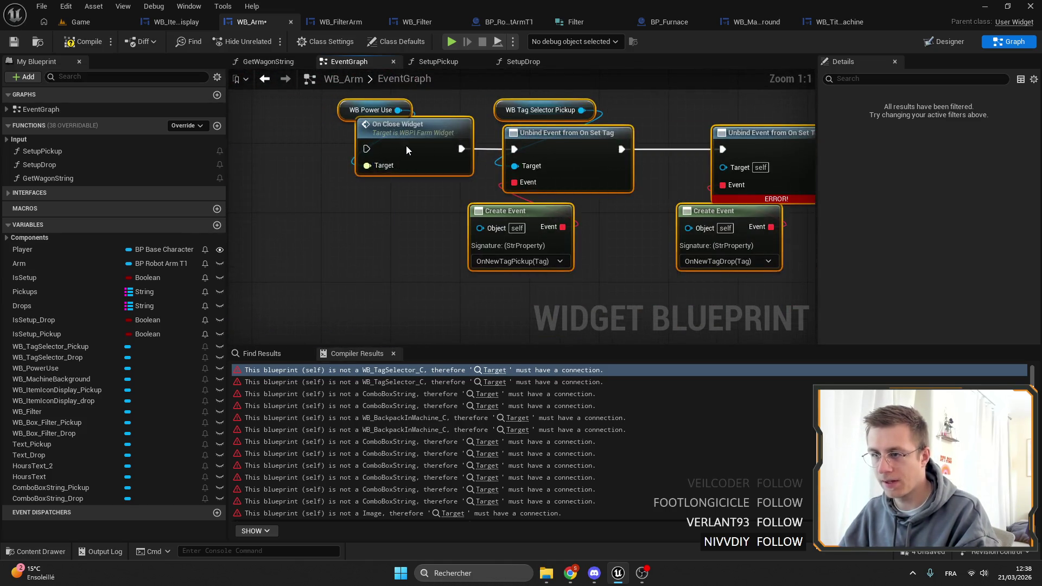
scroll(525, 236, "down", 1)
scroll(382, 224, "up", 1)
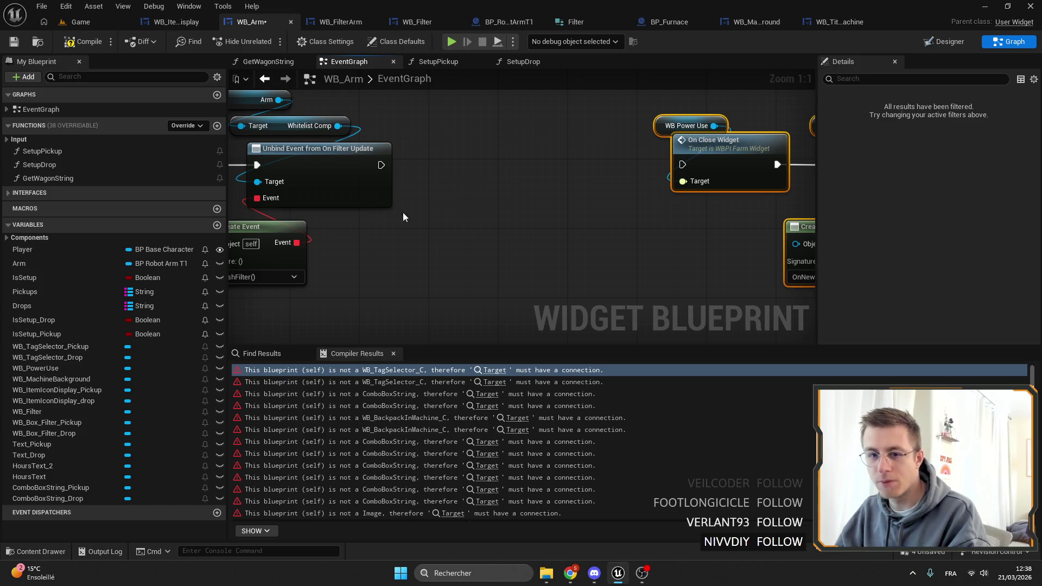
left_click(49, 379)
left_click_drag(489, 110, 499, 97)
left_click_drag(588, 96, 632, 116)
type("on close")
key("Return")
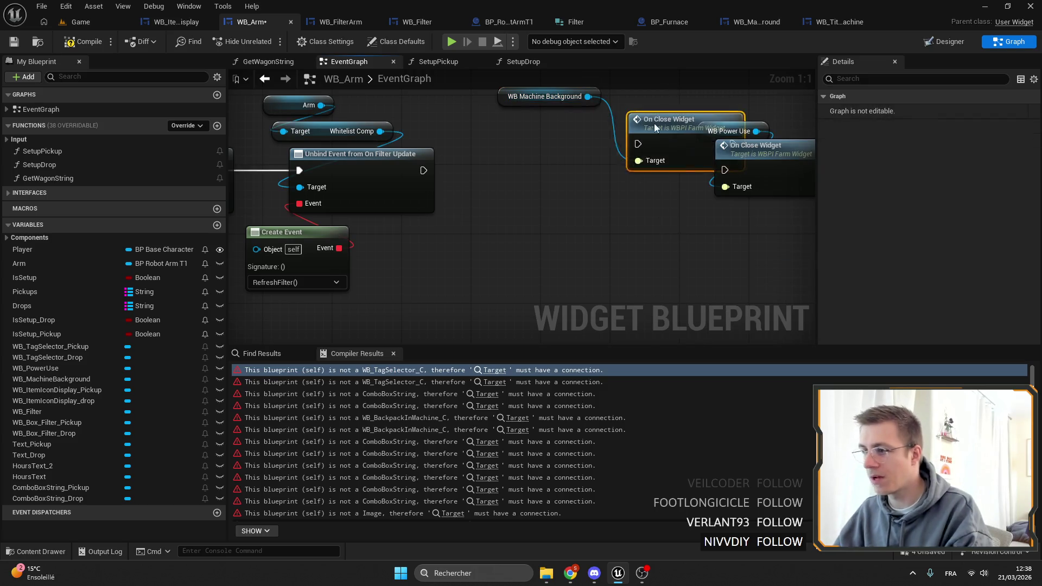
mouse_move(423, 170)
left_mouse_down()
mouse_move(543, 178)
mouse_move(548, 149)
left_mouse_up()
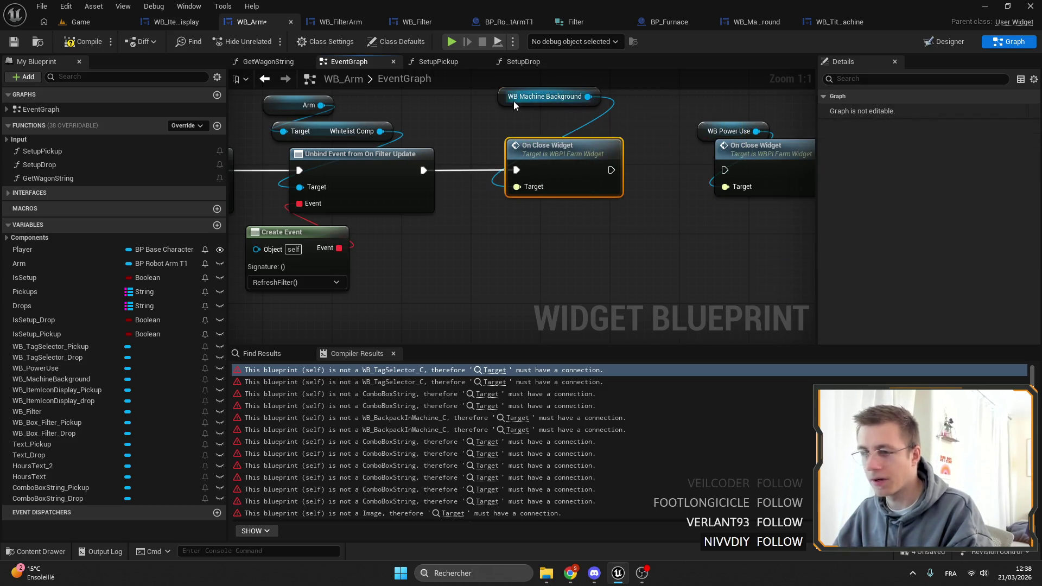
left_click_drag(513, 101, 502, 133)
left_click_drag(611, 170, 725, 169)
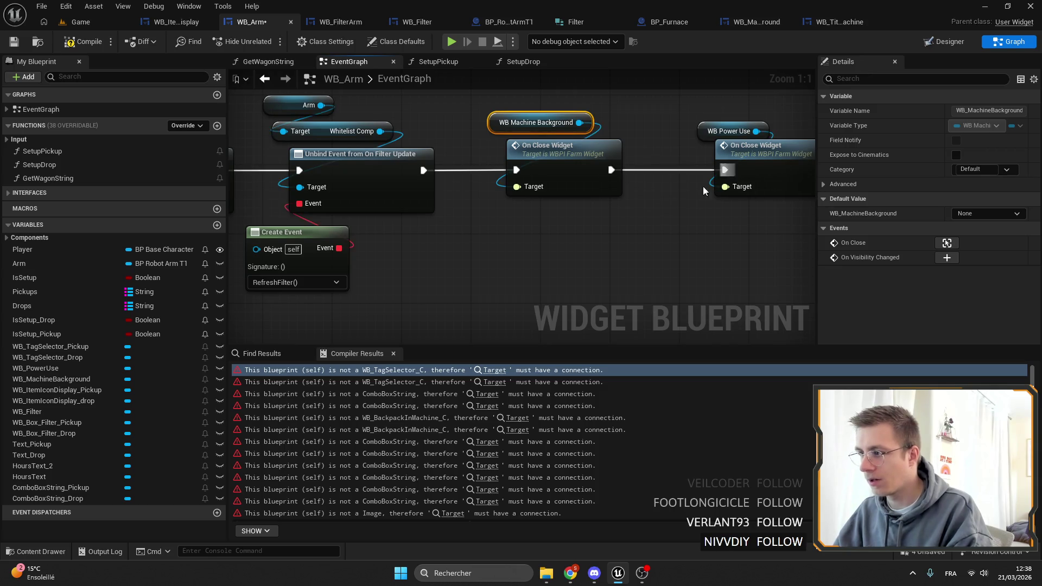
Step: Select the On Opening (ComboBoxString_Pickup) event node in the EventGraph
scroll(578, 185, "down", 4)
scroll(580, 184, "down", 6)
scroll(443, 193, "up", 10)
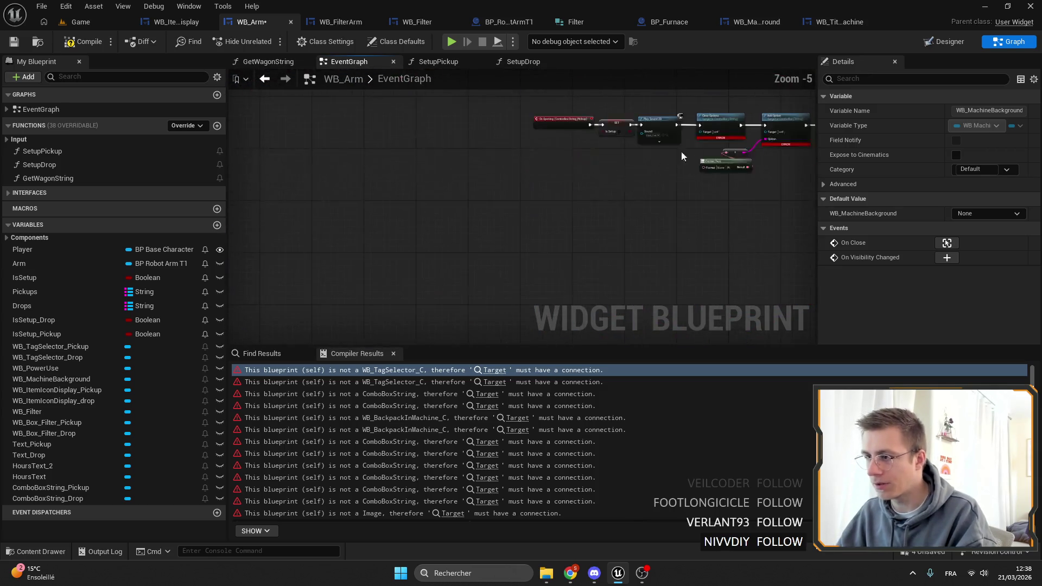
left_click(427, 181)
scroll(542, 223, "down", 4)
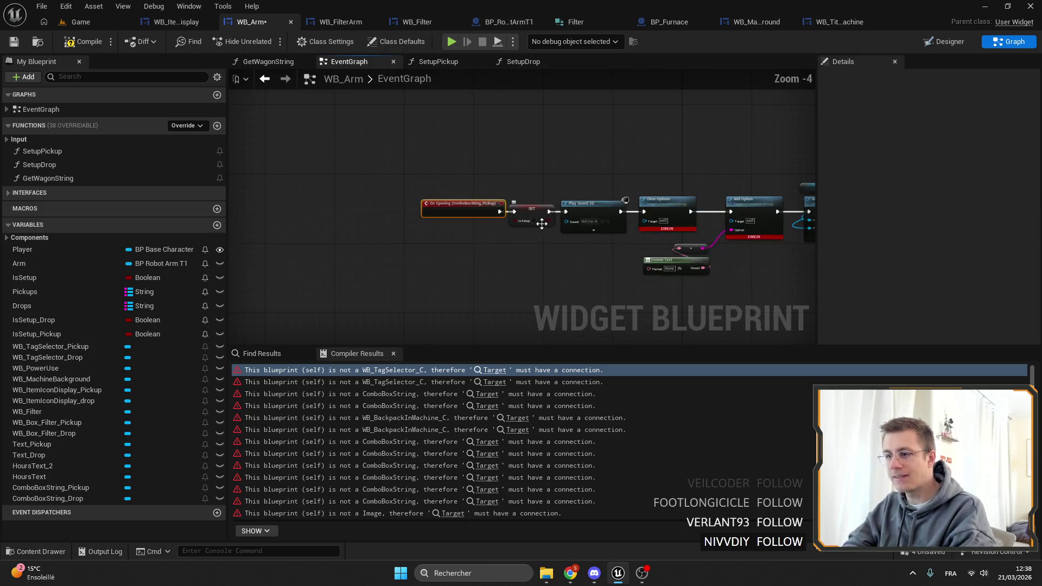
scroll(505, 201, "up", 4)
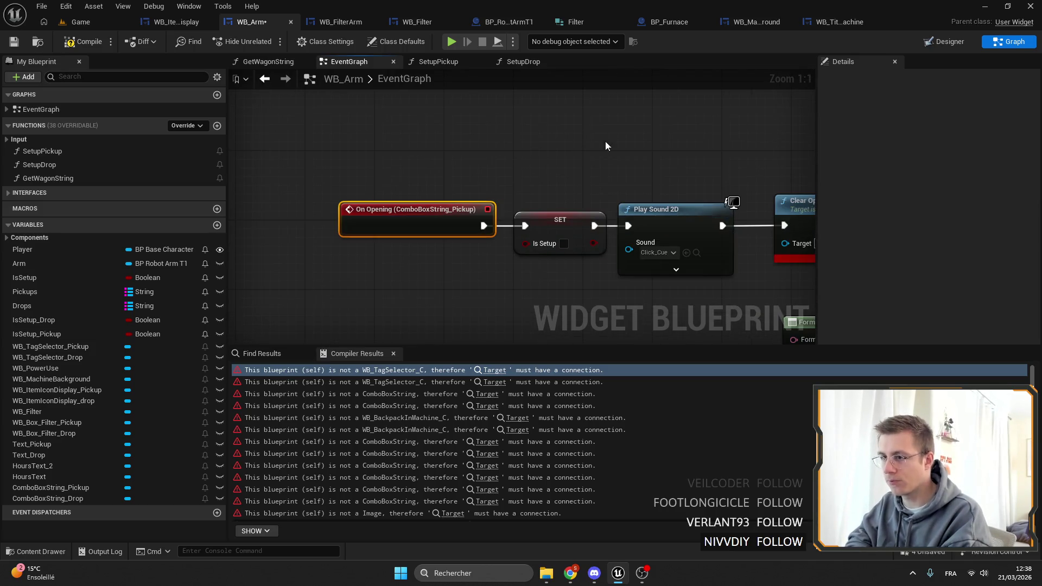
Step: Select ComboBoxString_Pickup in the Designer and jump to its references in the EventGraph
left_click(947, 42)
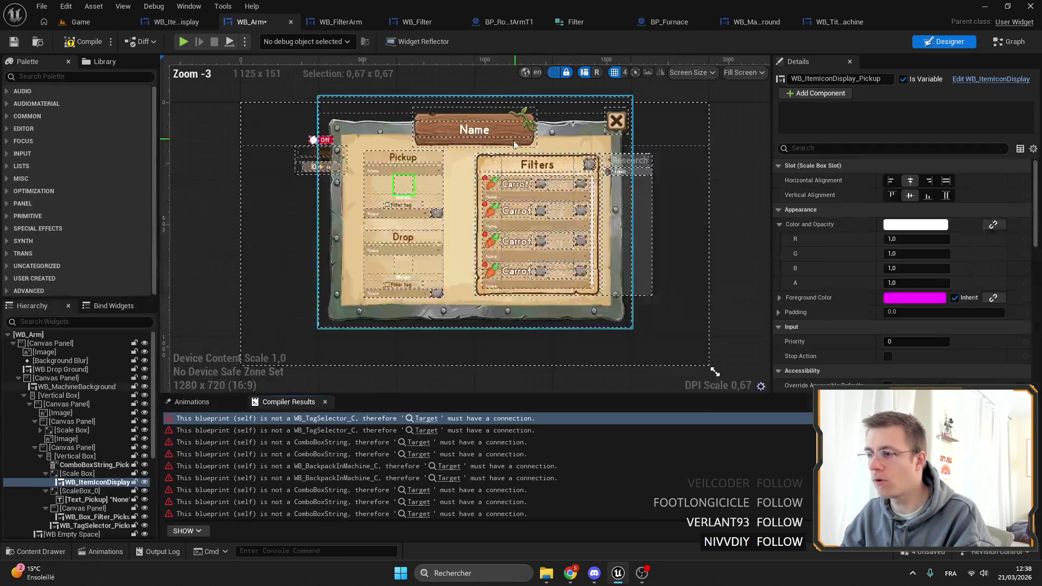
left_click(412, 153)
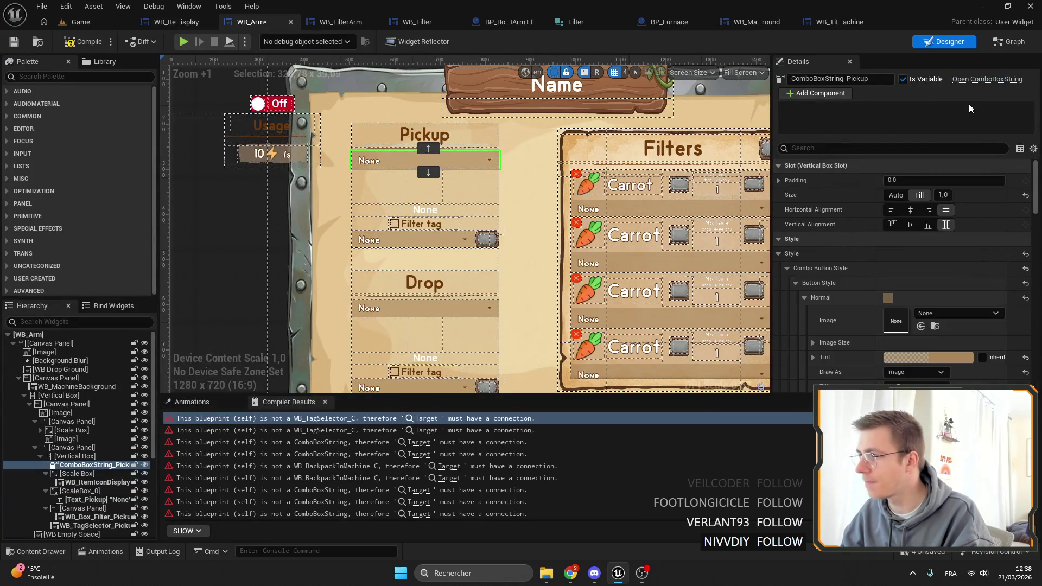
key("ctrl+shift+alt+g")
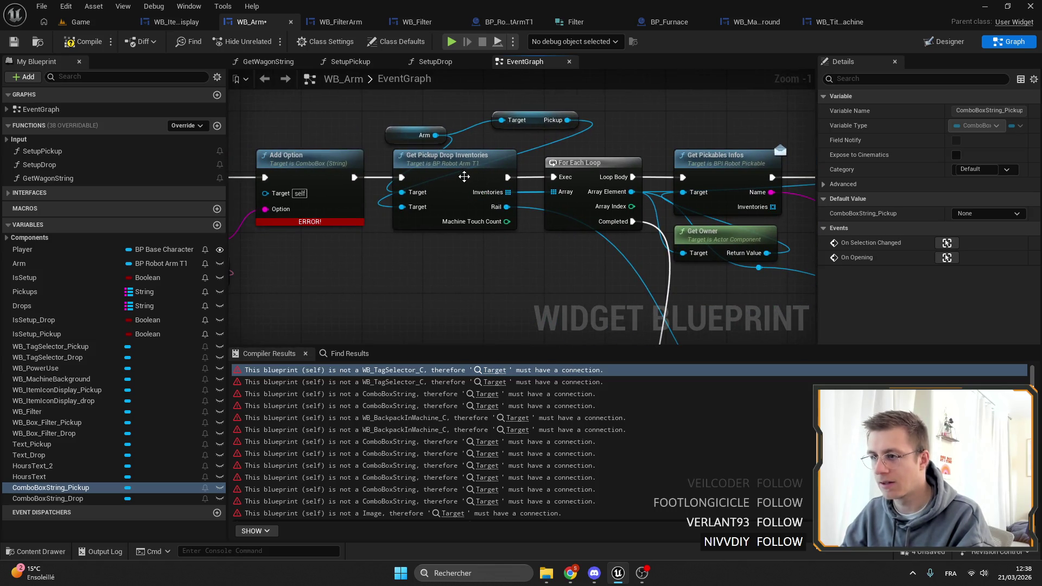
Step: Select the Get Pickup Drop Inventories node and save WB_Arm
left_click(466, 178)
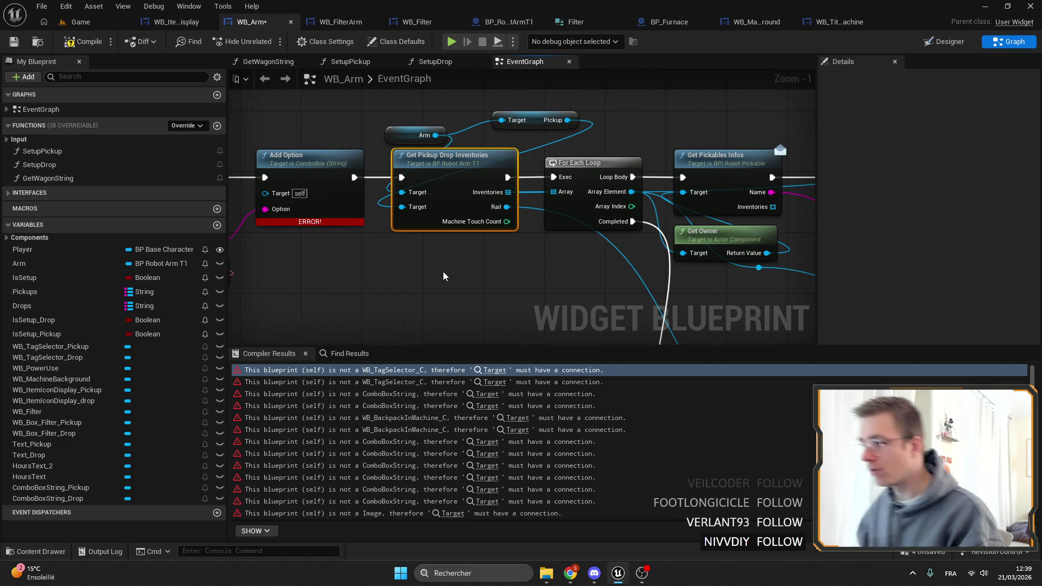
scroll(443, 272, "down", 6)
scroll(616, 262, "up", 1)
mouse_move(542, 233)
left_mouse_down()
mouse_move(272, 233)
mouse_move(583, 127)
mouse_move(606, 208)
left_mouse_up()
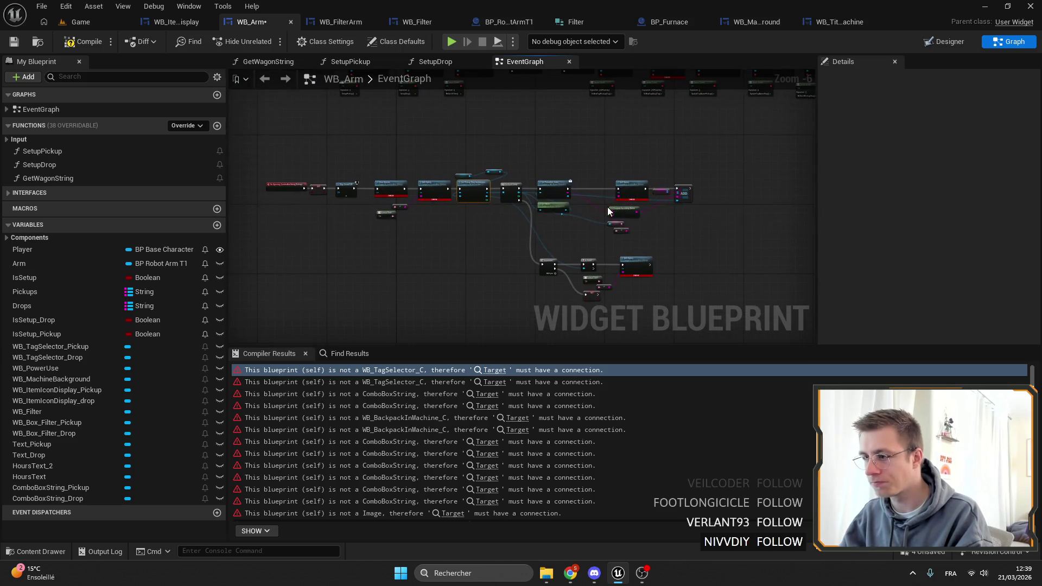
key("ctrl+s")
Step: Place a Get WB Tag Selector Drop node from the unbind's Target pin via a 'drop' search
left_click_drag(587, 146, 521, 288)
scroll(499, 214, "up", 6)
mouse_move(355, 158)
left_mouse_down()
mouse_move(468, 176)
mouse_move(491, 151)
left_mouse_up()
type("drop")
key("Return")
scroll(395, 251, "down", 10)
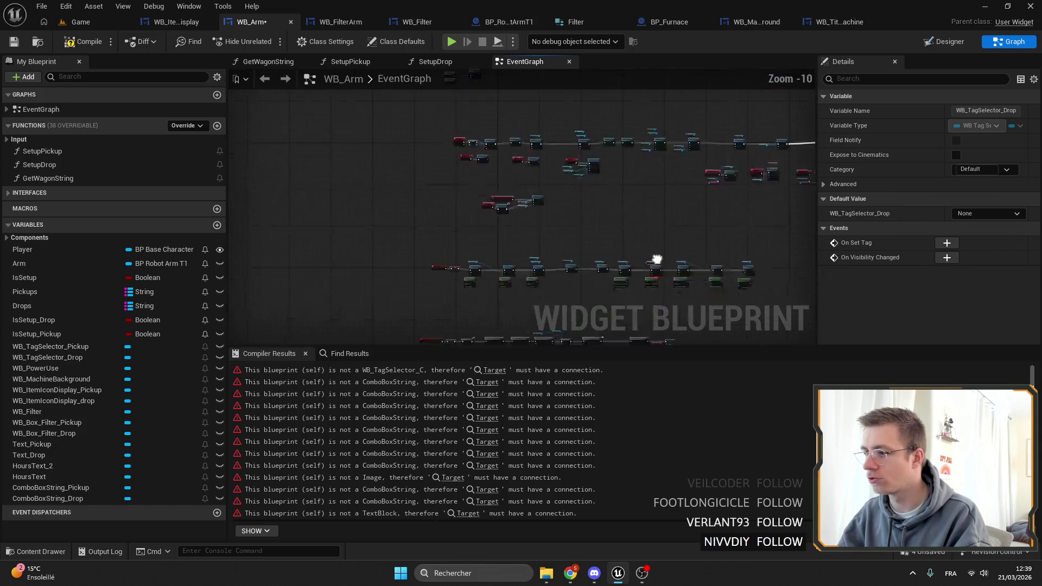
scroll(552, 234, "up", 9)
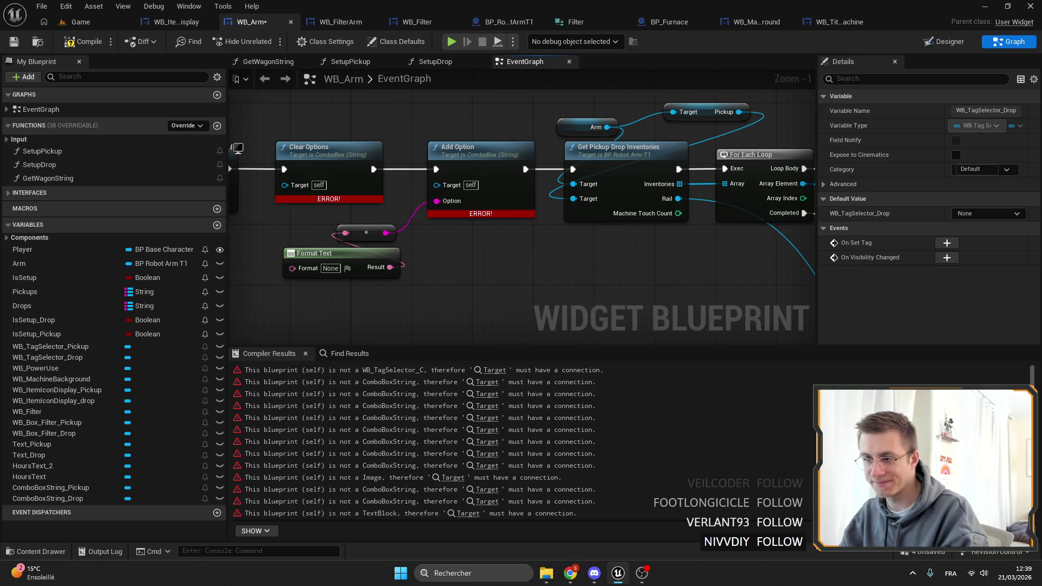
Step: Review the On Opening chain, then open BP_RobotArmT1's GetPickupDropInventories function
left_click_drag(396, 264, 581, 250)
left_click_drag(493, 105, 631, 142)
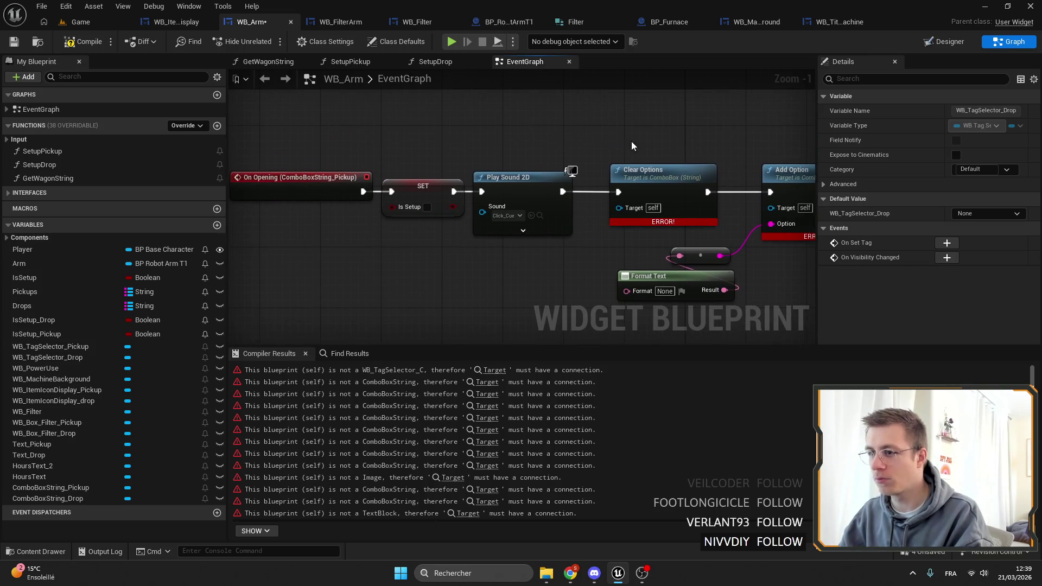
left_click_drag(408, 117, 256, 115)
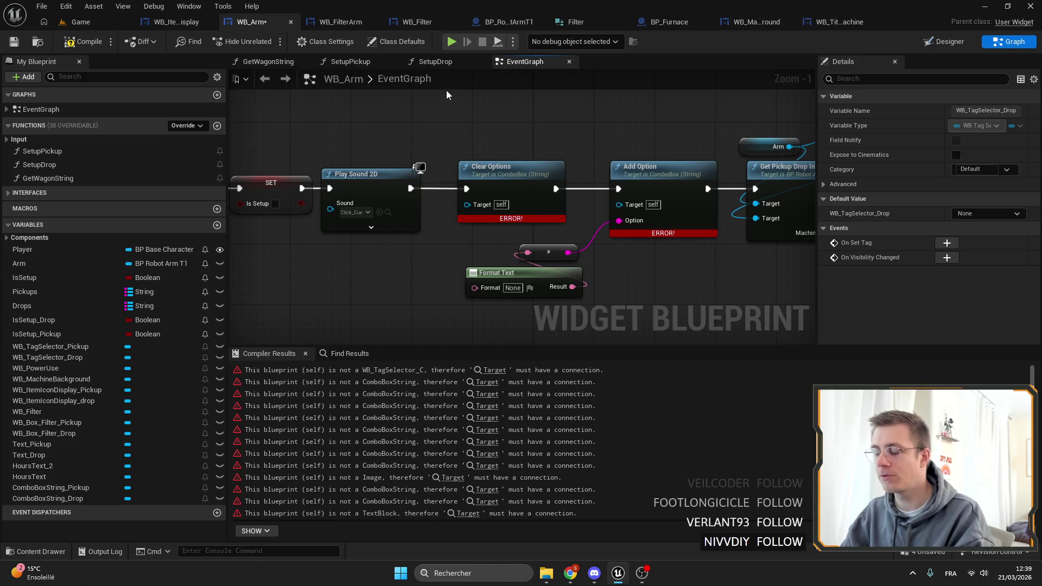
scroll(446, 90, "down", 4)
scroll(450, 268, "up", 2)
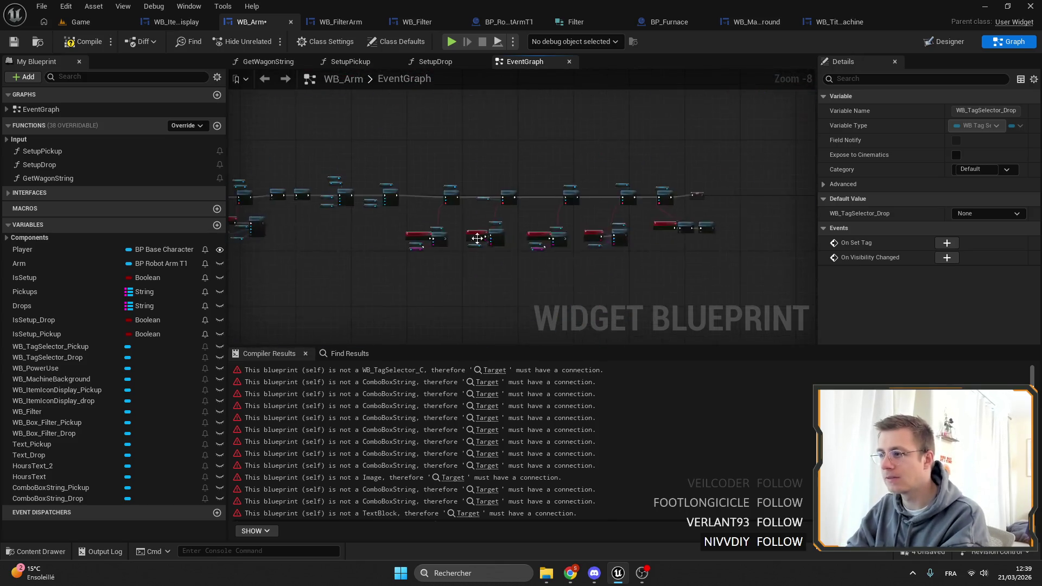
left_click_drag(350, 203, 498, 184)
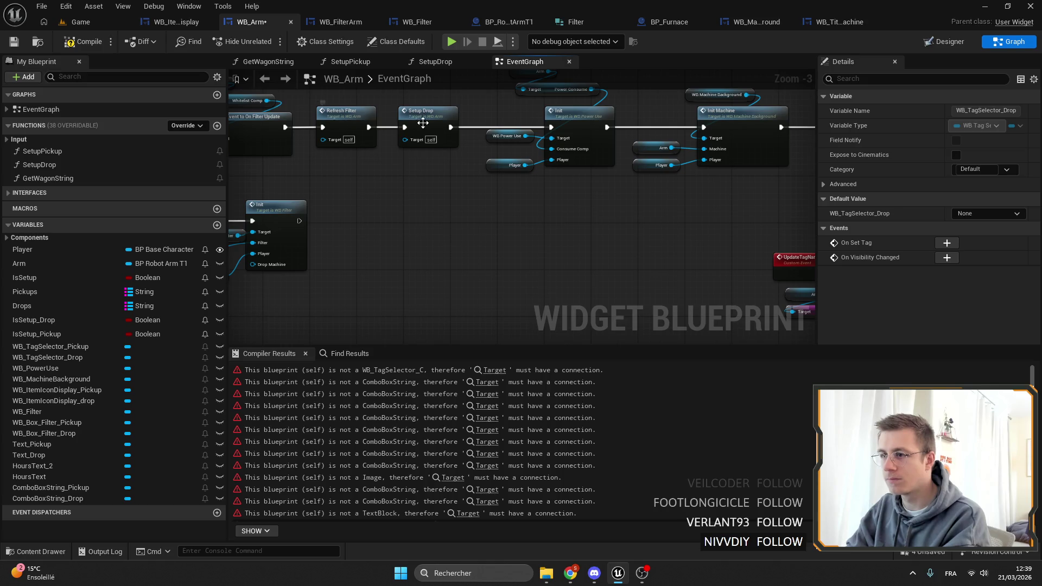
scroll(418, 179, "down", 2)
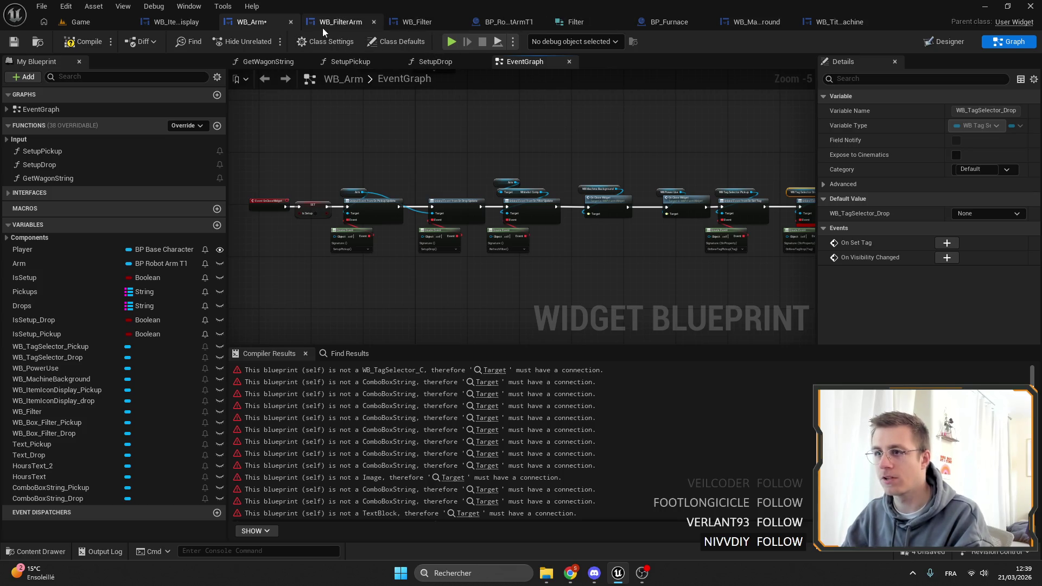
left_click(491, 25)
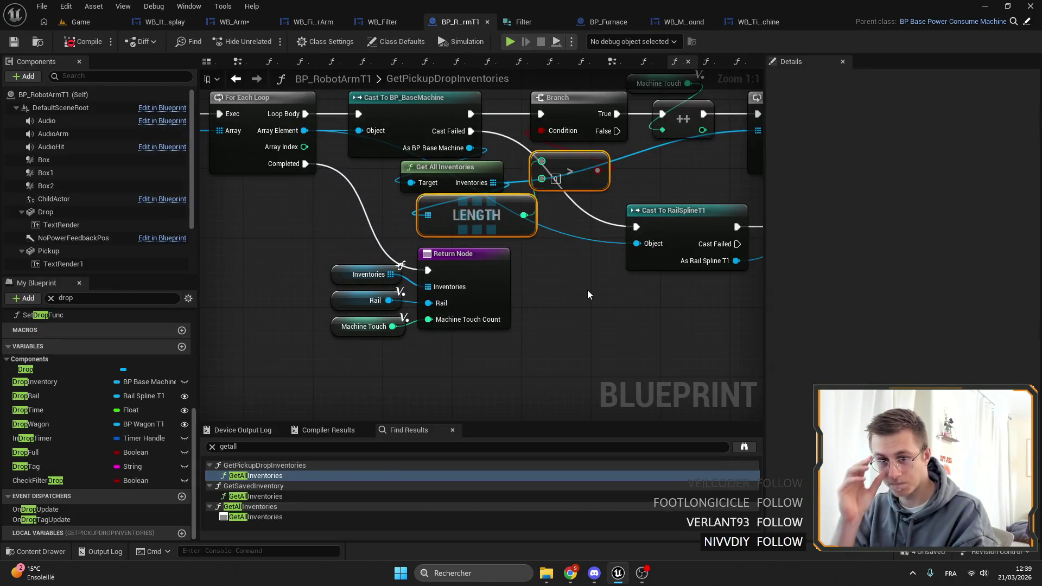
scroll(676, 287, "down", 8)
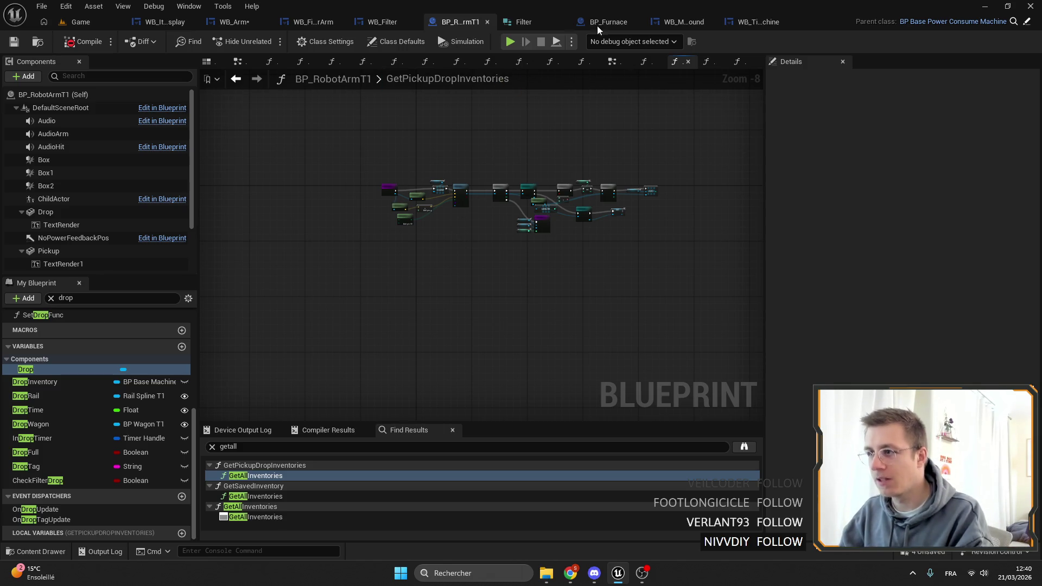
left_click_drag(346, 297, 391, 224)
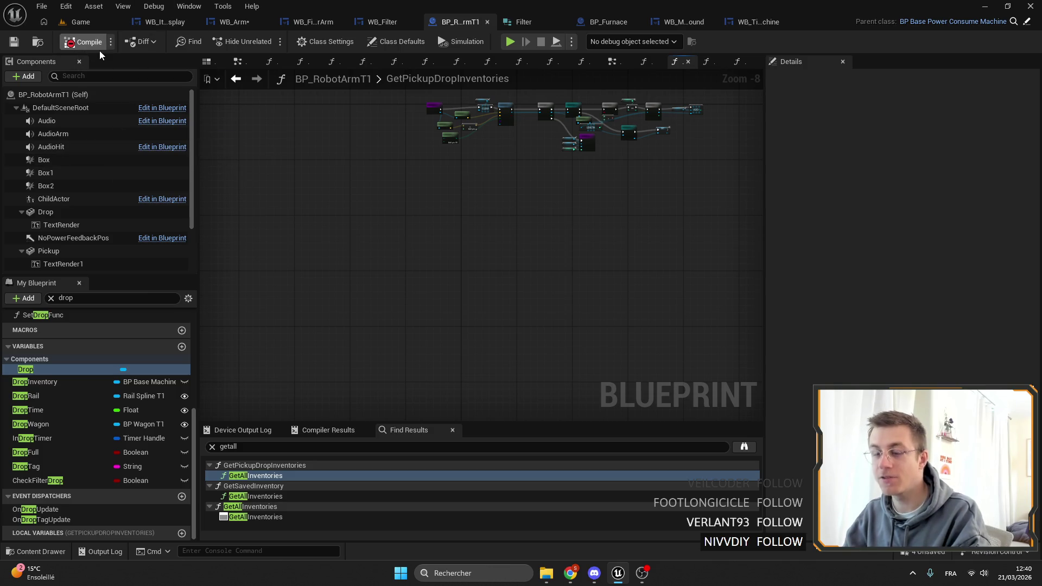
left_click(319, 41)
left_click(242, 23)
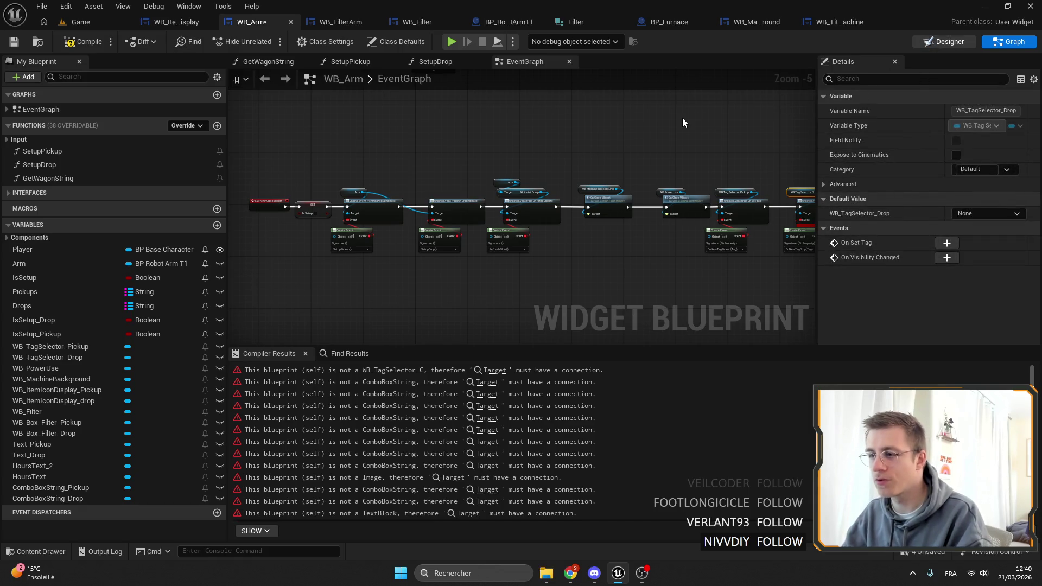
Step: Switch WB_Arm to the Designer view, then bring the Game level editor to the front
key("ctrl+shift+d")
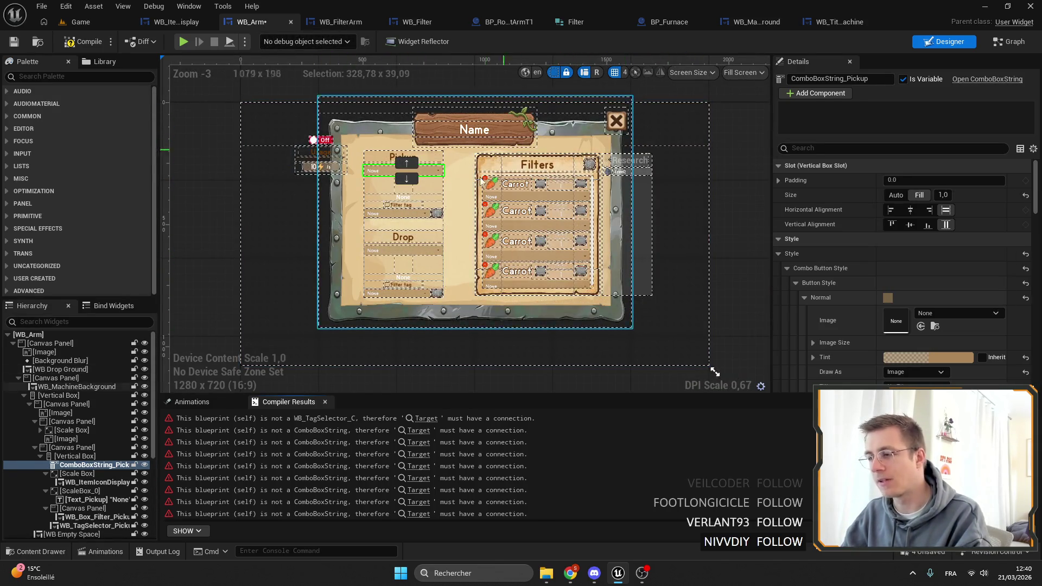
scroll(563, 125, "up", 7)
scroll(563, 125, "down", 4)
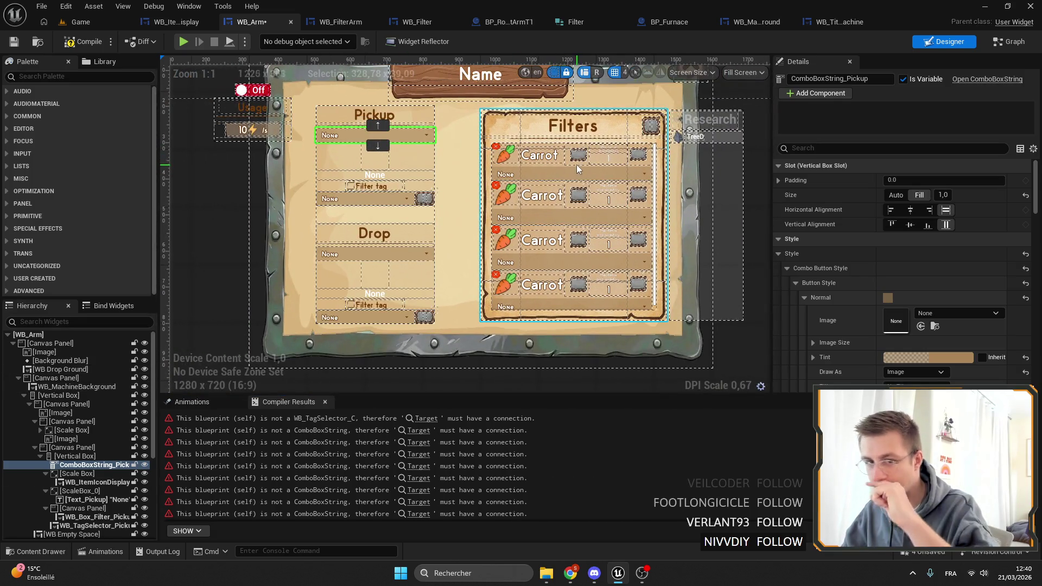
left_click(89, 24)
Step: Browse to Widgets > Machines and save the modified WB_Arm widget asset
left_click(36, 445)
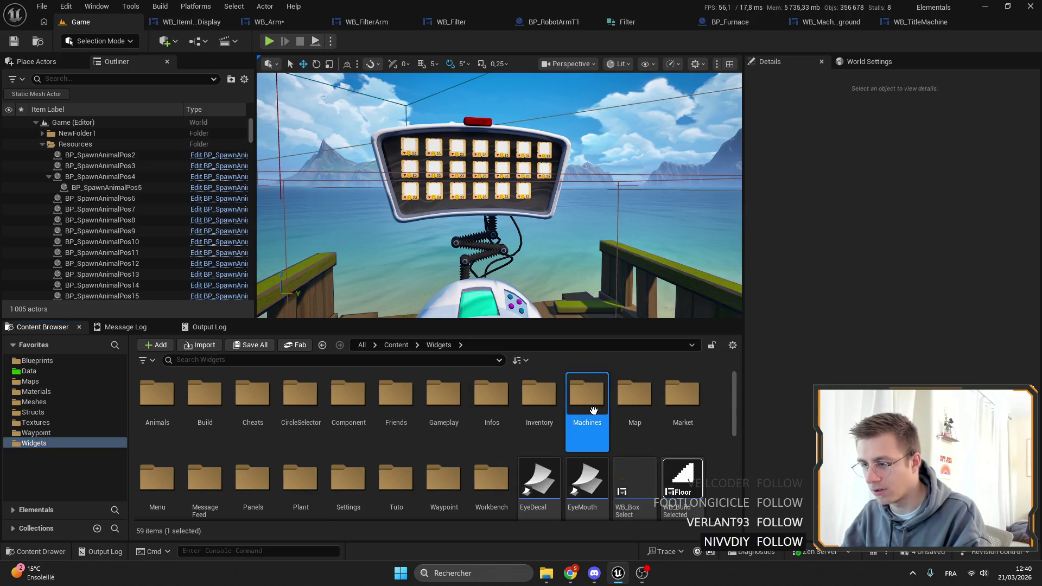
double_click(593, 412)
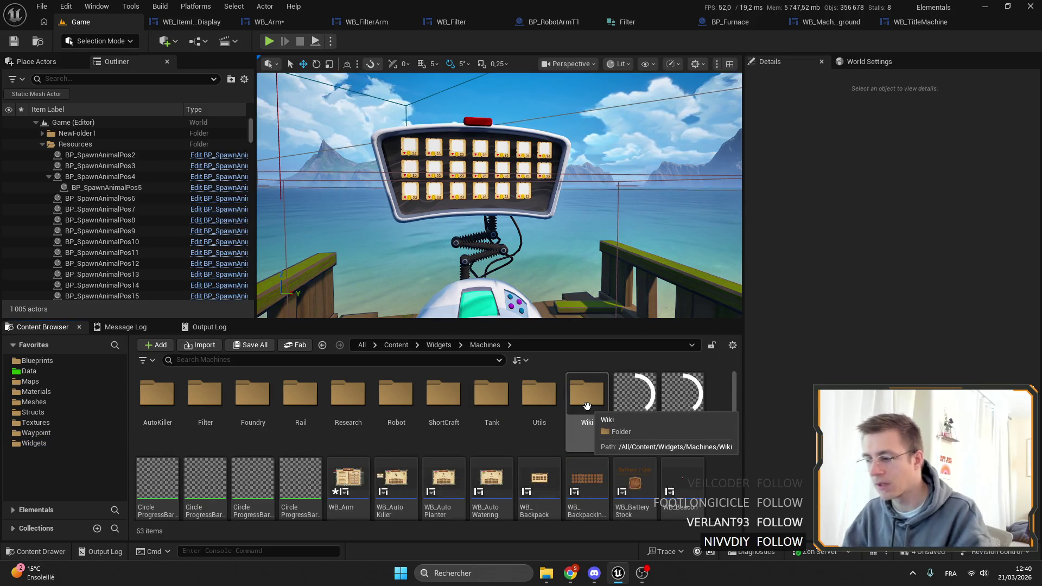
scroll(542, 413, "down", 1)
left_click(348, 450)
key("ctrl+s")
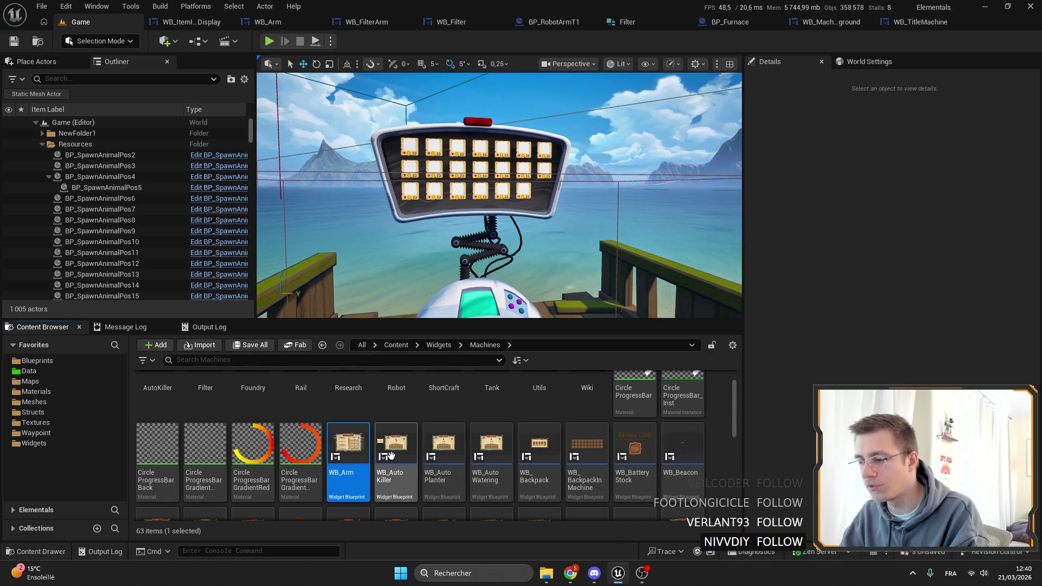
Step: Open the WB_AutoKiller, WB_Chest and WB_Drill widgets from the Machines folder
double_click(395, 446)
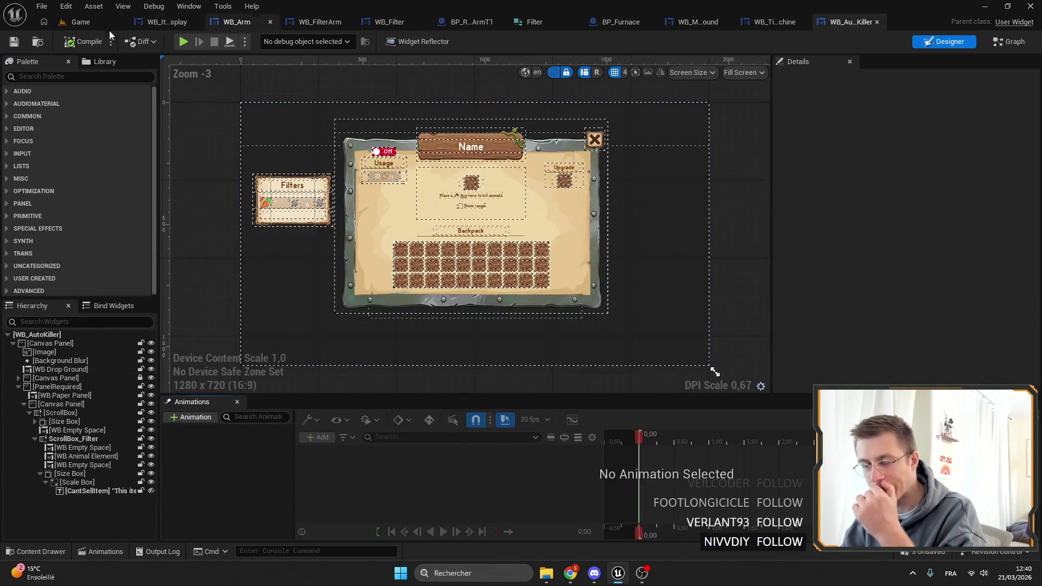
left_click(79, 22)
scroll(441, 415, "down", 1)
scroll(441, 415, "down", 1)
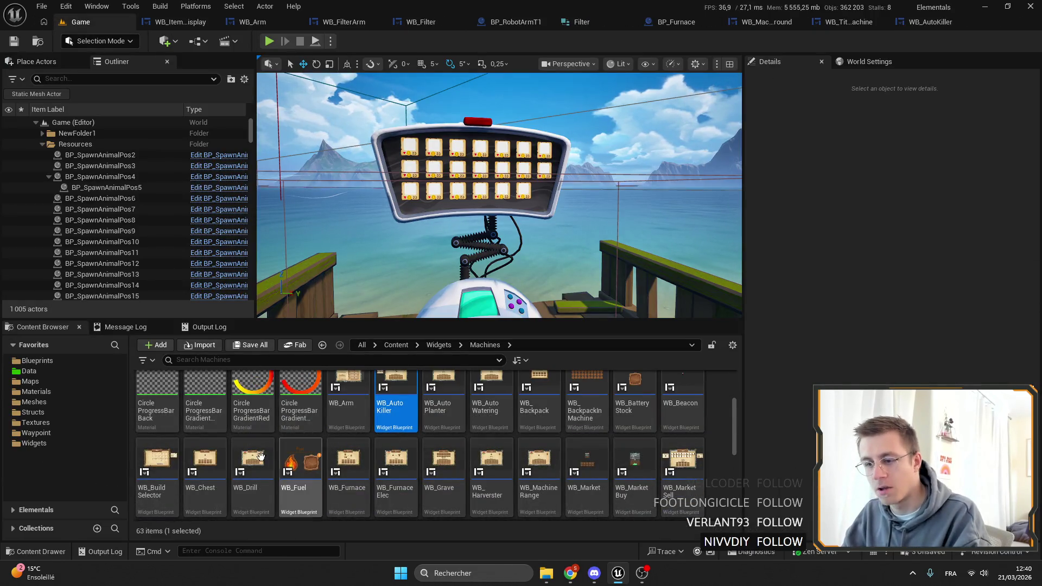
double_click(204, 461)
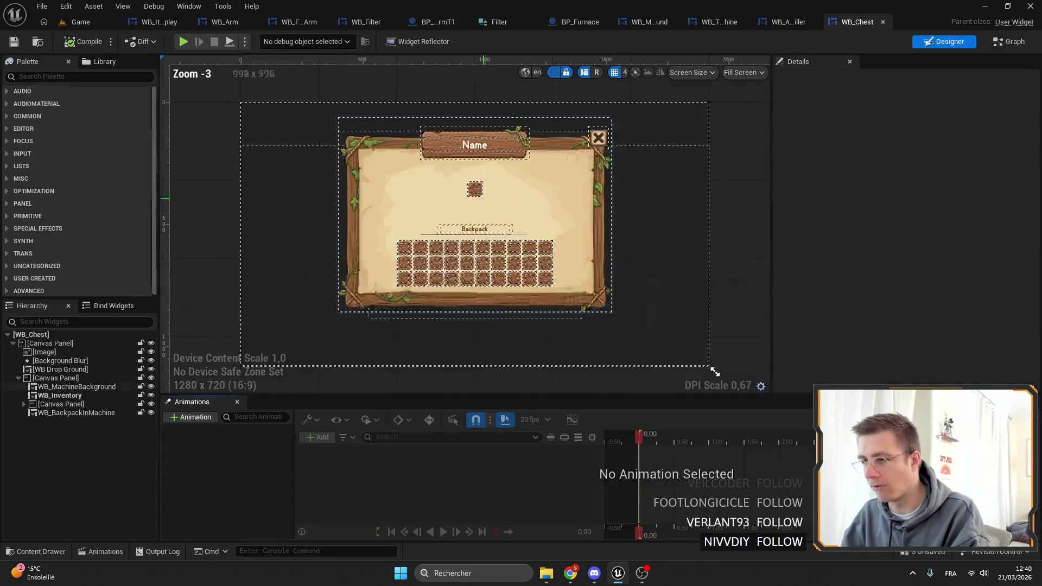
left_click(95, 23)
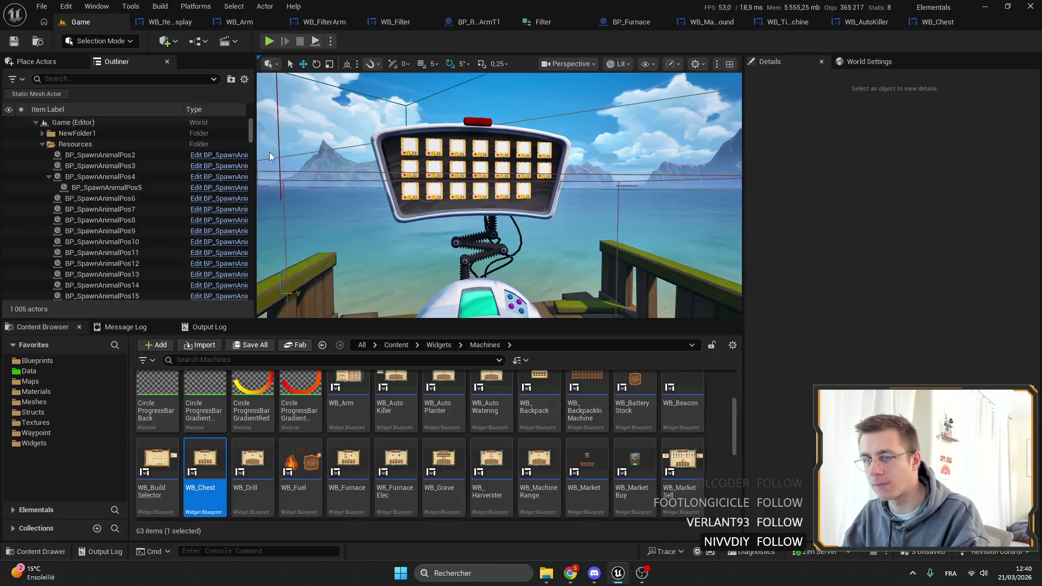
double_click(399, 428)
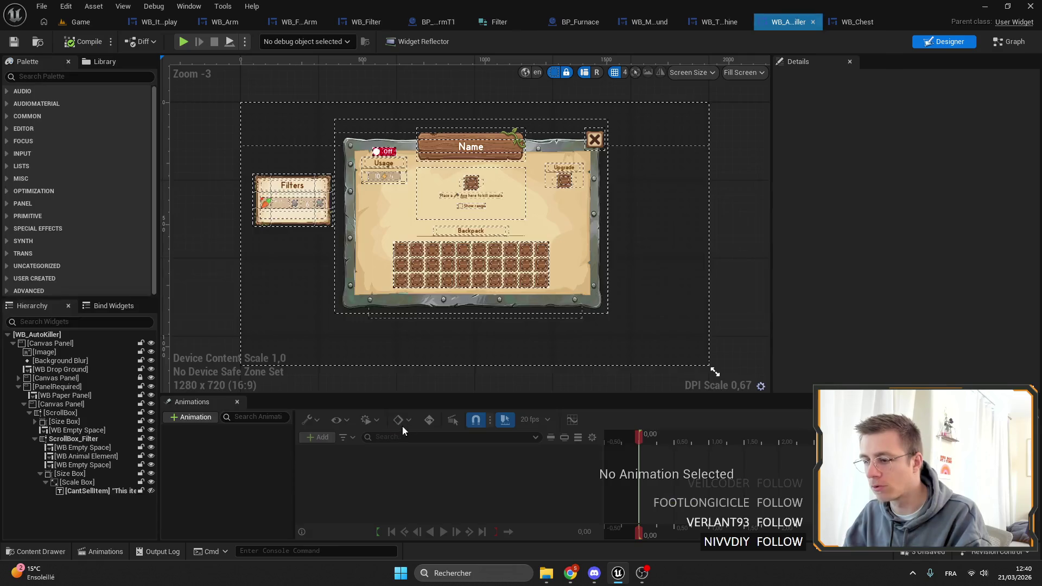
left_click(85, 22)
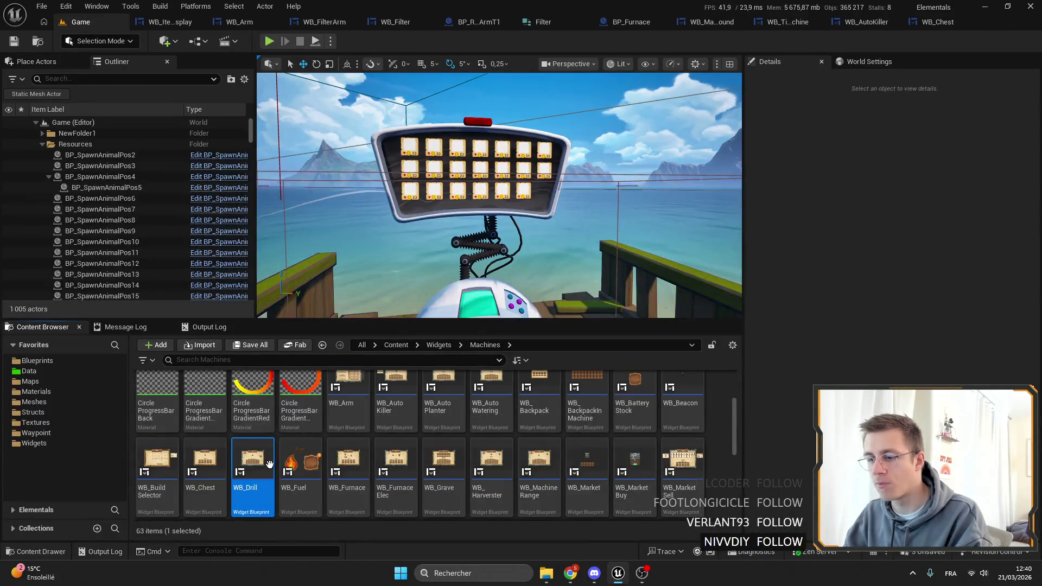
double_click(234, 459)
left_click(80, 21)
double_click(252, 461)
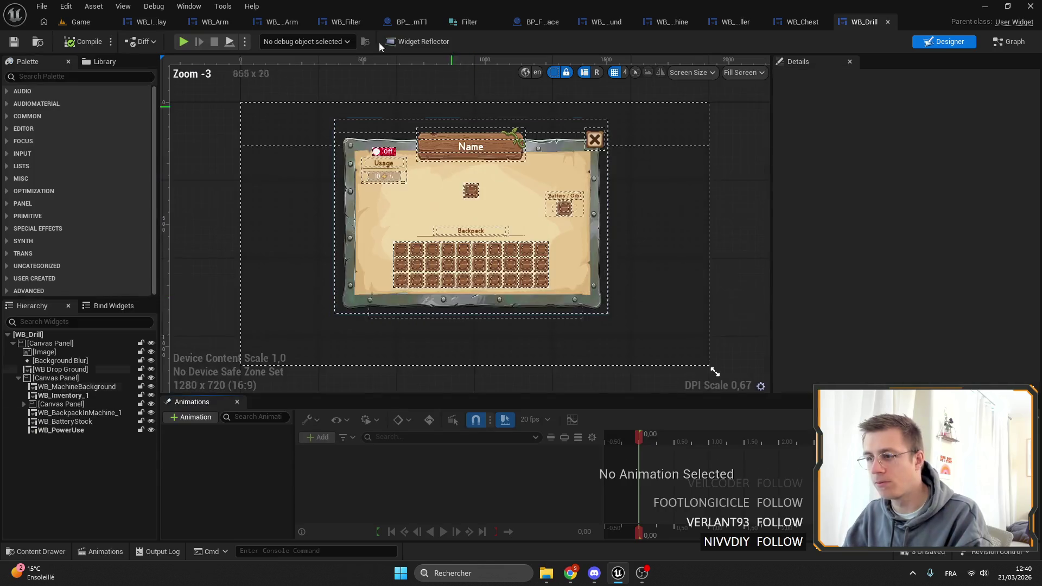
Step: Open WB_Furnace and select its machine background widget
left_click(80, 22)
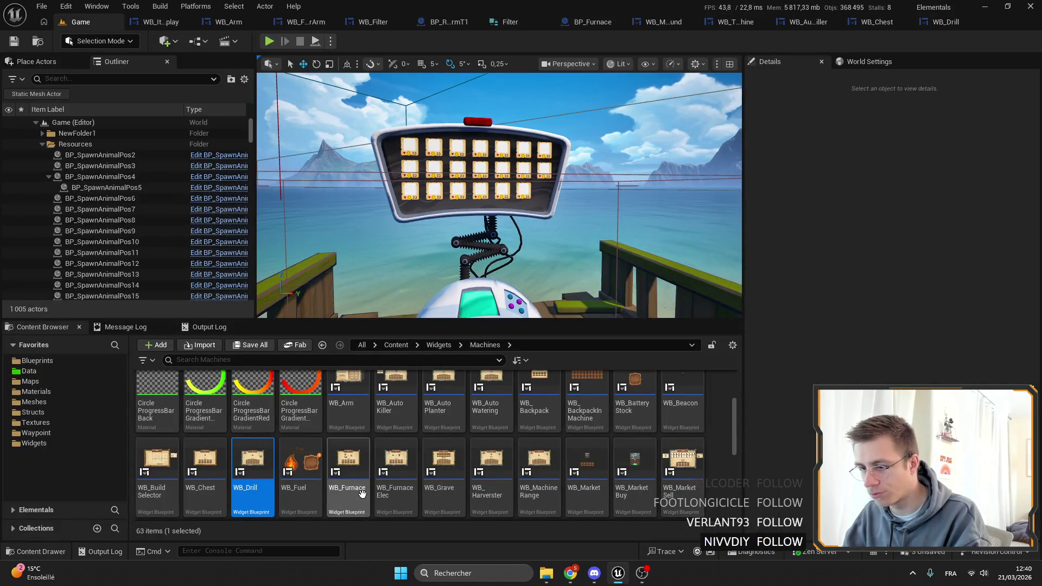
double_click(334, 471)
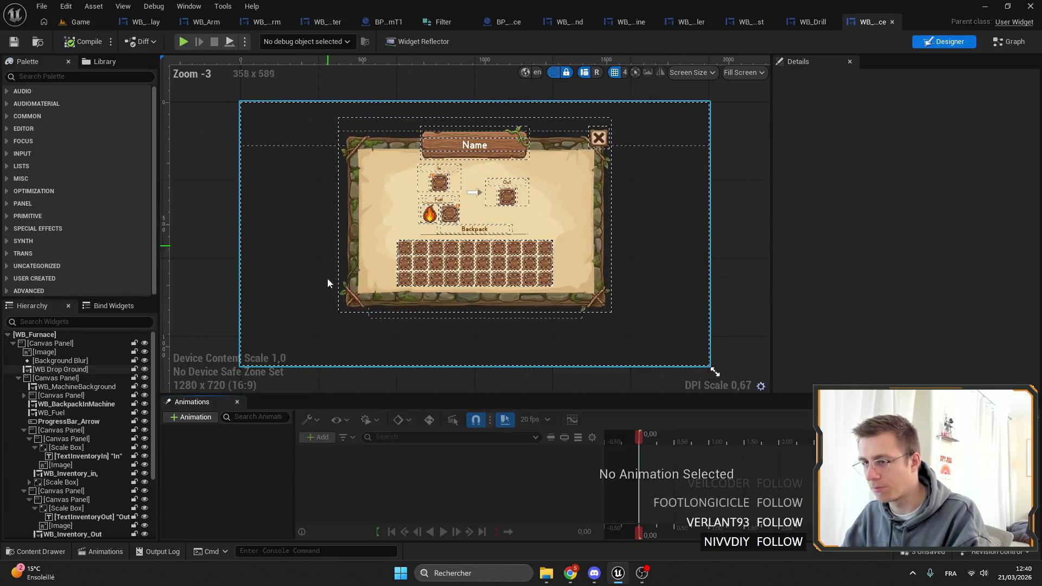
left_click(362, 178)
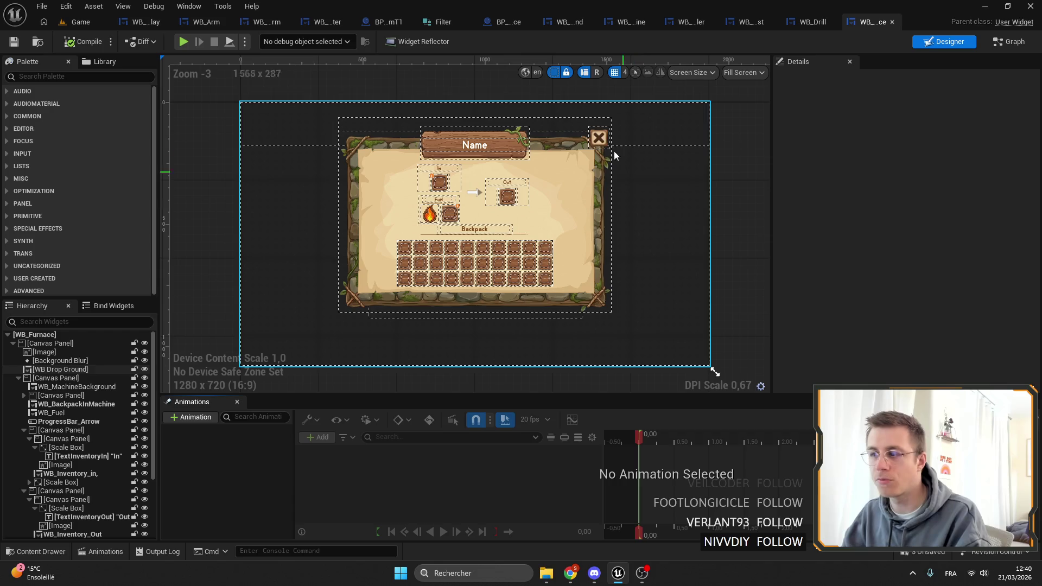
left_click(475, 264)
scroll(478, 201, "up", 4)
scroll(400, 162, "down", 1)
scroll(399, 163, "up", 1)
left_click(400, 158)
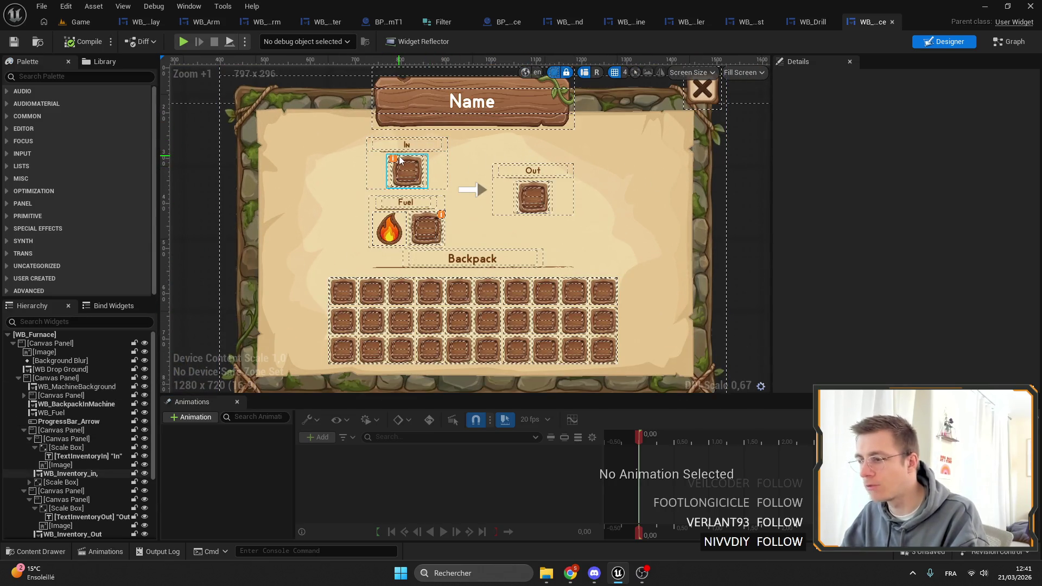
left_click(516, 260)
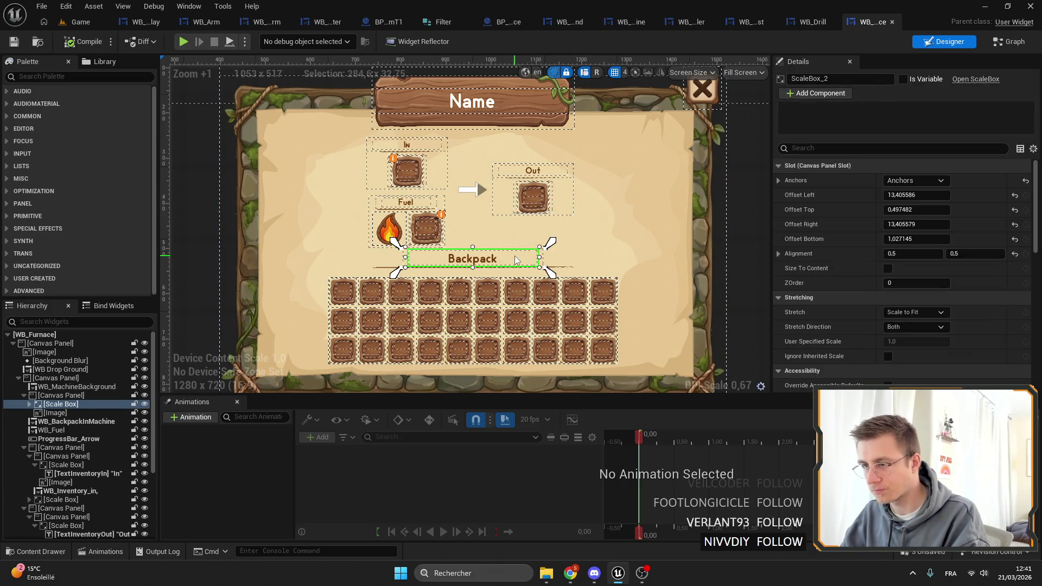
left_click(510, 226)
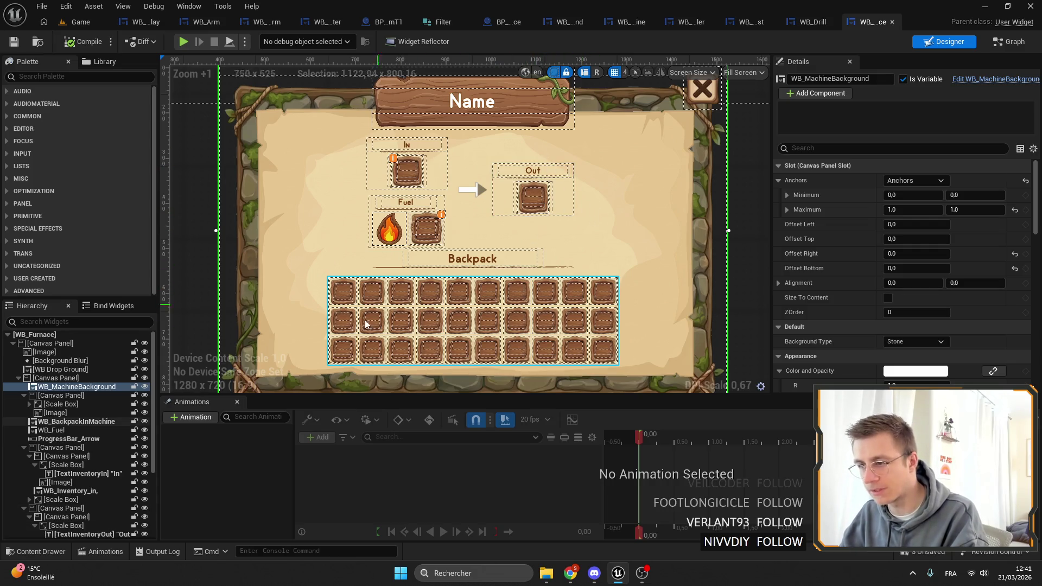
scroll(517, 332, "down", 3)
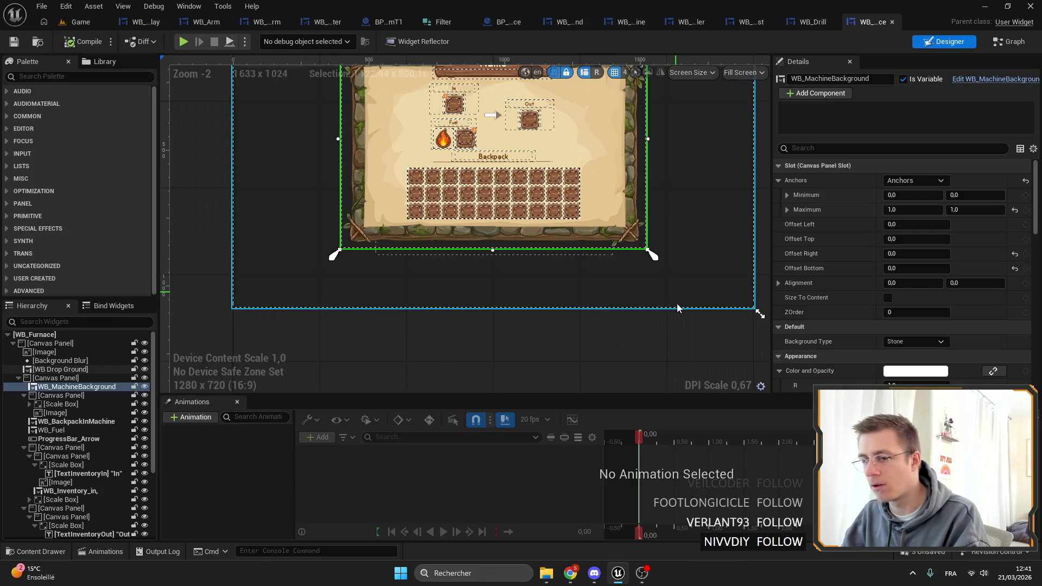
left_click_drag(375, 307, 391, 380)
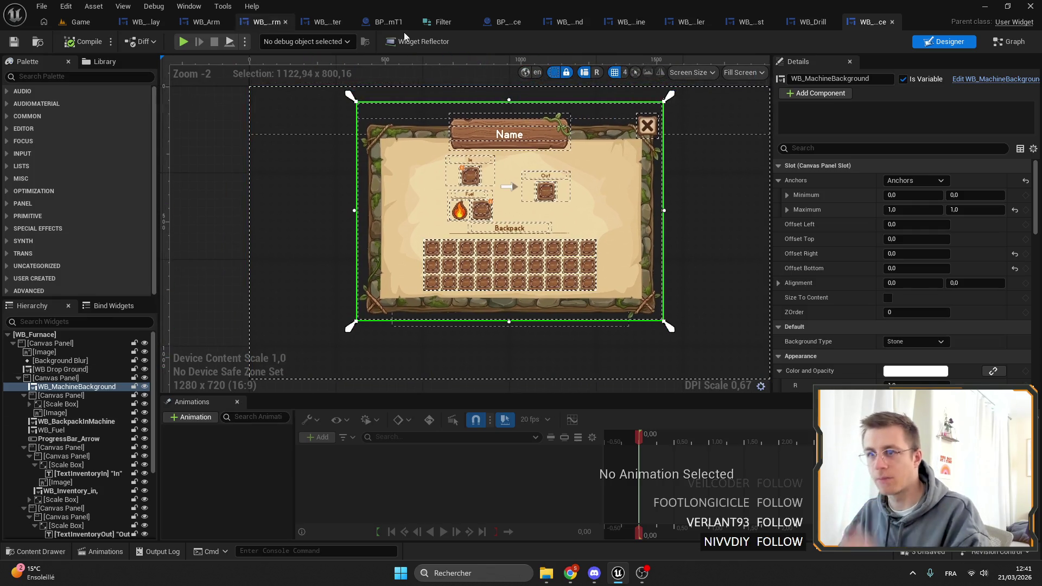
Step: Close the WB_Furnace editor and return to the WB_Arm widget
left_click(893, 25)
left_click(213, 30)
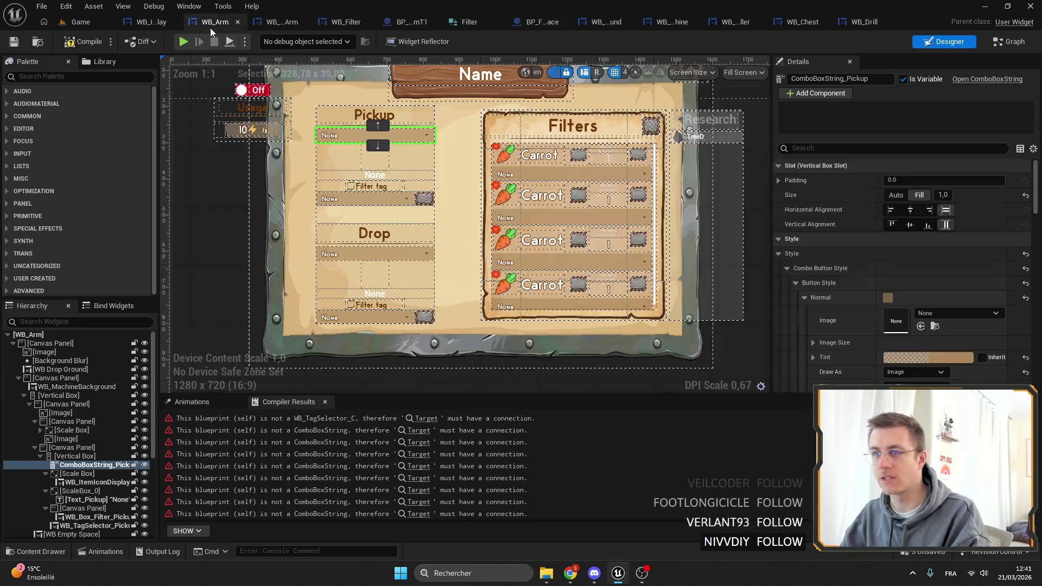
scroll(399, 158, "down", 4)
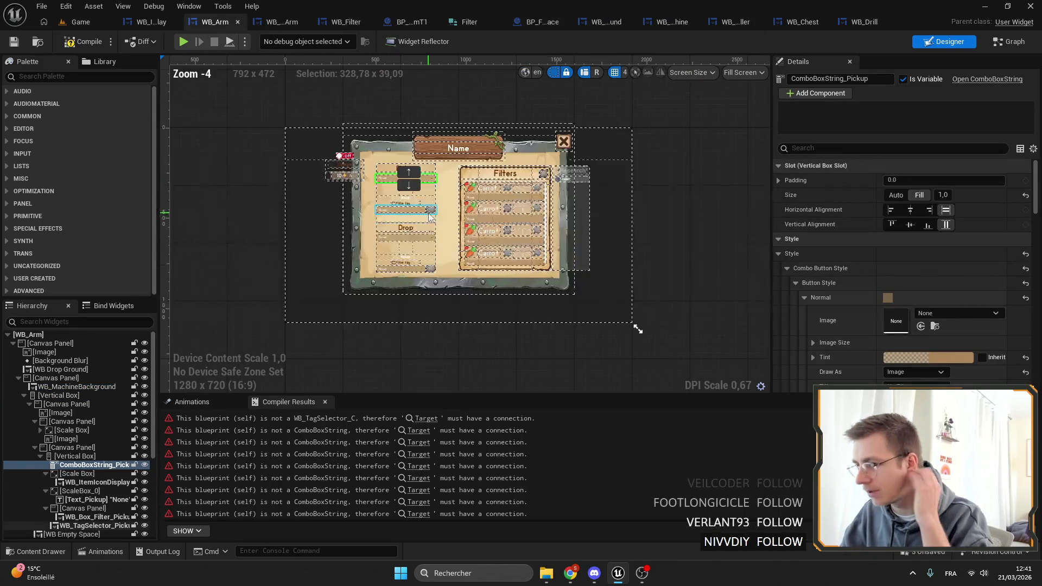
scroll(461, 213, "up", 5)
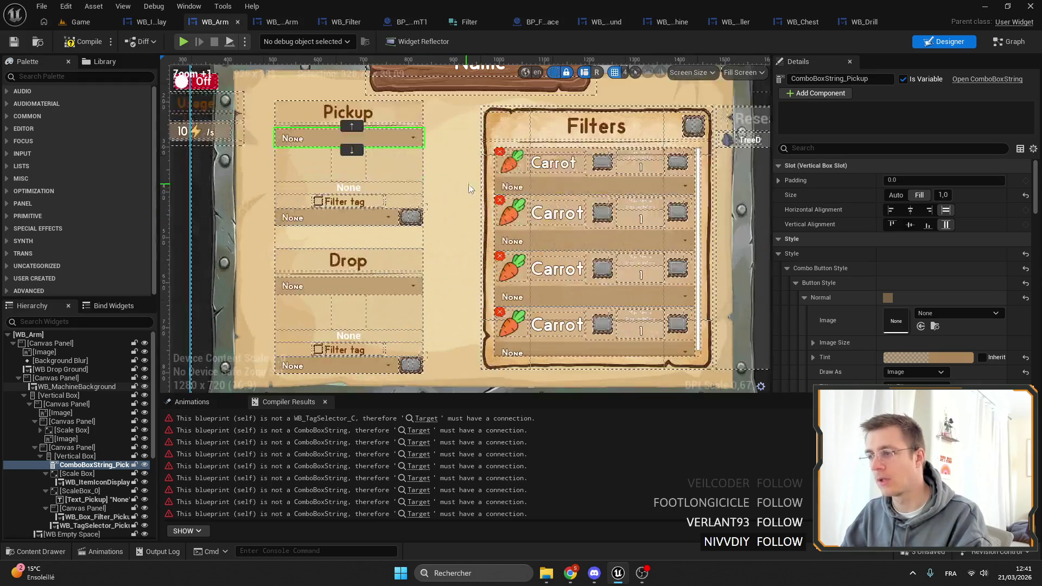
Step: Inspect WB_Arm's Pickup, Filters and Name header areas, then bring up WB_Chest
left_click_drag(483, 188, 445, 157)
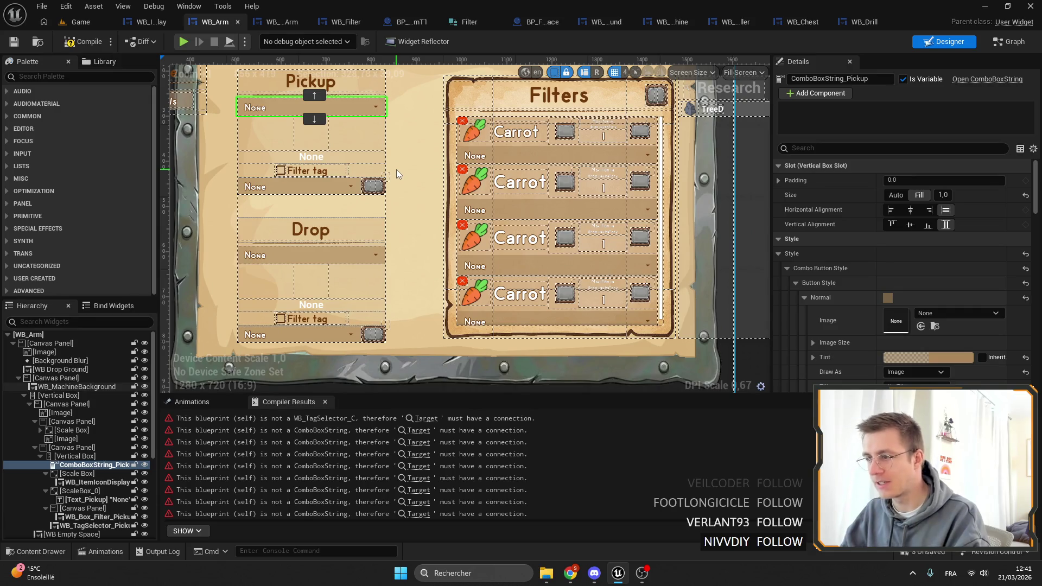
scroll(483, 188, "up", 5)
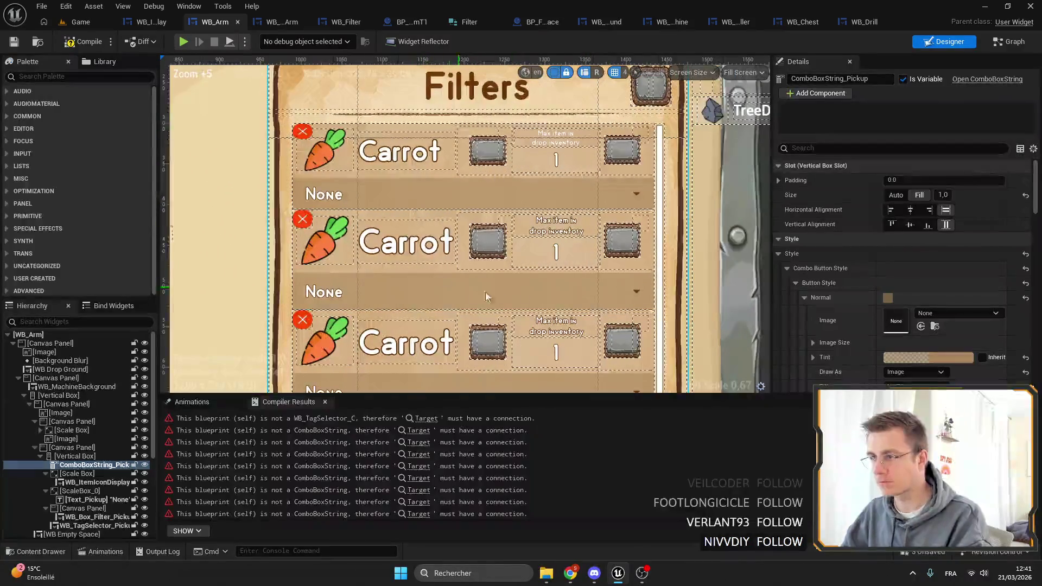
scroll(523, 183, "down", 4)
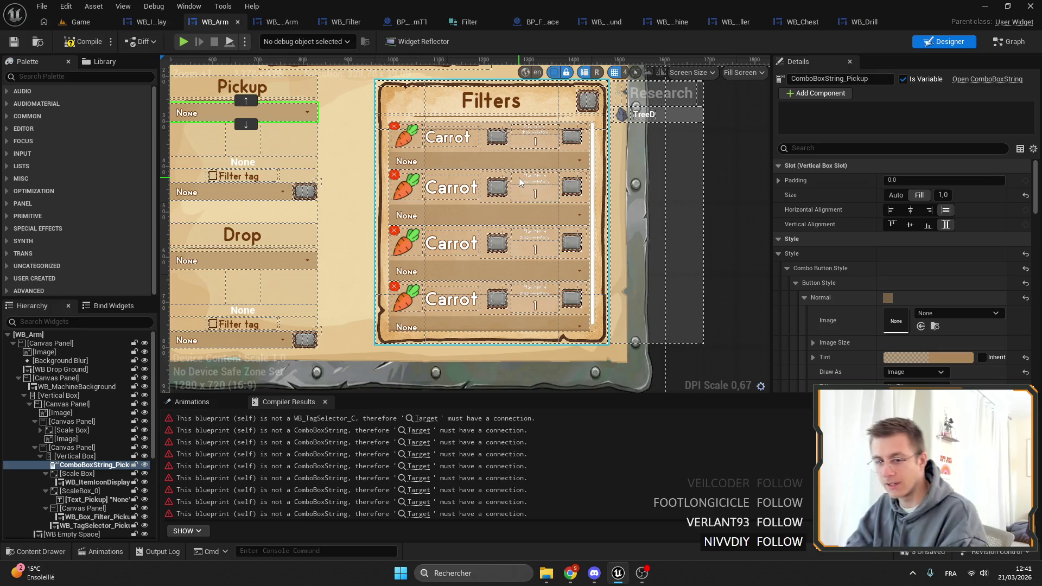
scroll(418, 176, "down", 1)
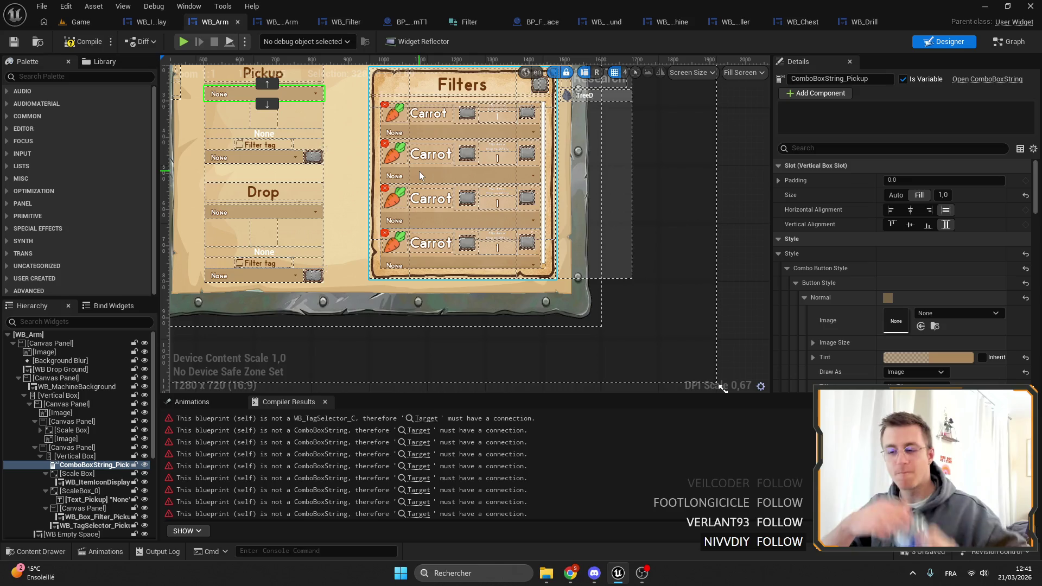
left_click_drag(471, 295, 554, 370)
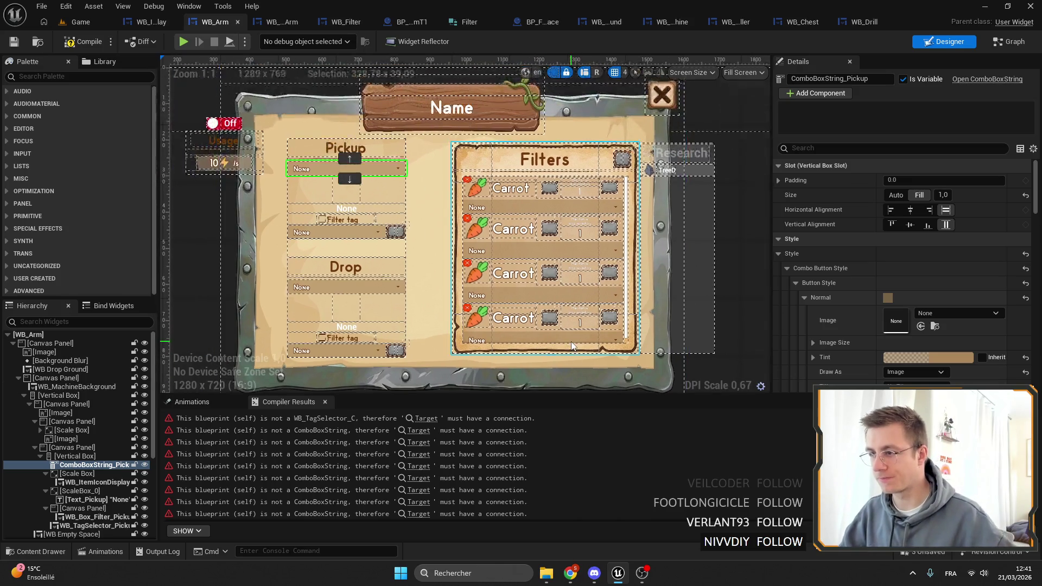
mouse_move(432, 142)
left_mouse_down()
mouse_move(404, 137)
mouse_move(404, 197)
left_mouse_up()
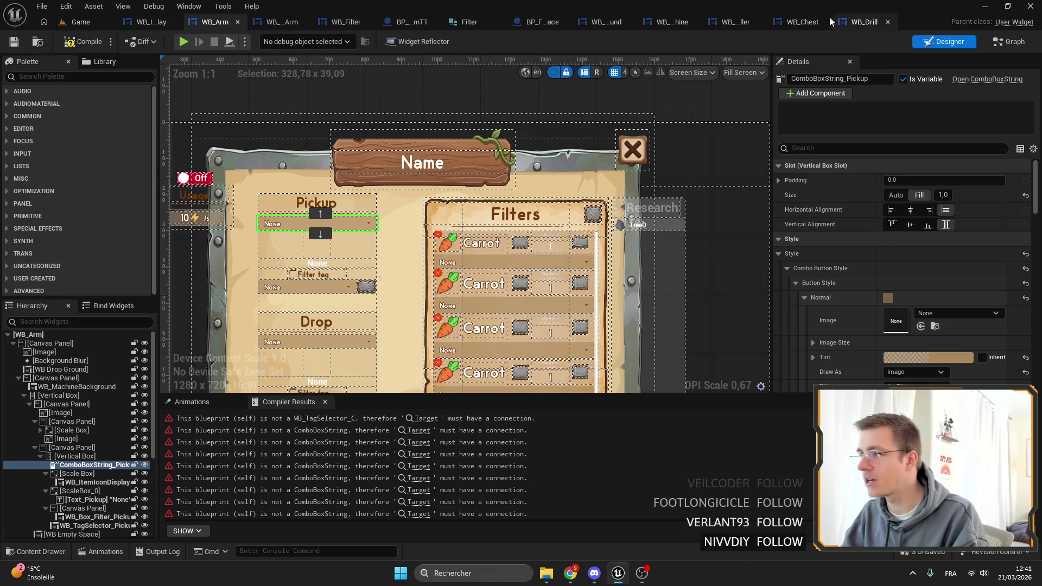
left_click(783, 28)
scroll(455, 137, "up", 6)
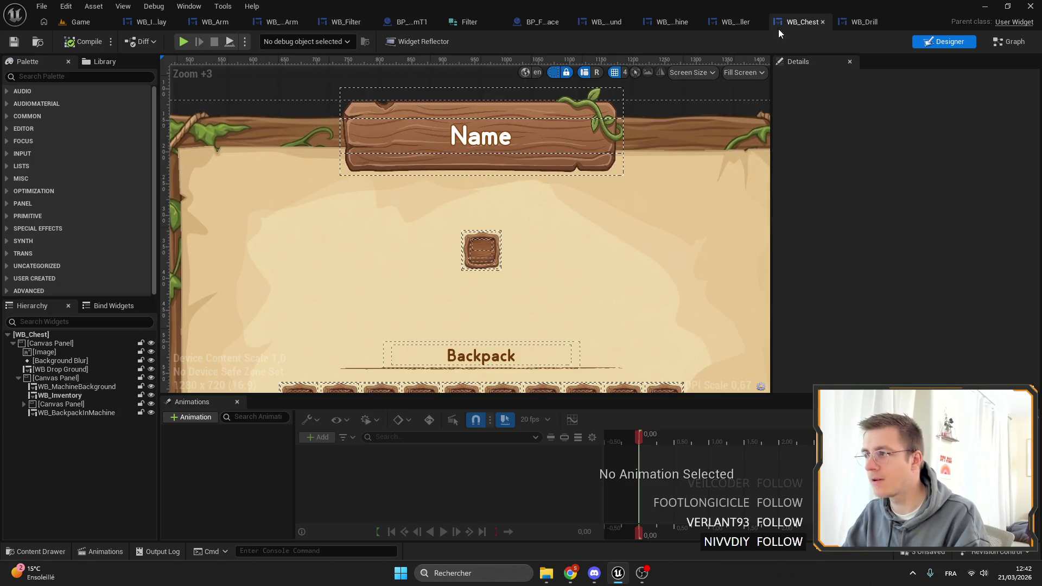
Step: Look over WB_Arm's power toggle and usage box, then switch to the BP_RobotArmT1 graph
left_click(215, 22)
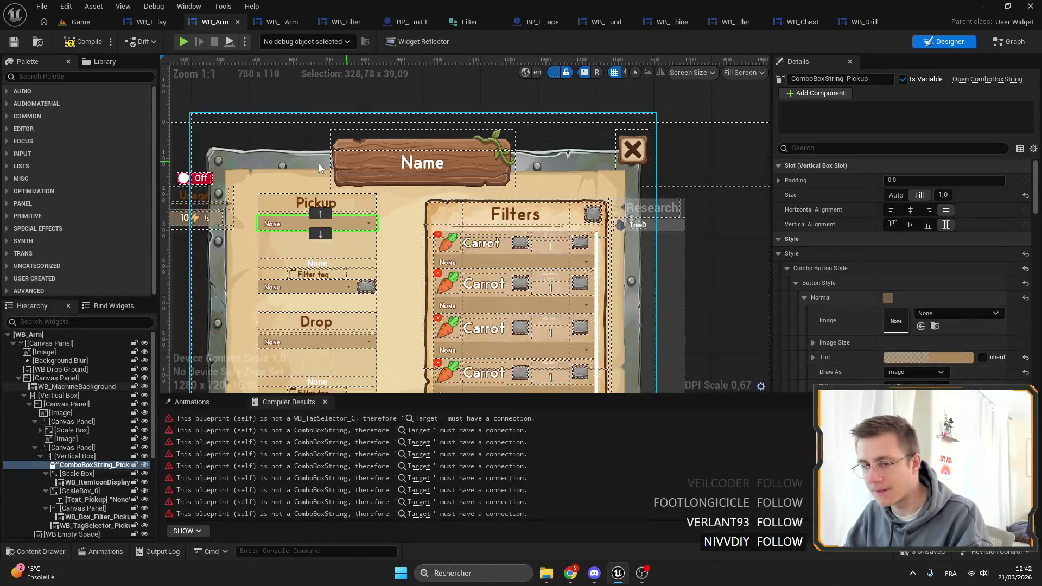
scroll(326, 173, "up", 3)
scroll(444, 151, "down", 3)
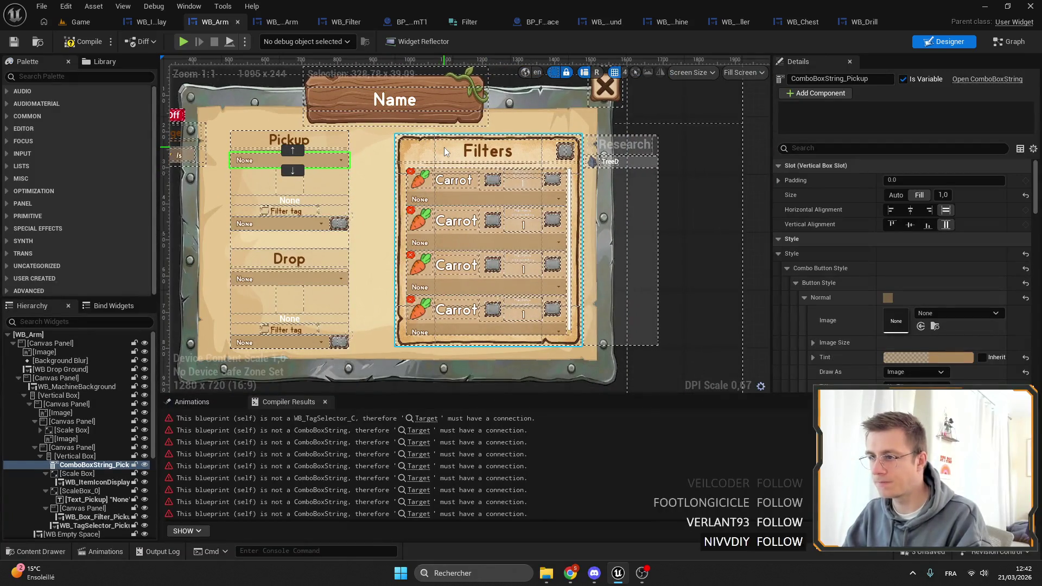
scroll(444, 147, "up", 3)
scroll(443, 148, "down", 3)
mouse_move(484, 244)
left_mouse_down()
mouse_move(525, 195)
mouse_move(560, 216)
mouse_move(511, 183)
left_mouse_up()
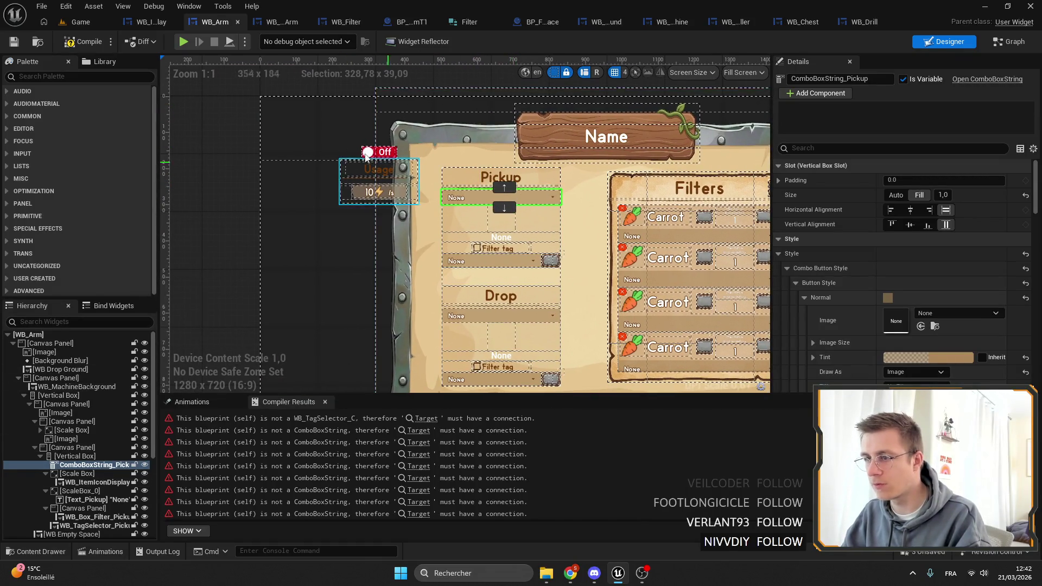
scroll(388, 152, "down", 3)
scroll(494, 212, "up", 3)
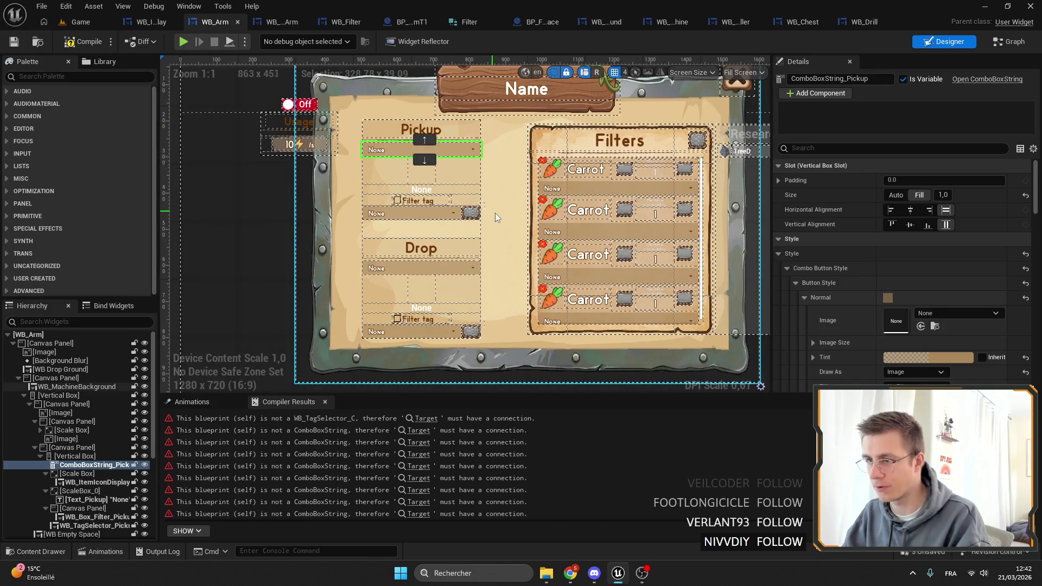
scroll(491, 214, "down", 3)
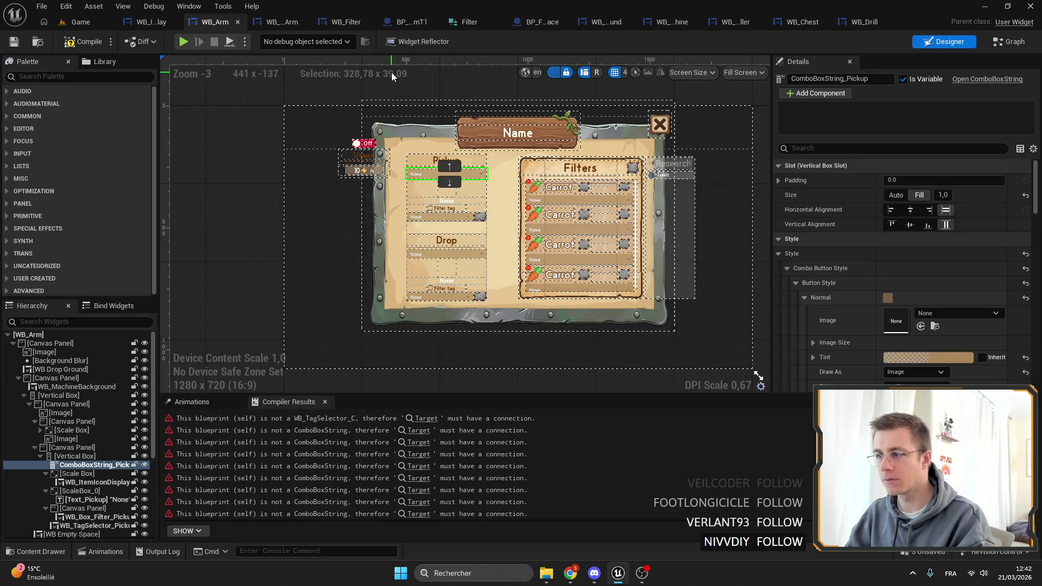
left_click(403, 20)
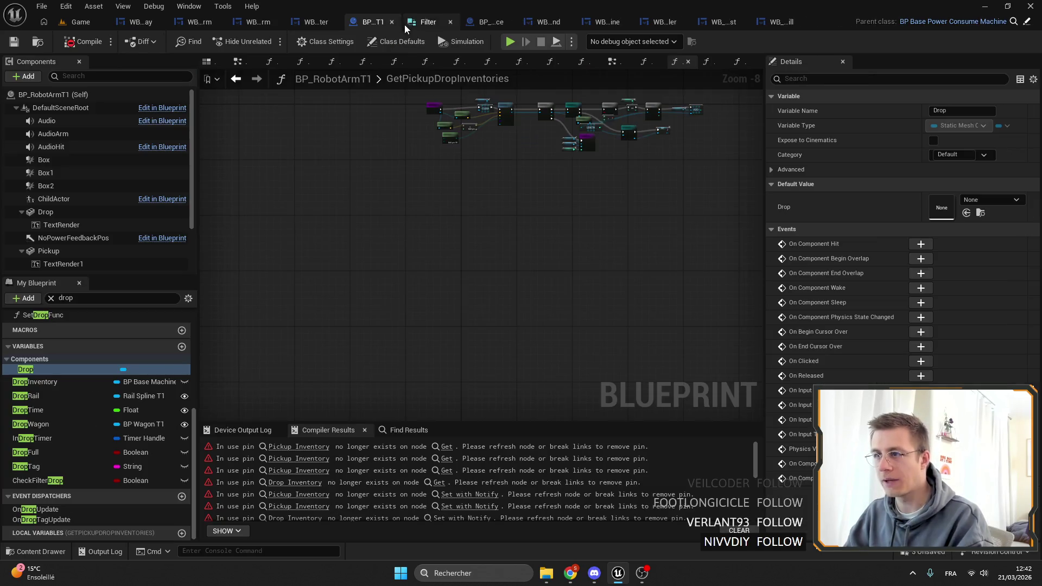
left_click(293, 447)
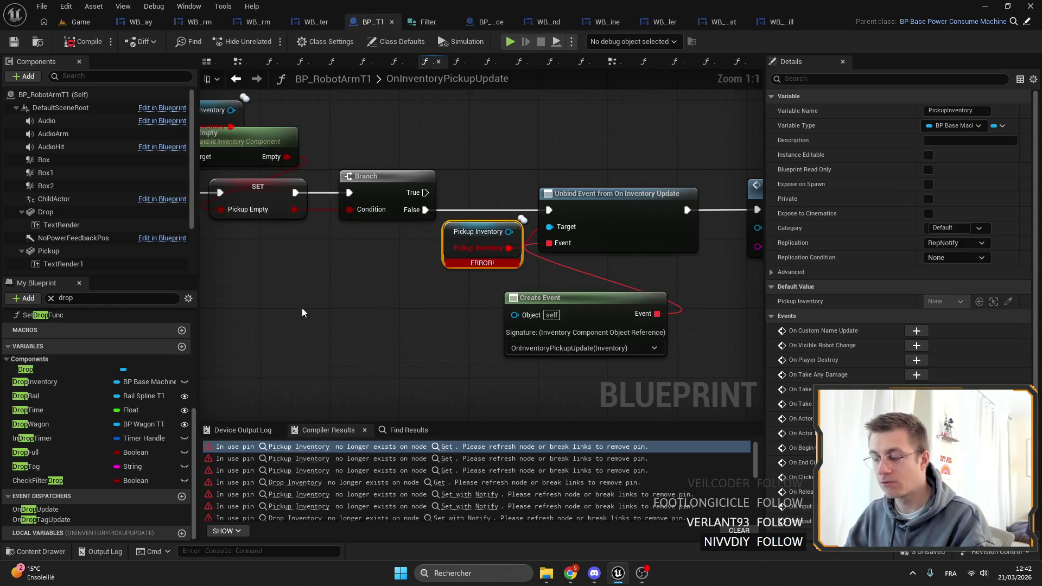
scroll(565, 291, "down", 5)
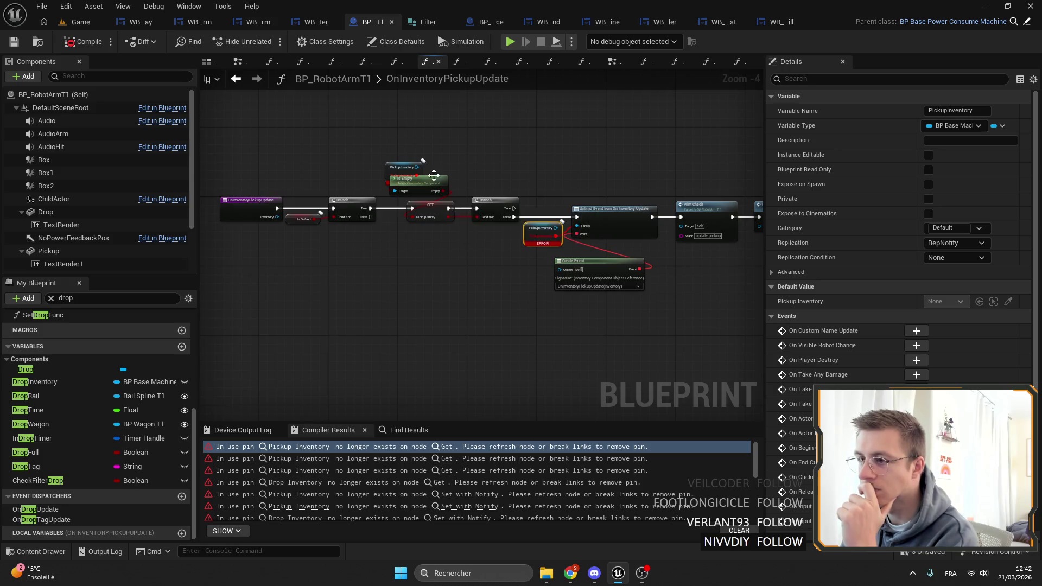
scroll(432, 168, "up", 2)
scroll(432, 168, "down", 2)
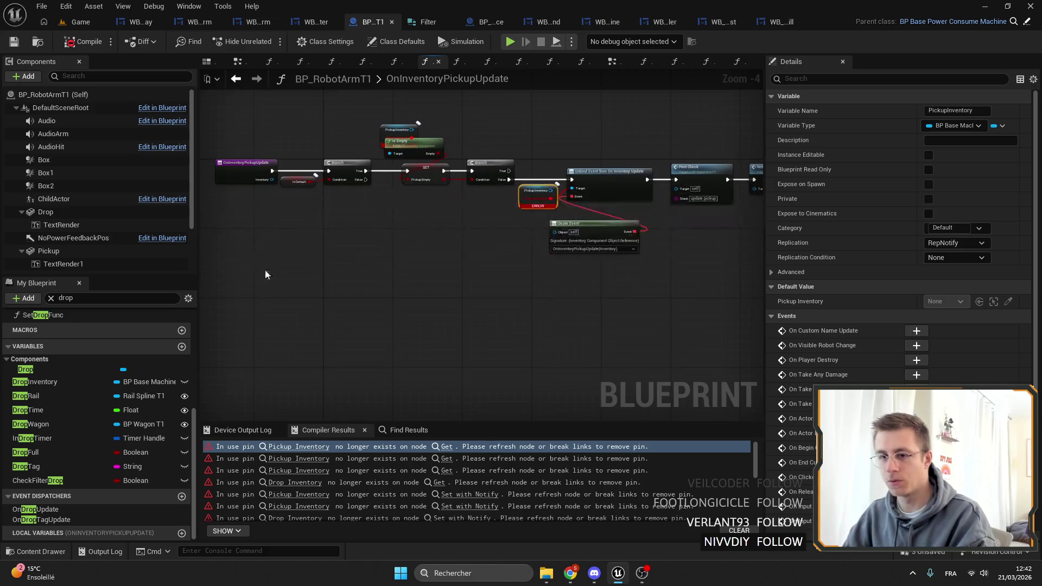
scroll(99, 396, "up", 5)
scroll(91, 380, "down", 5)
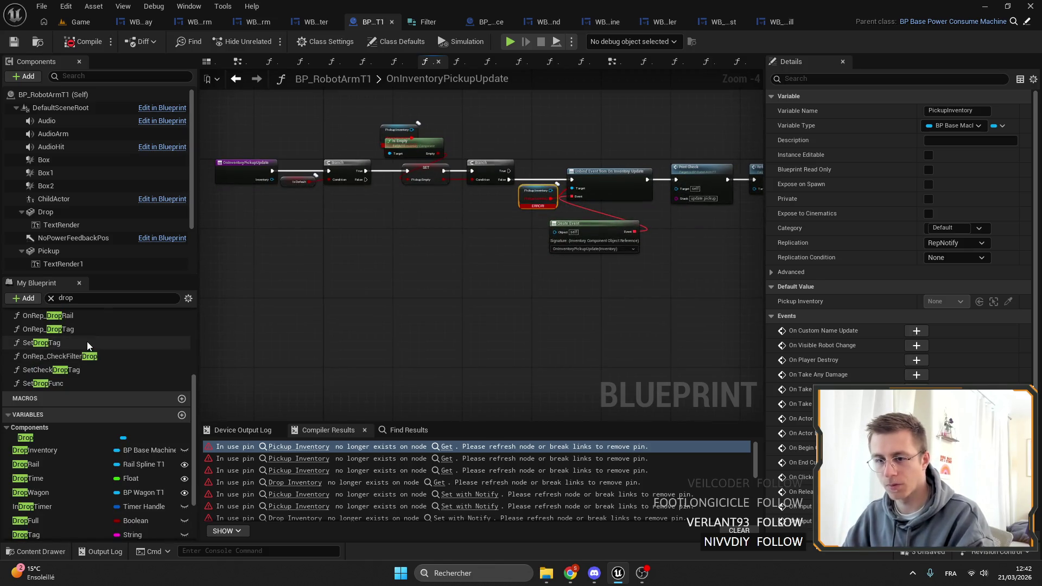
scroll(85, 341, "down", 2)
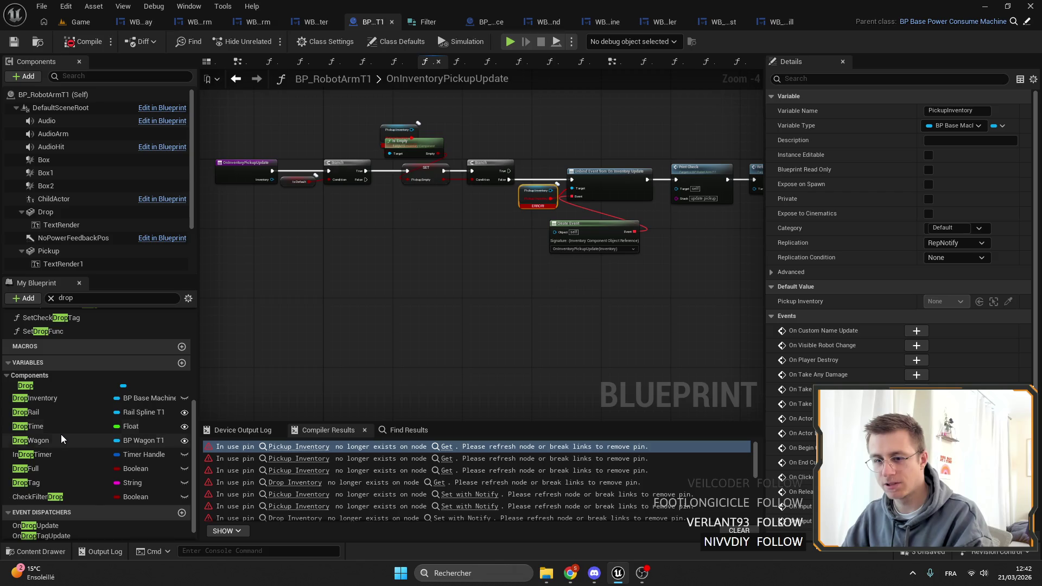
scroll(24, 389, "up", 5)
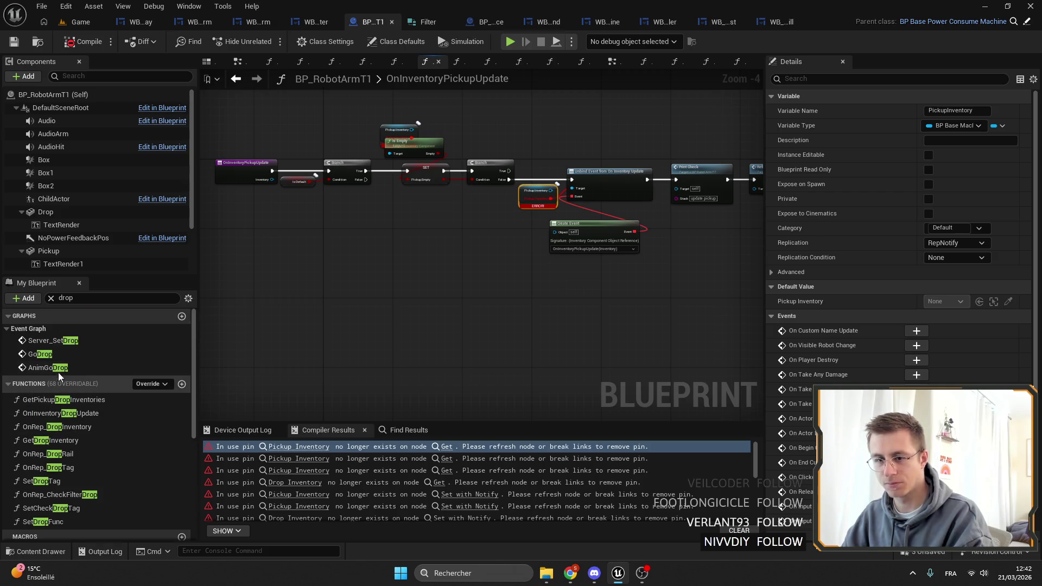
scroll(103, 393, "down", 5)
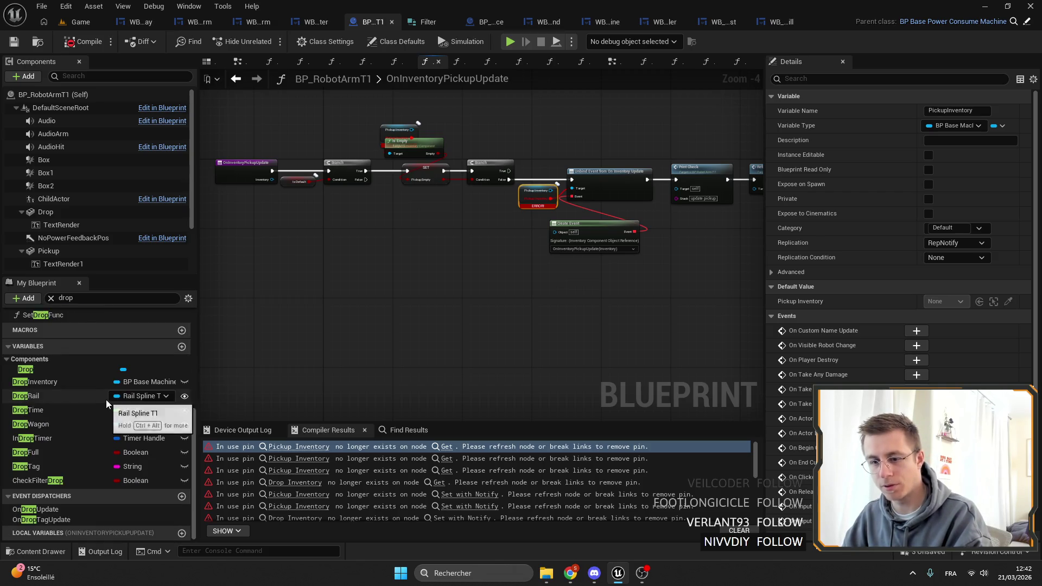
scroll(106, 399, "up", 7)
left_click(64, 214)
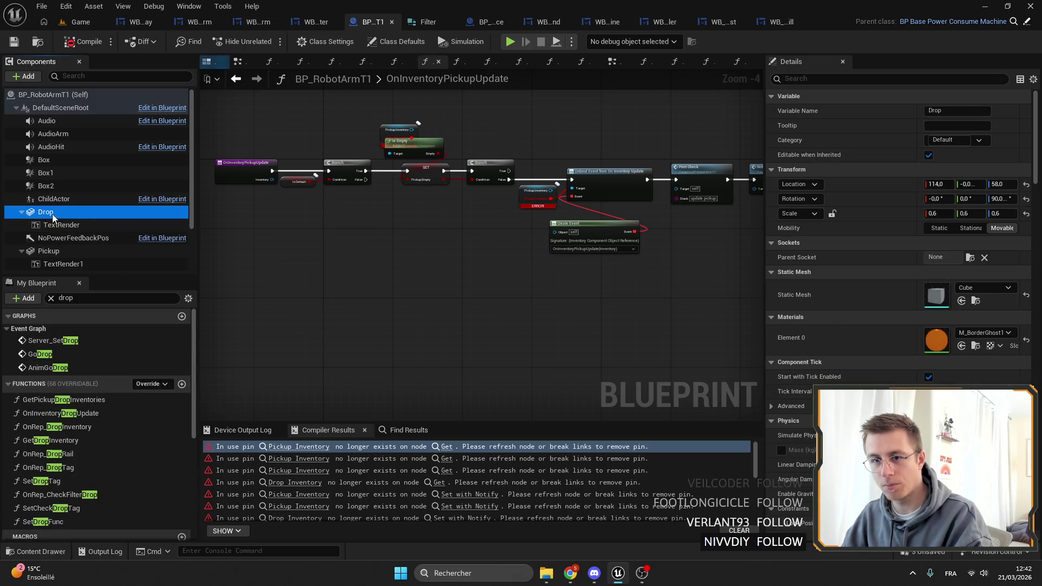
right_click(53, 214)
left_click(82, 465)
left_click(82, 467)
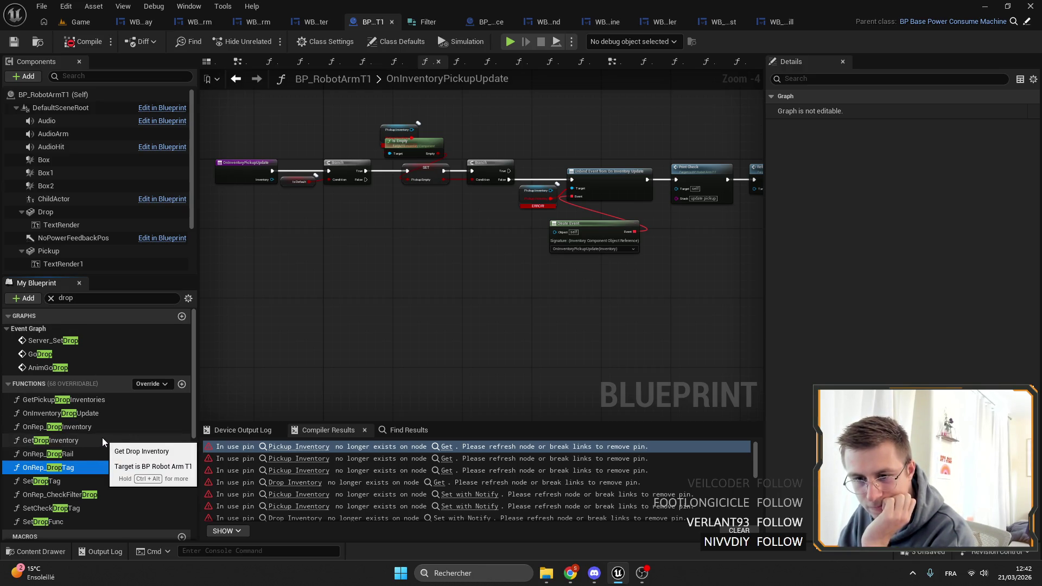
left_click(405, 429)
Step: Search the blueprint for 'overlap' and jump to the Box Overlap Actors node
left_click(343, 446)
key("BackSpace")
key("BackSpace")
key("BackSpace")
type("overlap")
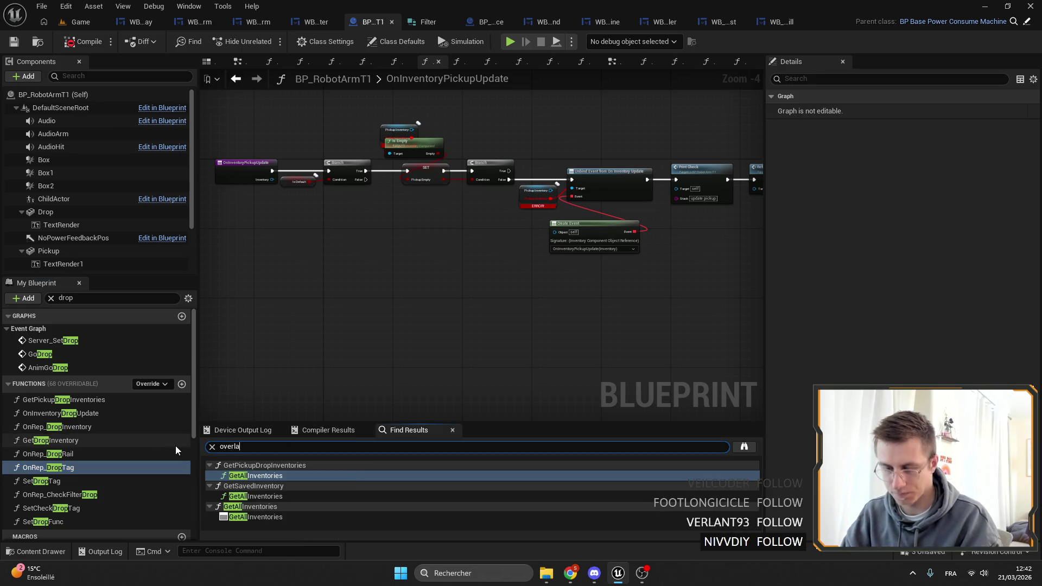
key("Return")
double_click(235, 476)
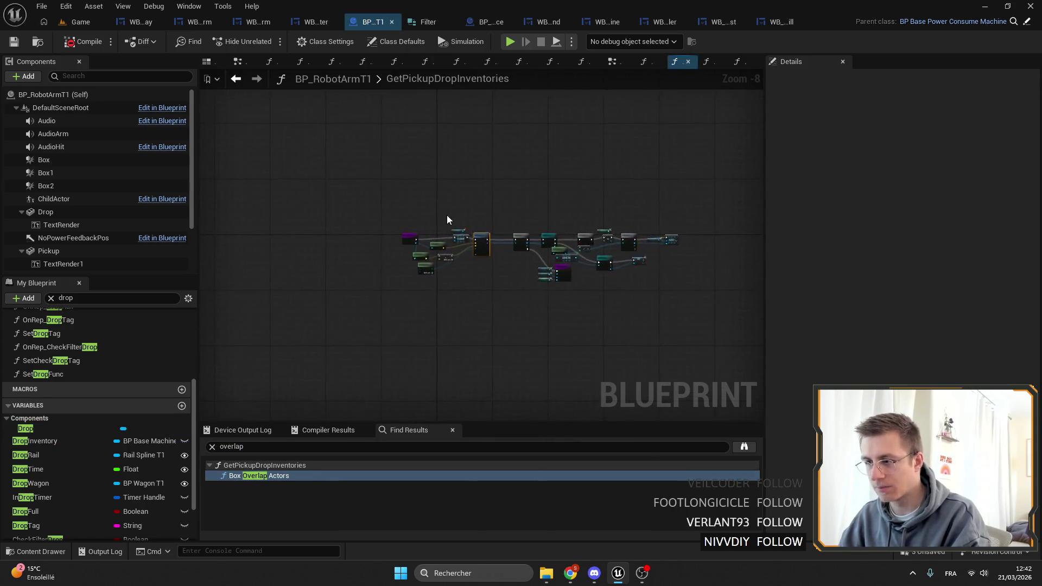
Step: Review GetPickupDropInventories from its entry node and overlap setup to the Return, Branch and cast nodes
scroll(632, 318, "down", 4)
scroll(352, 220, "up", 3)
left_click(356, 226)
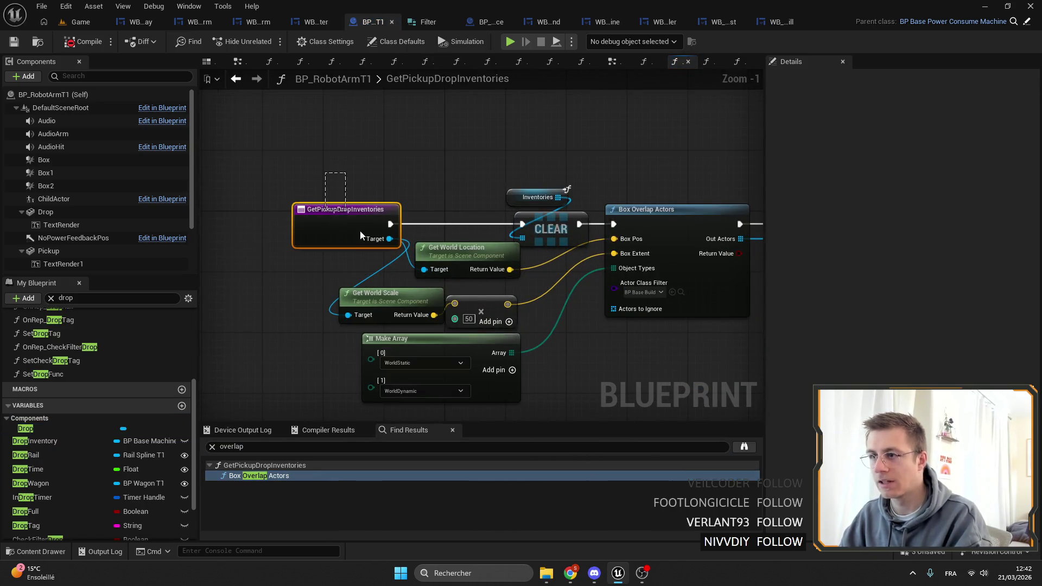
double_click(469, 78)
left_click(610, 109)
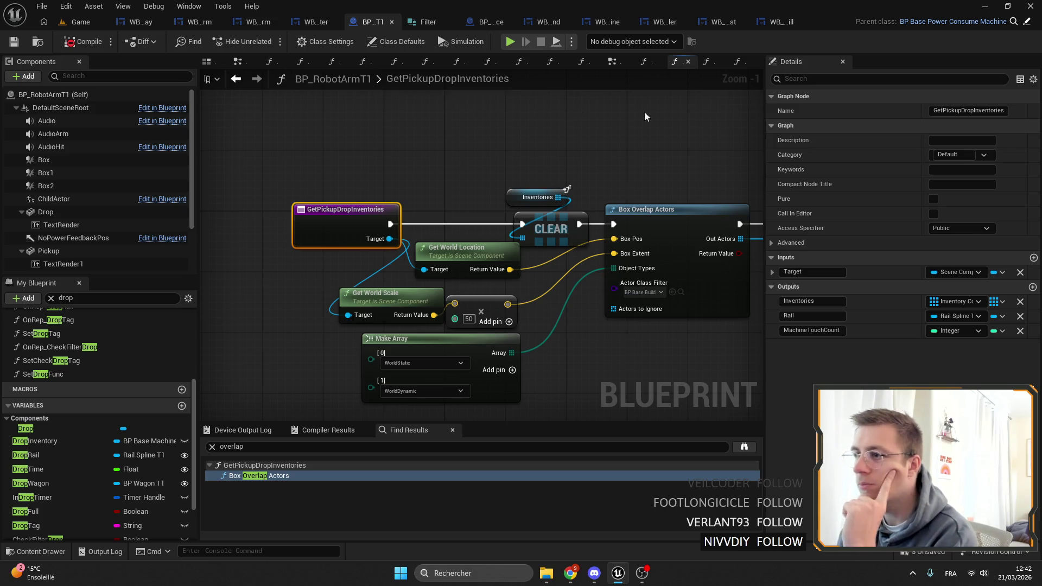
scroll(508, 141, "down", 3)
scroll(506, 156, "up", 3)
mouse_move(620, 181)
left_mouse_down()
mouse_move(574, 233)
mouse_move(623, 268)
left_mouse_up()
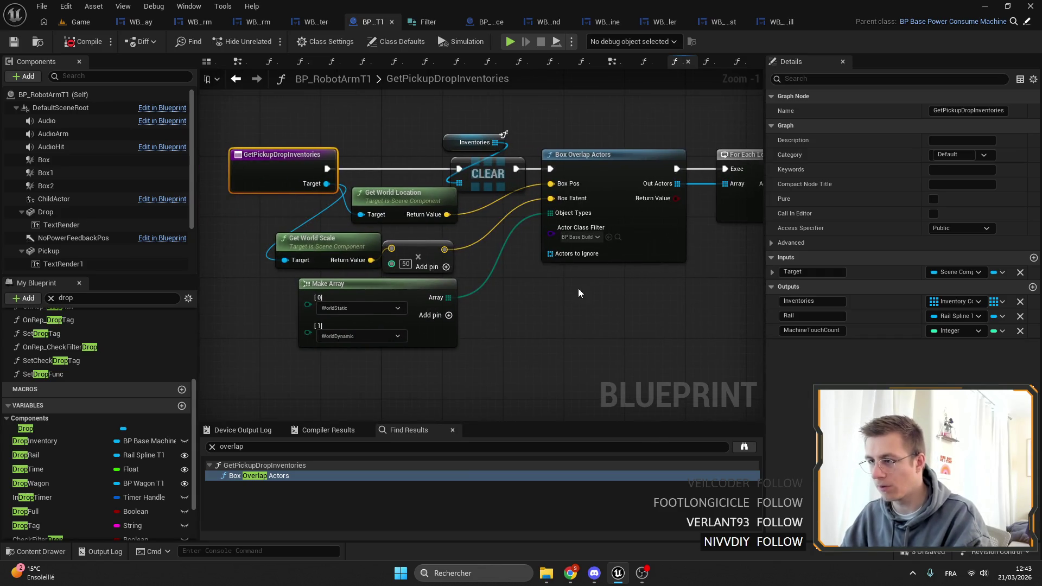
scroll(624, 307, "down", 2)
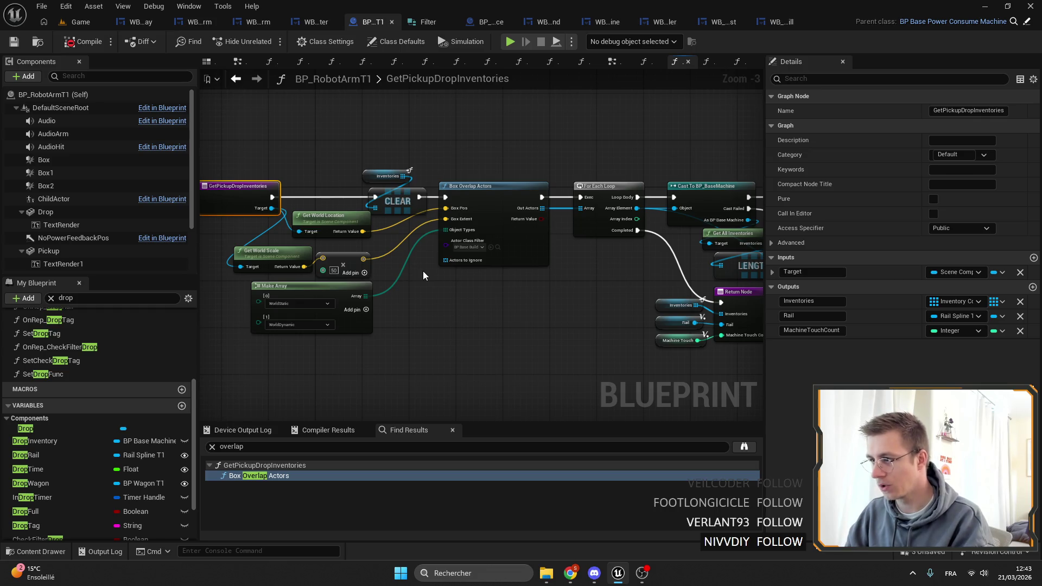
scroll(422, 272, "up", 1)
left_click_drag(726, 296, 466, 311)
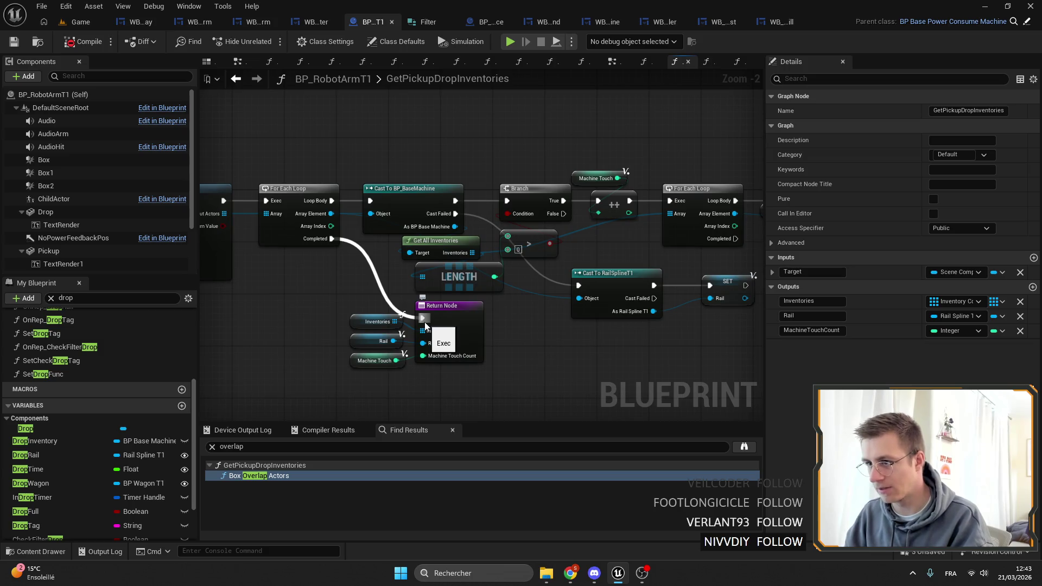
scroll(113, 370, "up", 5)
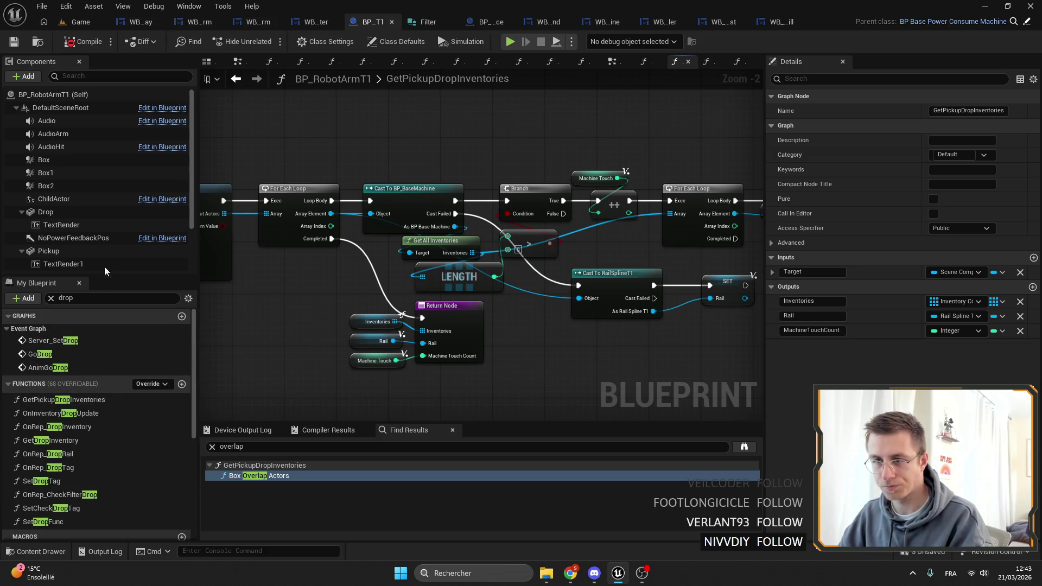
Step: Search 'getpickup' in My Blueprint and open the GetPickupInventory function graph
type("pi")
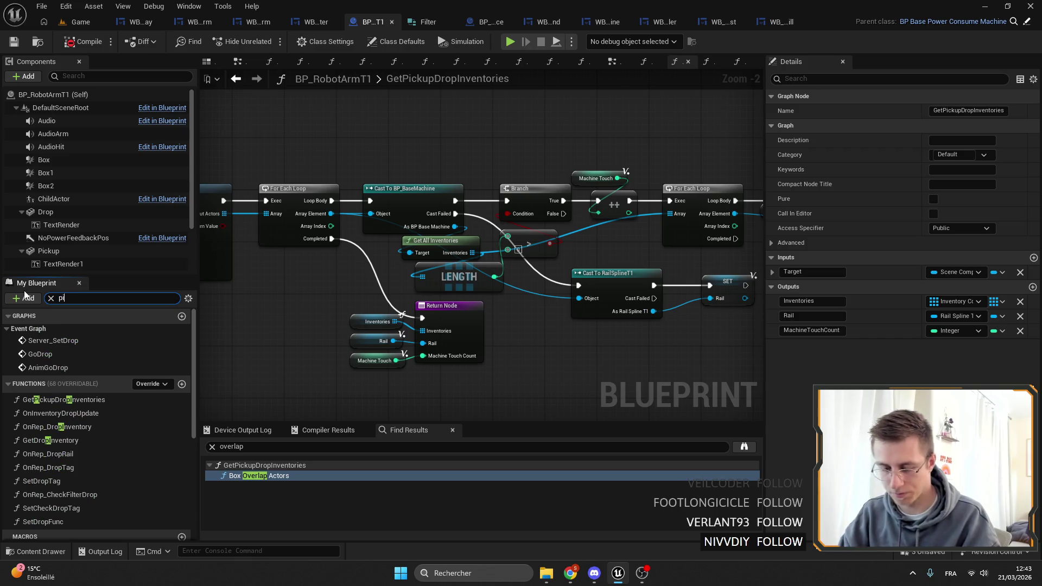
type("ckip")
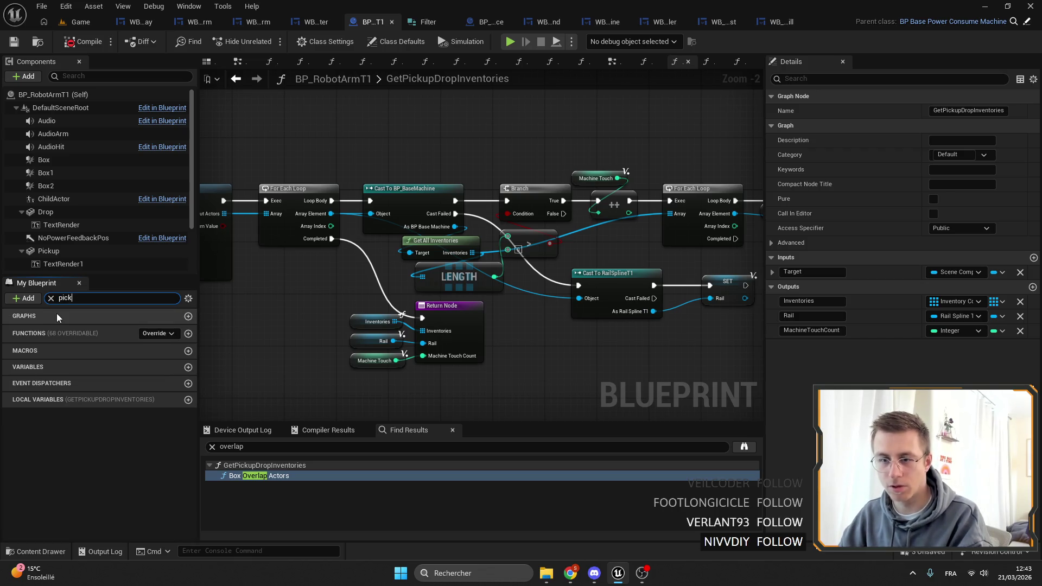
key("BackSpace")
key("BackSpace")
key("BackSpace")
type("getpick")
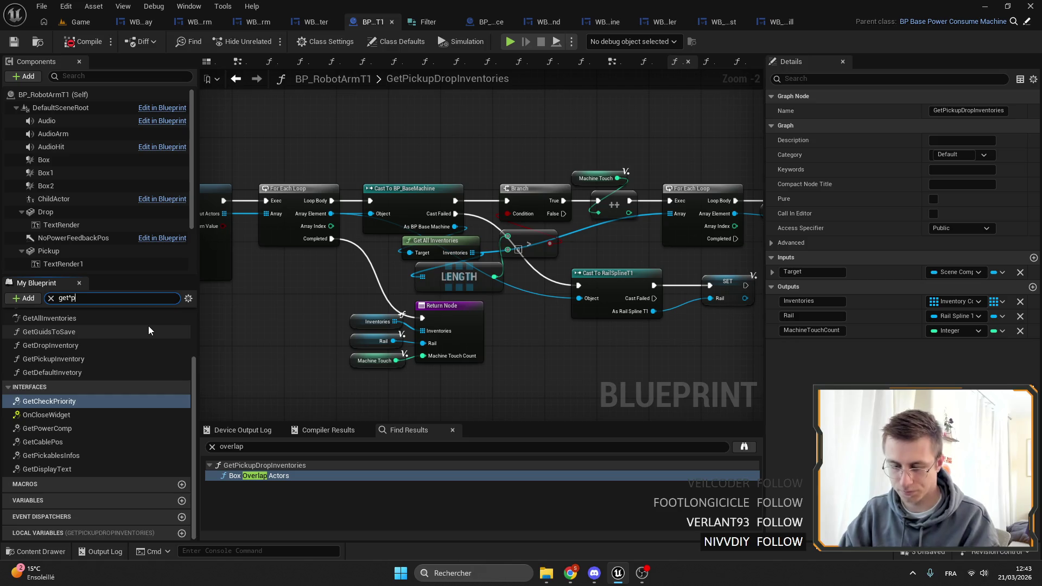
type("up")
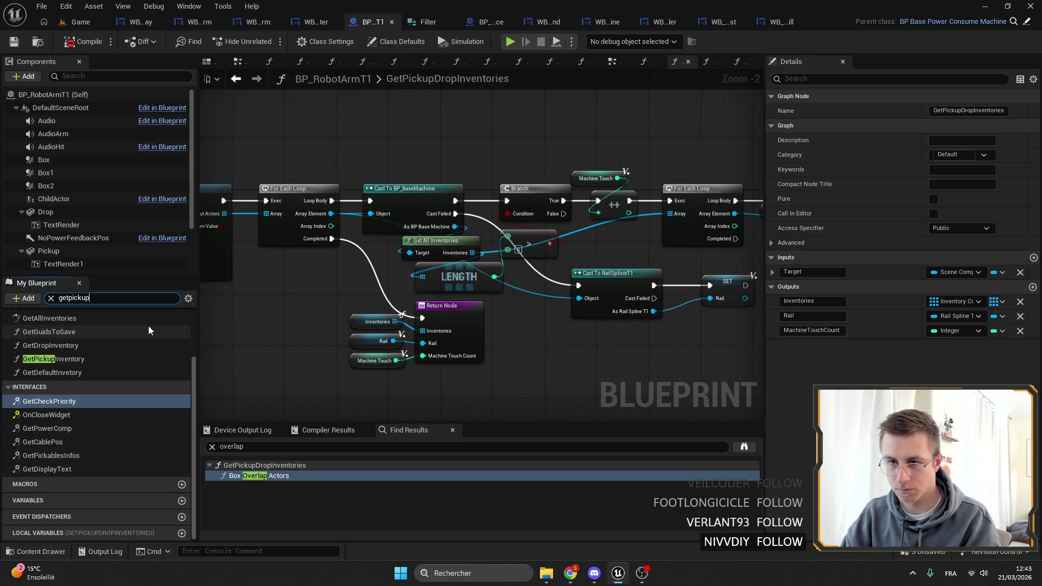
double_click(77, 366)
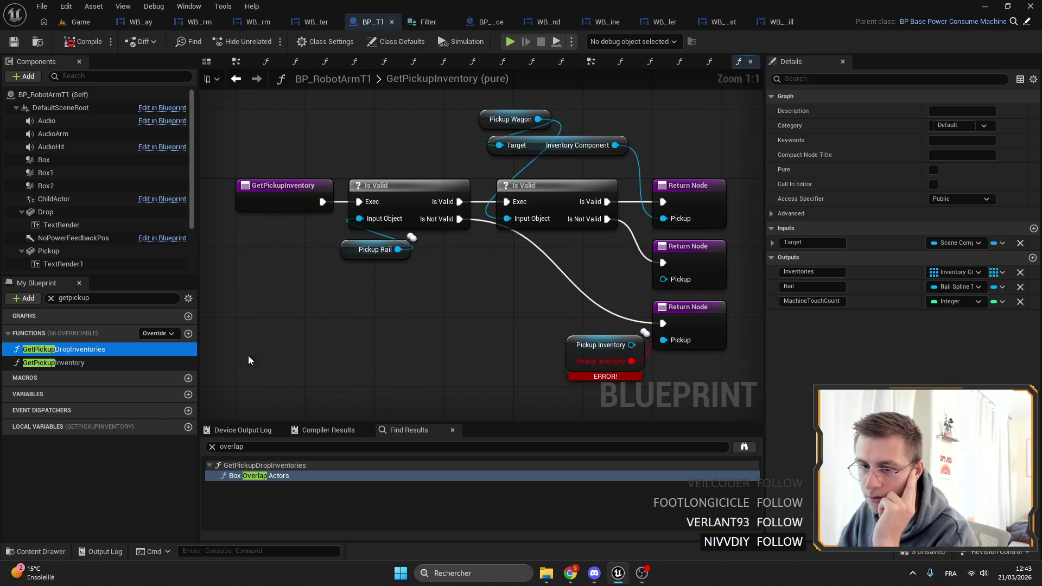
scroll(460, 313, "down", 3)
Step: Reopen GetPickupDropInventories and close all other graph tabs
double_click(84, 350)
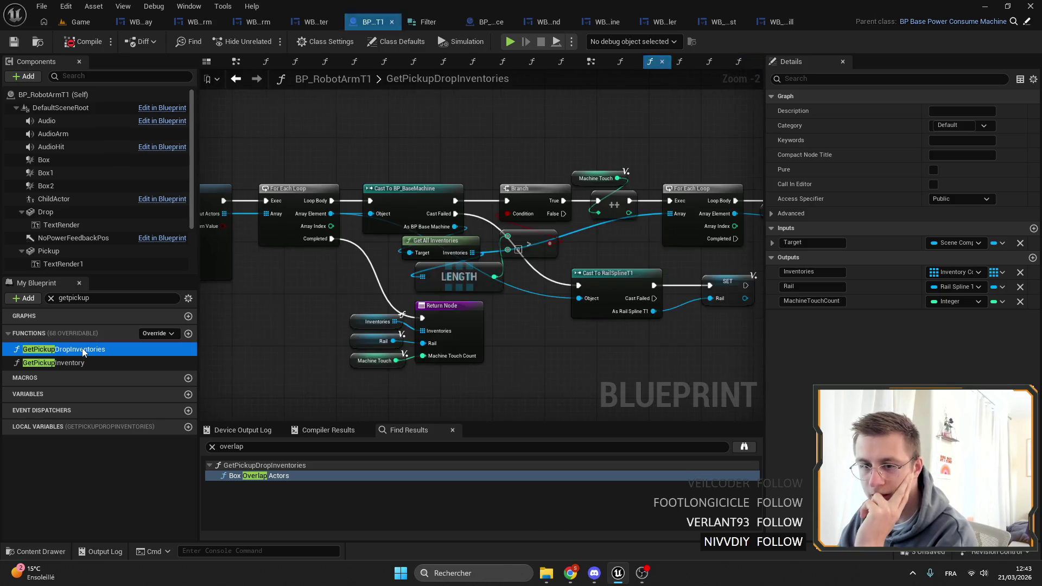
left_click(737, 66)
left_click(617, 66)
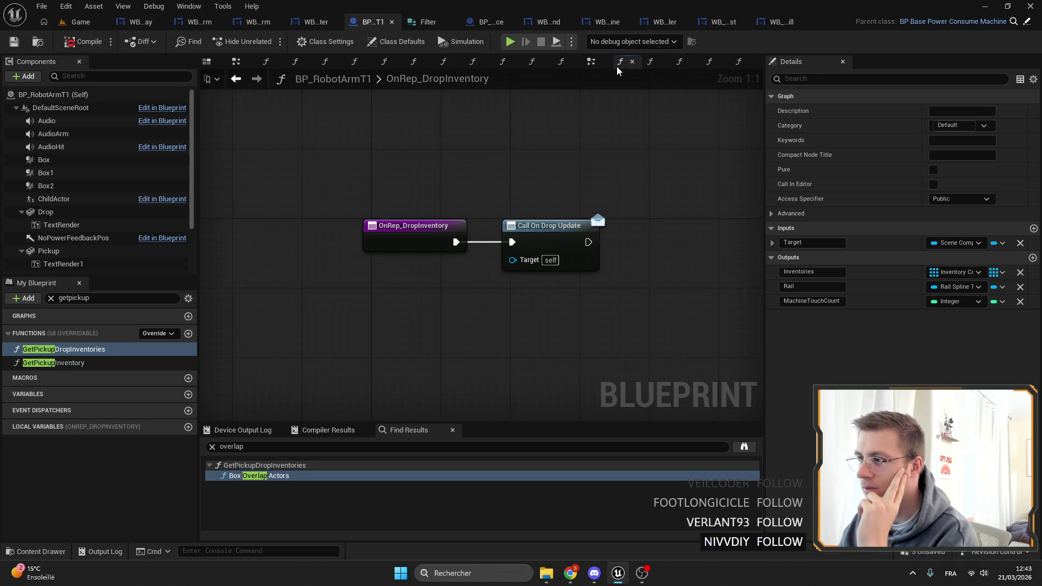
left_click(656, 66)
right_click(656, 66)
left_click(686, 134)
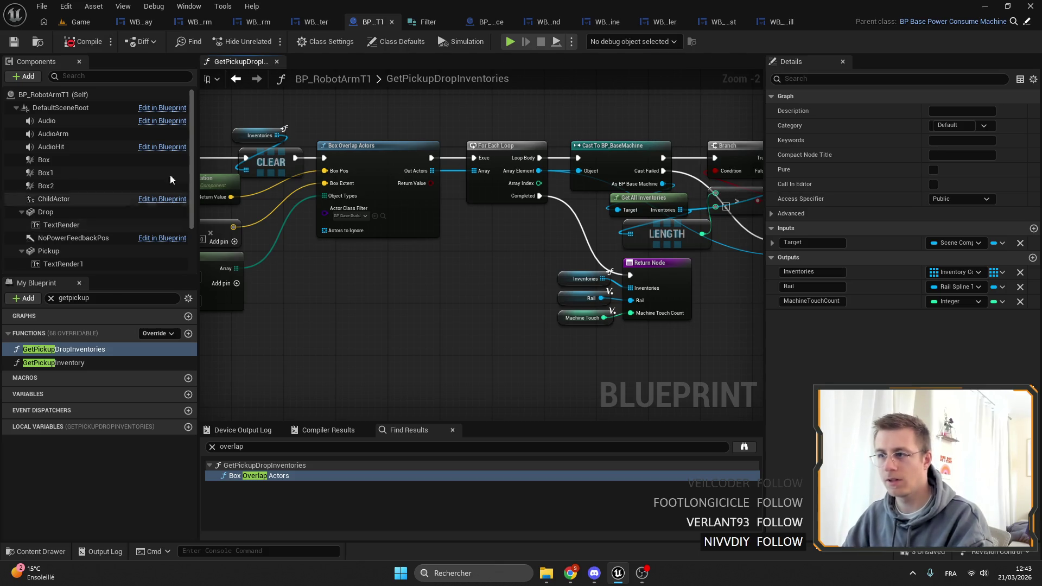
Step: Reframe the GetPickupDropInventories graph, keeping its name unchanged, and refine the function search
left_click_drag(196, 233, 233, 244)
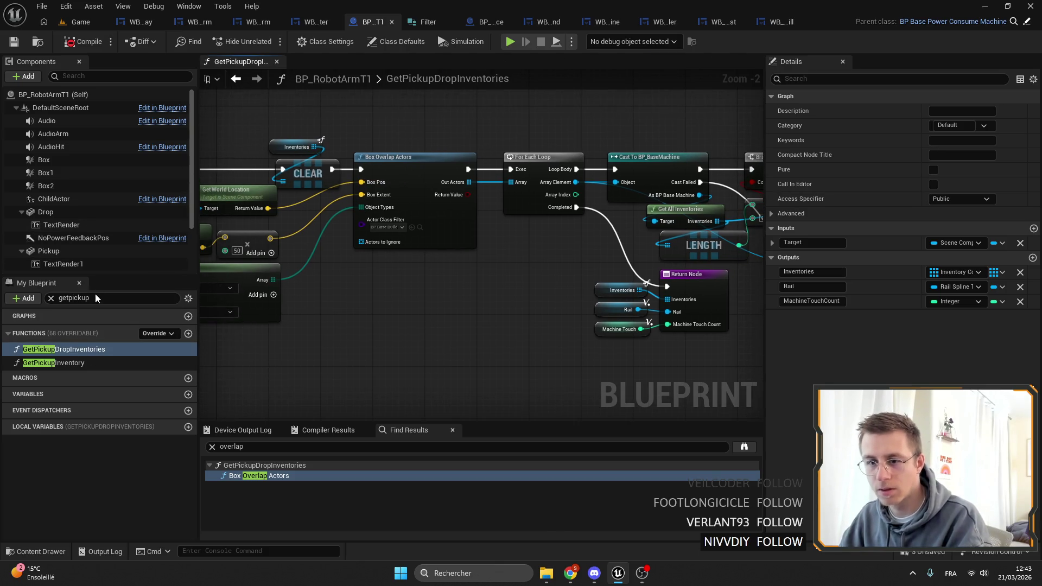
double_click(418, 81)
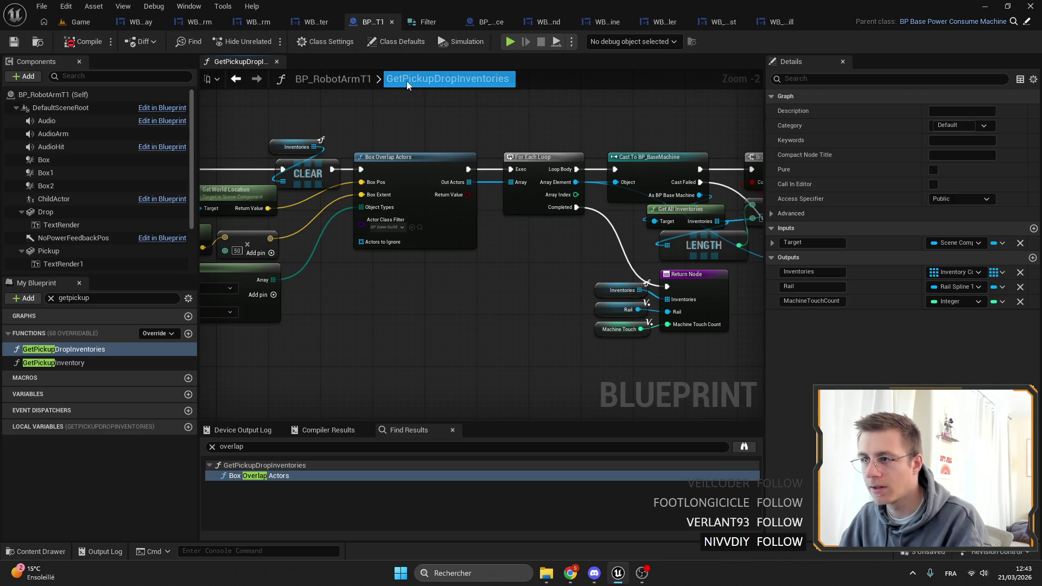
key("Escape")
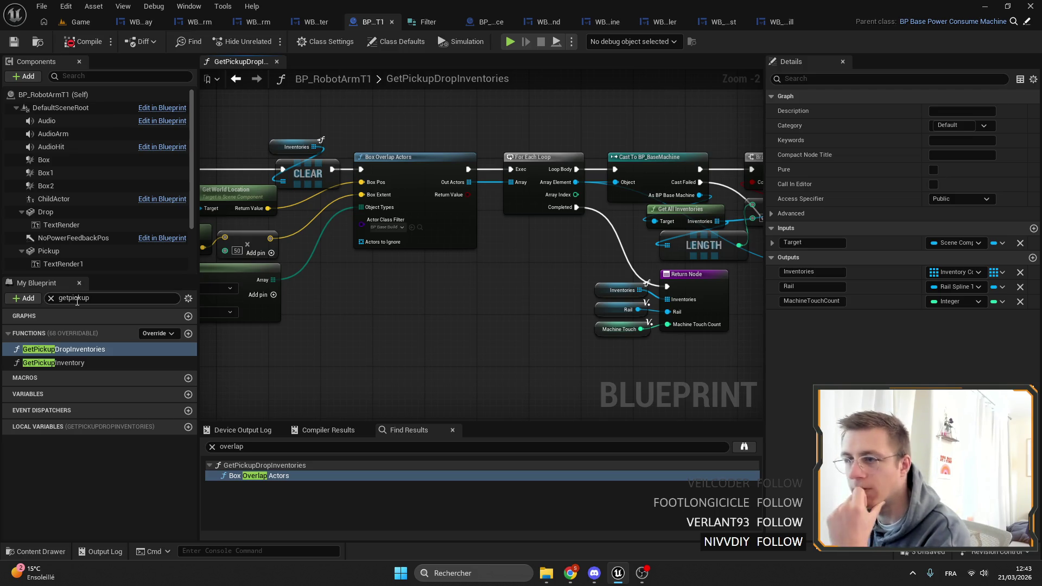
left_click(99, 300)
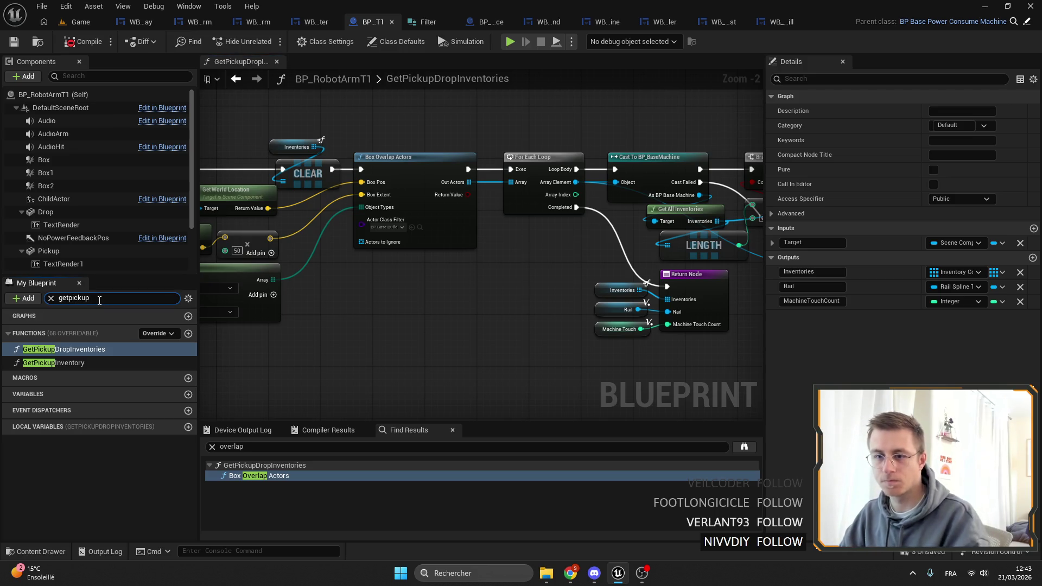
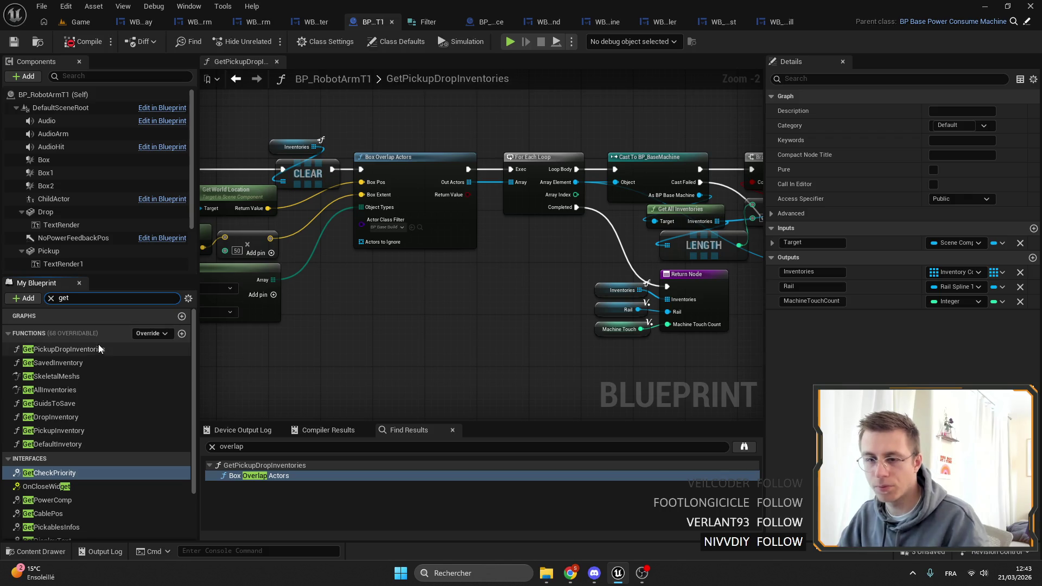
Step: Filter My Blueprint for 'pic' and inspect the GetPickupDropInventories function graph
type("pic")
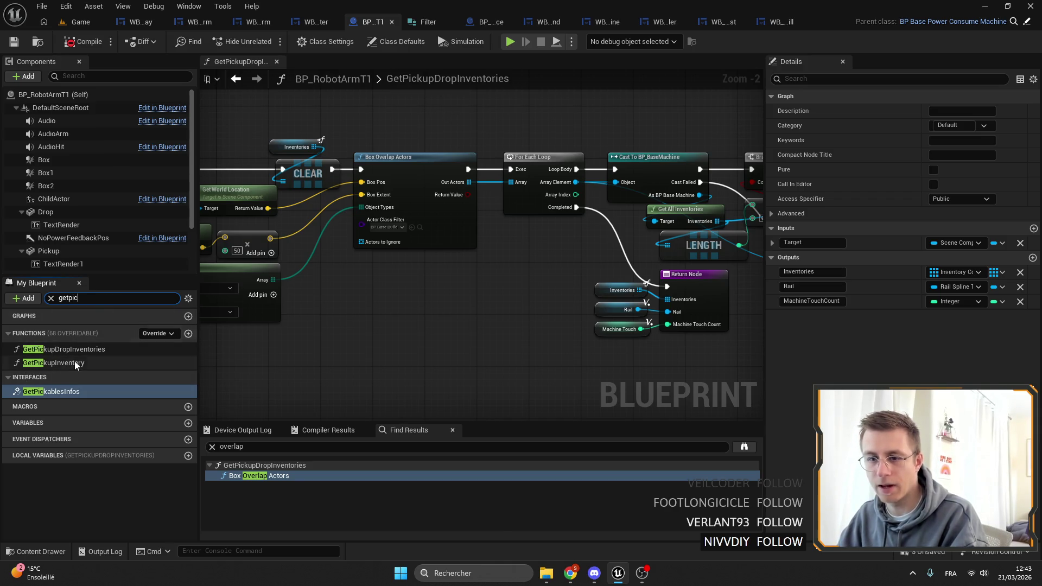
scroll(492, 291, "down", 5)
scroll(568, 195, "up", 7)
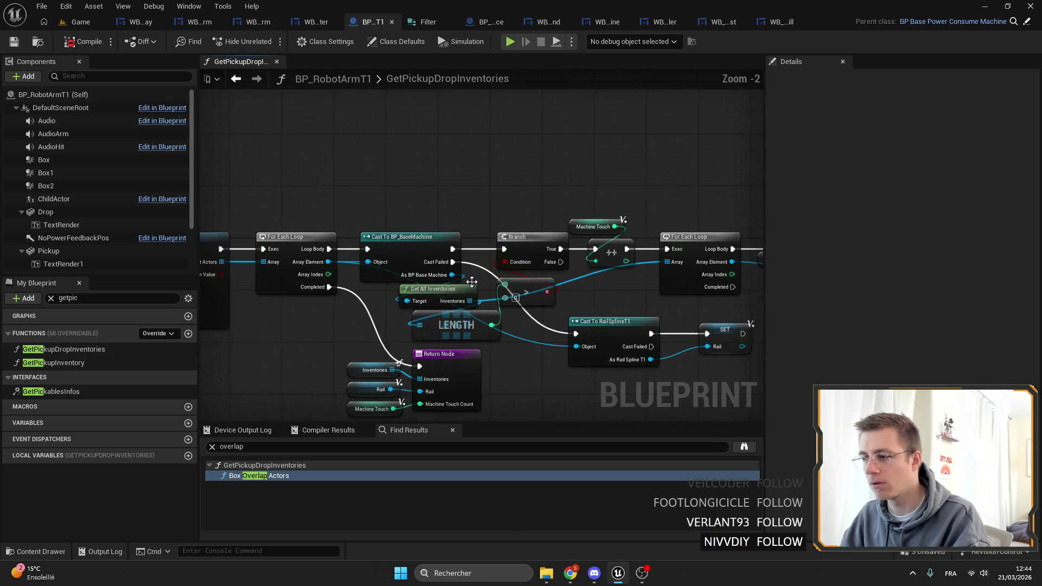
left_click_drag(363, 270, 517, 286)
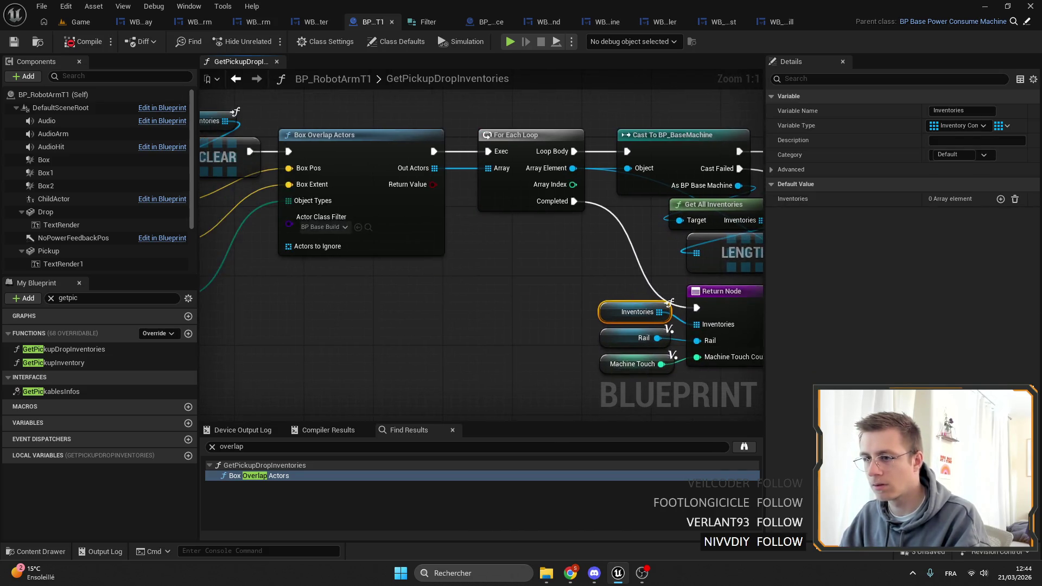
left_click(441, 189)
mouse_move(441, 188)
left_mouse_down()
mouse_move(487, 170)
mouse_move(383, 142)
left_mouse_up()
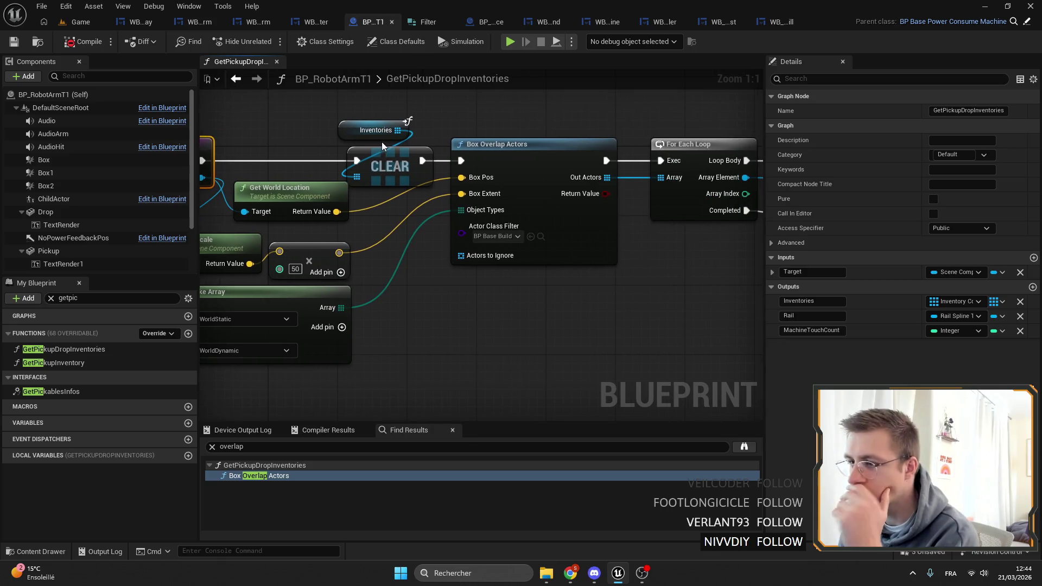
scroll(399, 161, "down", 3)
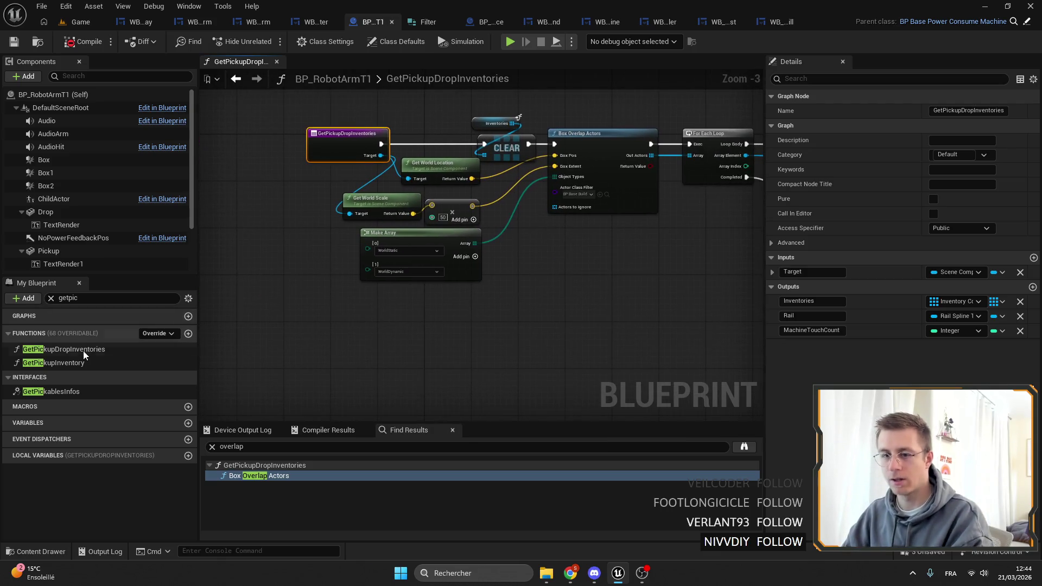
Step: Duplicate GetPickupDropInventories into GetPickupDropInventories_0 and start editing the copy's name
left_click(65, 350)
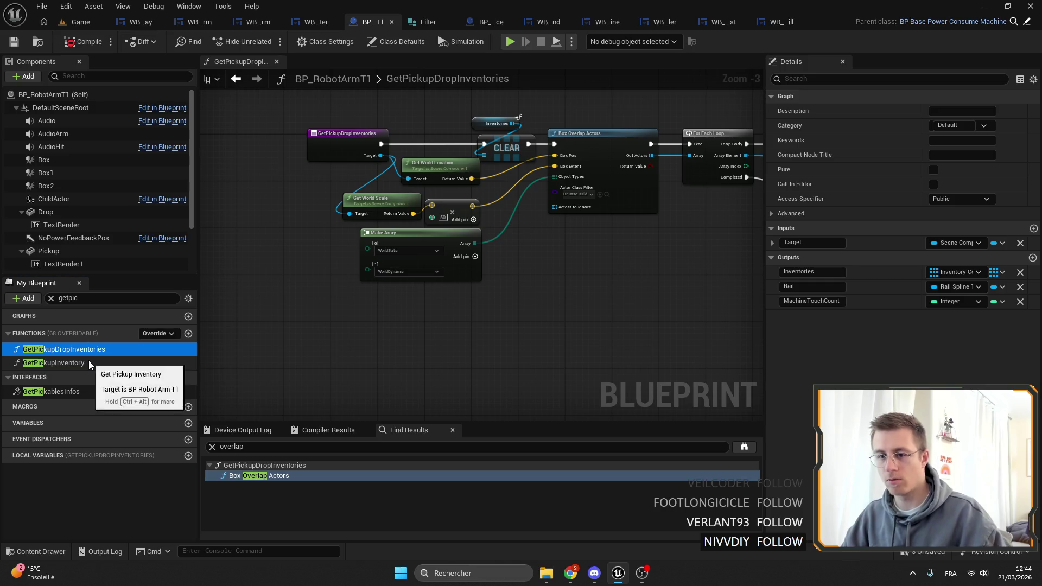
key("ctrl+d")
left_click_drag(138, 380, 97, 382)
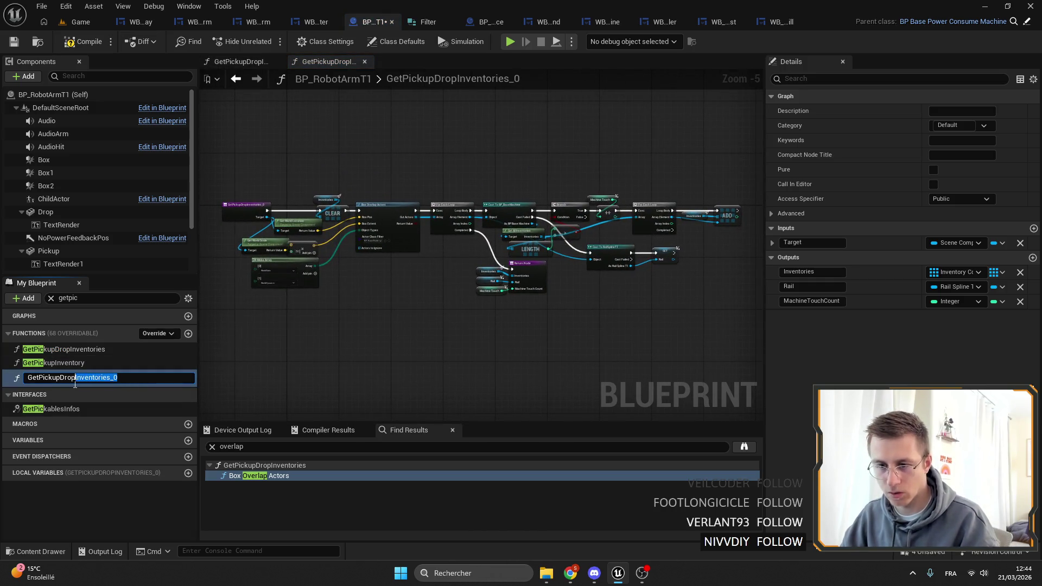
Step: Rename the copied function to GetPickupDropMachines
type("Machi")
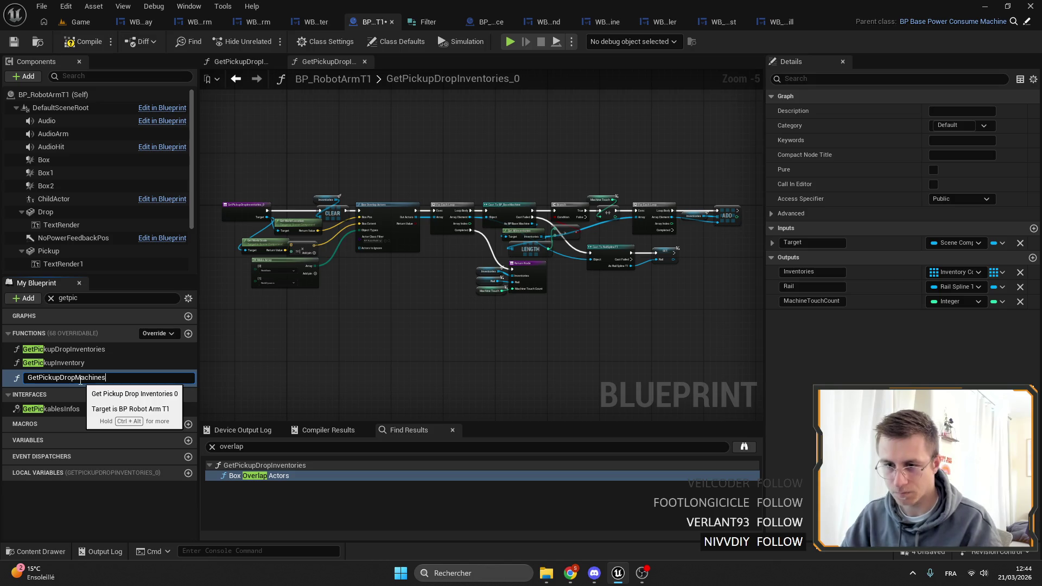
key("Return")
scroll(532, 244, "up", 5)
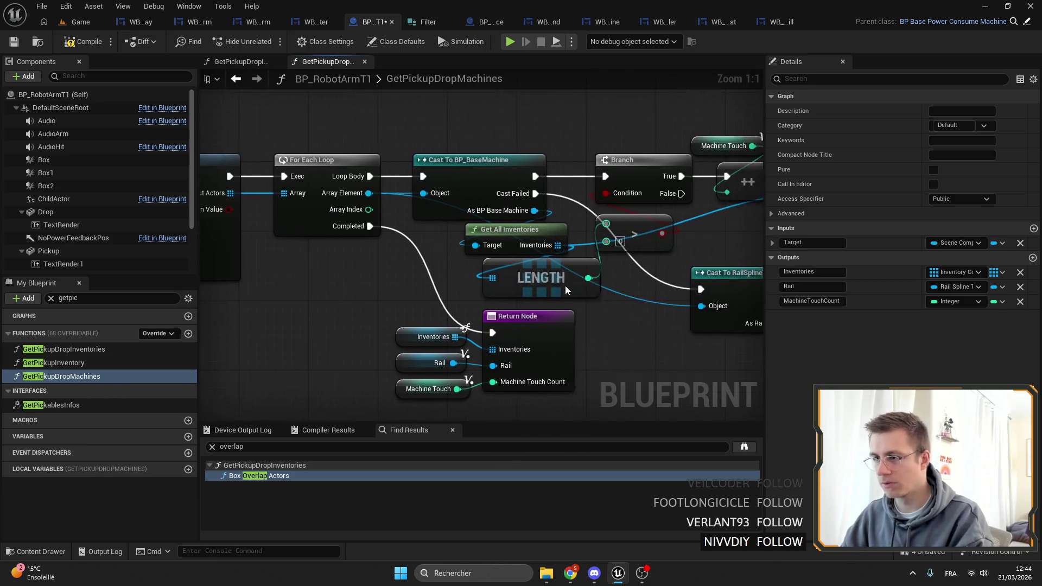
left_click_drag(566, 284, 500, 225)
Step: Move the Return Node and its variable getters further down the graph
left_click(466, 257)
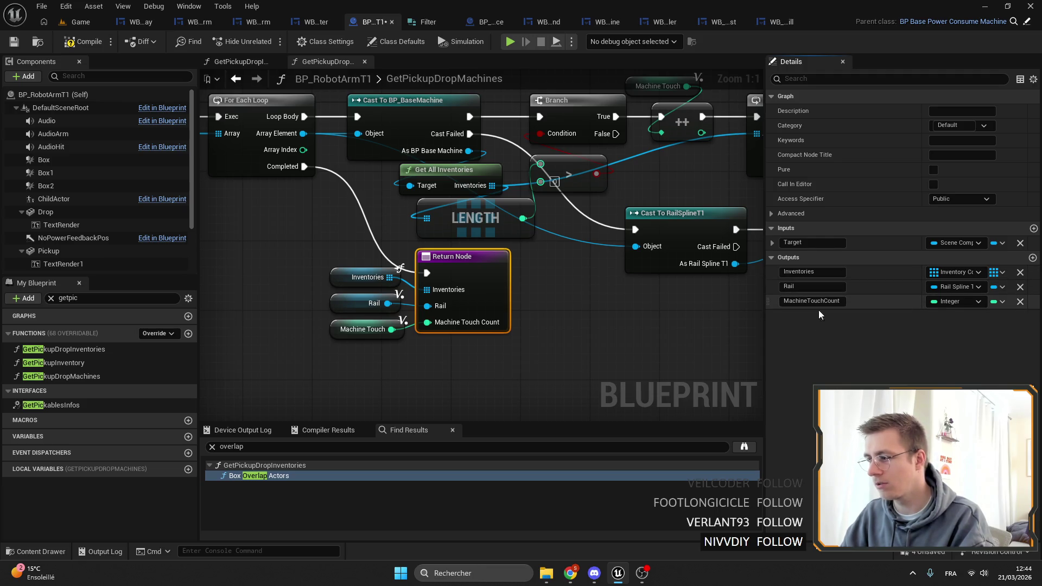
left_click_drag(445, 247, 602, 341)
mouse_move(543, 260)
left_mouse_down()
mouse_move(572, 293)
mouse_move(542, 249)
mouse_move(449, 254)
left_mouse_up()
mouse_move(672, 242)
left_mouse_down()
mouse_move(537, 223)
mouse_move(662, 222)
mouse_move(475, 213)
mouse_move(296, 126)
left_mouse_up()
left_click(488, 293)
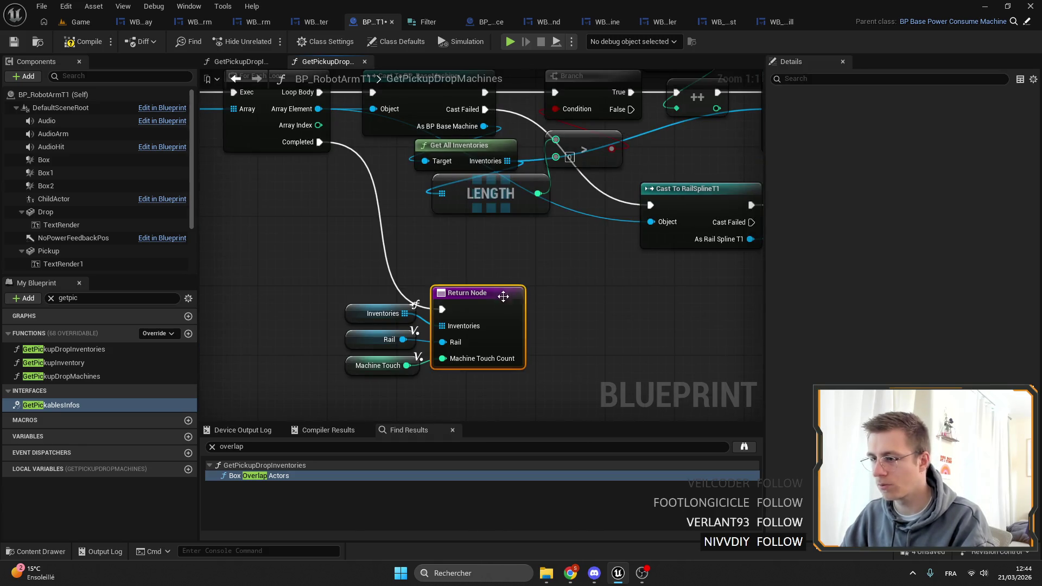
Step: Change the Inventories output's type to a BP Base Machine object reference
left_click(968, 274)
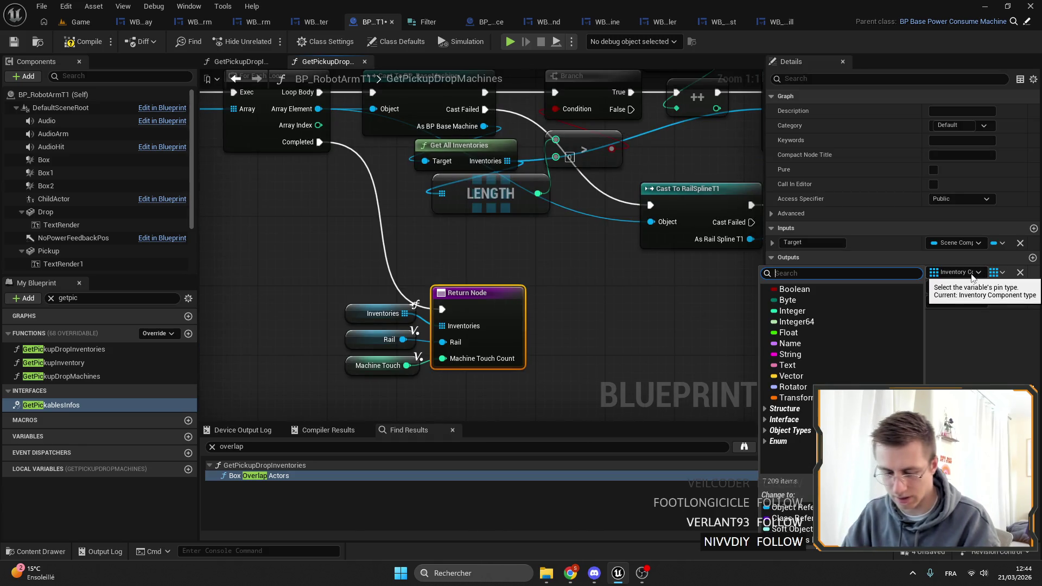
type("c")
type("ba")
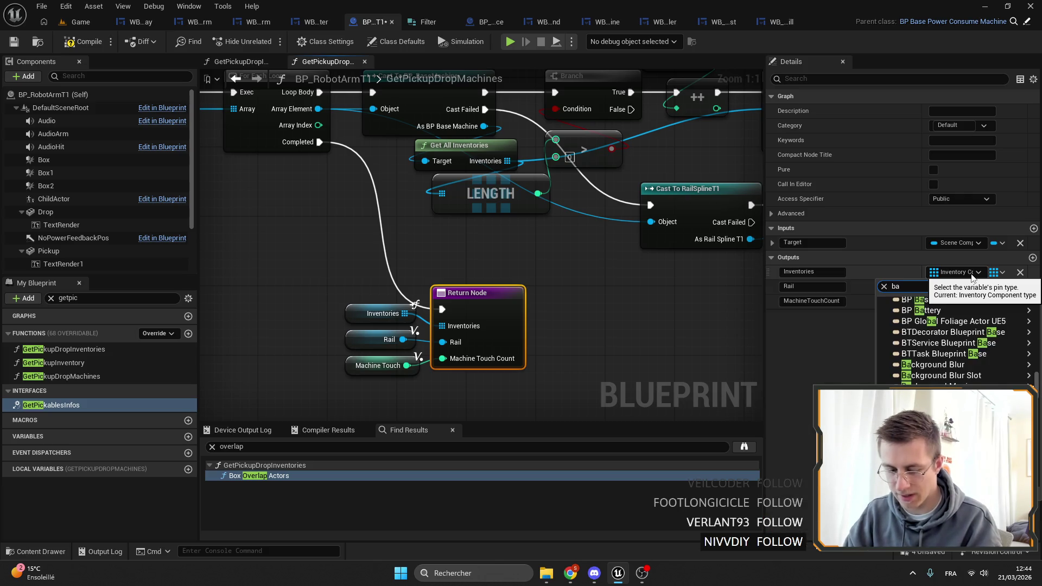
key("BackSpace")
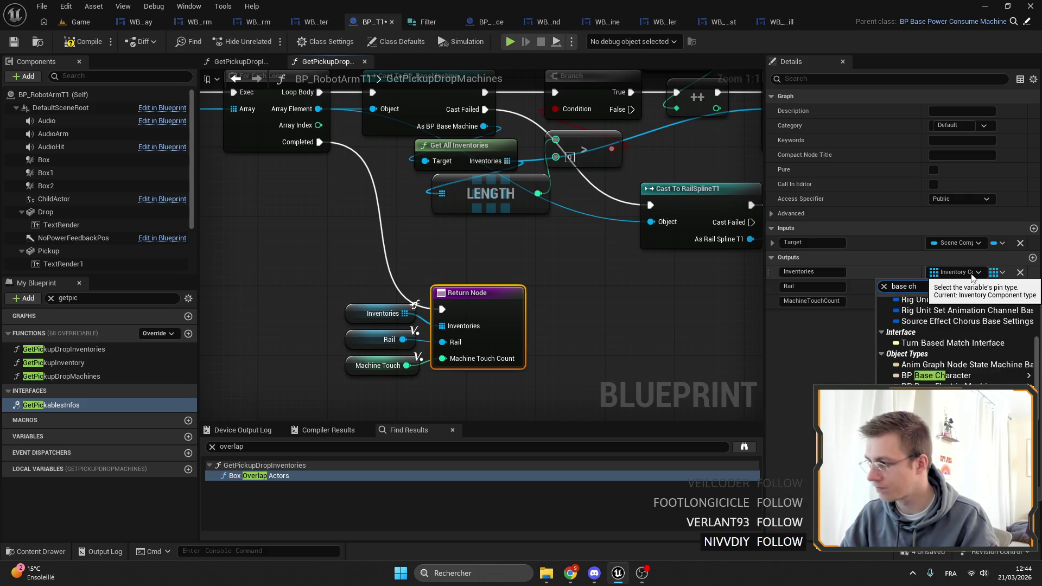
key("BackSpace")
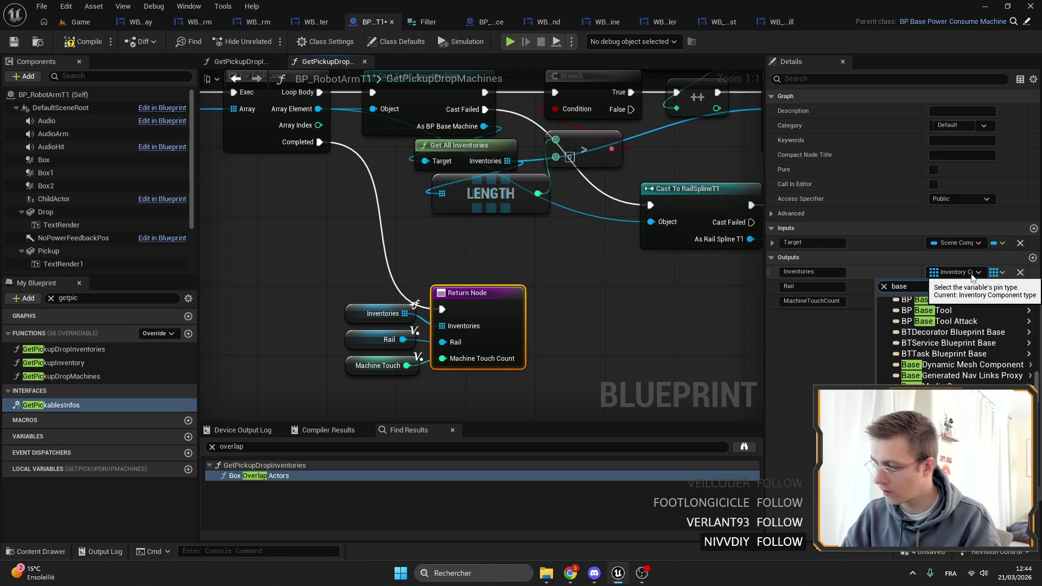
type("ma")
key("BackSpace")
key("BackSpace")
type("achi")
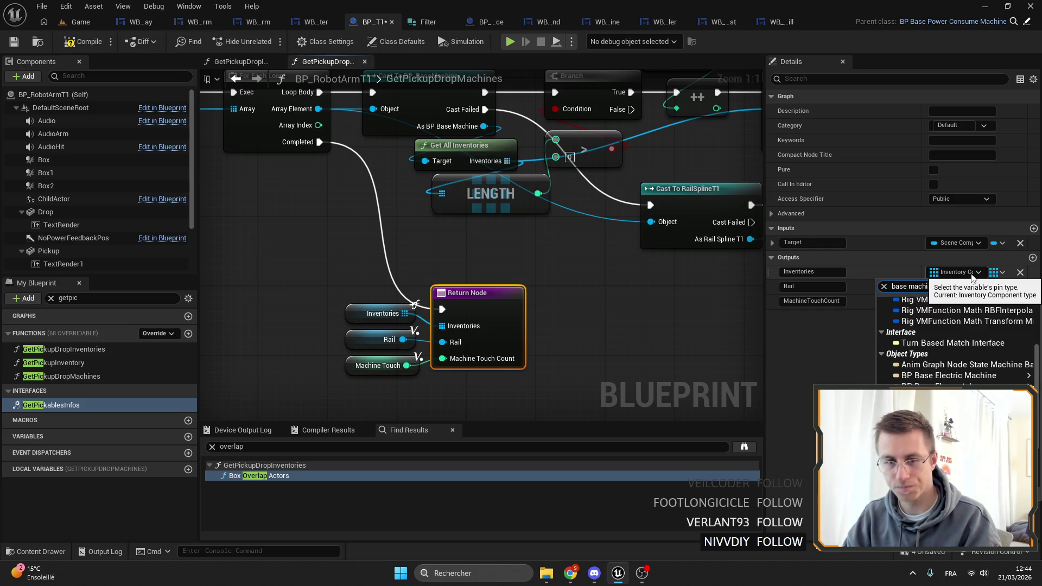
scroll(972, 326, "down", 1)
mouse_move(938, 343)
left_click(830, 348)
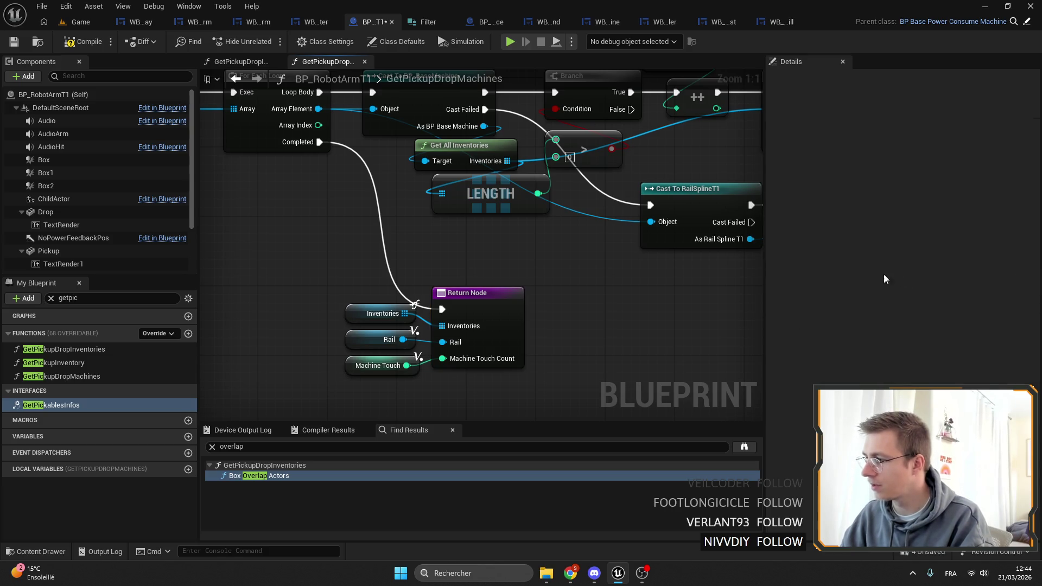
Step: Rename the output to Machines and nudge the Machines, Rail and Machine Touch getters down
left_click(813, 271)
type("Machines")
key("Return")
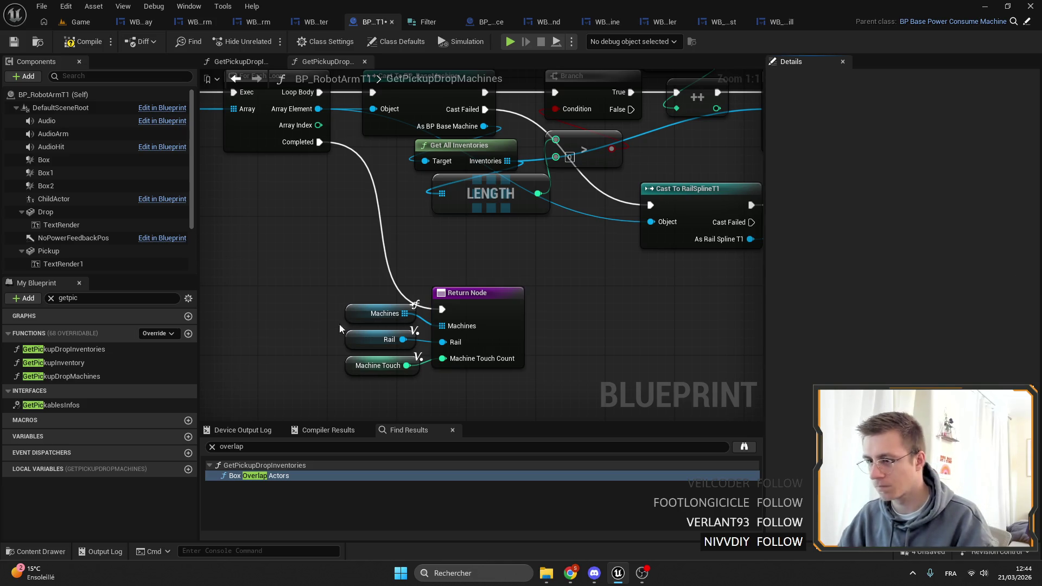
left_click_drag(329, 297, 404, 366)
left_click_drag(352, 318, 351, 327)
left_click(350, 324)
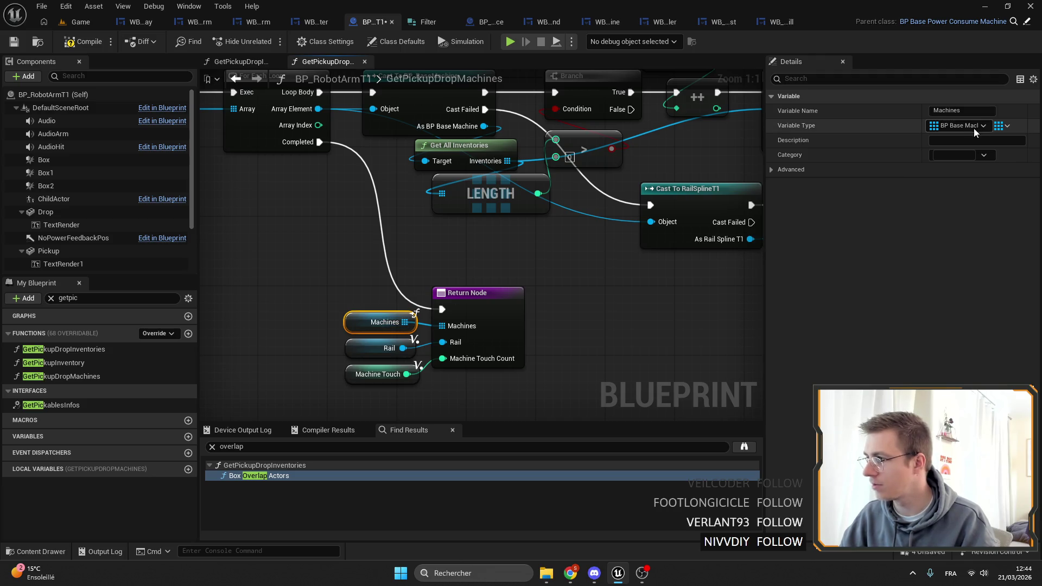
left_click(456, 296)
mouse_move(635, 268)
left_mouse_down()
mouse_move(581, 362)
mouse_move(323, 381)
left_mouse_up()
left_click(488, 242)
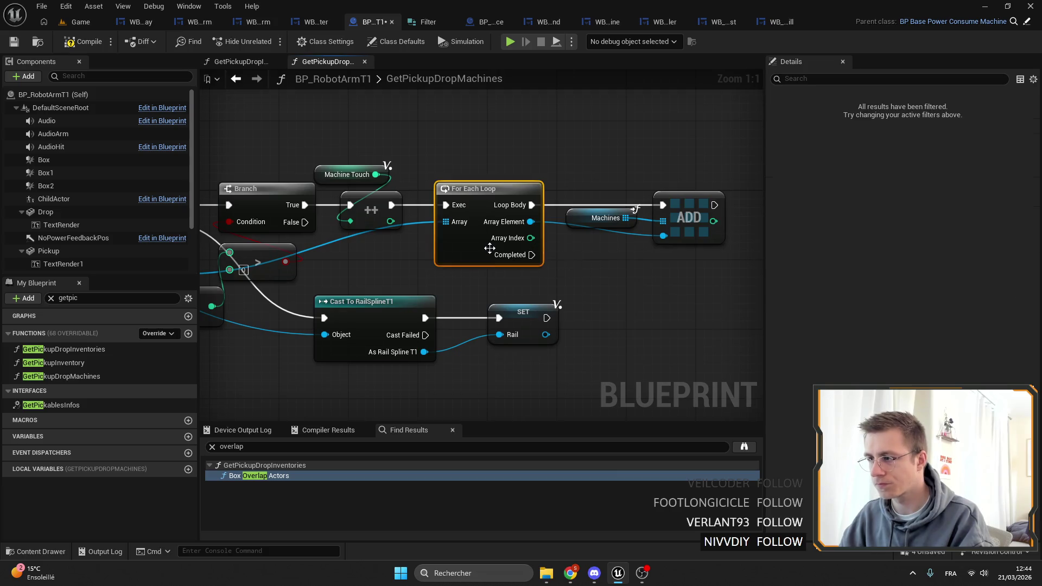
Step: Delete the inner For Each Loop, wire the increment into ADD, and compile
mouse_move(325, 233)
left_mouse_down()
mouse_move(499, 202)
mouse_move(384, 220)
left_mouse_up()
key("Delete")
mouse_move(430, 173)
left_mouse_down()
mouse_move(726, 181)
mouse_move(702, 173)
left_mouse_up()
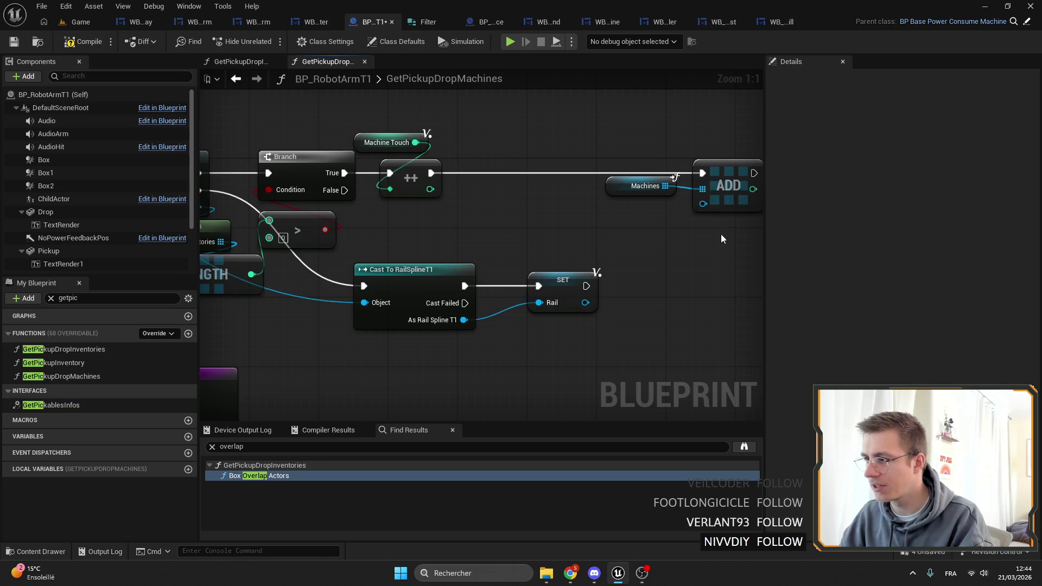
left_click_drag(724, 236, 602, 162)
mouse_move(713, 173)
left_mouse_down()
mouse_move(562, 173)
mouse_move(665, 163)
mouse_move(472, 223)
mouse_move(298, 201)
left_mouse_up()
left_click(641, 221)
left_click(600, 176)
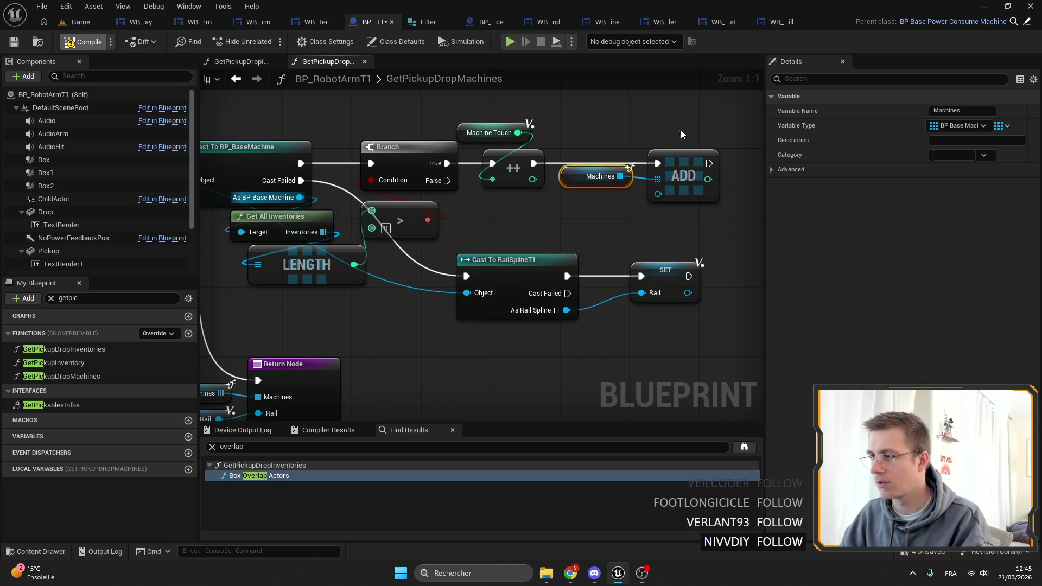
key("F7")
Step: Replace ADD with an ADDUNIQUE node on Machines, driven by the increment's exec
key("ctrl+z")
left_click_drag(567, 176, 600, 174)
type("add")
left_click(649, 255)
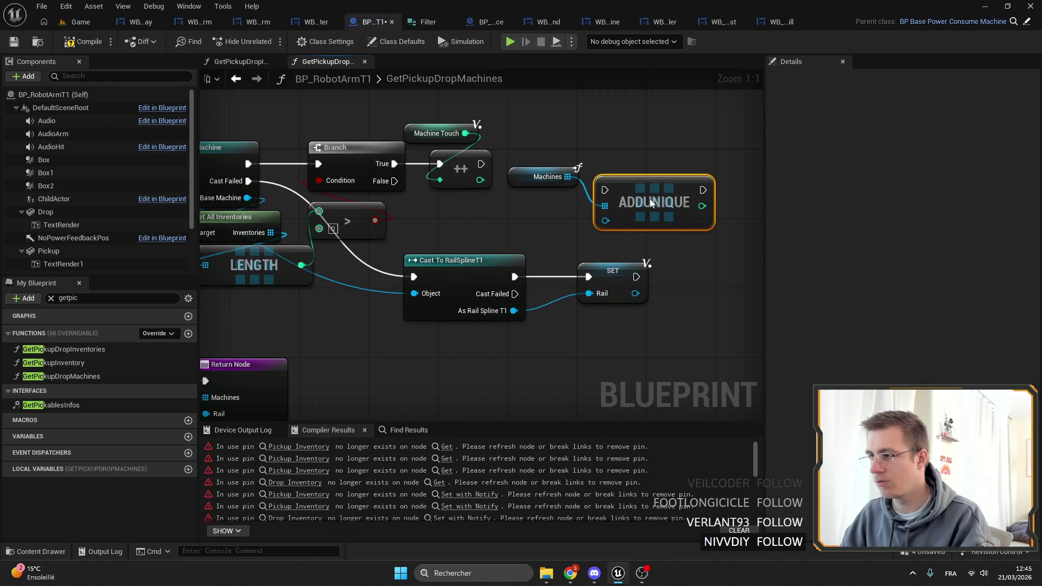
mouse_move(483, 163)
left_mouse_down()
mouse_move(595, 147)
mouse_move(643, 164)
mouse_move(266, 182)
mouse_move(251, 199)
mouse_move(577, 207)
mouse_move(617, 197)
left_mouse_up()
left_click(352, 155)
left_click_drag(749, 197, 584, 197)
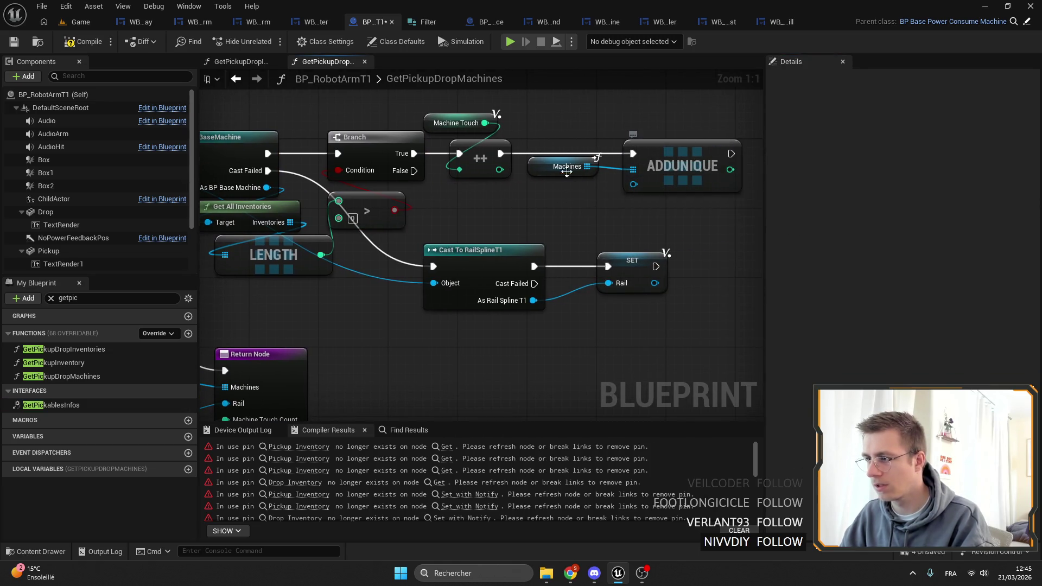
right_click(537, 171)
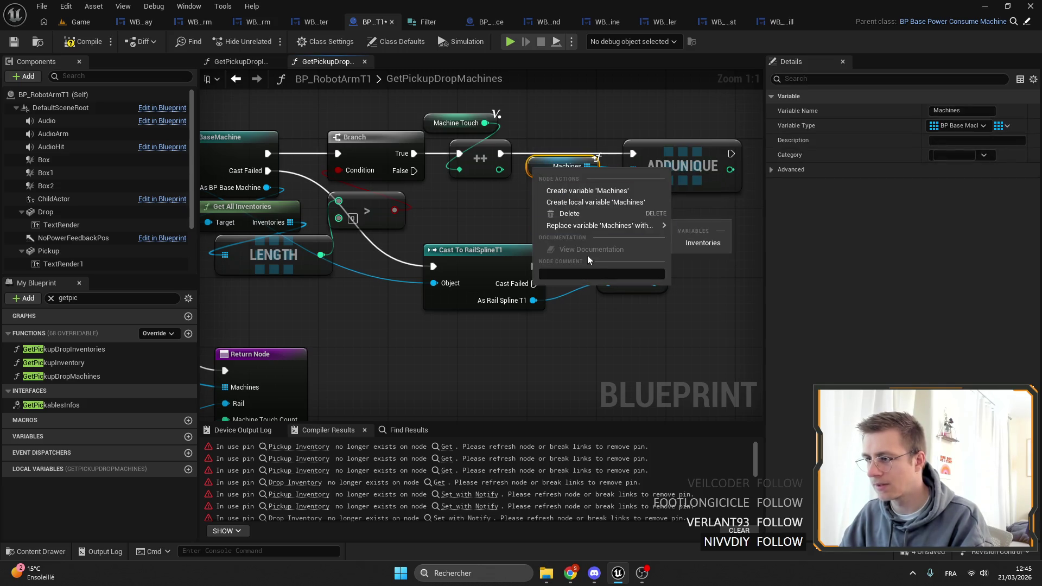
Step: Remove the old Machines getters and place an Inventories local variable getter
left_click(571, 213)
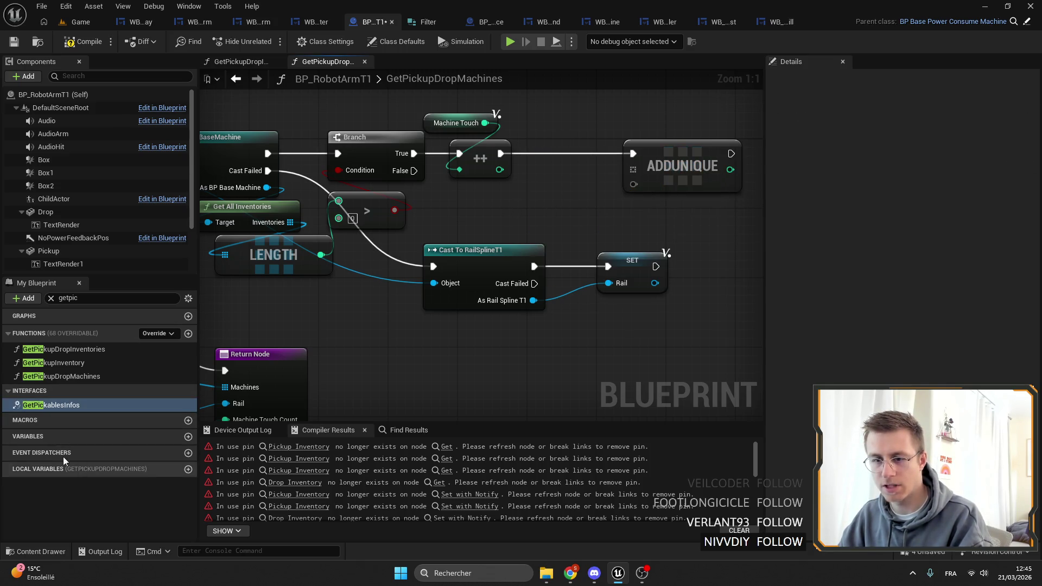
left_click(51, 298)
left_click(8, 414)
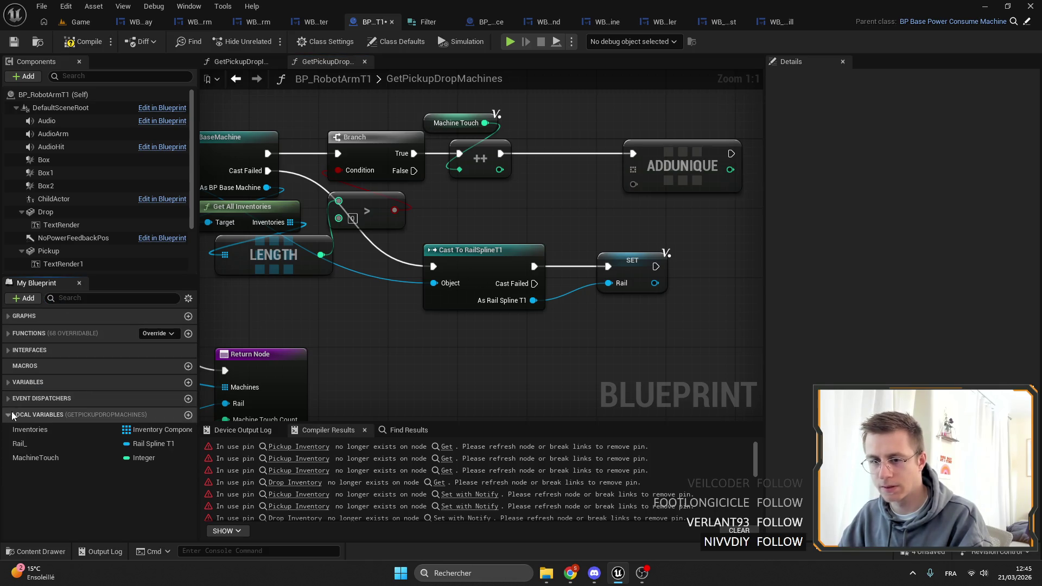
left_click(29, 429)
mouse_move(206, 252)
left_mouse_down()
mouse_move(484, 239)
mouse_move(488, 135)
mouse_move(478, 282)
mouse_move(517, 325)
left_mouse_up()
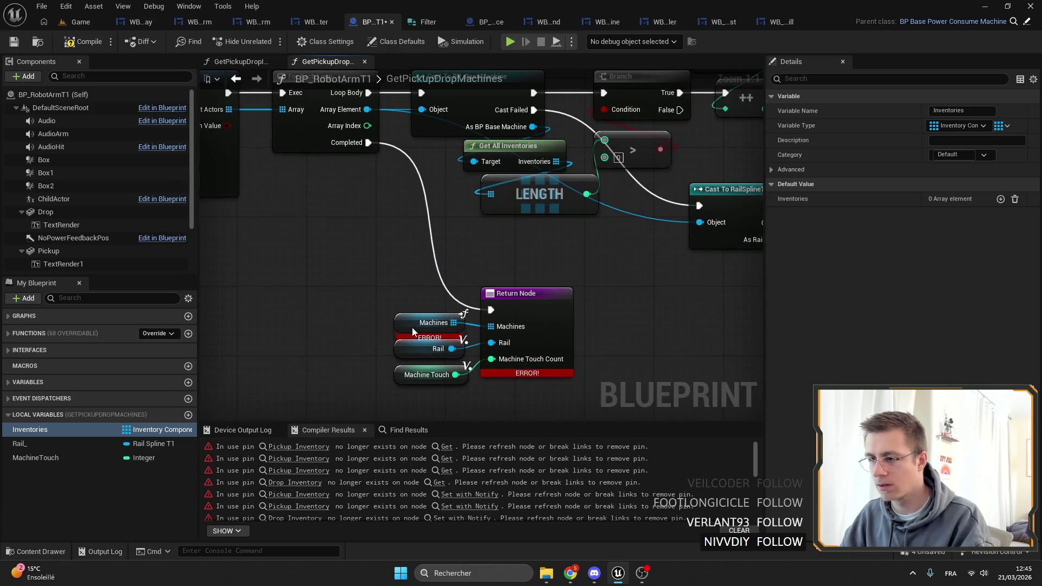
left_click(429, 323)
left_click_drag(749, 228, 478, 257)
mouse_move(224, 433)
left_mouse_down()
mouse_move(429, 322)
mouse_move(549, 316)
left_mouse_up()
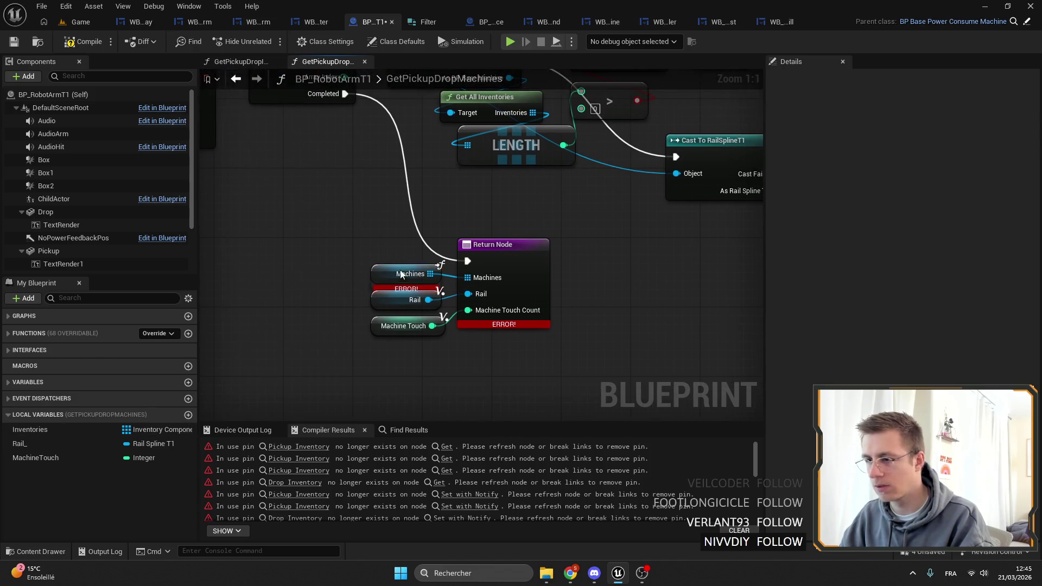
key("Delete")
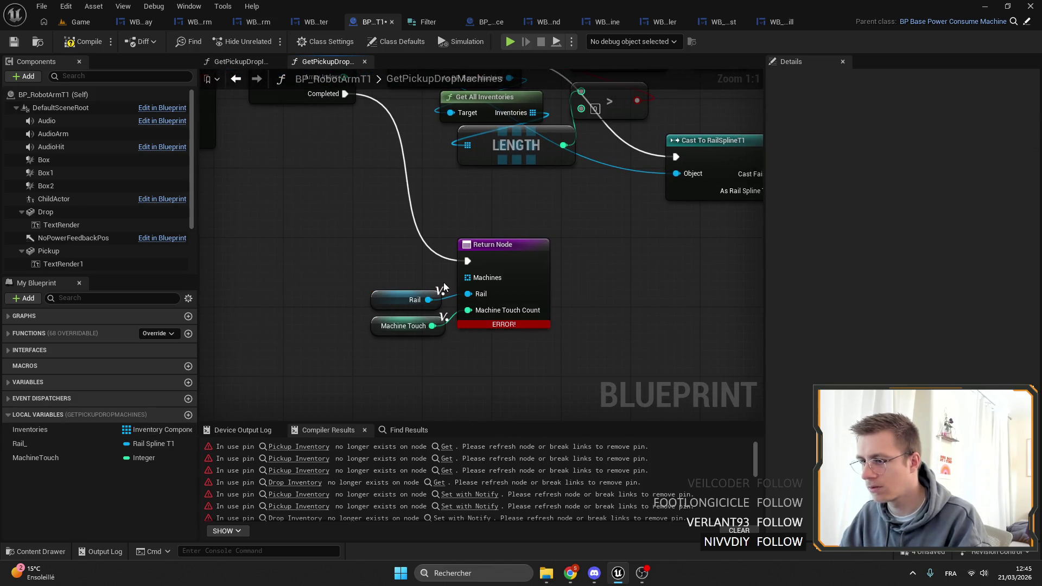
mouse_move(30, 429)
left_mouse_down()
mouse_move(304, 253)
mouse_move(347, 273)
left_mouse_up()
left_click(347, 270)
Step: Rename local variable Inventories to Machines_ and make it a BP Base Machine reference
left_click(963, 111)
type("Machines")
key("Return")
left_click(960, 111)
type("Machines_")
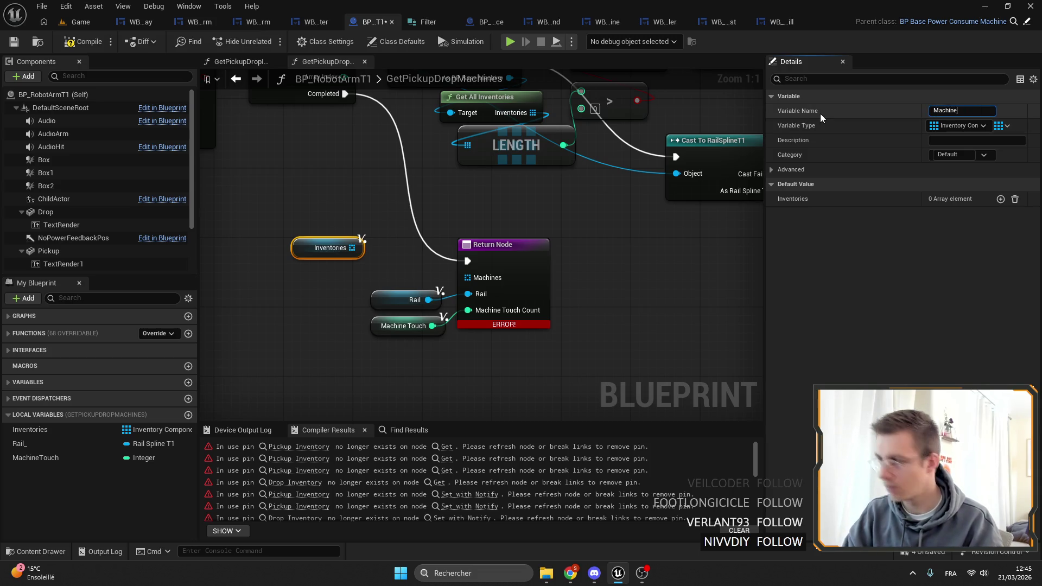
key("Return")
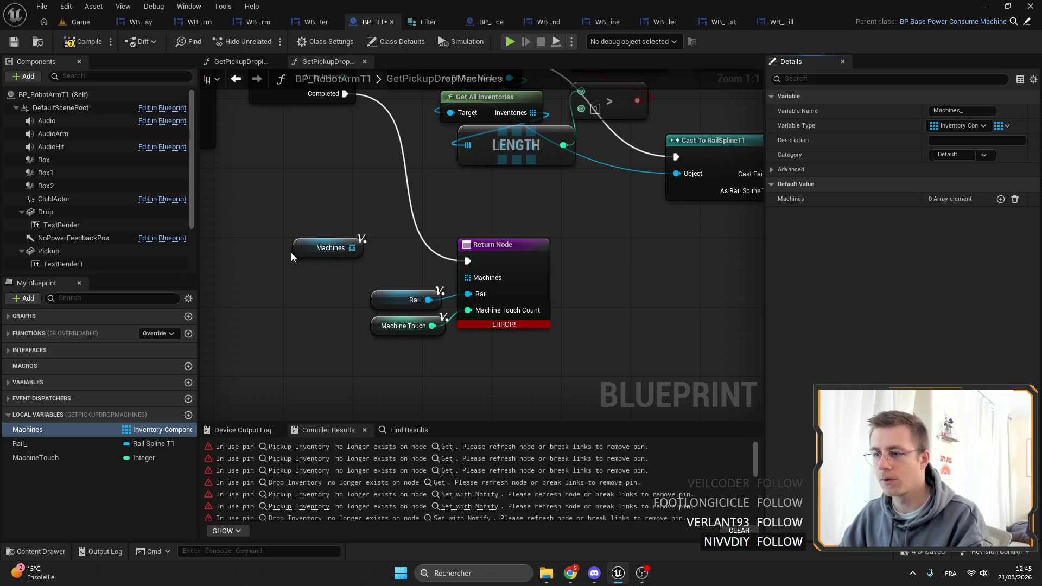
left_click(297, 251)
left_click(957, 126)
type("base machine")
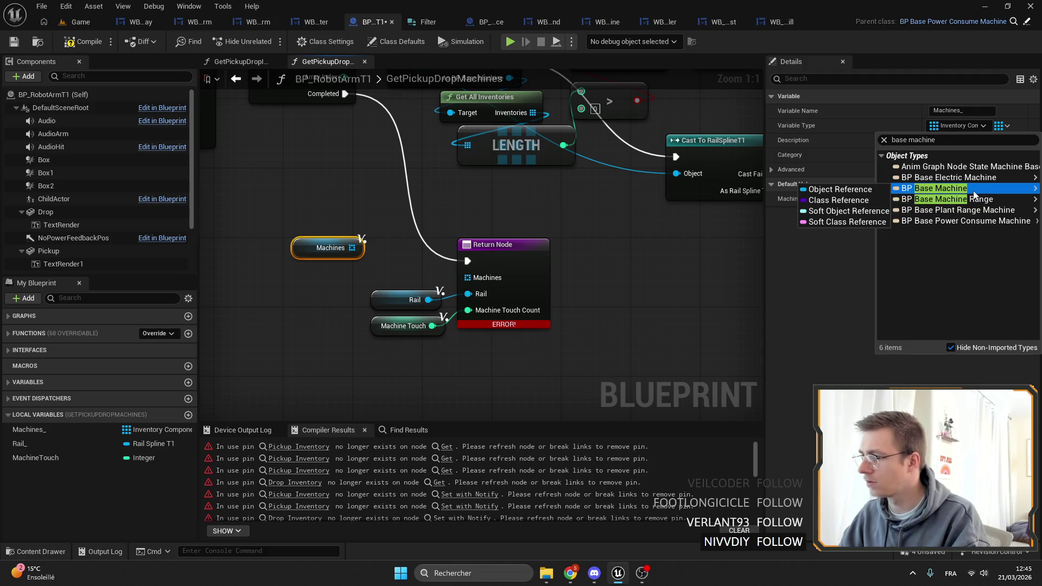
left_click(933, 187)
left_click(573, 306)
Step: Connect Machines_ getters to ADDUNIQUE and the Return Node
mouse_move(360, 257)
left_mouse_down()
mouse_move(439, 276)
mouse_move(439, 287)
left_mouse_up()
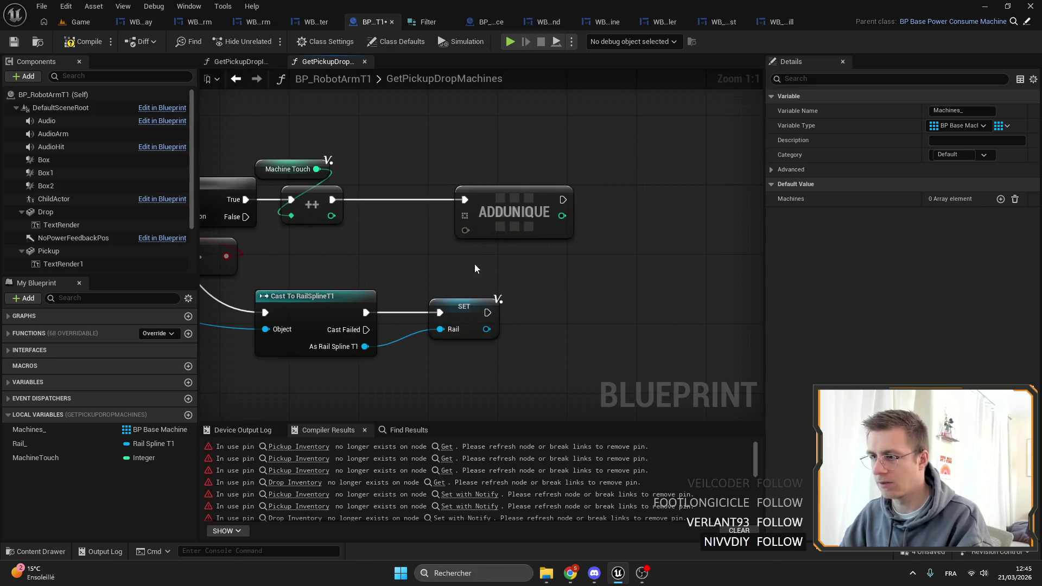
mouse_move(32, 429)
left_mouse_down()
mouse_move(688, 243)
mouse_move(488, 255)
mouse_move(307, 247)
left_mouse_up()
left_click(621, 298)
scroll(595, 340, "down", 1)
mouse_move(595, 340)
left_mouse_down()
mouse_move(595, 239)
mouse_move(923, 103)
left_mouse_up()
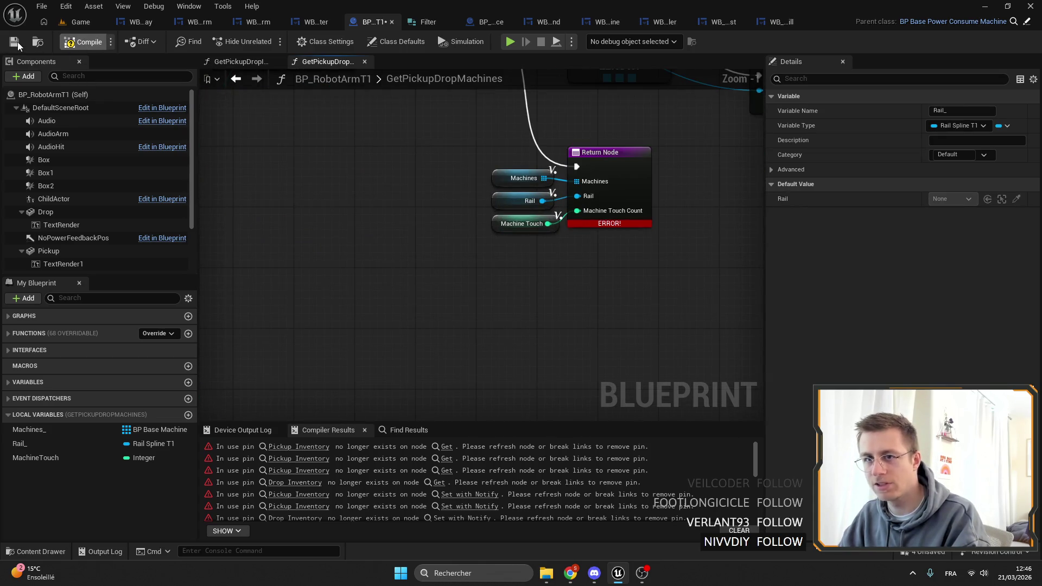
Step: Save the blueprint and rename the function's Target input to GetPickup
key("ctrl+s")
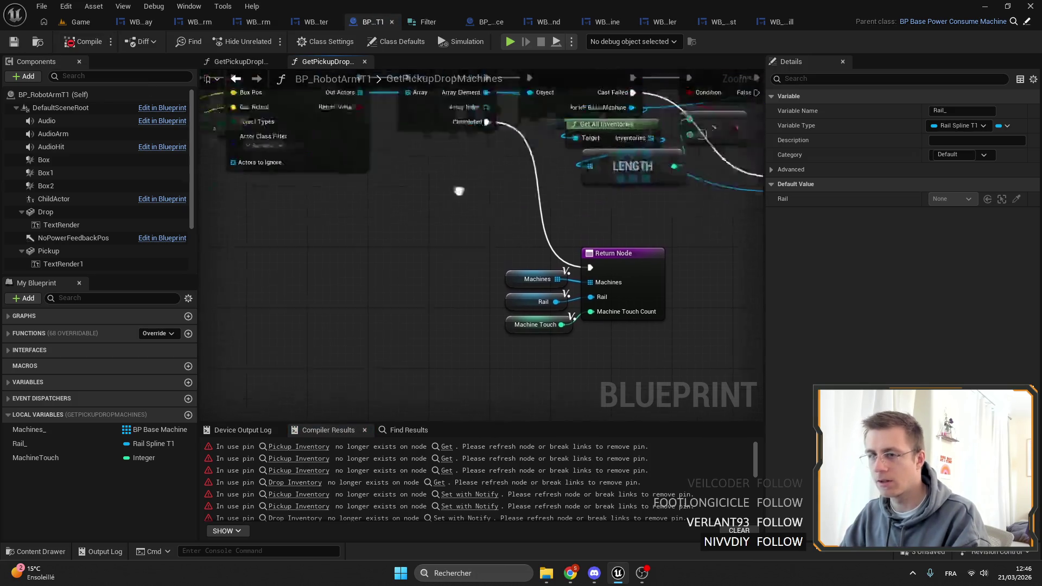
left_click_drag(470, 156, 386, 156)
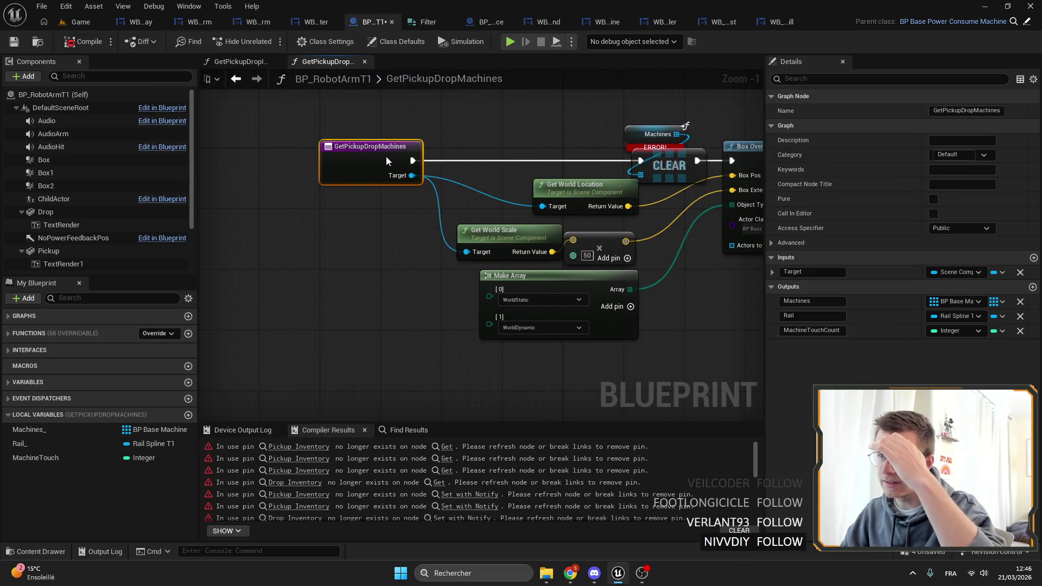
left_click(965, 275)
left_click(812, 271)
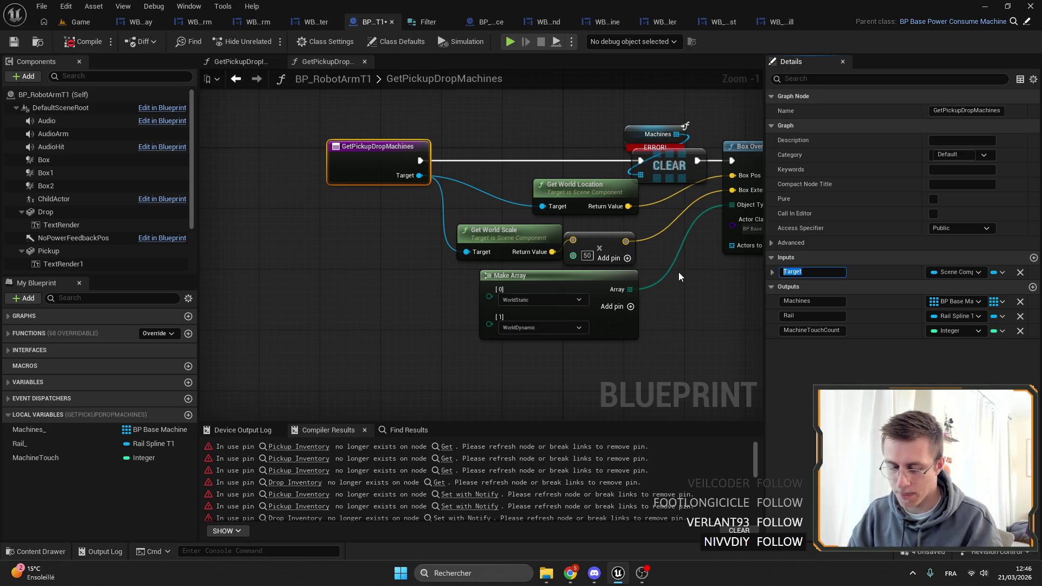
type("icku^p")
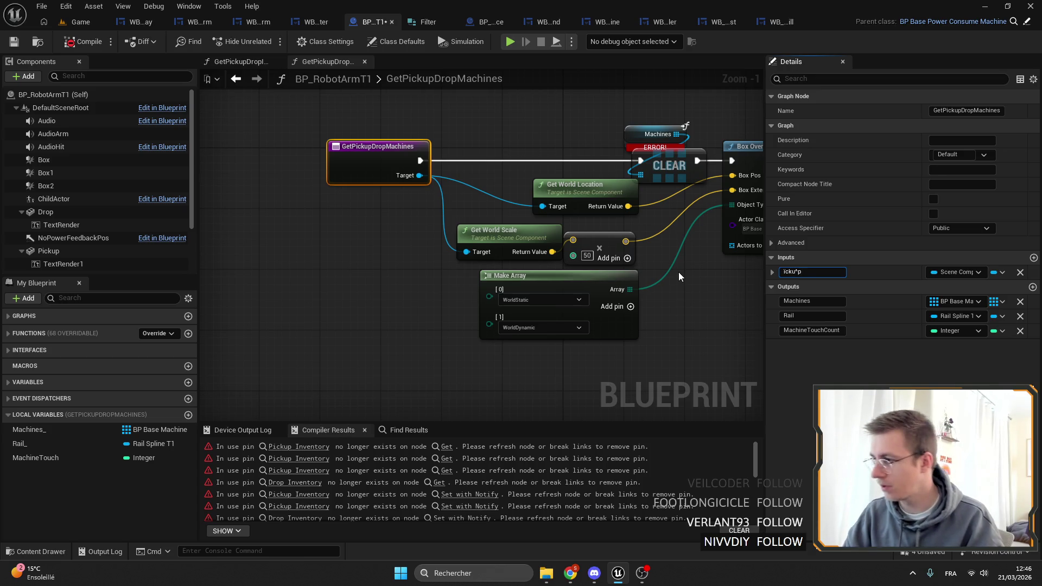
key("BackSpace")
key("BackSpace")
key("BackSpace")
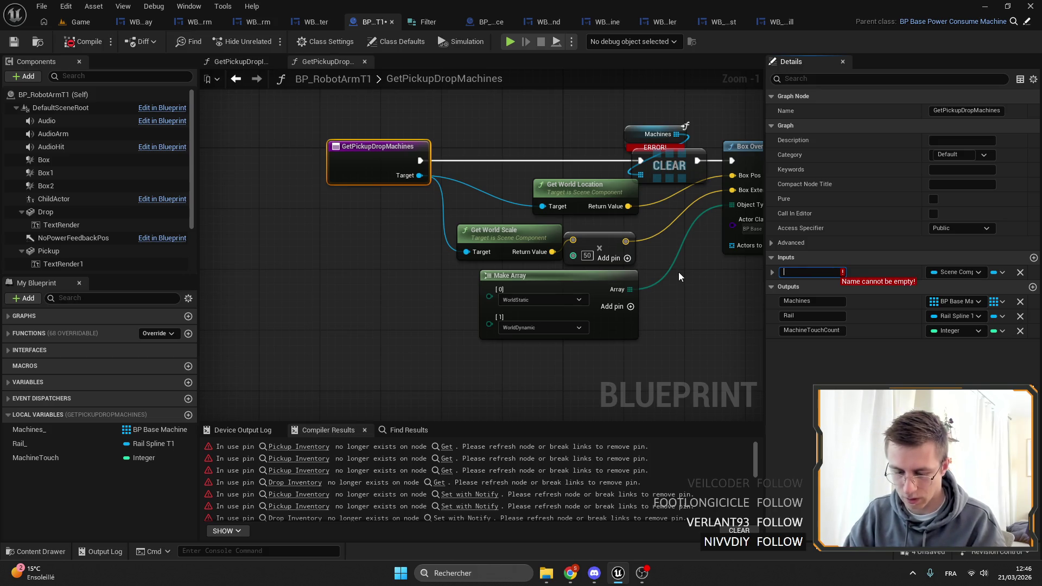
type("GetPickup")
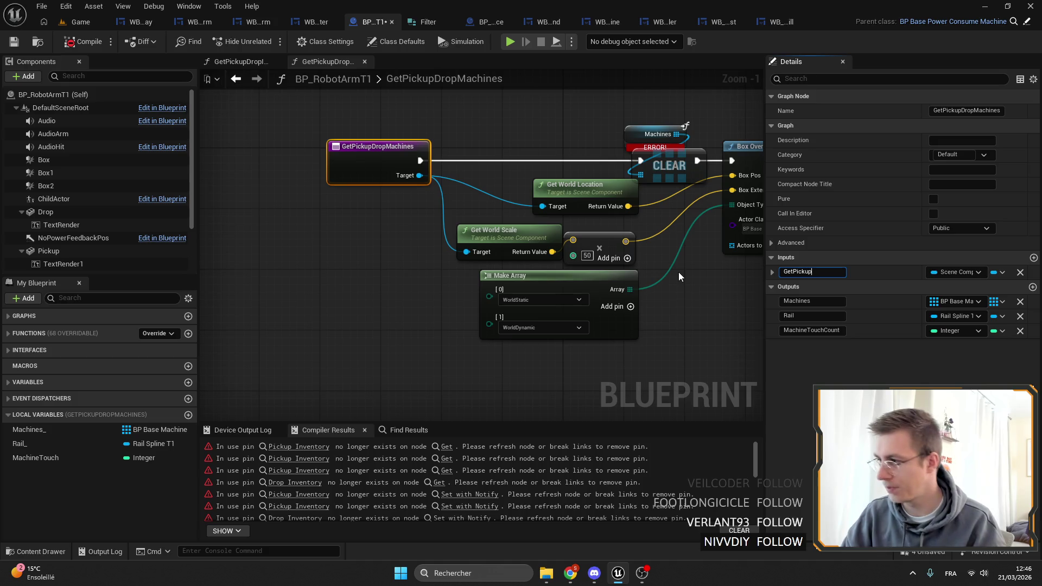
key("Return")
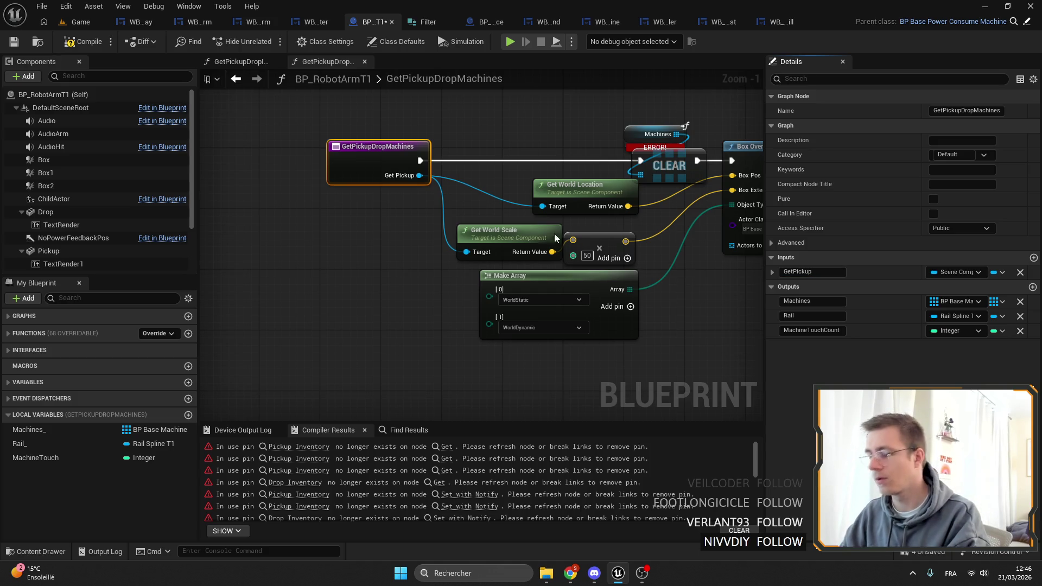
Step: Switch to the Game level editor and open the Content Structs folder
left_click(94, 22)
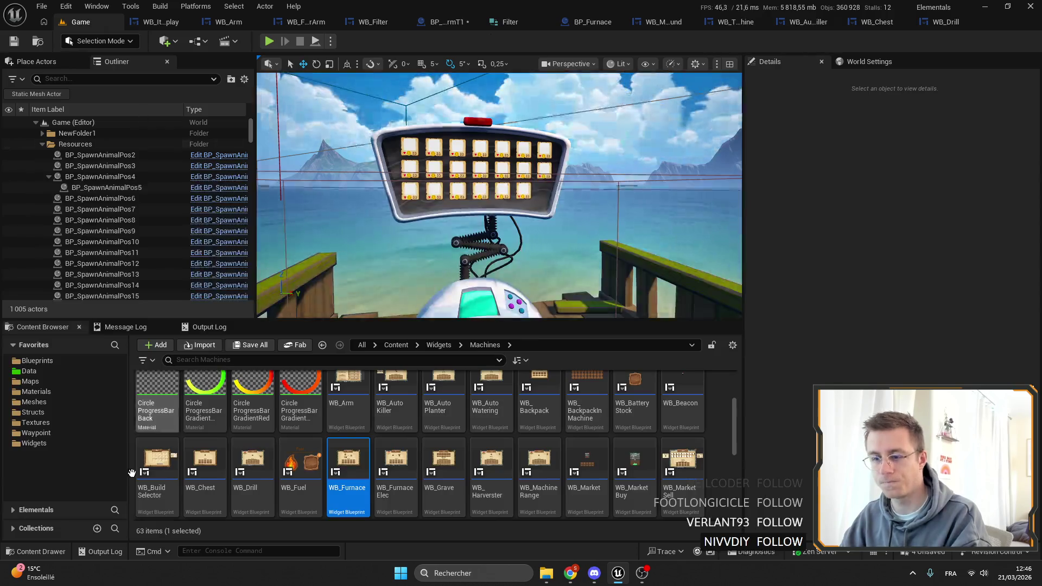
left_click(50, 415)
scroll(300, 440, "up", 3)
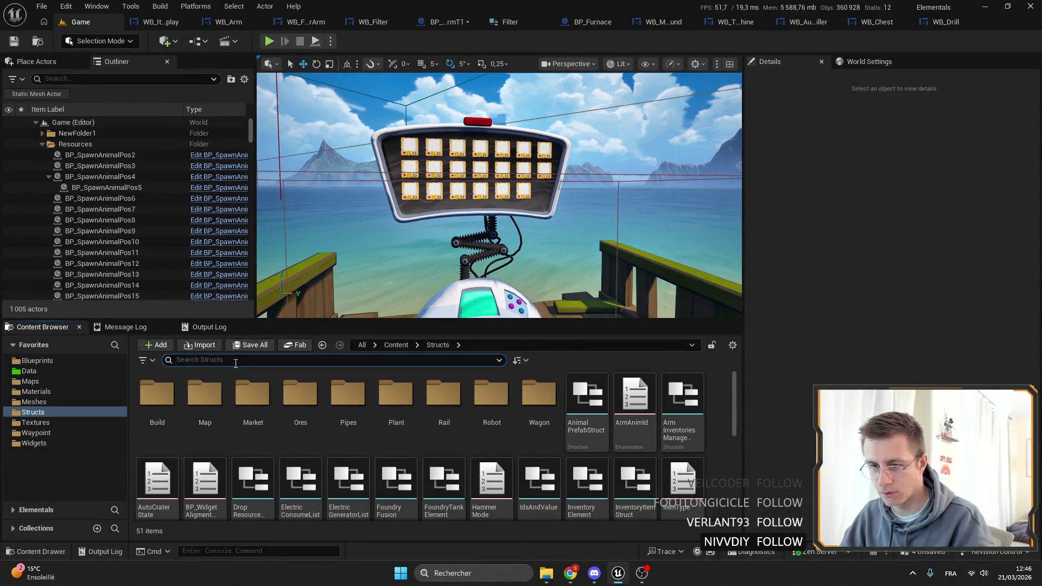
Step: Search the Structs folder for 'pickup' assets, then clear the empty search
left_click(237, 363)
type("pickup")
key("ctrl+a")
key("BackSpace")
scroll(389, 470, "down", 2)
Step: Create a Blueprint Enumeration named PickupDrop and open it in the enum editor
right_click(409, 479)
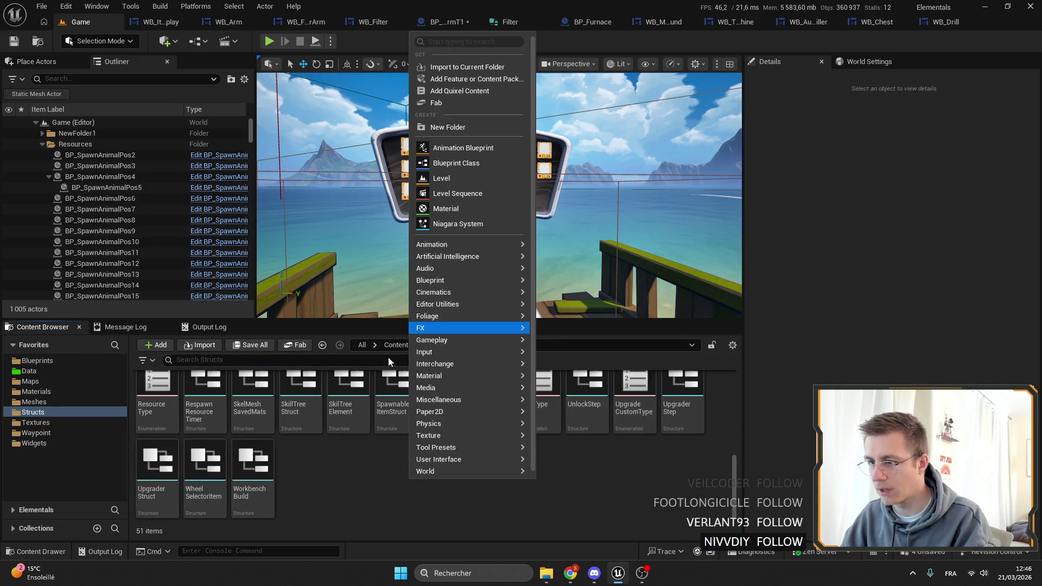
mouse_move(490, 460)
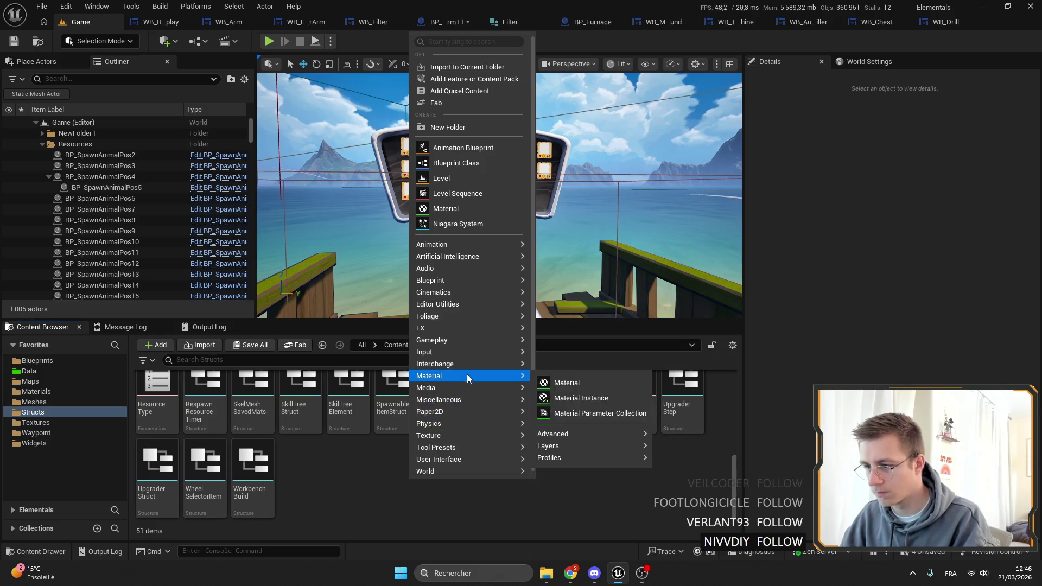
mouse_move(472, 337)
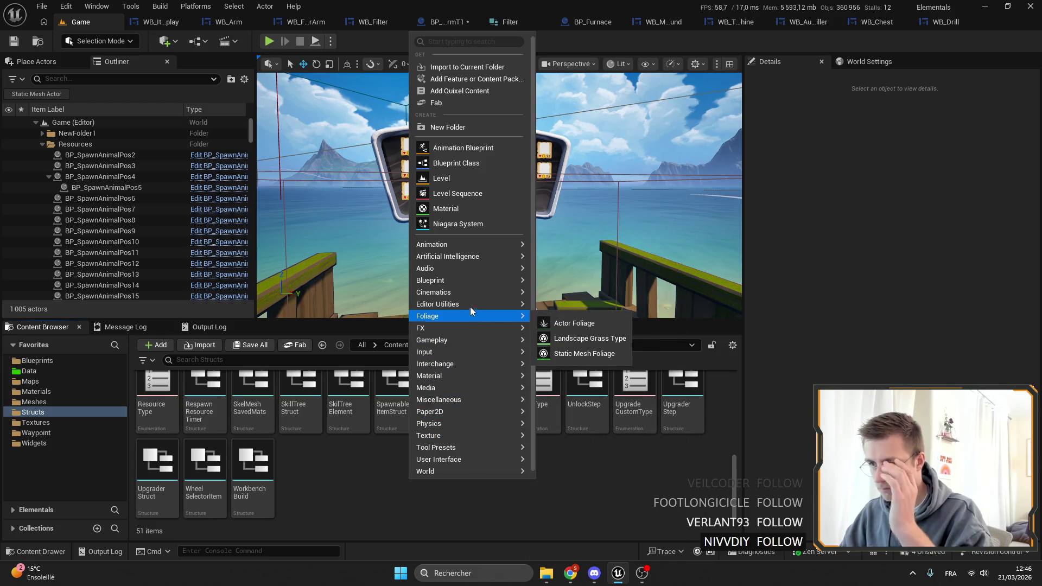
mouse_move(468, 301)
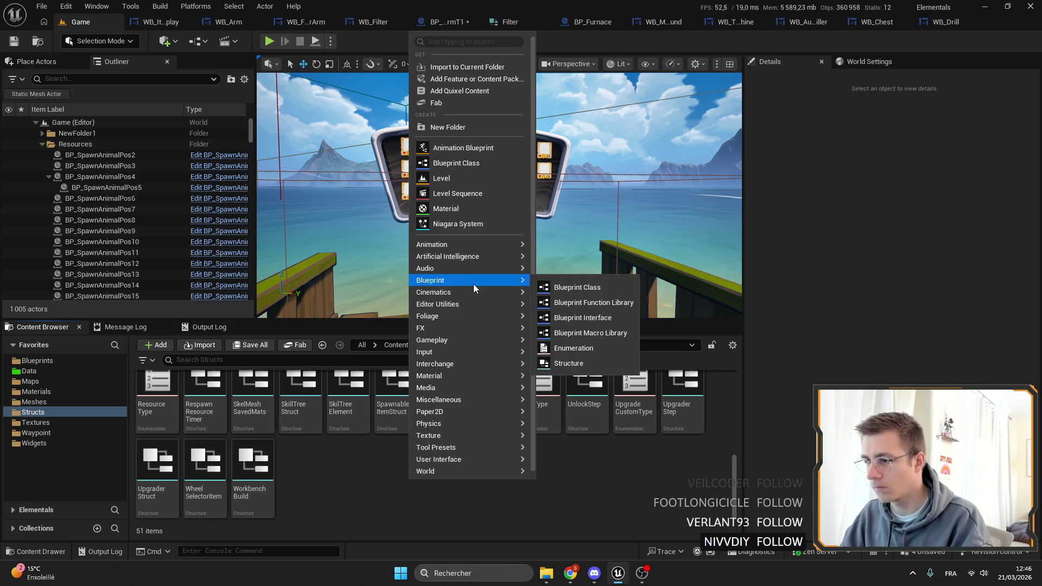
left_click(595, 351)
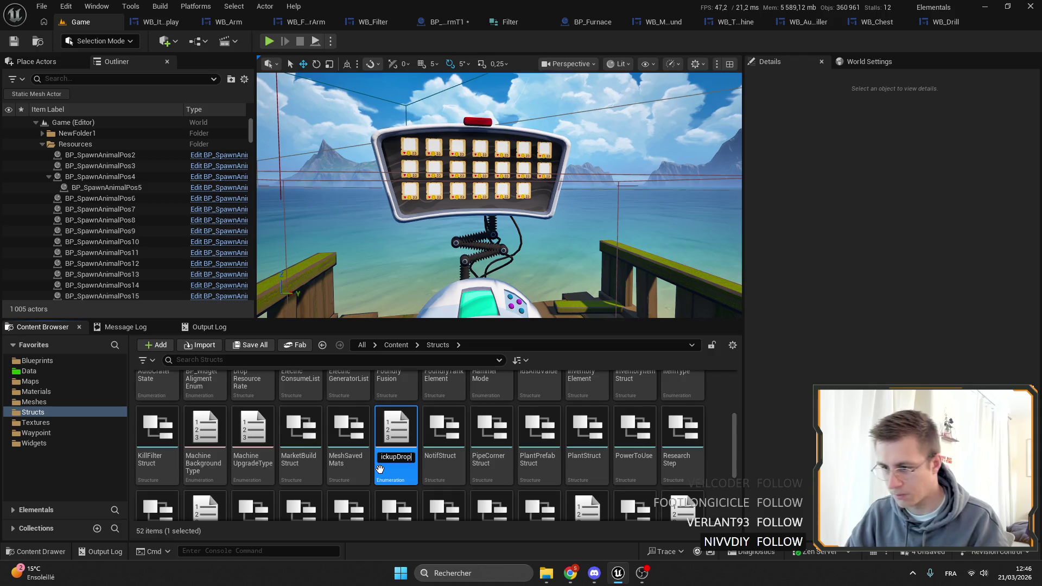
key("Return")
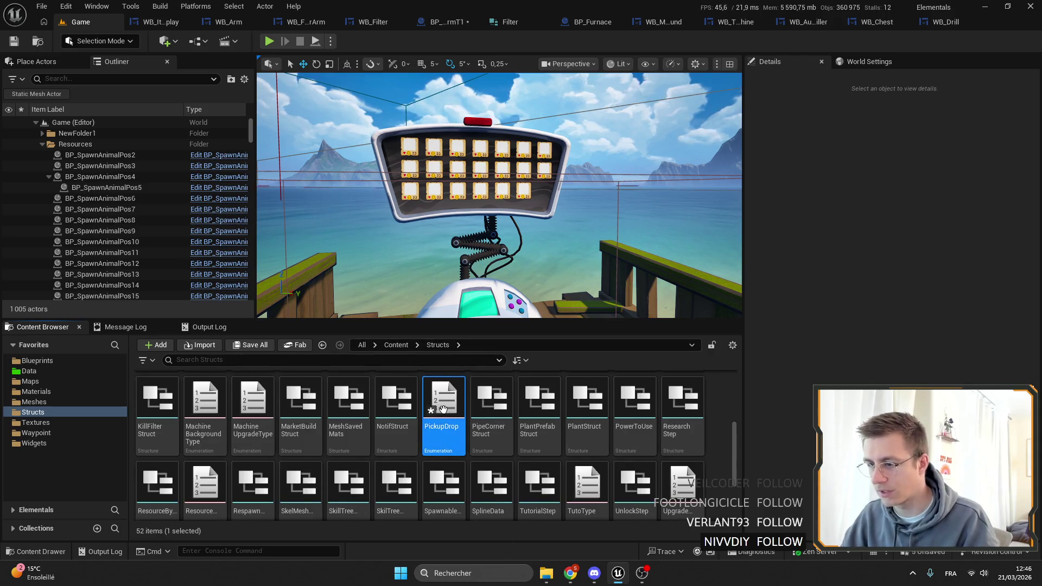
double_click(456, 391)
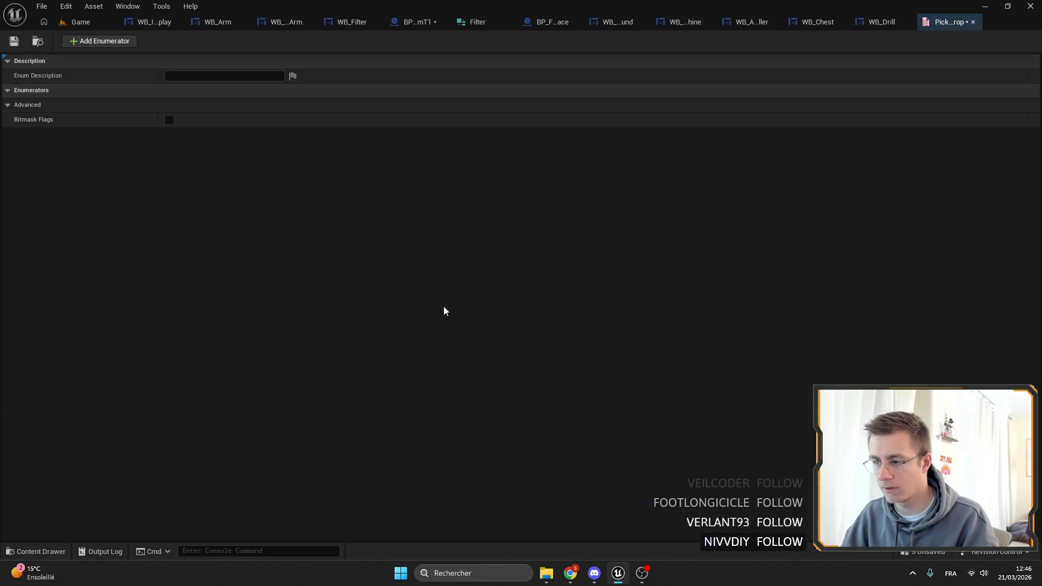
Step: Add enumerators Pickup and Drop to PickupDrop and save it
left_click(101, 41)
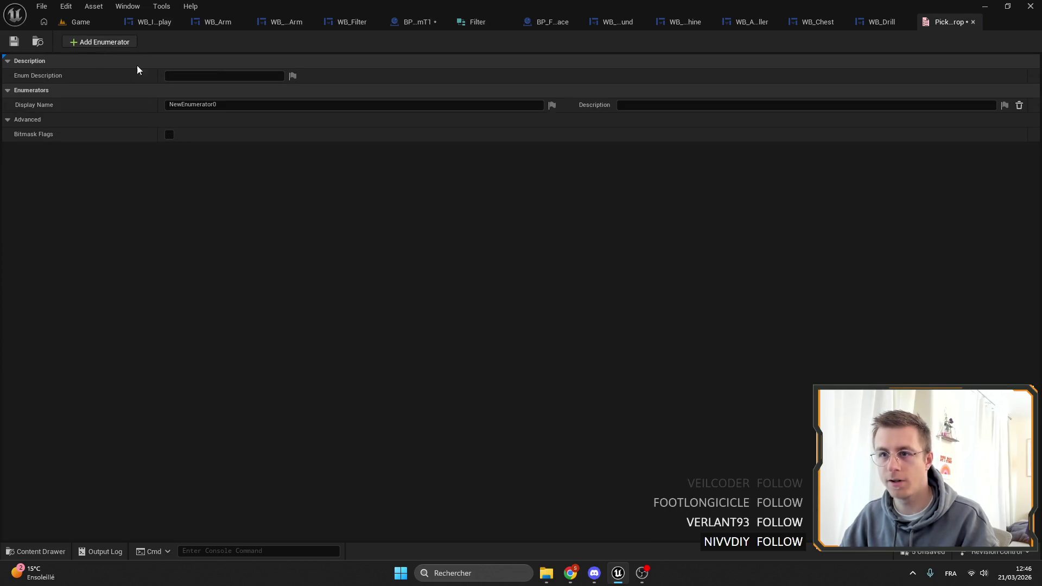
type("Pickup")
key("Return")
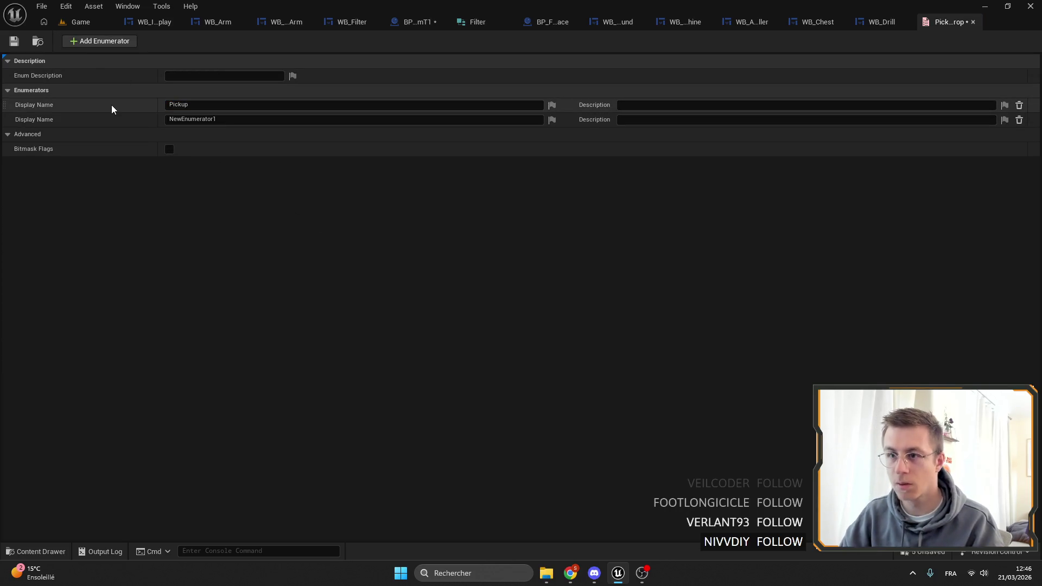
key("Tab")
type("Drop")
key("Return")
left_click(13, 41)
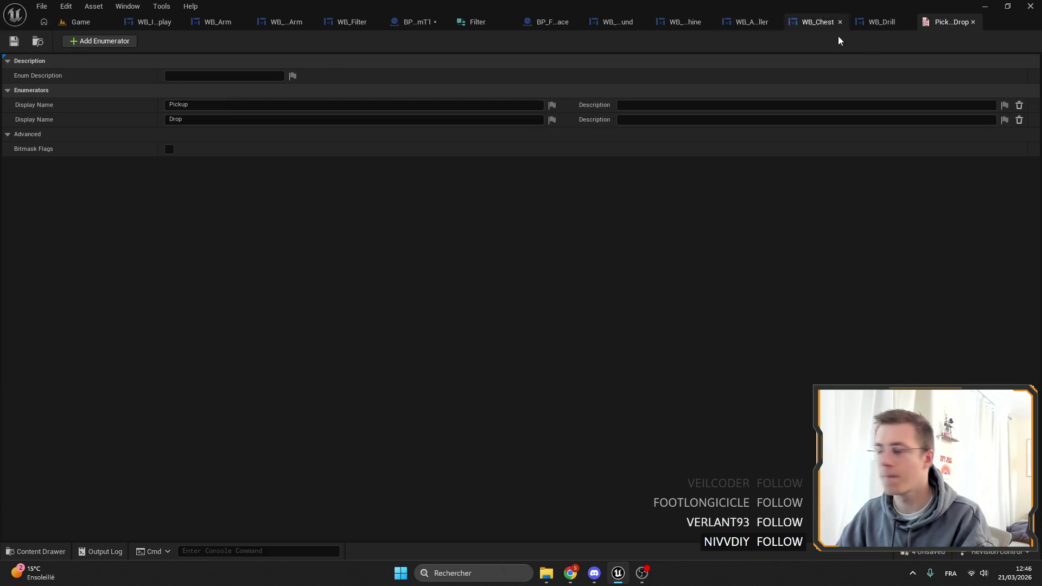
Step: Close the PickupDrop, WB_ widget, BP_Furnace and Filter tabs, returning to BP_RobotArmT1
left_click(973, 21)
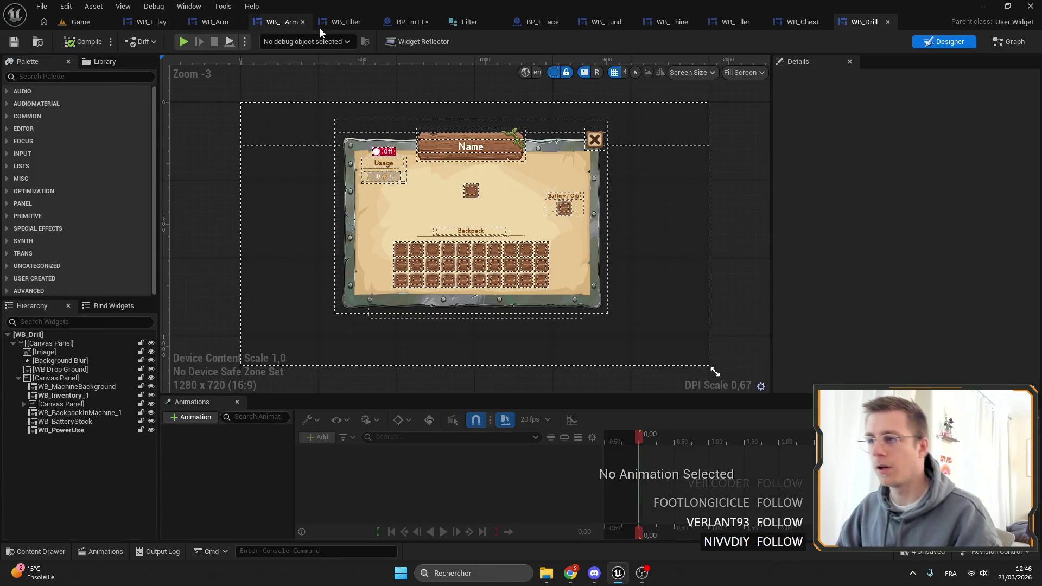
left_click(888, 21)
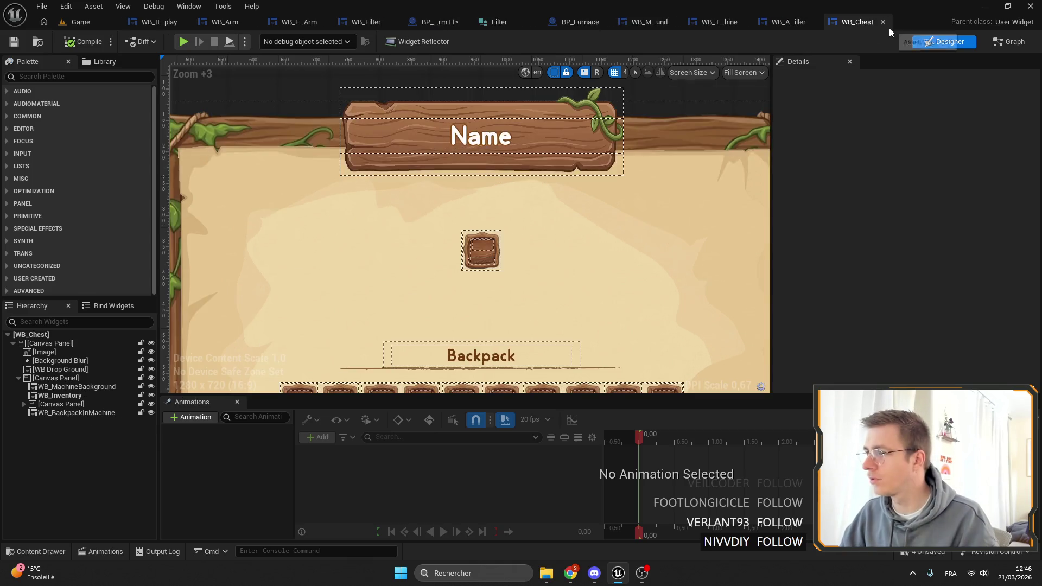
left_click(886, 22)
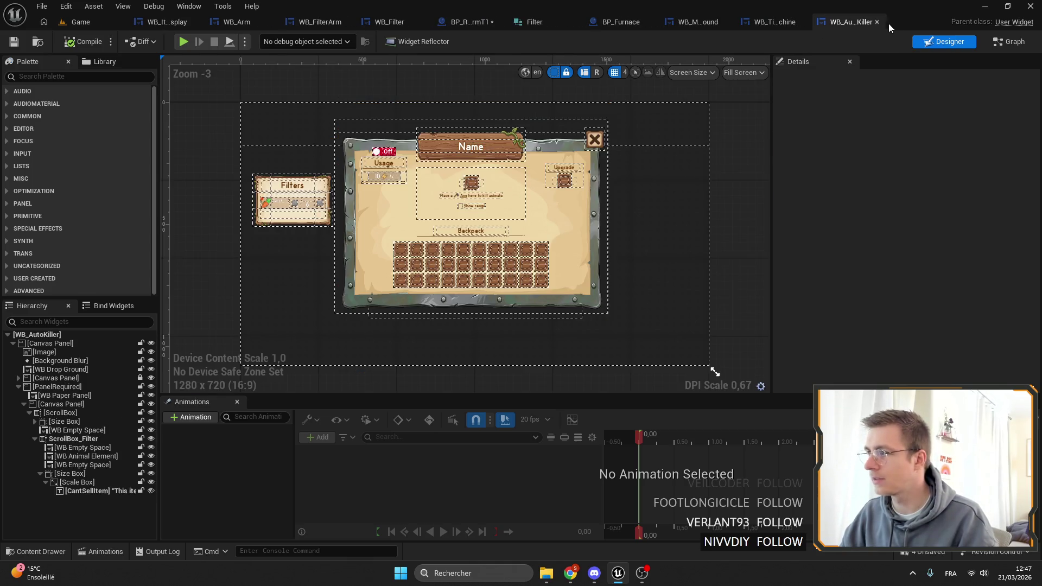
left_click(876, 22)
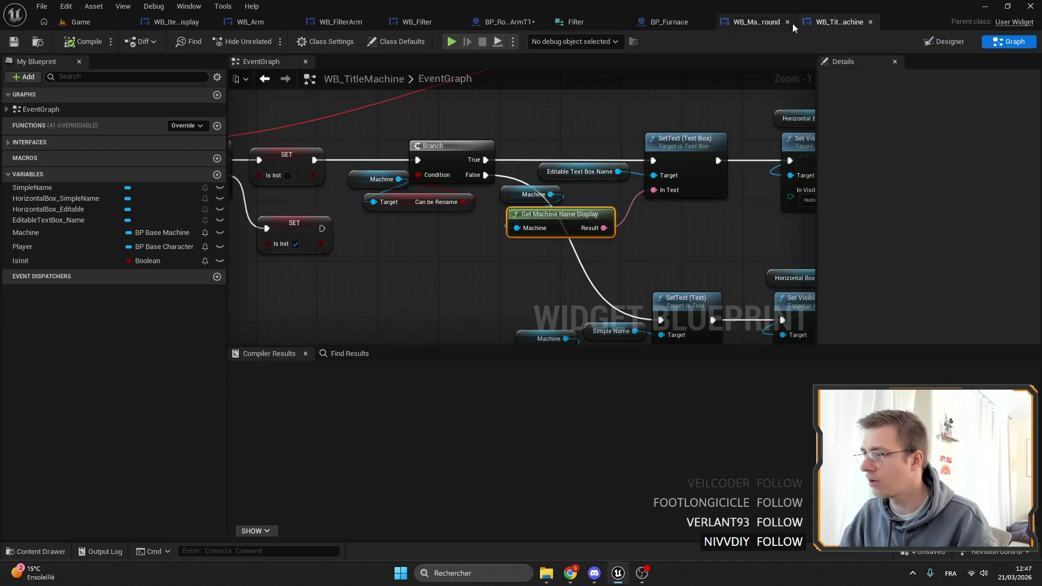
left_click(870, 22)
left_click(861, 21)
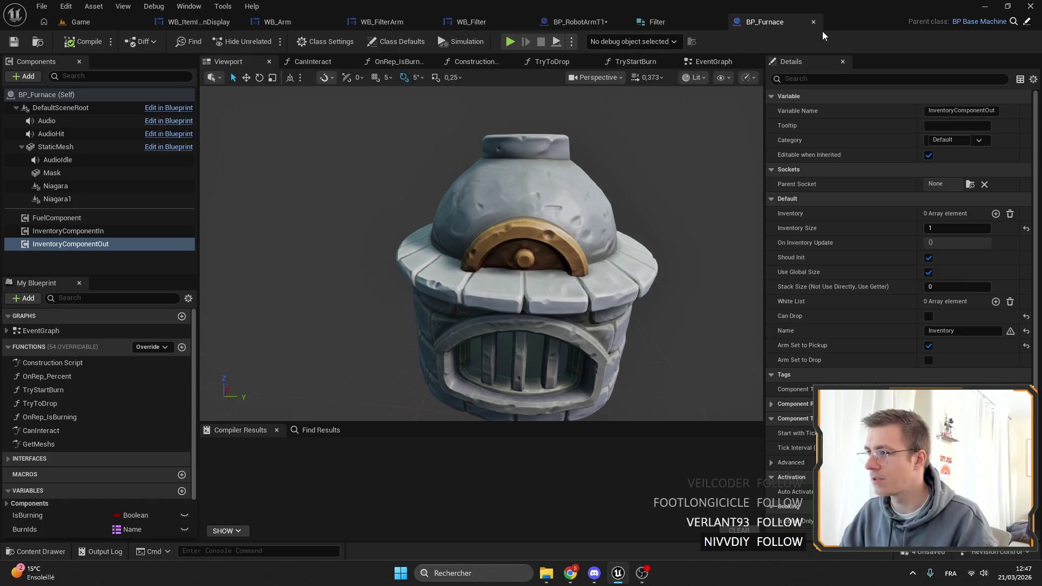
left_click(813, 22)
left_click(850, 22)
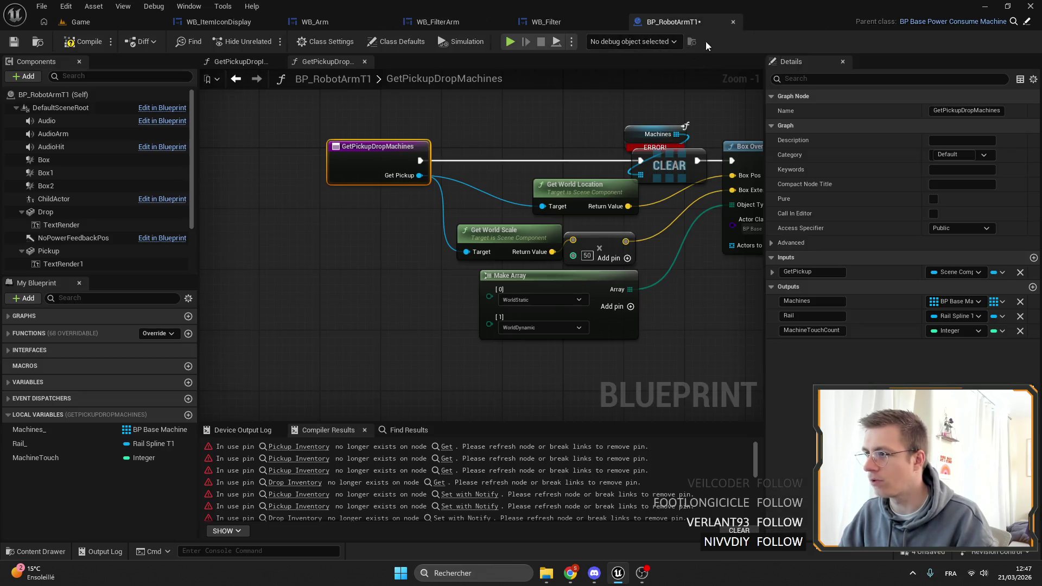
Step: Make the GetPickup input a Pickup Drop enum and rename it Type
mouse_move(675, 111)
left_mouse_down()
mouse_move(570, 116)
mouse_move(529, 141)
mouse_move(513, 119)
left_mouse_up()
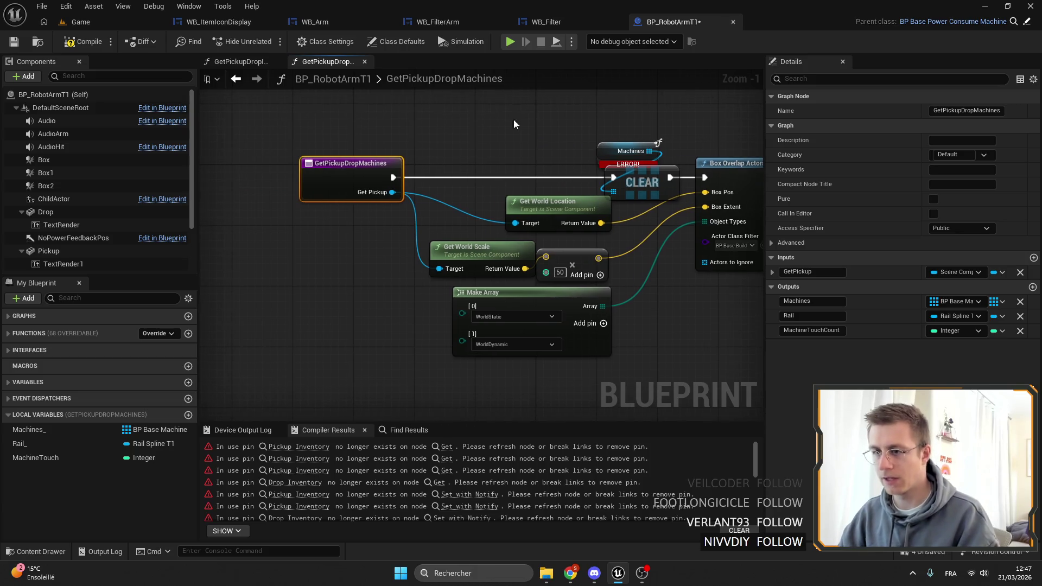
left_click(967, 273)
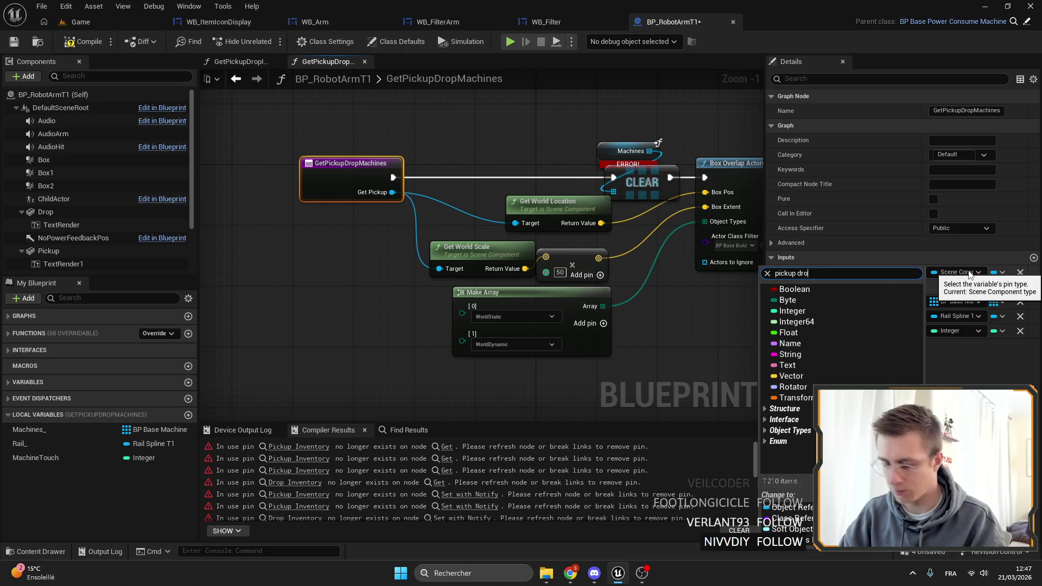
type("p")
left_click(929, 319)
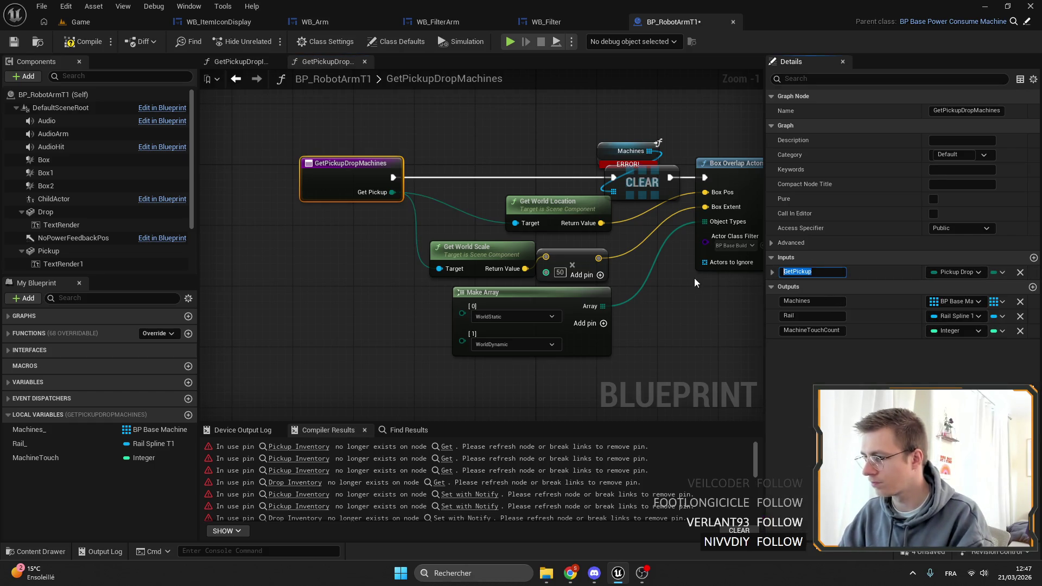
type("Type")
key("Return")
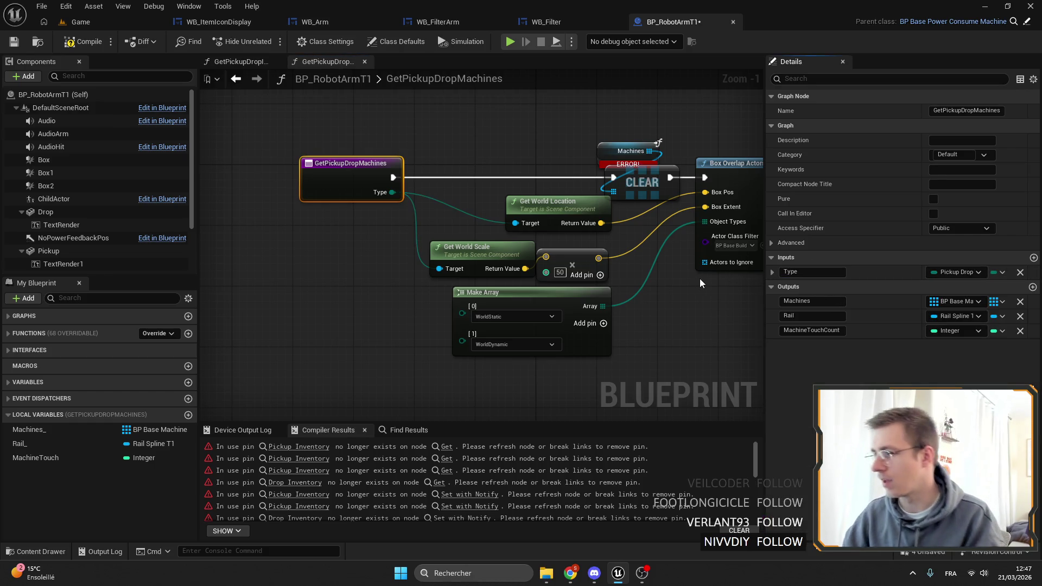
Step: Add a Select node feeding Get World Location's Target, with Type wired into its Index
left_click(448, 206)
left_click(450, 205, "alt")
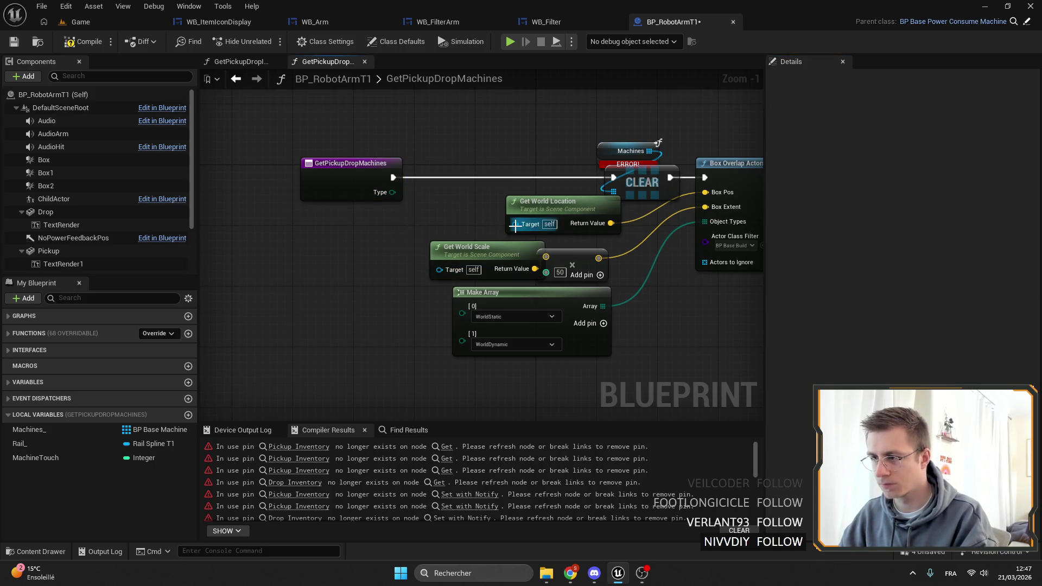
left_click_drag(514, 224, 420, 223)
type("sele")
key("Return")
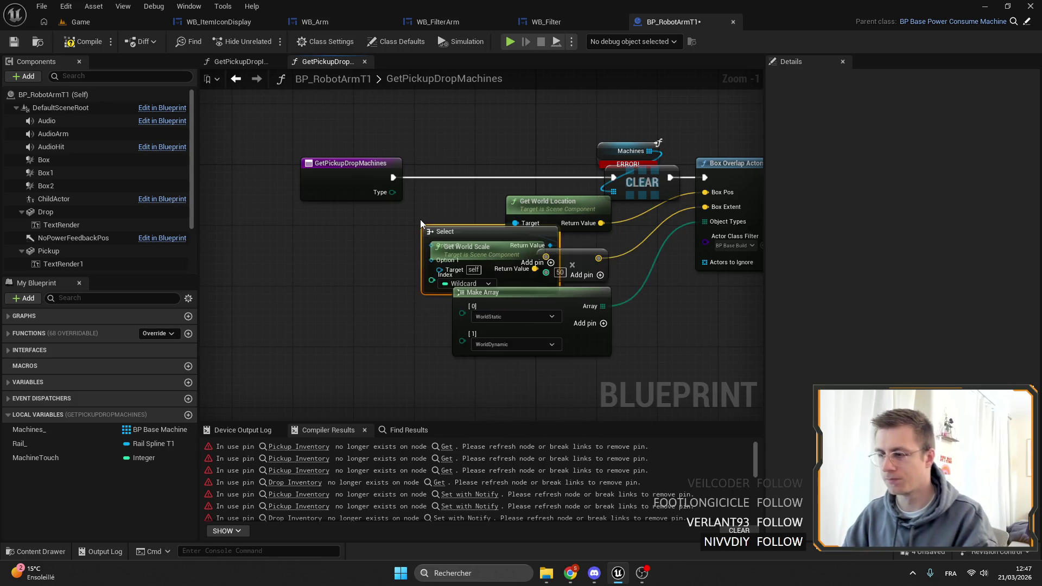
mouse_move(664, 277)
left_mouse_down()
mouse_move(495, 271)
mouse_move(507, 272)
mouse_move(499, 263)
left_mouse_up()
mouse_move(520, 204)
left_mouse_down()
mouse_move(436, 204)
mouse_move(445, 286)
left_mouse_up()
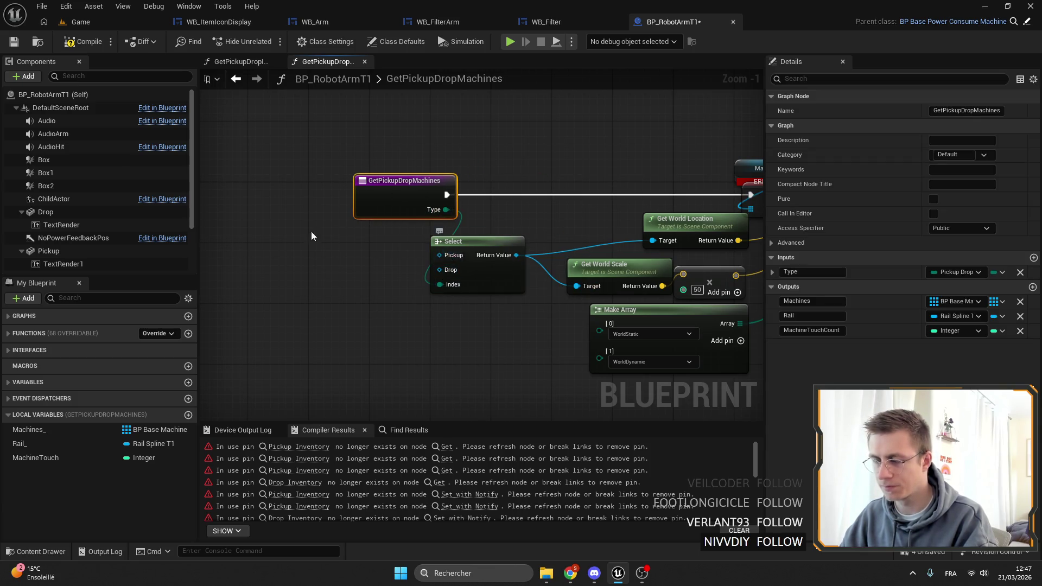
Step: Connect the Drop and Pickup component getters to the Select node's Drop and Pickup options
scroll(333, 233, "up", 1)
left_click_drag(45, 211, 465, 275)
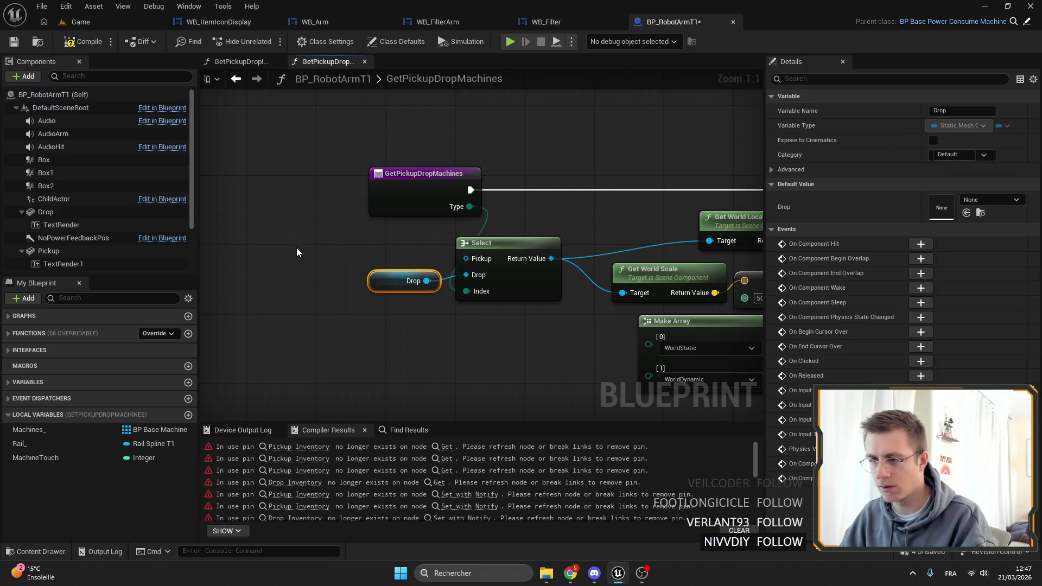
mouse_move(48, 251)
left_mouse_down()
mouse_move(288, 272)
mouse_move(465, 259)
left_mouse_up()
left_click(383, 265)
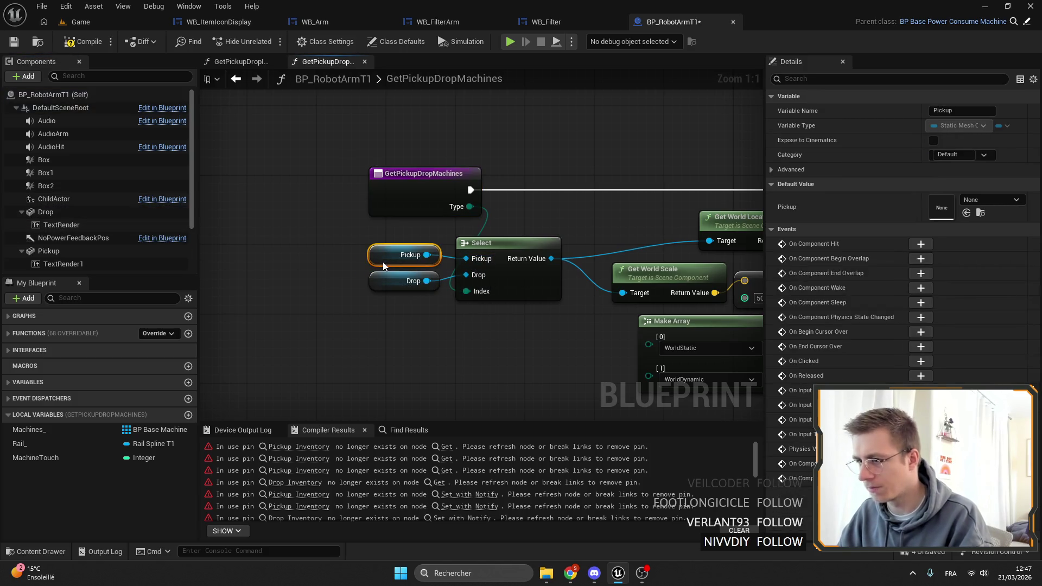
Step: Replace the old CLEAR with a new Machines CLEAR node wired right after the function entry
left_click_drag(589, 270, 486, 280)
left_click_drag(589, 304, 487, 315)
left_click_drag(589, 340, 487, 351)
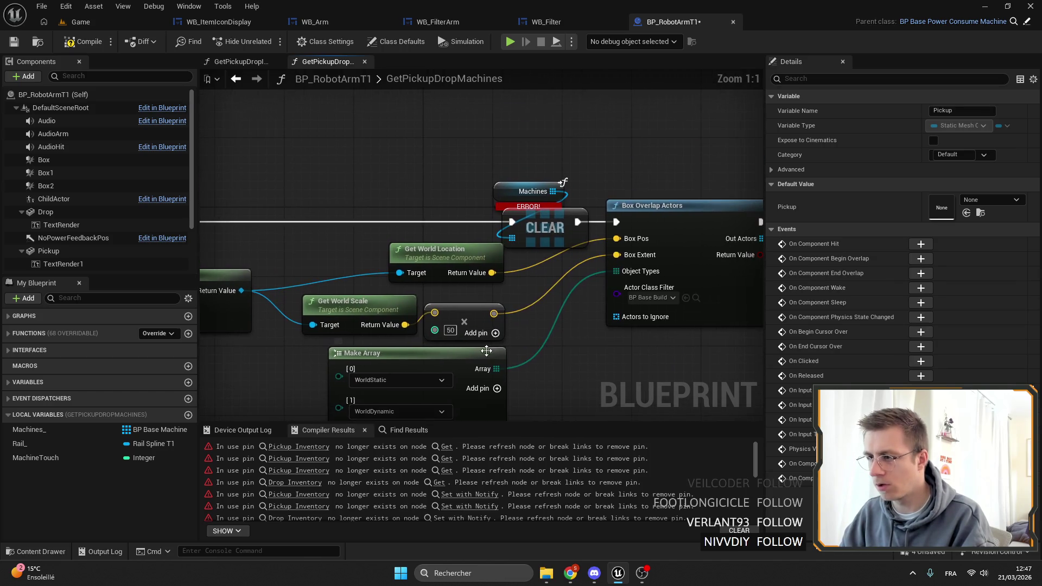
mouse_move(531, 195)
left_mouse_down()
mouse_move(282, 217)
mouse_move(468, 220)
left_mouse_up()
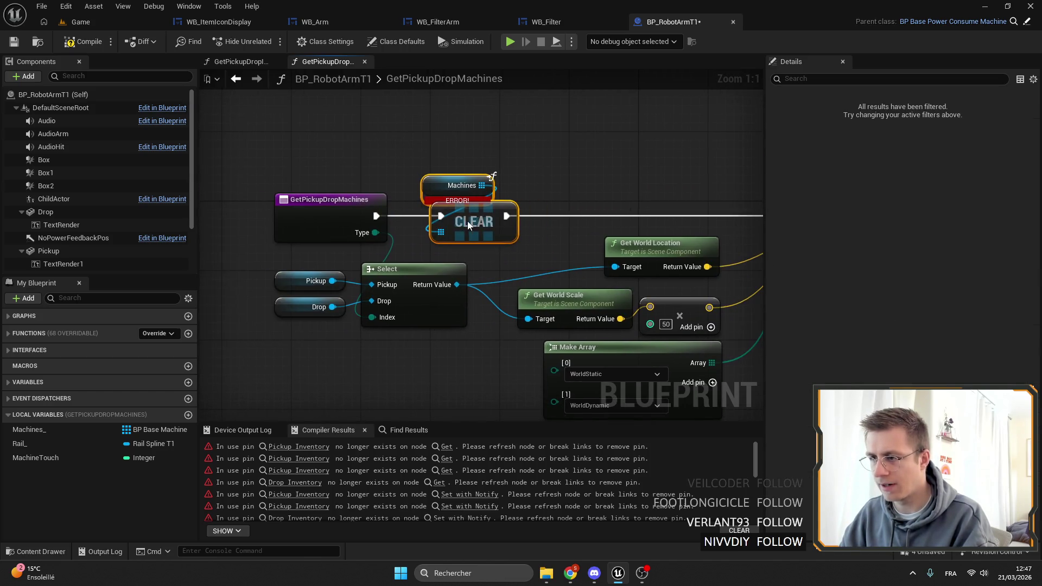
left_click_drag(615, 211, 492, 212)
left_click(338, 205)
key("Delete")
left_click_drag(349, 182, 397, 194)
type("clear")
key("Return")
mouse_move(244, 213)
left_mouse_down()
mouse_move(404, 204)
mouse_move(324, 212)
mouse_move(699, 213)
left_mouse_up()
Step: Save the blueprint, then compile it
scroll(507, 223, "down", 4)
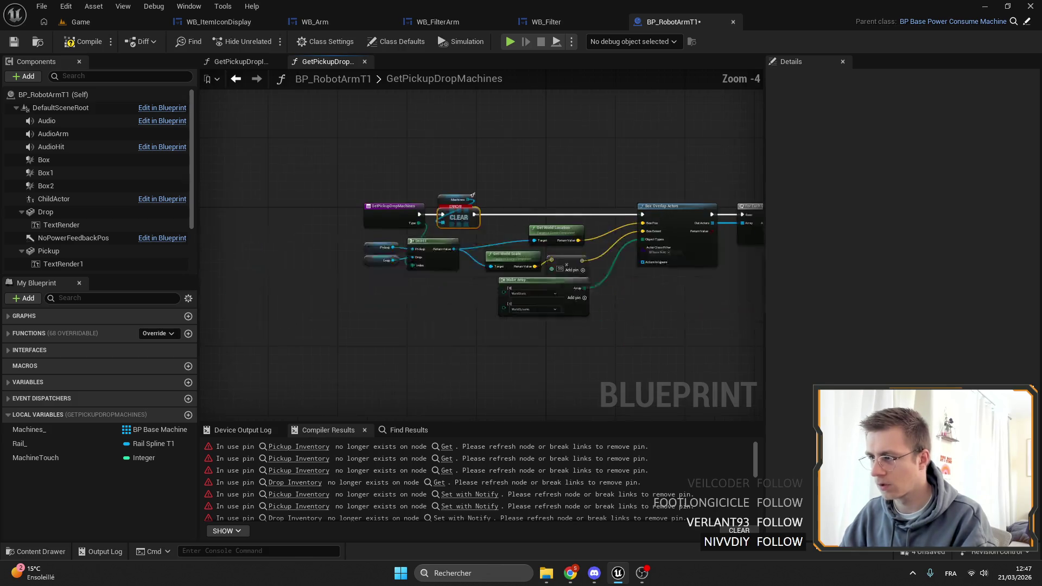
scroll(450, 252, "up", 3)
mouse_move(308, 291)
left_mouse_down()
mouse_move(140, 255)
mouse_move(191, 255)
left_mouse_up()
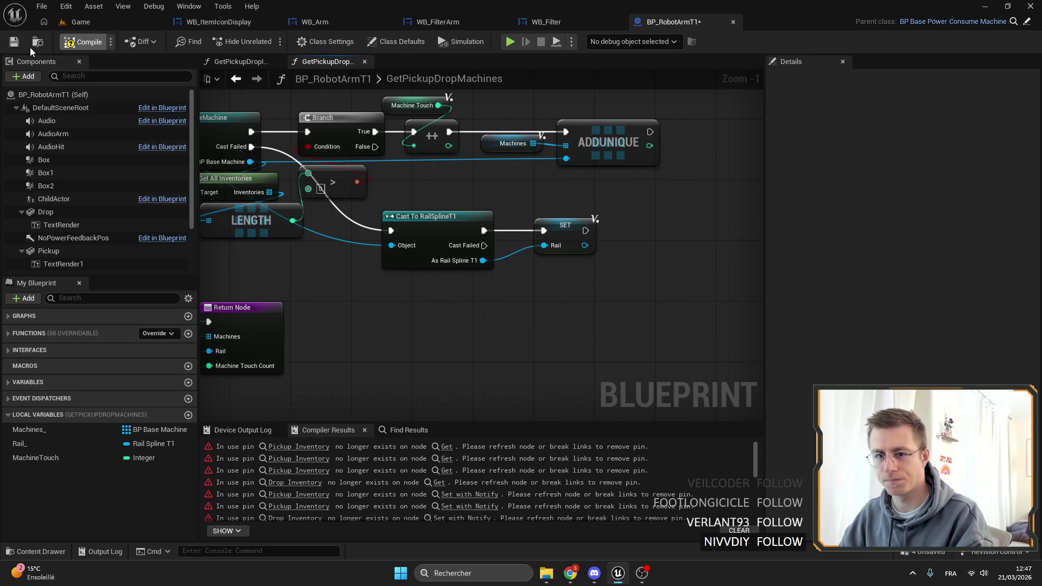
key("ctrl+s")
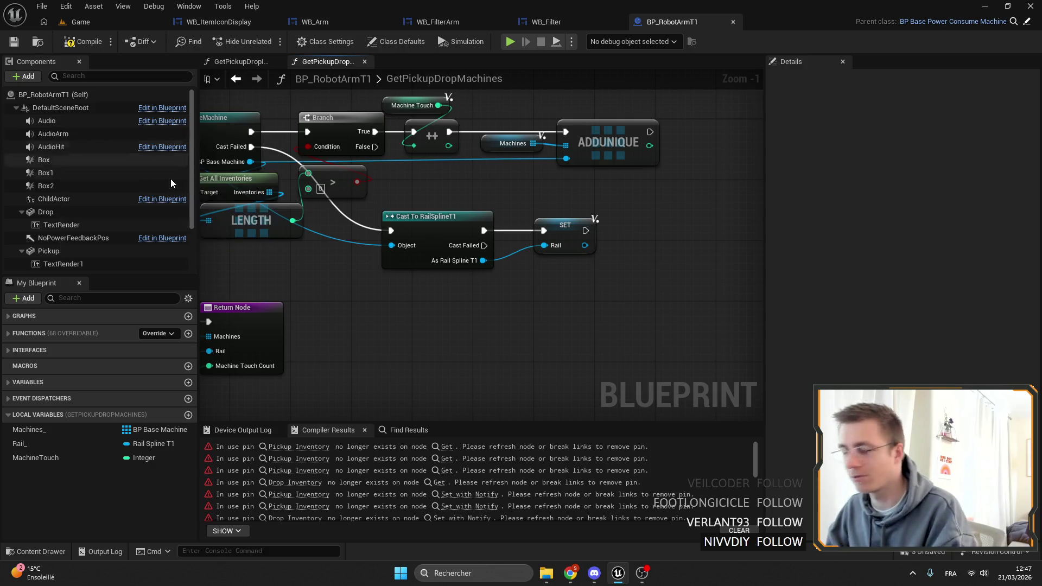
left_click_drag(304, 240, 427, 243)
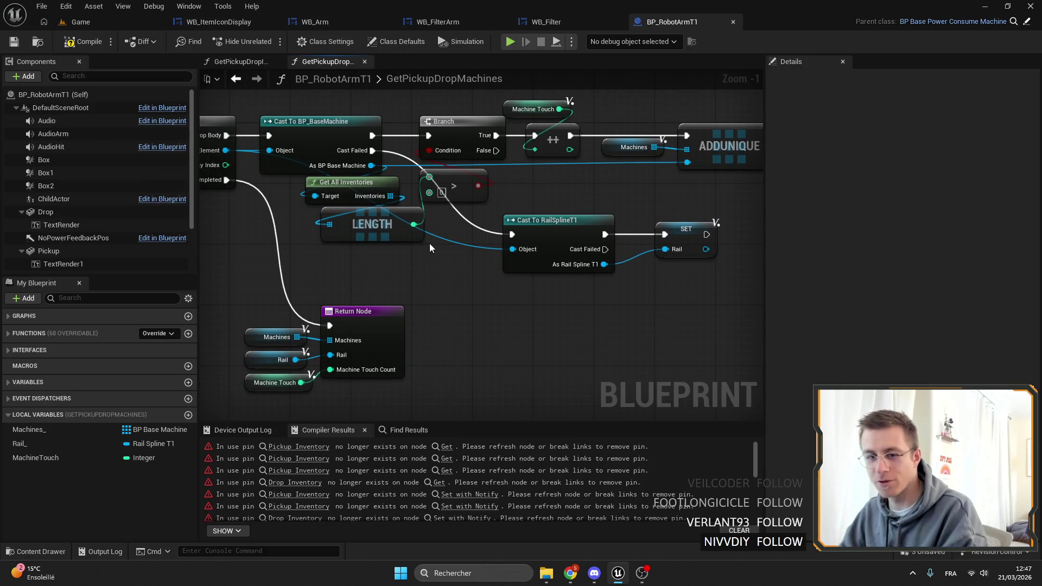
mouse_move(517, 301)
left_mouse_down()
mouse_move(466, 227)
mouse_move(422, 211)
mouse_move(605, 275)
mouse_move(716, 271)
left_mouse_up()
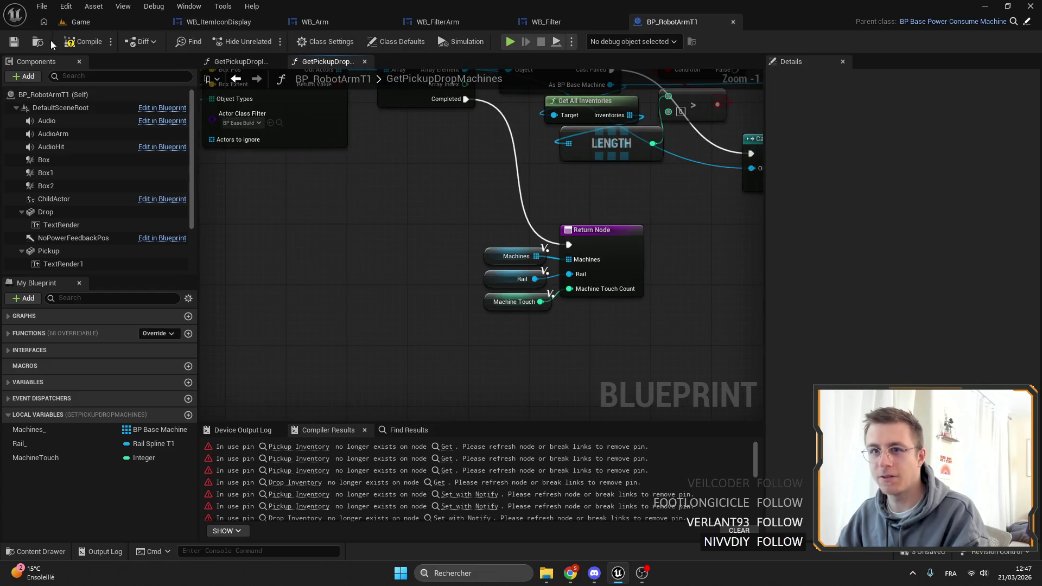
left_click(18, 50)
Step: Open GetPickupDropInventories and bring in the Get Pickup Drop Machines loop chain
scroll(431, 263, "down", 3)
scroll(481, 198, "up", 2)
left_click(241, 61)
scroll(500, 170, "up", 2)
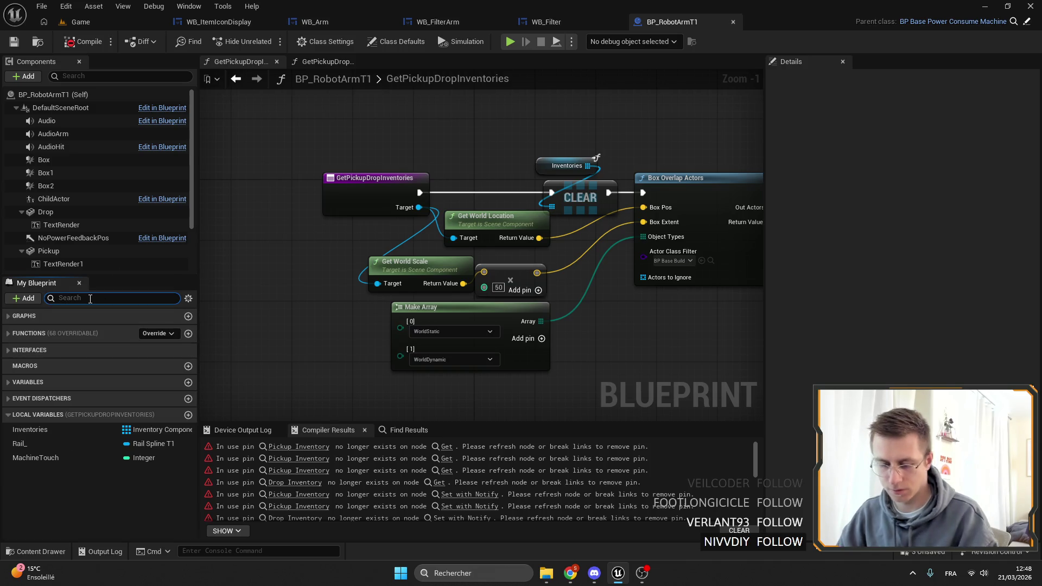
type("getpick")
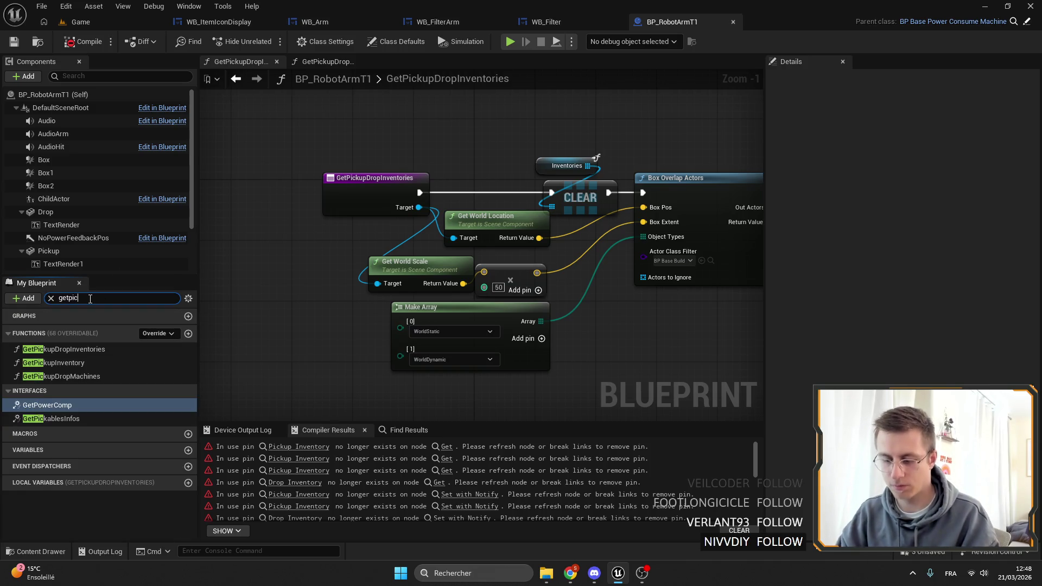
left_click(333, 64)
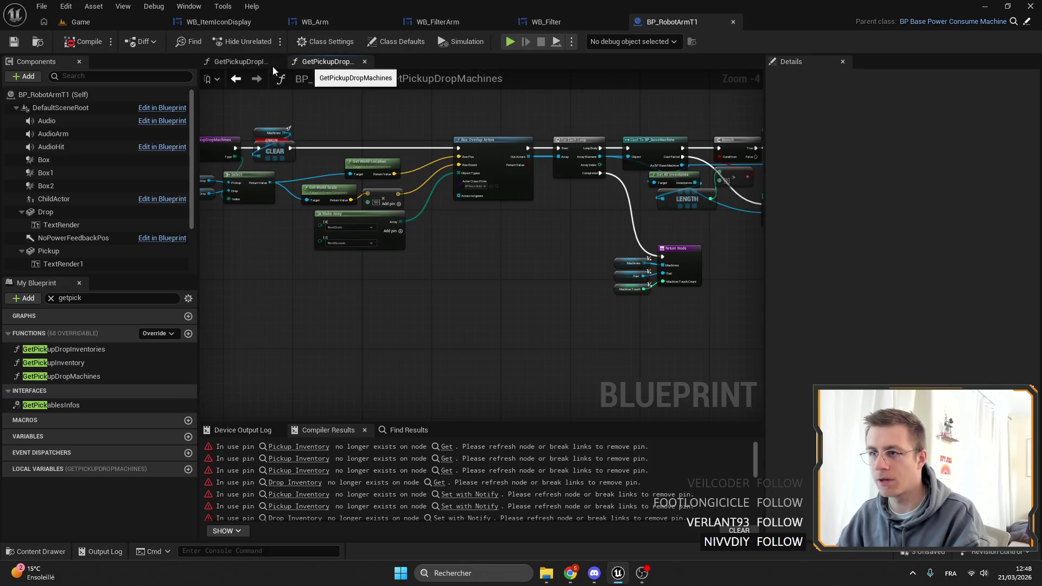
scroll(243, 322, "down", 3)
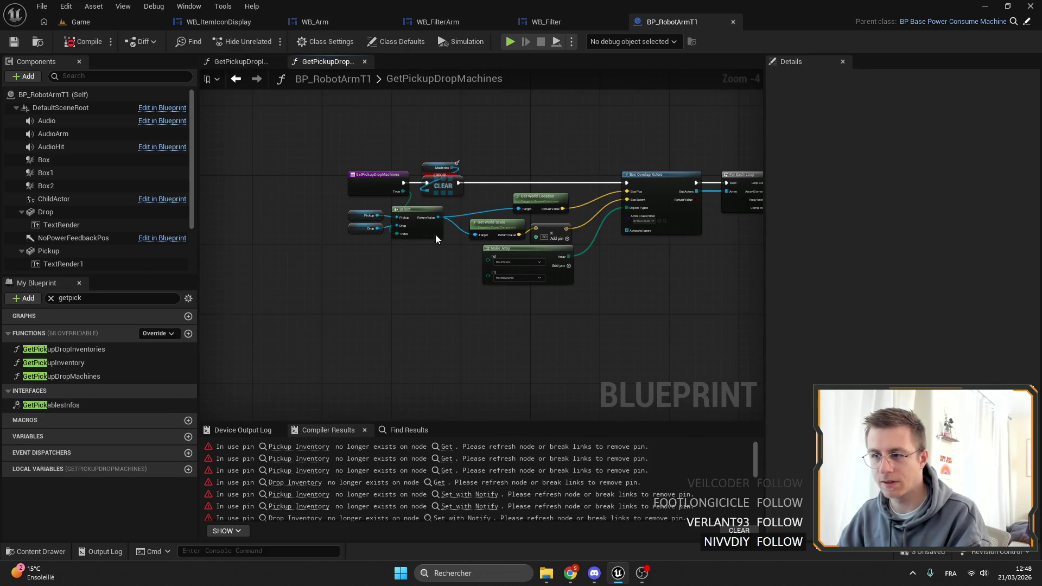
scroll(413, 251, "up", 3)
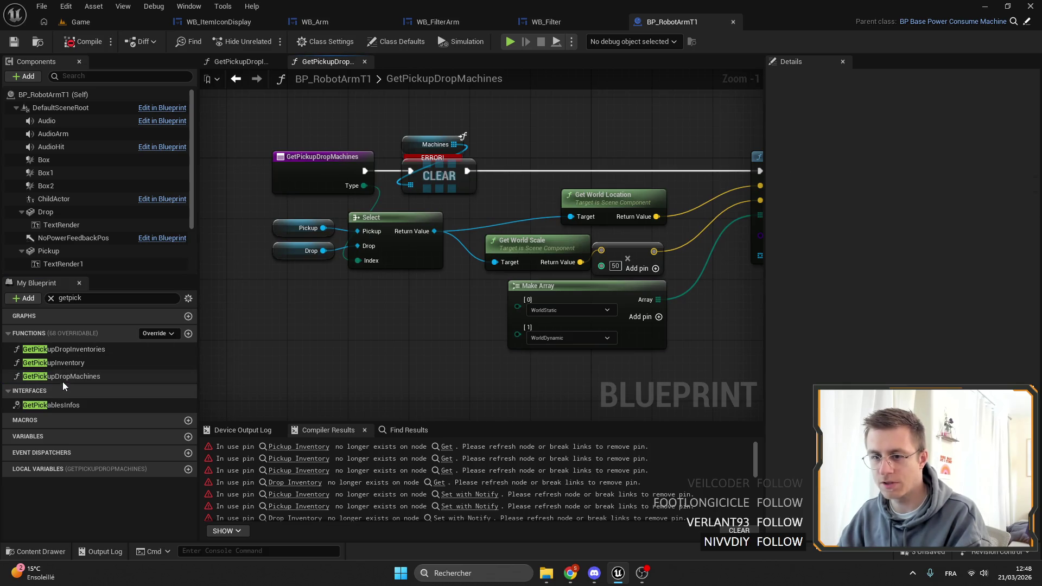
double_click(69, 349)
left_click_drag(374, 179, 312, 179)
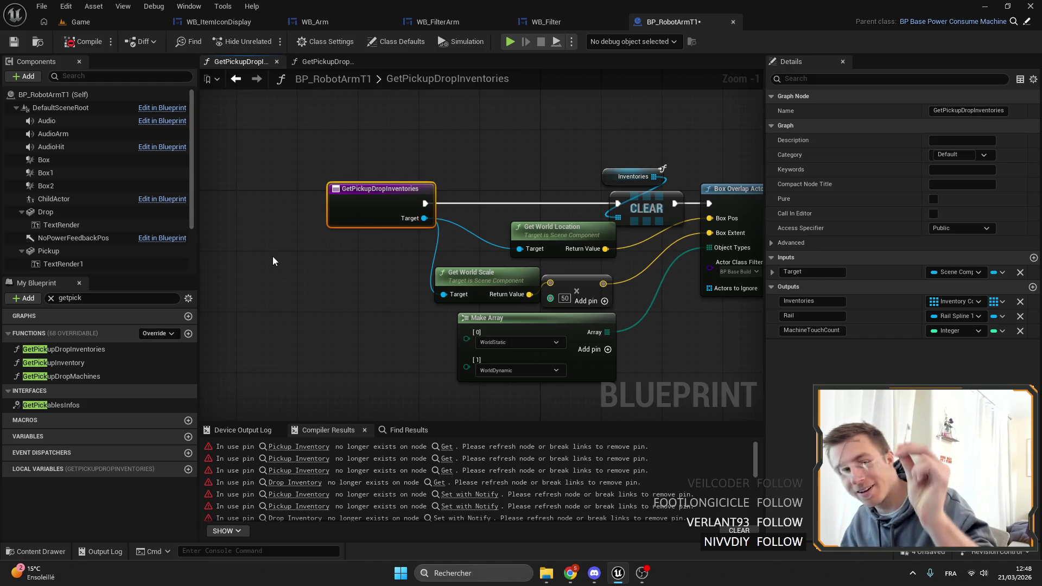
key("ctrl+z")
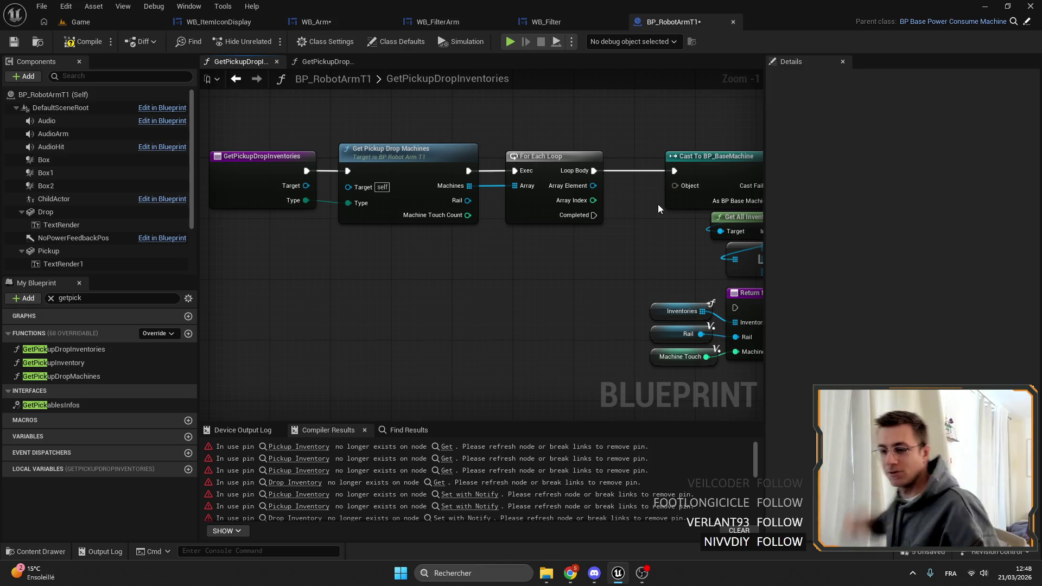
Step: Remove the Target input from the GetPickupDropInventories function
mouse_move(536, 268)
left_mouse_down()
mouse_move(647, 266)
mouse_move(585, 222)
left_mouse_up()
left_click(584, 222)
left_click(483, 177)
left_click_drag(482, 171, 420, 161)
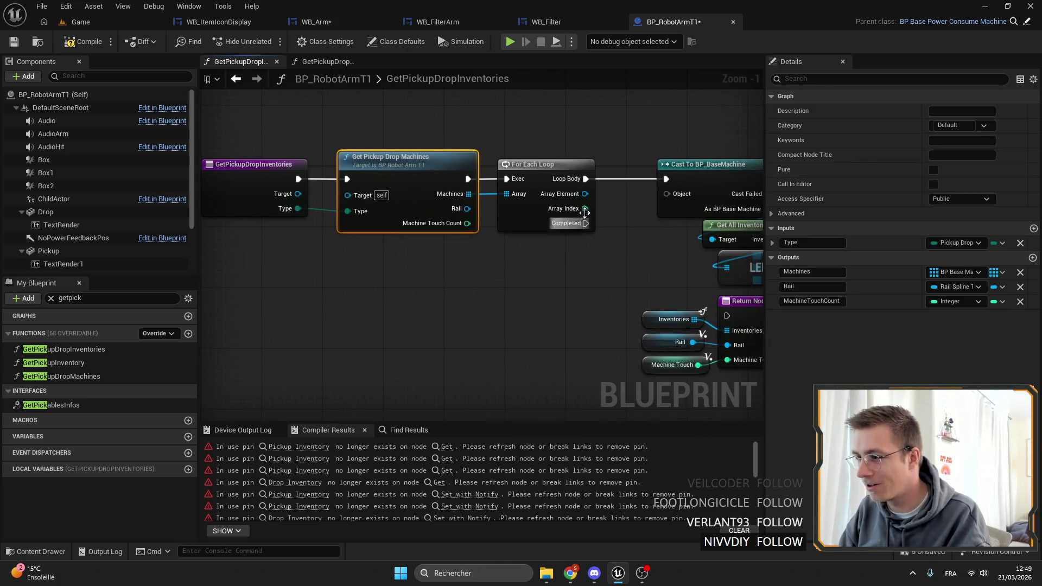
left_click(569, 167)
left_click(398, 266)
left_click(259, 187)
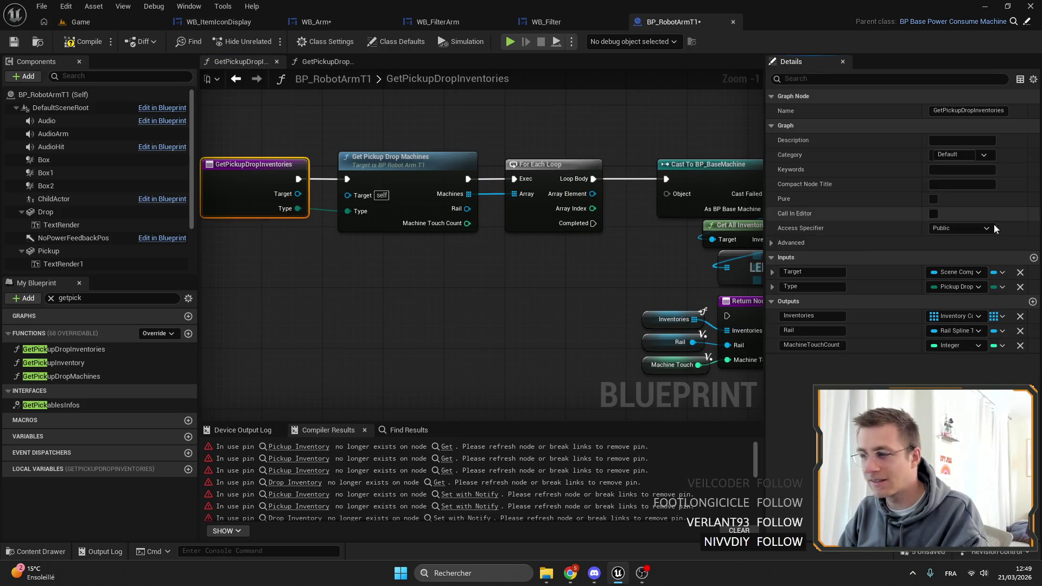
left_click(421, 208)
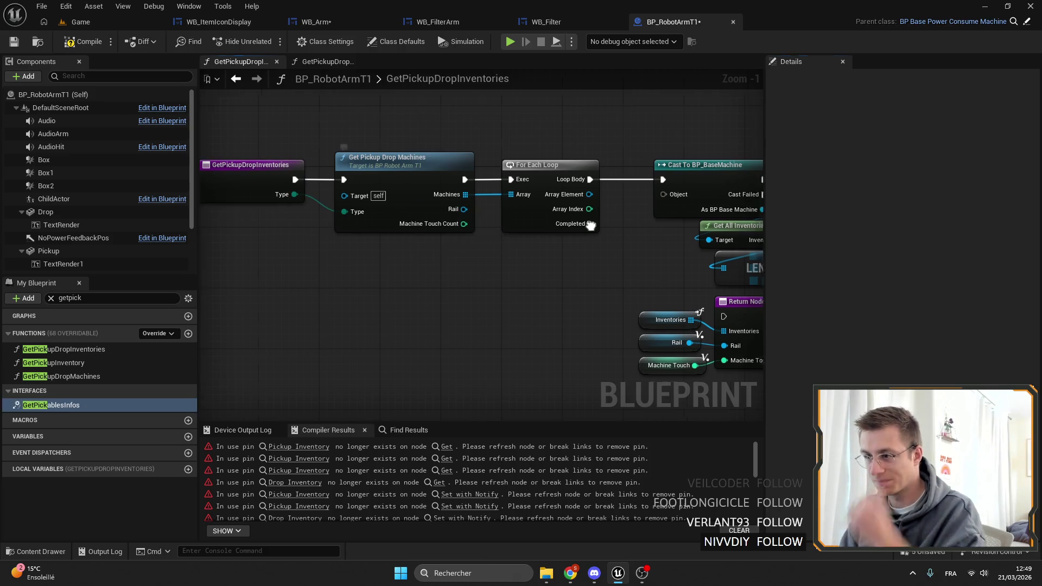
Step: Drop the BP_BaseMachine cast and Branch logic; wire Array Element to Get All Inventories, Loop Body to inner loop
left_click(574, 148)
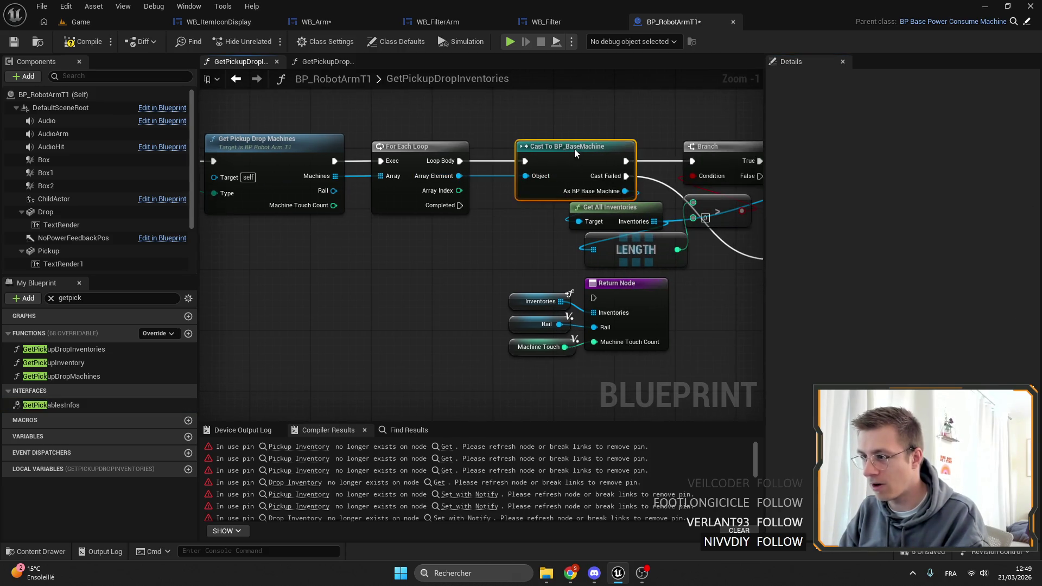
key("Delete")
mouse_move(459, 176)
left_mouse_down()
mouse_move(579, 221)
mouse_move(605, 159)
left_mouse_up()
mouse_move(584, 130)
left_mouse_down()
mouse_move(692, 223)
mouse_move(562, 135)
left_mouse_up()
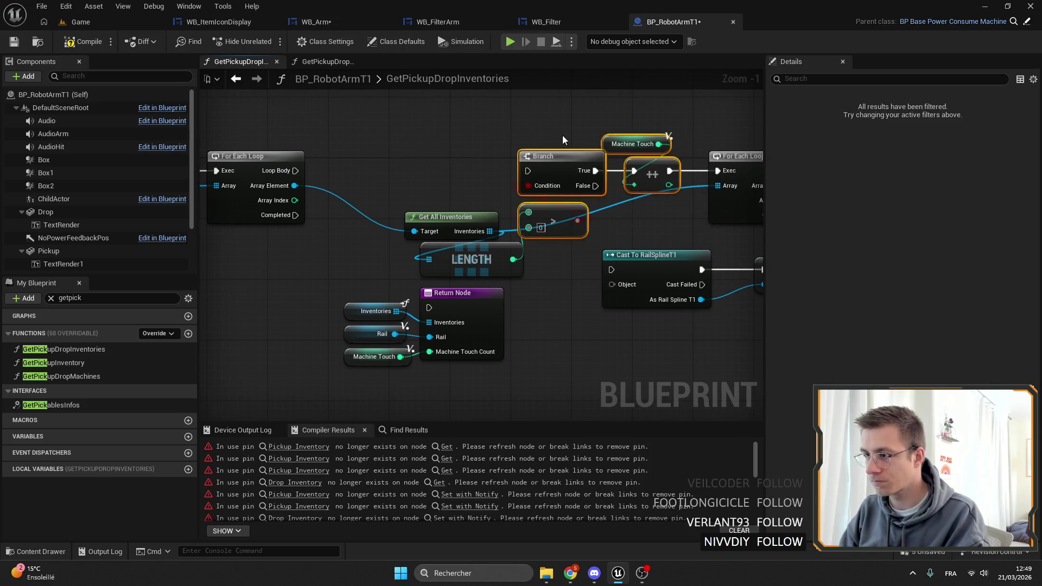
key("Delete")
mouse_move(302, 171)
left_mouse_down()
mouse_move(750, 181)
mouse_move(681, 170)
mouse_move(510, 175)
left_mouse_up()
Step: Delete the LENGTH, Cast To RailSplineT1 and SET nodes and place ADD and Inventories beside the loop
left_click(392, 218)
left_click_drag(392, 218, 307, 194)
left_click_drag(522, 164, 423, 157)
left_click(471, 261)
key("Delete")
left_click_drag(471, 260, 317, 231)
left_click_drag(523, 279, 413, 220)
key("Delete")
left_click_drag(553, 245, 402, 258)
mouse_move(590, 223)
left_mouse_down()
mouse_move(705, 179)
mouse_move(421, 174)
mouse_move(552, 185)
left_mouse_up()
left_click_drag(445, 226, 556, 231)
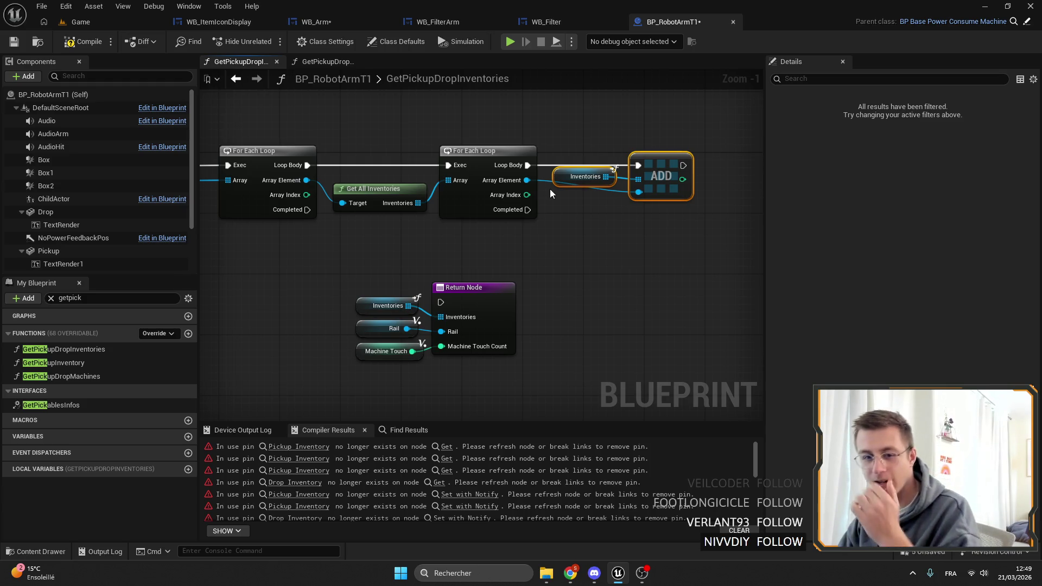
Step: Wire Completed into the Return Node and delete the Rail and Machine Touch getters
scroll(317, 206, "up", 1)
mouse_move(316, 206)
left_mouse_down()
mouse_move(465, 206)
mouse_move(453, 195)
mouse_move(613, 282)
left_mouse_up()
left_click_drag(706, 360, 505, 268)
mouse_move(656, 262)
left_mouse_down()
mouse_move(654, 228)
mouse_move(664, 223)
left_mouse_up()
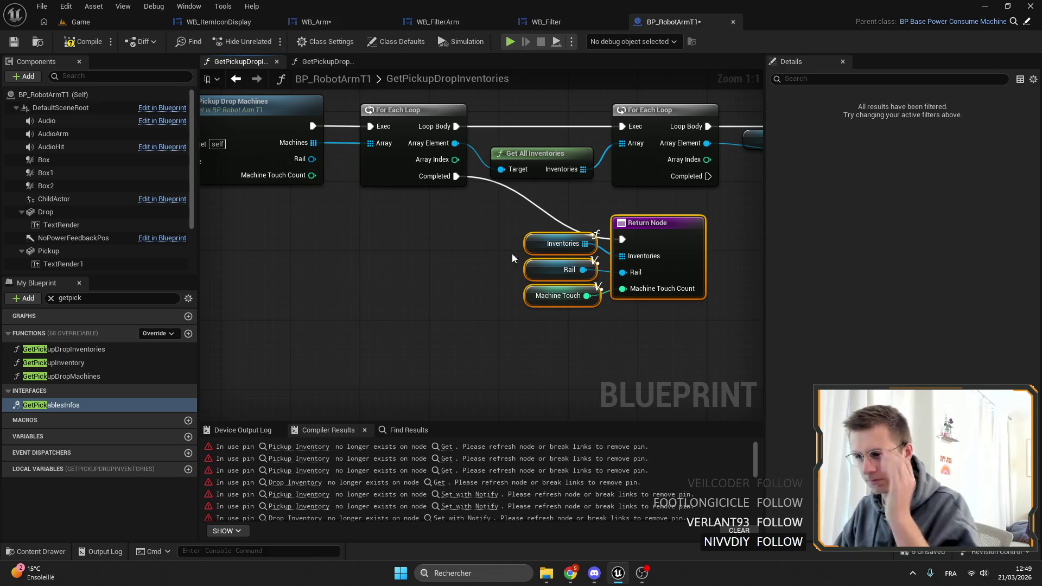
mouse_move(470, 277)
left_mouse_down()
mouse_move(586, 317)
mouse_move(313, 198)
mouse_move(312, 181)
left_mouse_up()
key("Delete")
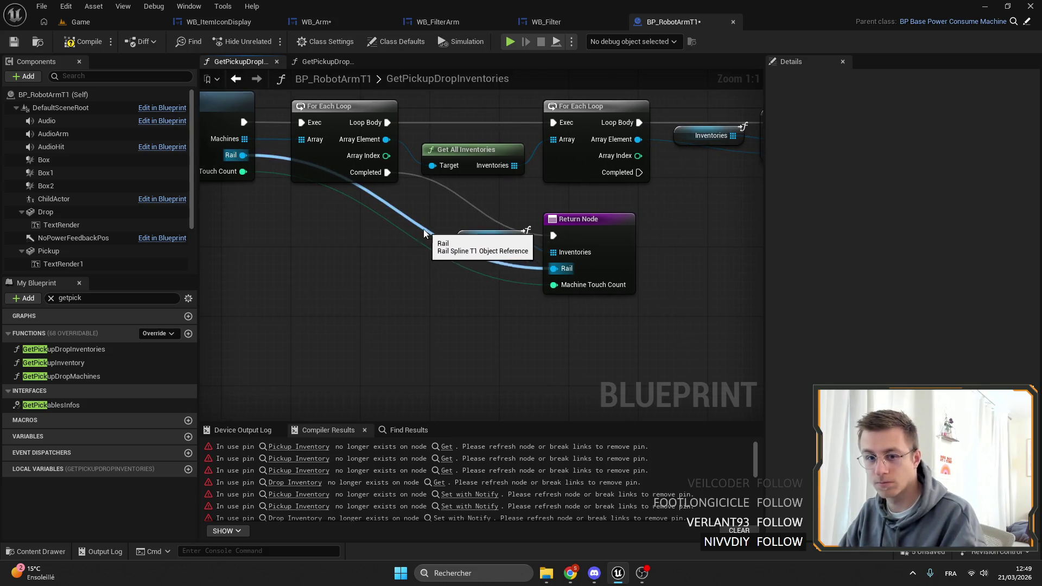
Step: Delete the unused Rail_ and MachineTouch local variables
left_click(478, 239)
mouse_move(478, 241)
left_mouse_down()
mouse_move(283, 279)
mouse_move(430, 307)
left_mouse_up()
left_click(430, 307)
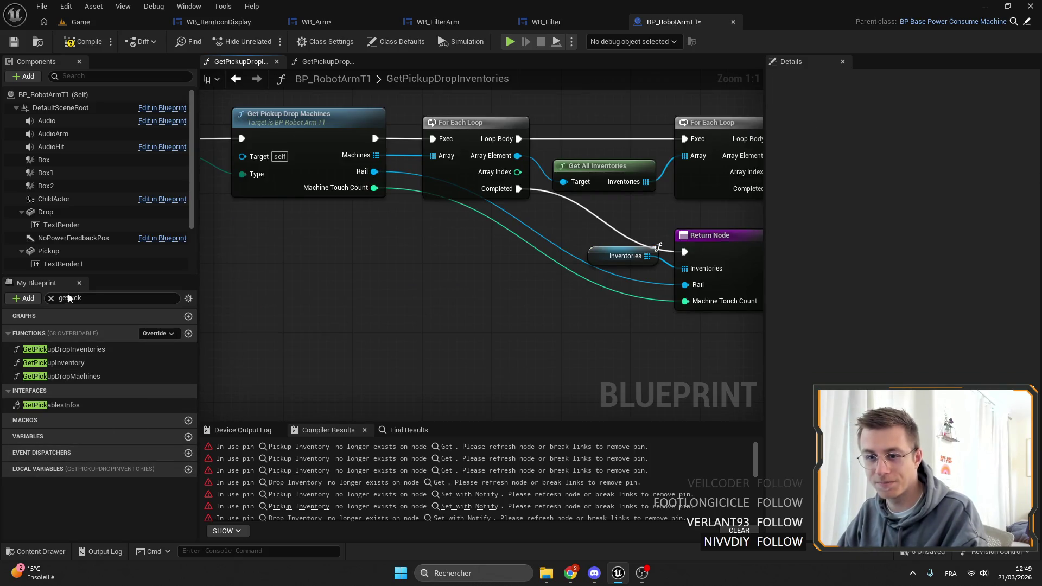
left_click(51, 298)
left_click(8, 415)
left_click(33, 444)
key("Delete")
left_click(32, 444)
key("Delete")
Step: Fit the function graph in view, then compile and save the blueprint
left_click_drag(496, 361, 577, 320)
key("Home")
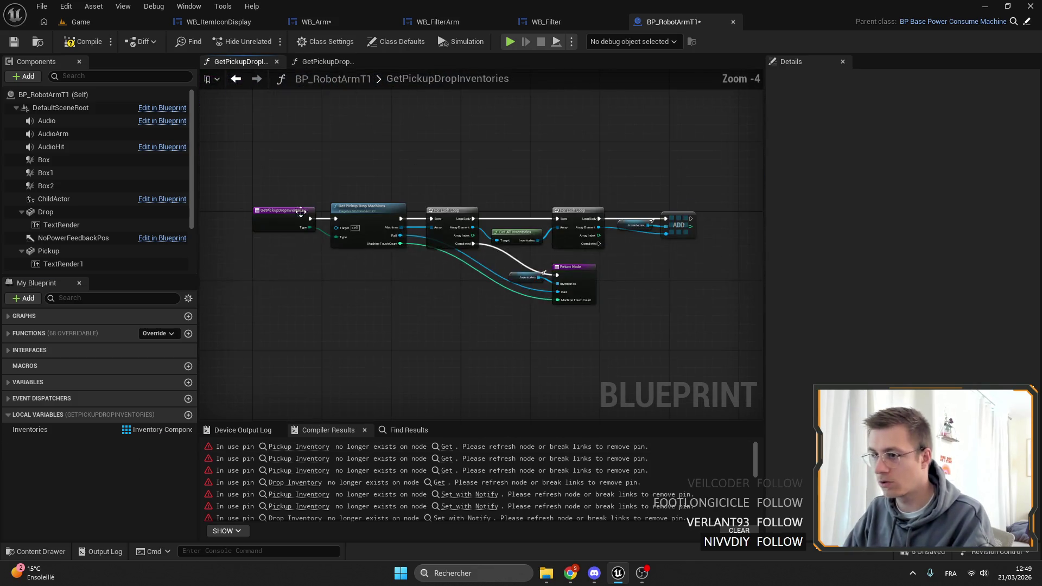
left_click(81, 42)
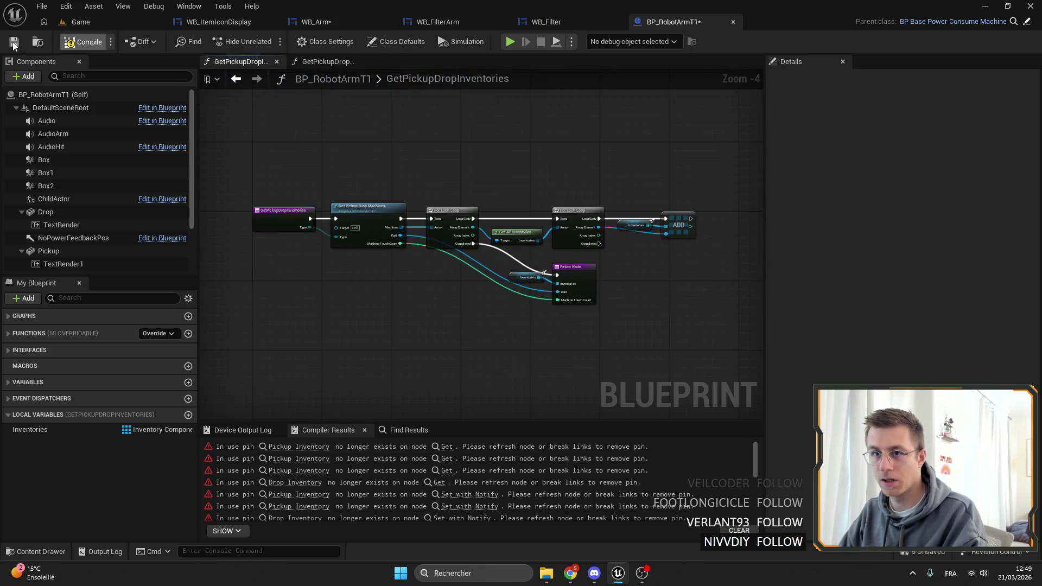
left_click(14, 44)
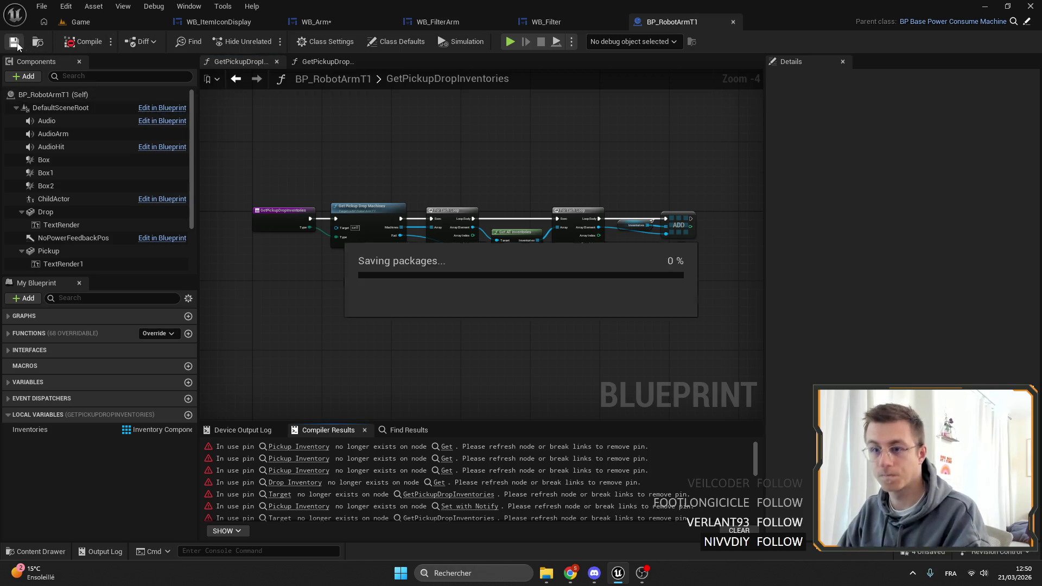
Step: Jump to the first Pickup Inventory error and inspect the nodes around it, up to Print Check and Refresh AI
left_click(298, 446)
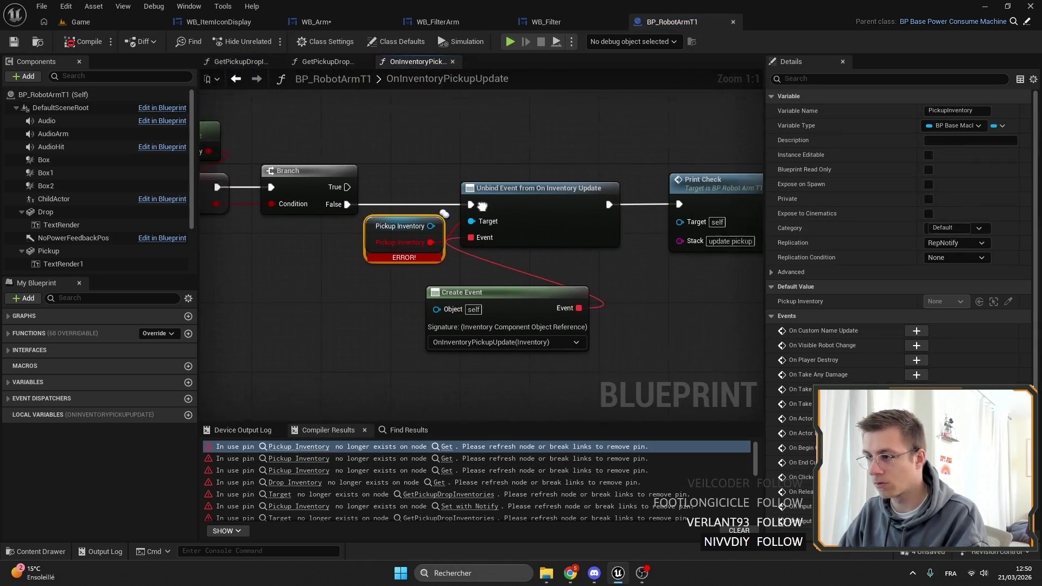
left_click_drag(467, 143, 724, 174)
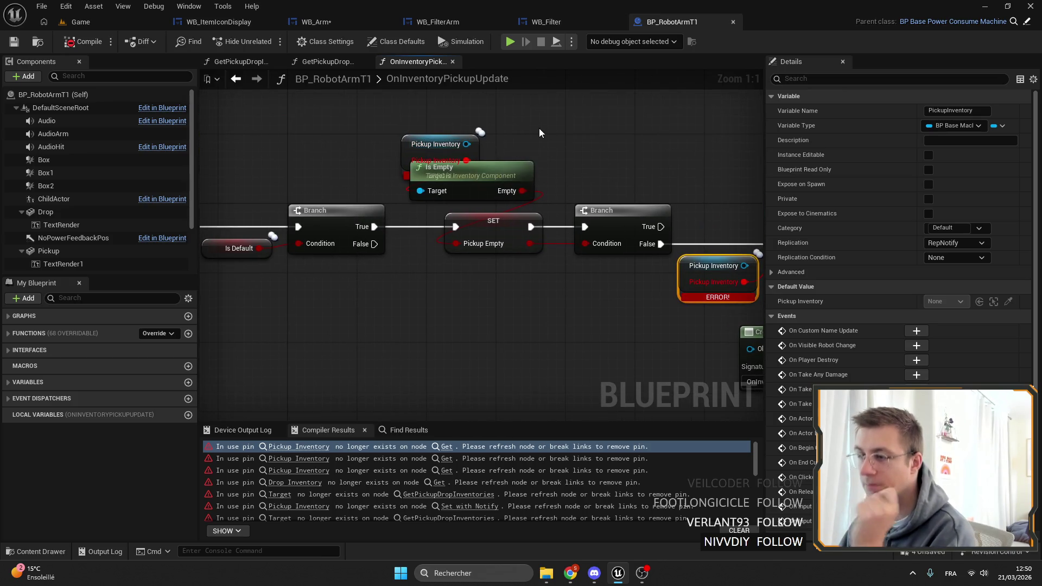
mouse_move(541, 128)
left_mouse_down()
mouse_move(533, 196)
mouse_move(524, 172)
mouse_move(367, 170)
left_mouse_up()
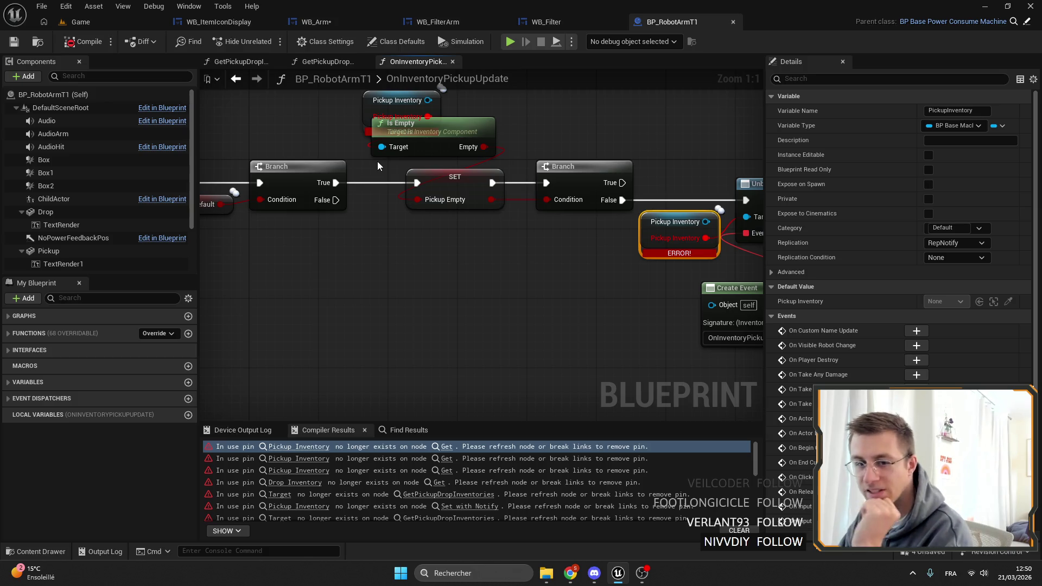
left_click_drag(478, 302, 428, 276)
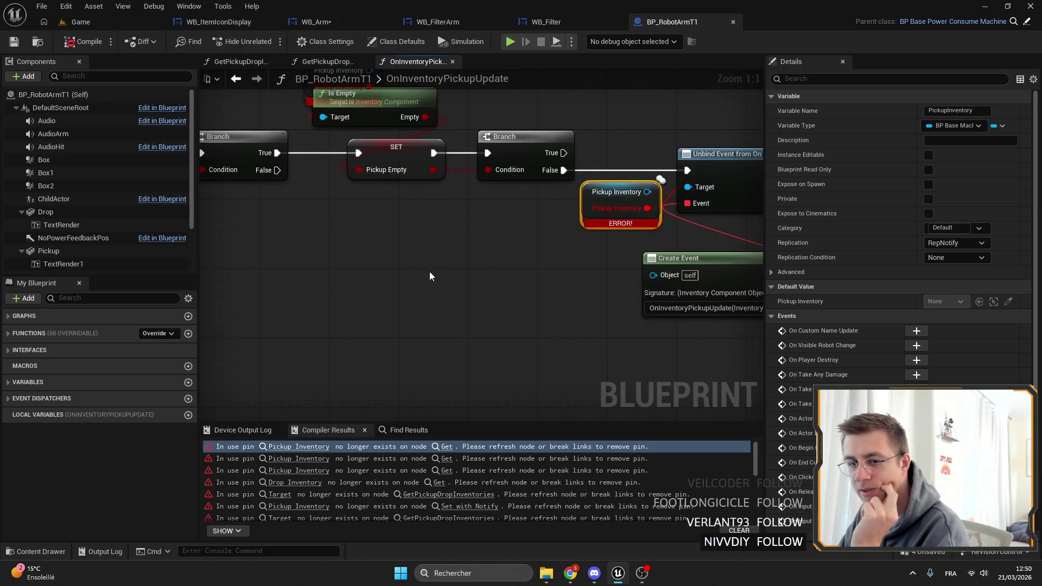
mouse_move(437, 238)
left_mouse_down()
mouse_move(530, 285)
mouse_move(383, 272)
mouse_move(554, 246)
mouse_move(476, 282)
left_mouse_up()
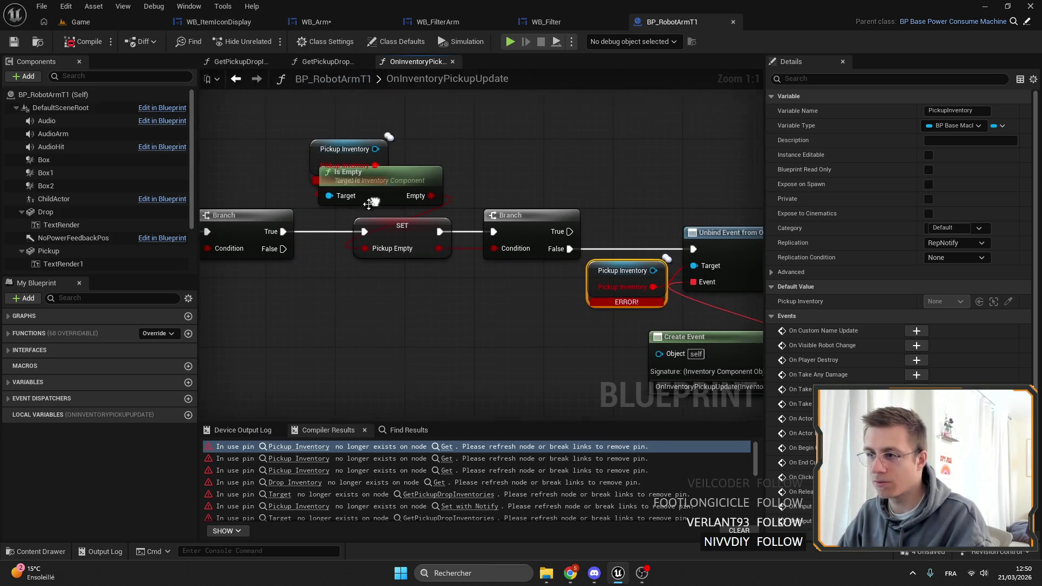
left_click_drag(313, 159, 304, 142)
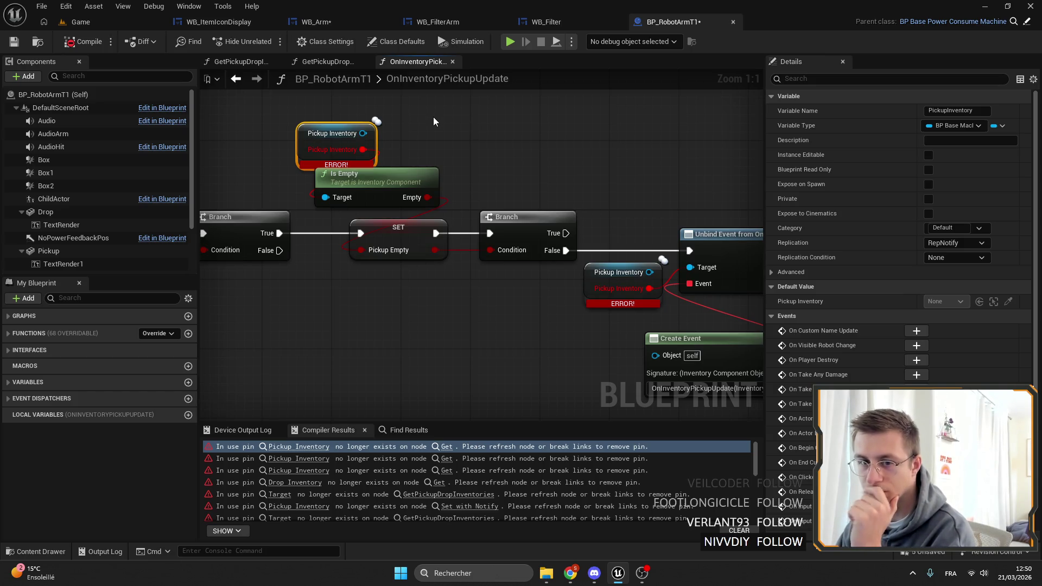
left_click_drag(539, 137, 347, 155)
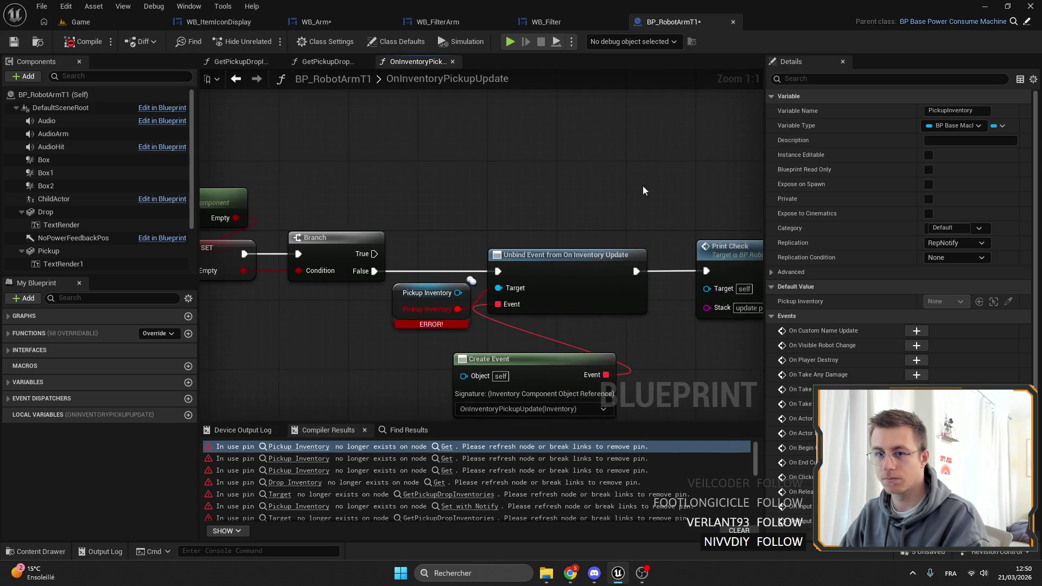
left_click_drag(650, 184, 513, 157)
scroll(434, 154, "down", 1)
left_click_drag(434, 154, 324, 138)
scroll(460, 480, "down", 3)
Step: Delete the stray Pickup variable node in InitInventories and shift the Is Valid group left
left_click(442, 494)
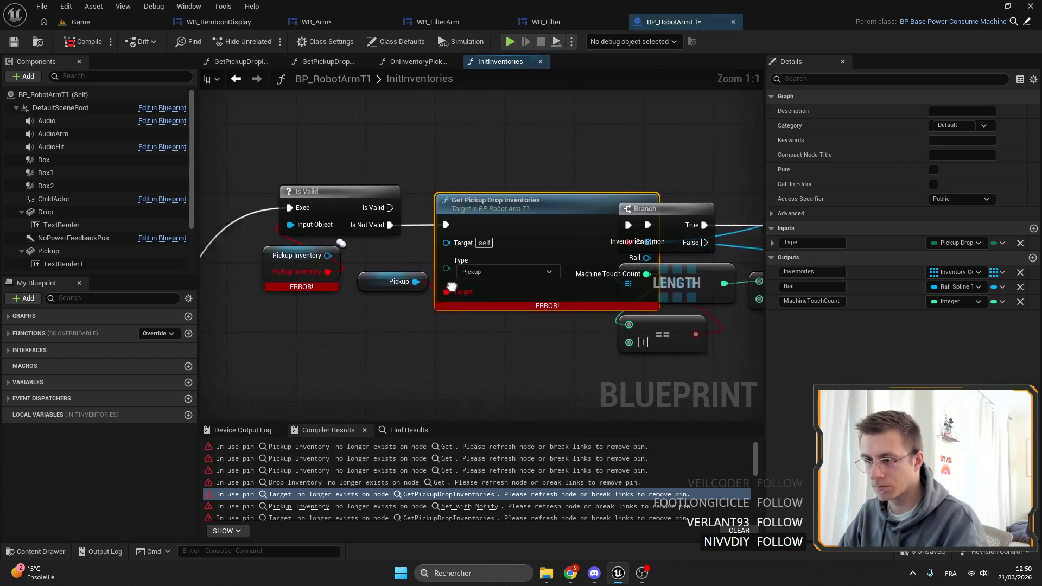
left_click(446, 268)
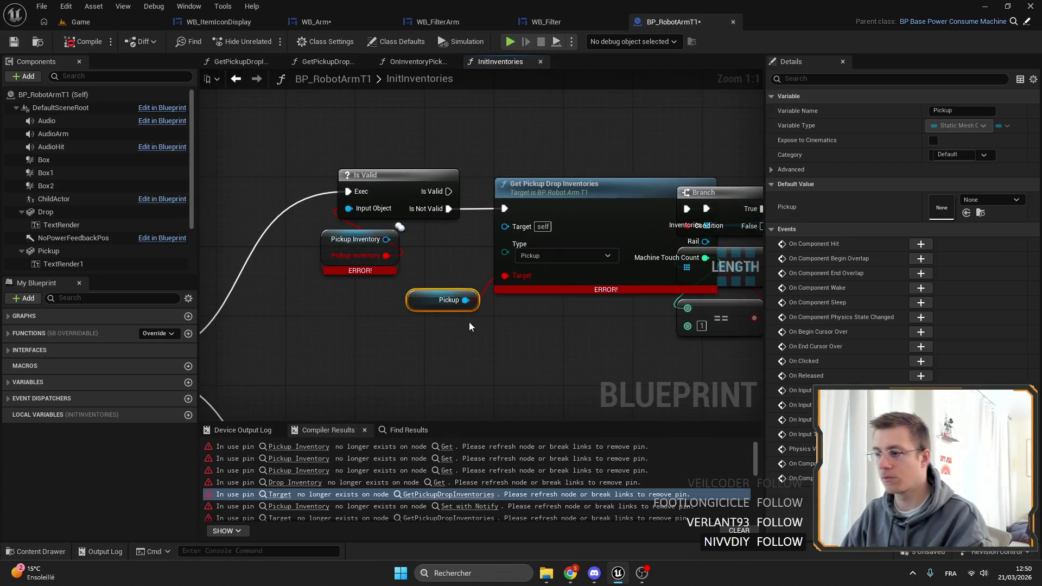
key("Delete")
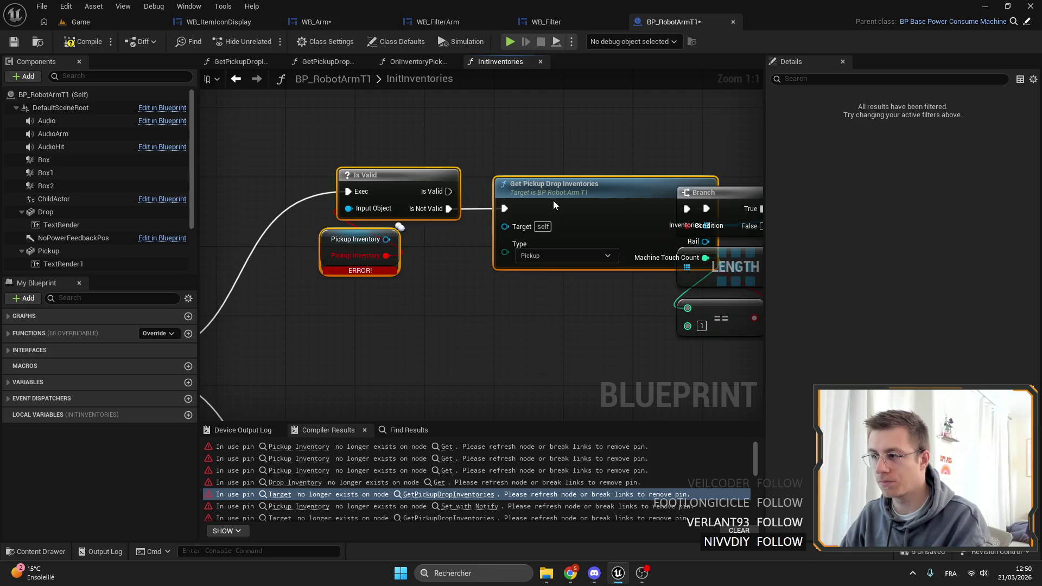
left_click_drag(561, 199, 388, 204)
scroll(387, 204, "down", 6)
mouse_move(634, 291)
left_mouse_down()
mouse_move(402, 206)
mouse_move(357, 201)
left_mouse_up()
scroll(357, 201, "up", 6)
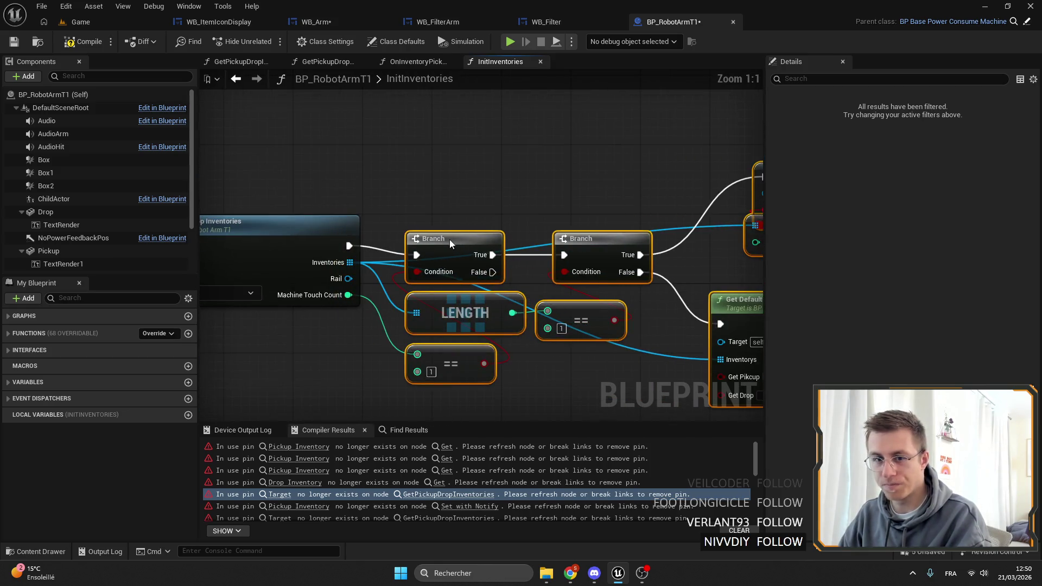
scroll(457, 235, "down", 1)
Step: Refresh the broken Pickup Inventory node feeding Is Valid
mouse_move(457, 236)
left_mouse_down()
mouse_move(647, 145)
mouse_move(391, 154)
mouse_move(471, 275)
mouse_move(393, 242)
mouse_move(353, 284)
mouse_move(462, 289)
left_mouse_up()
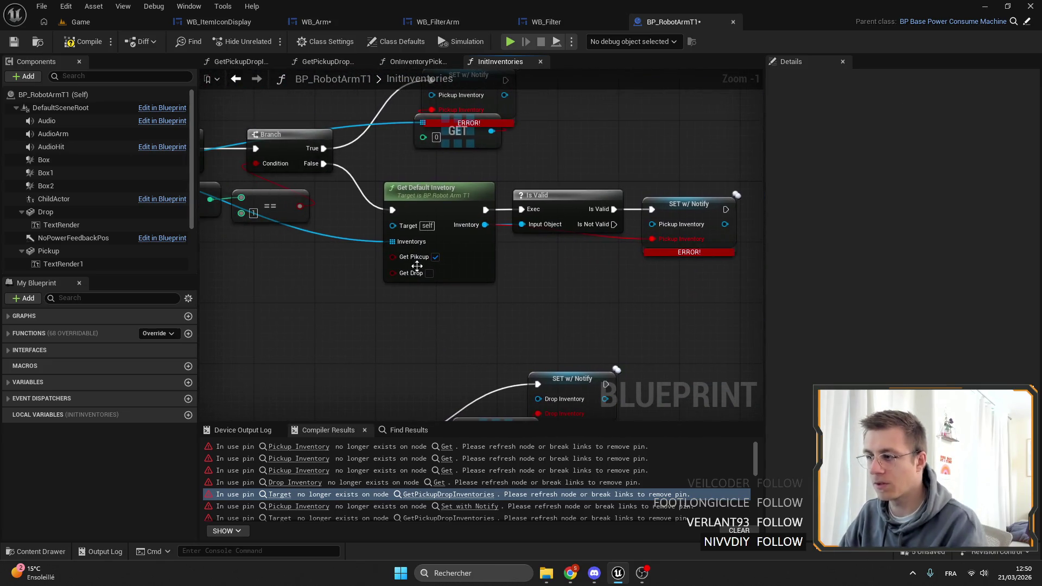
mouse_move(307, 255)
left_mouse_down()
mouse_move(363, 281)
mouse_move(353, 291)
mouse_move(384, 279)
left_mouse_up()
scroll(353, 291, "down", 2)
scroll(384, 279, "up", 2)
mouse_move(471, 334)
left_mouse_down()
mouse_move(622, 301)
mouse_move(499, 316)
mouse_move(537, 277)
mouse_move(261, 272)
left_mouse_up()
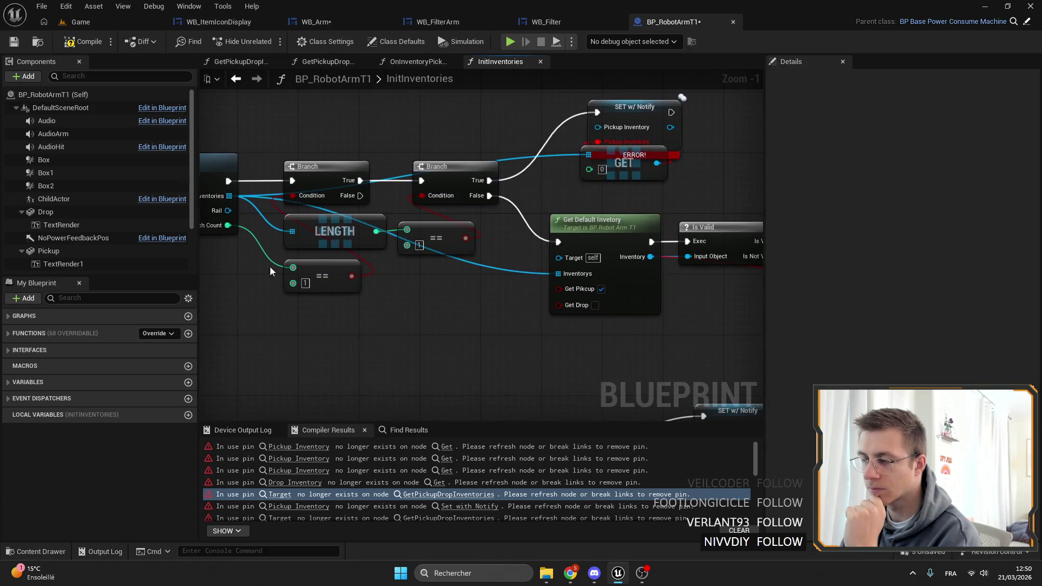
left_click_drag(647, 315, 562, 301)
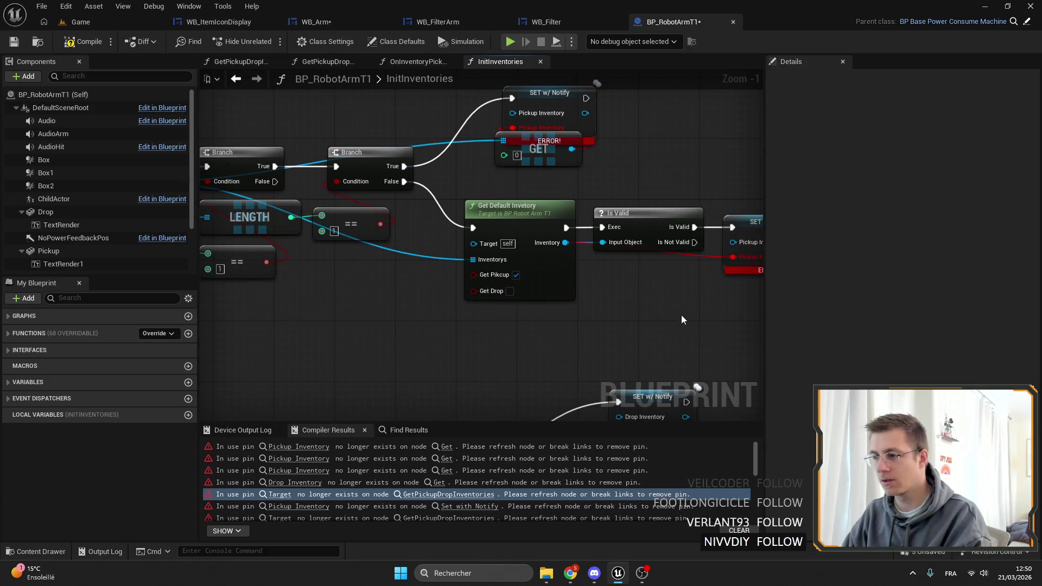
left_click(548, 260)
mouse_move(744, 320)
left_mouse_down()
mouse_move(347, 295)
mouse_move(396, 277)
left_mouse_up()
scroll(395, 277, "up", 2)
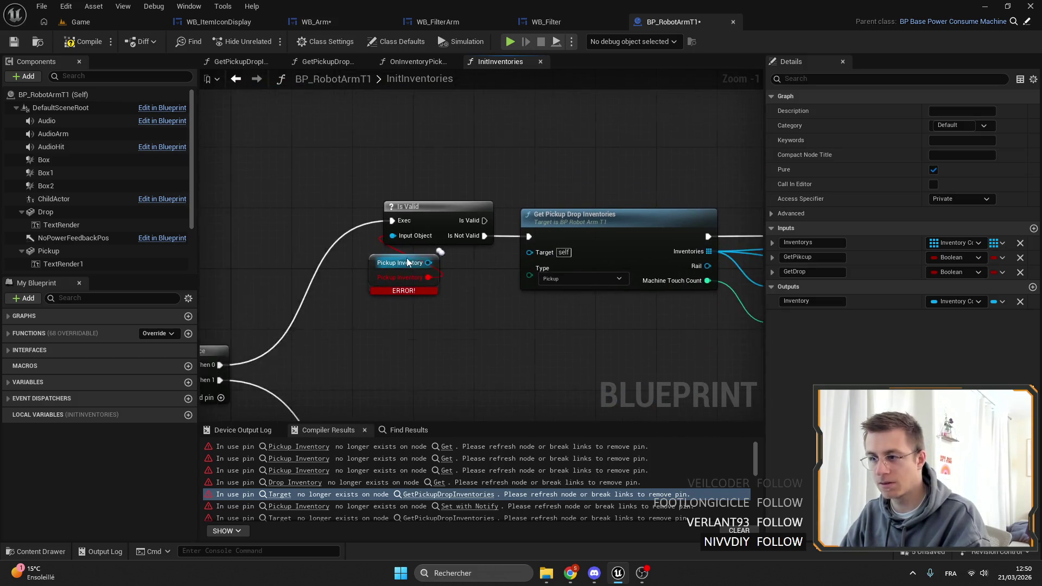
right_click(418, 263)
left_click(393, 227)
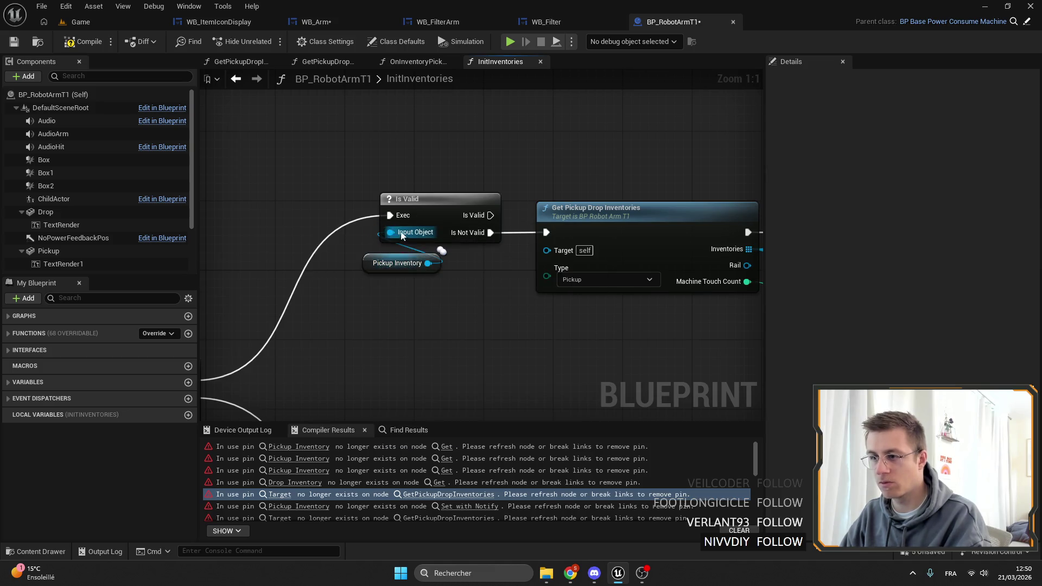
left_click(347, 260)
left_click_drag(481, 266, 357, 263)
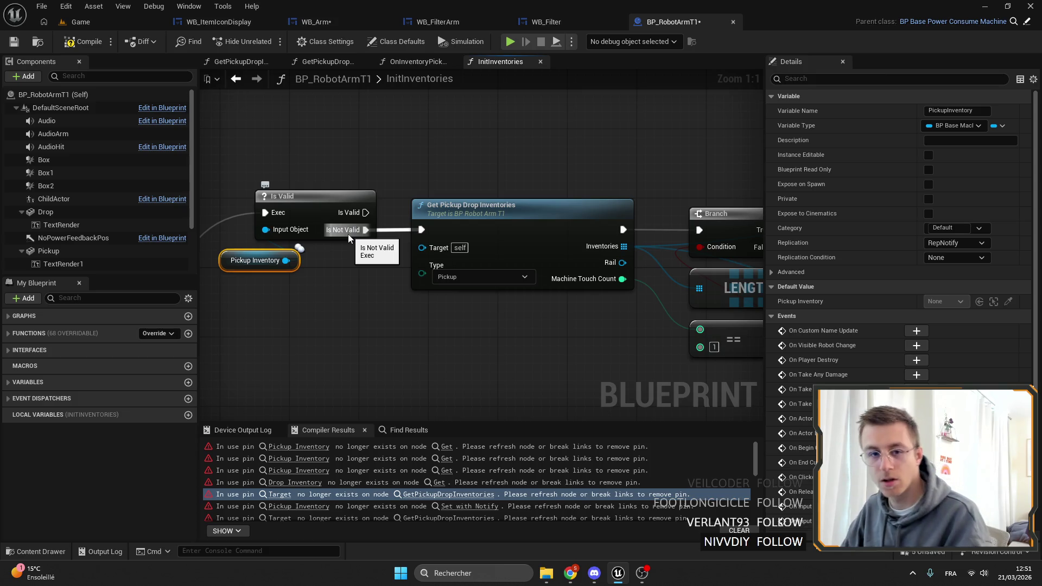
key("alt+Tab")
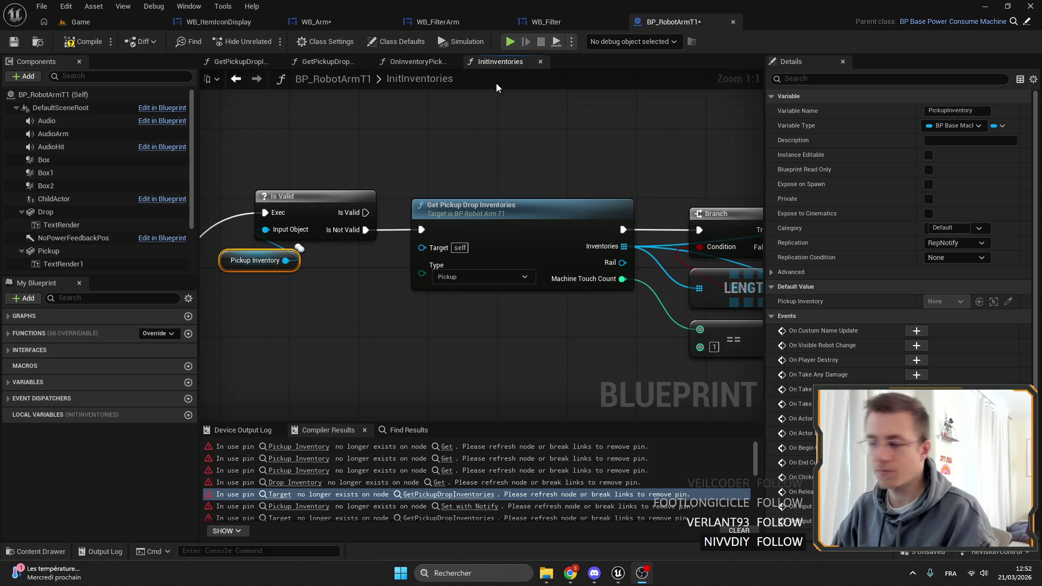
Step: Set the drop-side Get Pickup Drop Inventories node's Type to Drop
scroll(504, 122, "down", 1)
scroll(548, 146, "down", 2)
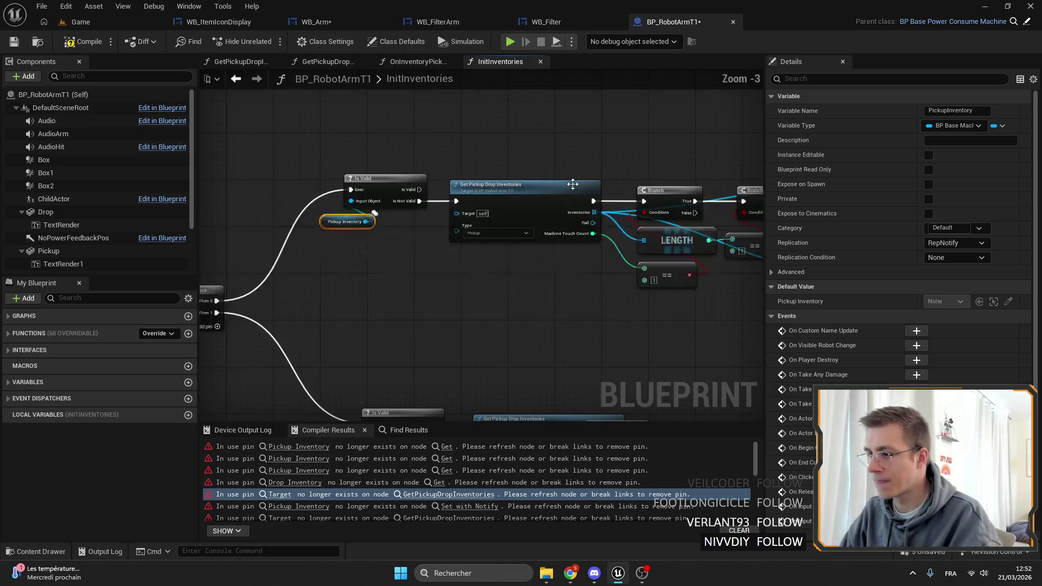
scroll(543, 201, "up", 3)
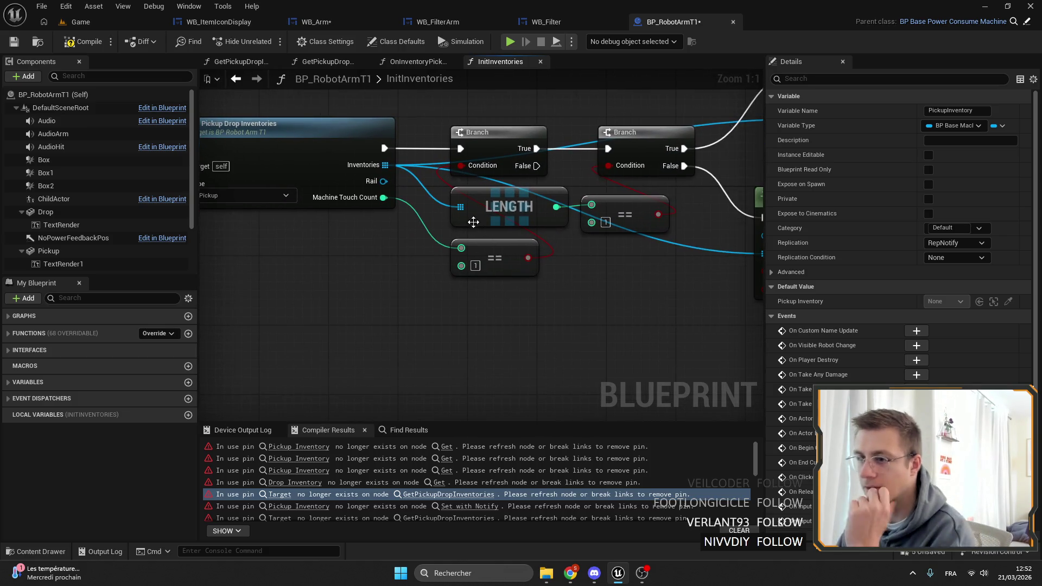
left_click_drag(503, 222, 525, 222)
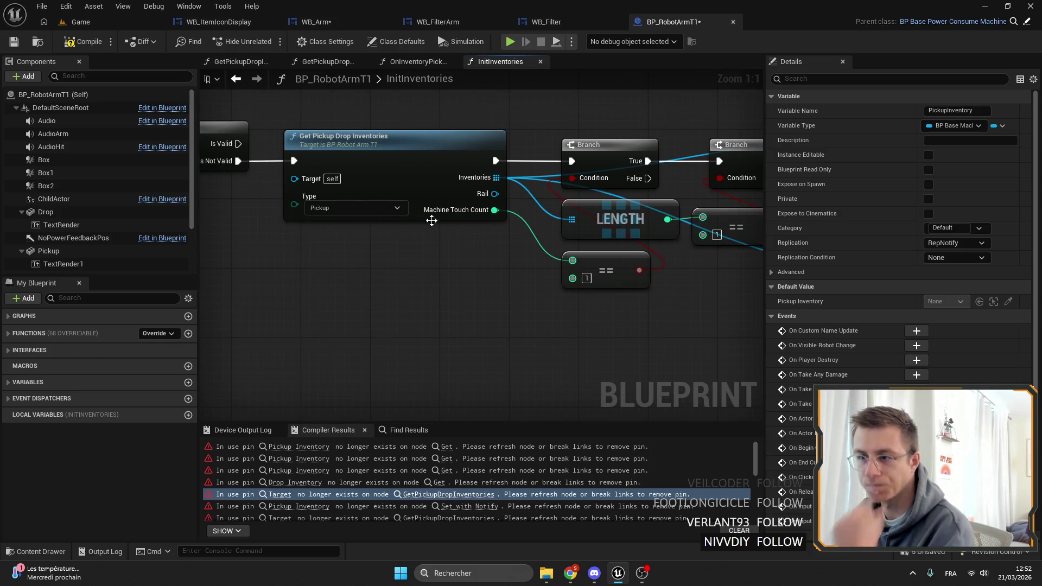
scroll(525, 242, "down", 2)
scroll(627, 204, "up", 2)
left_click(489, 262)
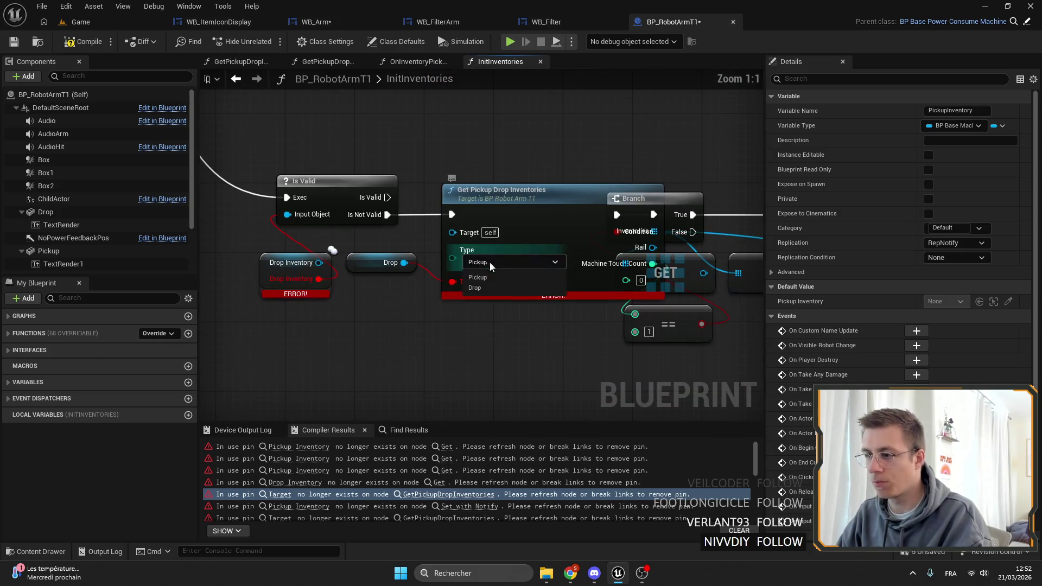
left_click(490, 287)
Step: Connect Drop Inventory to Is Valid's Input Object and shift that node right
left_click_drag(355, 279, 423, 279)
mouse_move(297, 252)
left_mouse_down()
mouse_move(440, 292)
mouse_move(382, 272)
mouse_move(448, 243)
mouse_move(335, 244)
mouse_move(408, 252)
mouse_move(460, 244)
left_mouse_up()
left_click(405, 248)
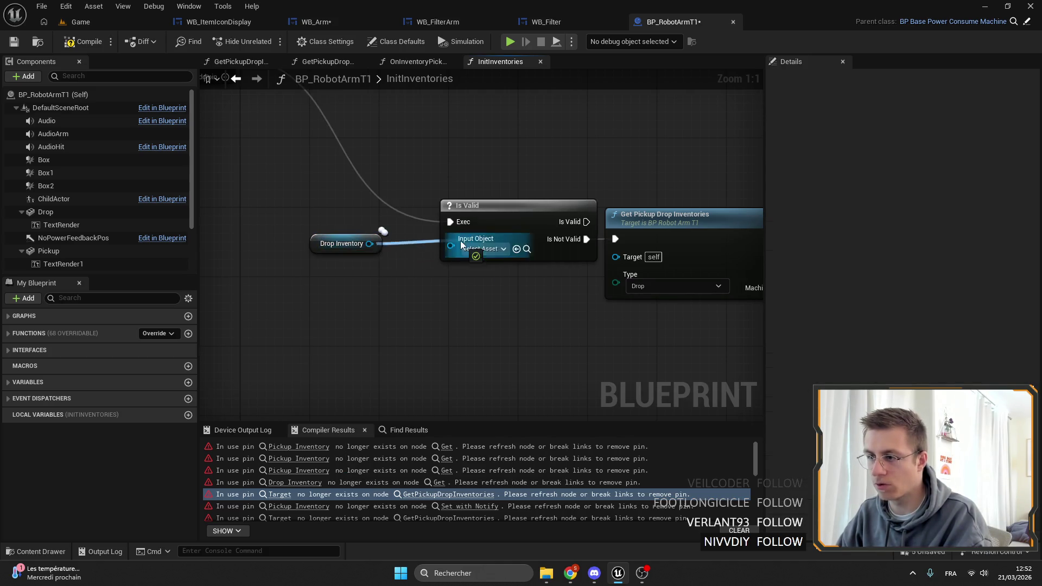
left_click(380, 245)
left_click_drag(380, 245, 415, 253)
Step: Shift the Branch, GET, LENGTH and == nodes together to the right
scroll(400, 230, "down", 3)
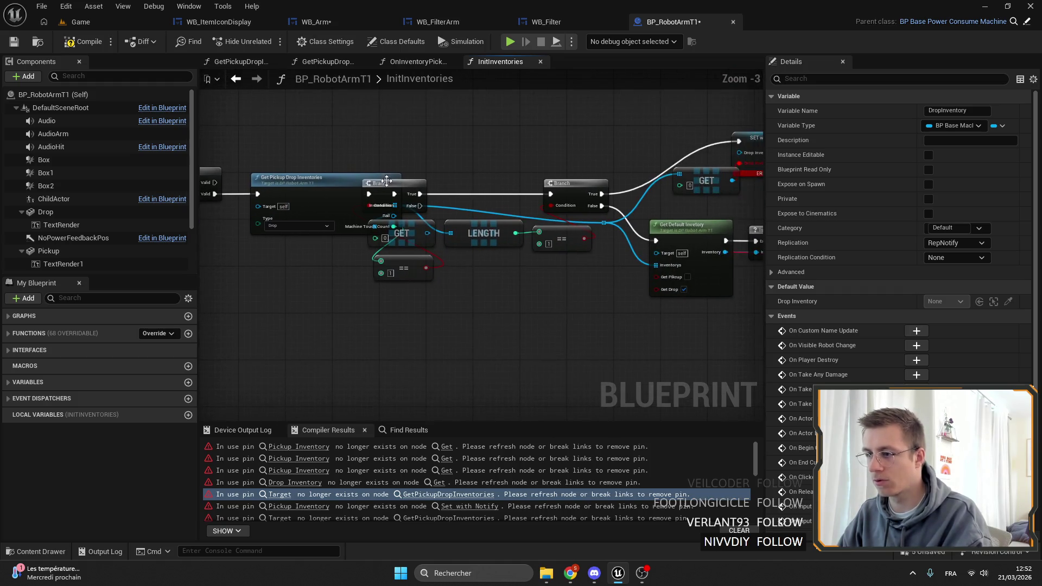
left_click_drag(738, 296, 415, 139)
scroll(408, 180, "up", 2)
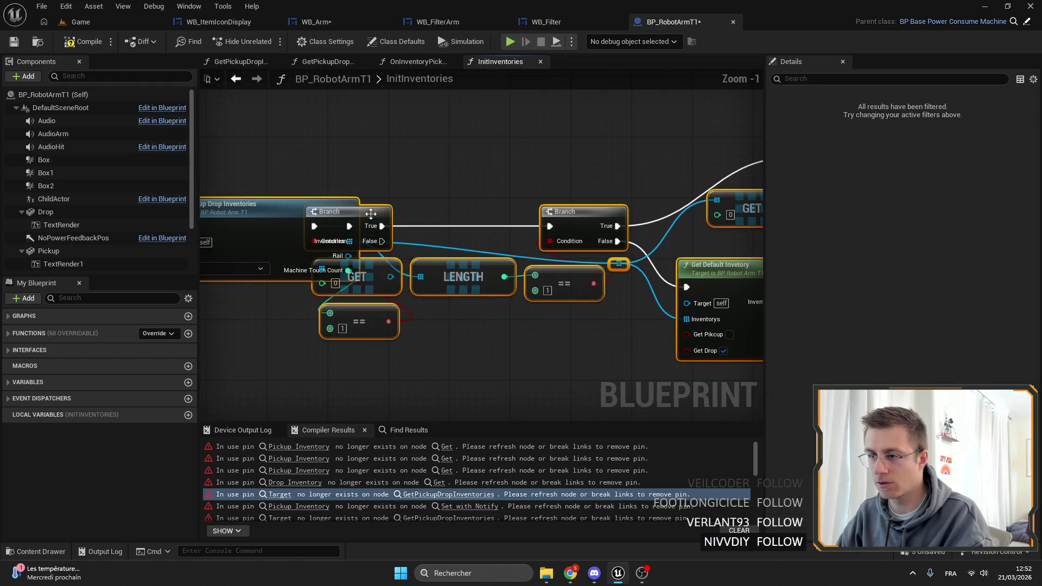
scroll(369, 215, "down", 3)
mouse_move(744, 275)
left_mouse_down()
mouse_move(422, 140)
mouse_move(347, 123)
left_mouse_up()
left_click_drag(344, 170, 388, 166)
left_click(389, 166)
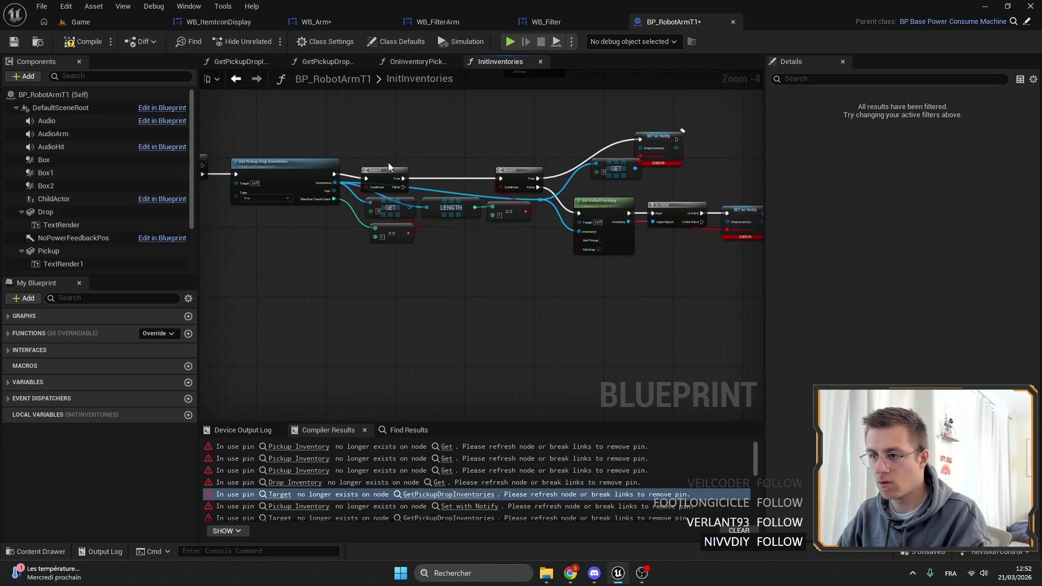
left_click_drag(674, 256, 363, 143)
scroll(364, 143, "up", 3)
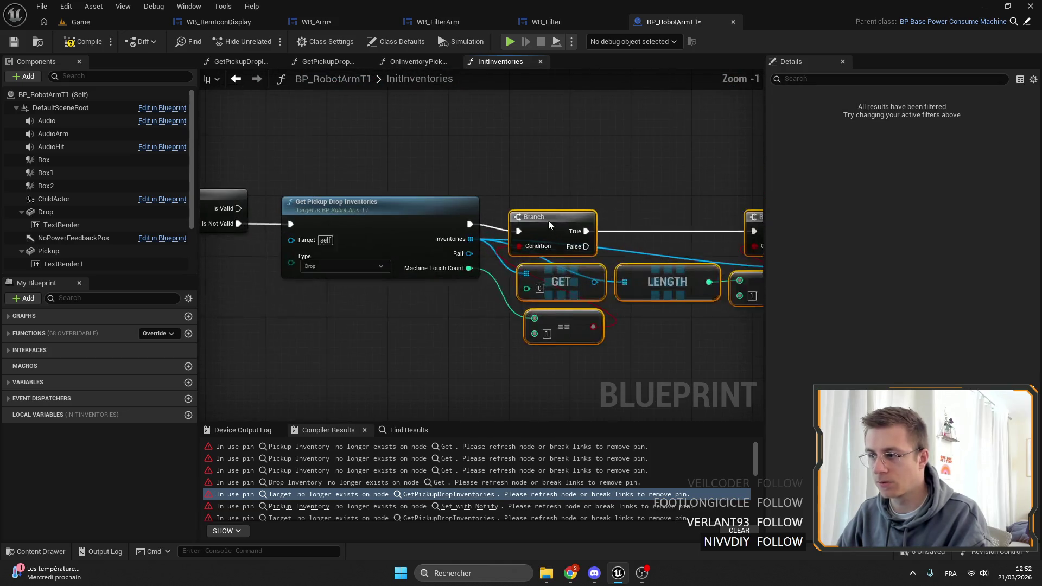
Step: Move GET down, the == node beside the Branch, and SET w/ Notify right
left_click_drag(628, 181, 421, 182)
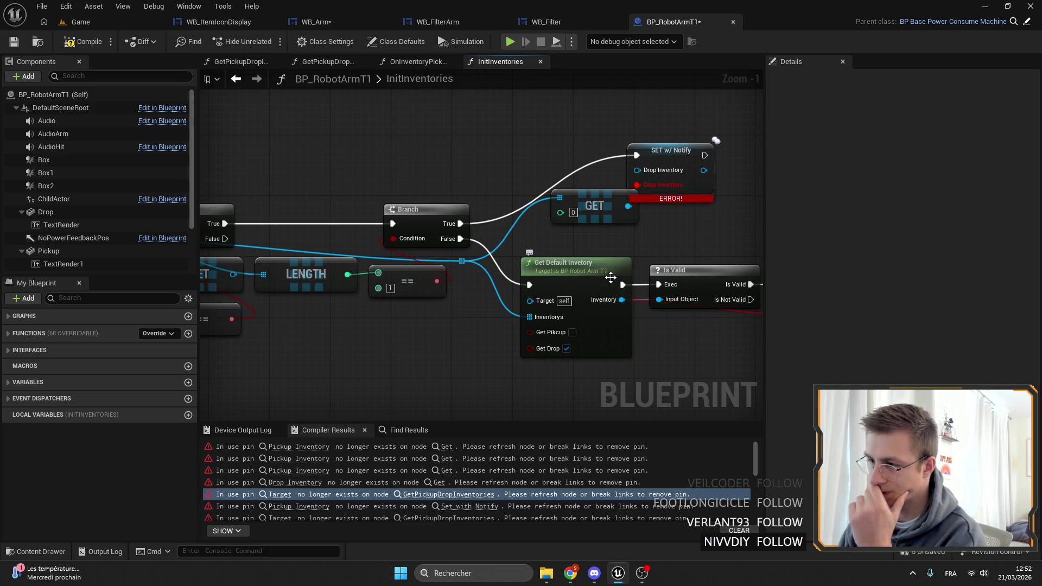
left_click_drag(619, 274, 400, 267)
mouse_move(589, 233)
left_mouse_down()
mouse_move(754, 217)
mouse_move(380, 219)
left_mouse_up()
left_click_drag(463, 245, 486, 367)
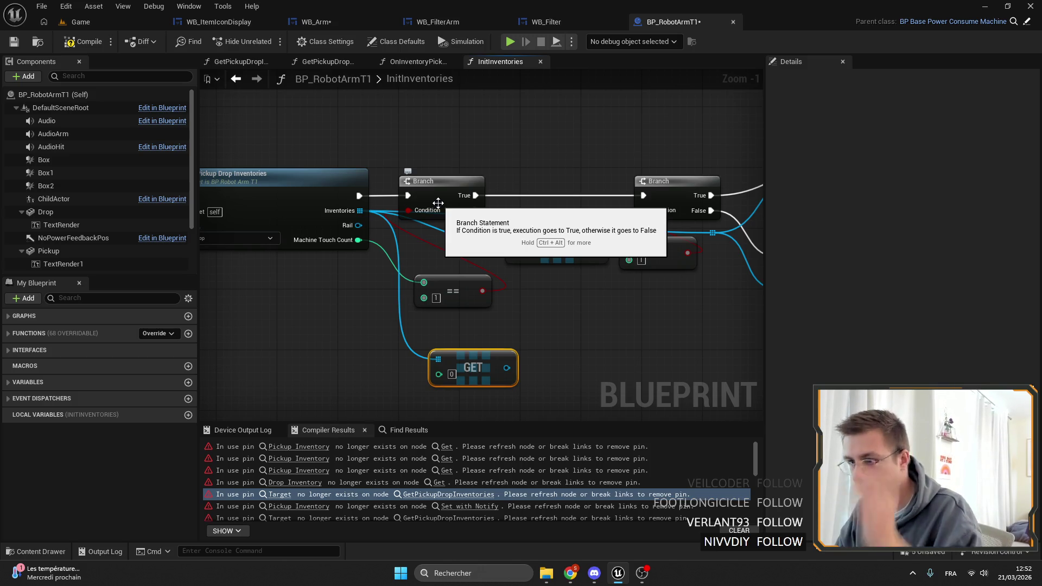
left_click_drag(438, 202, 376, 180)
mouse_move(369, 276)
left_mouse_down()
mouse_move(374, 239)
mouse_move(363, 224)
mouse_move(354, 230)
mouse_move(537, 284)
mouse_move(672, 295)
mouse_move(391, 299)
left_mouse_up()
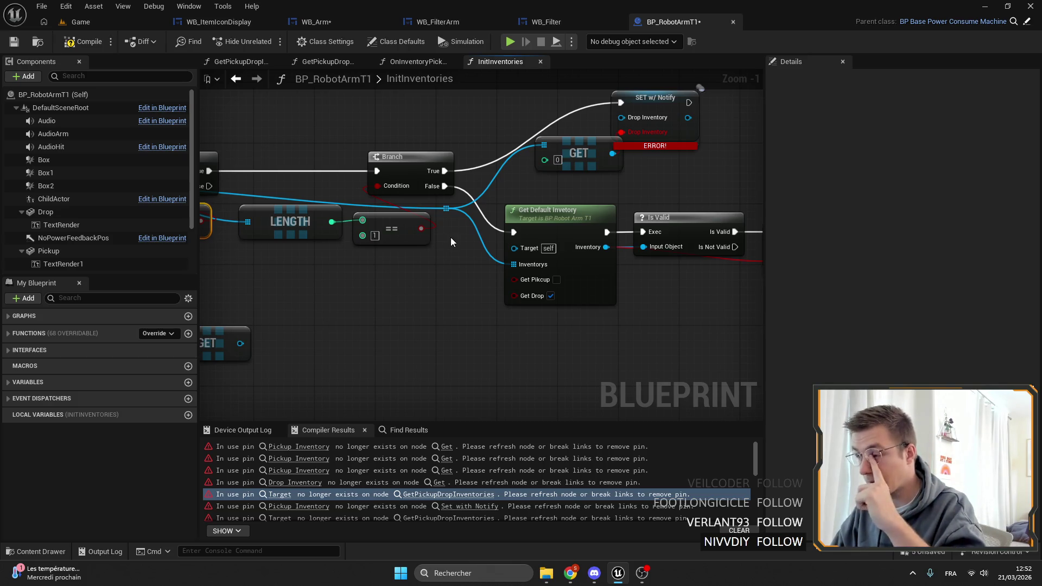
left_click_drag(605, 165, 551, 214)
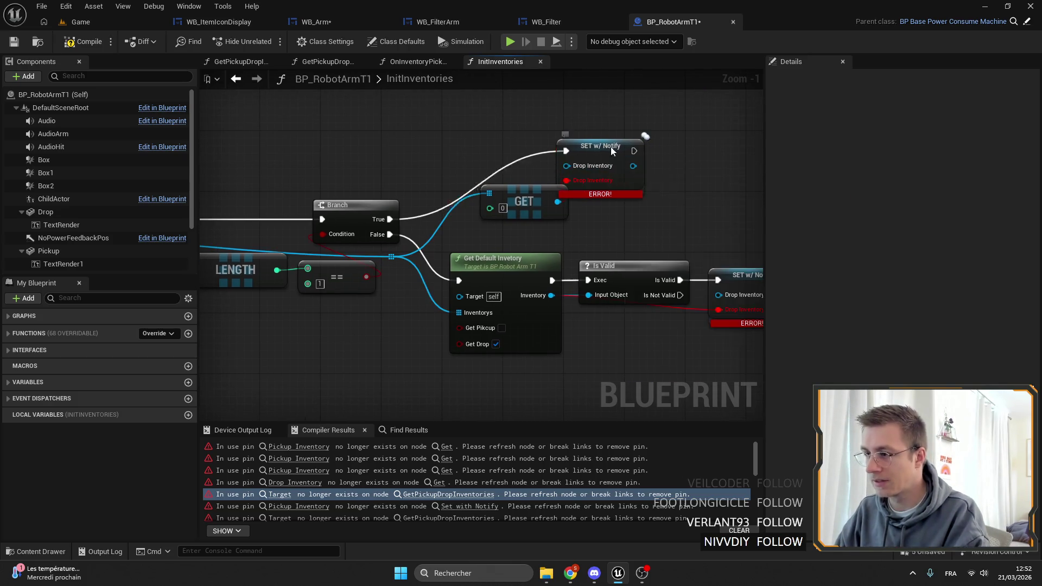
left_click_drag(604, 146, 638, 145)
left_click_drag(557, 202, 610, 168)
Step: Delete the outdated Get Pickup Drop Inventories node from the pickup section
mouse_move(513, 162)
left_mouse_down()
mouse_move(425, 220)
mouse_move(490, 217)
left_mouse_up()
left_click_drag(324, 176, 467, 310)
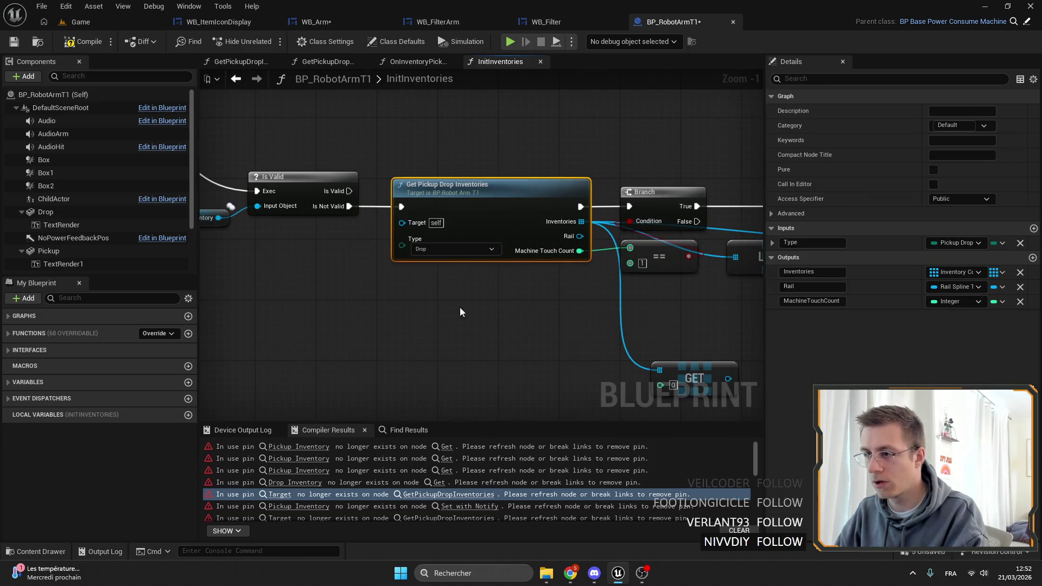
scroll(448, 289, "down", 2)
key("Delete")
scroll(471, 363, "up", 3)
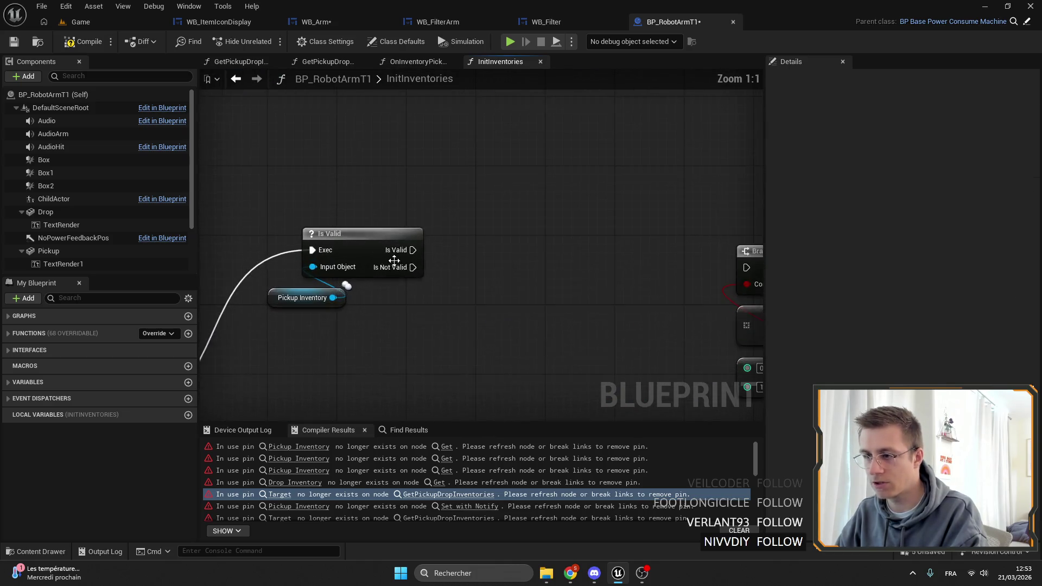
Step: Add a Get Pickup Drop Machines node after Is Not Valid, wired into the Branch
left_click_drag(415, 219, 432, 219)
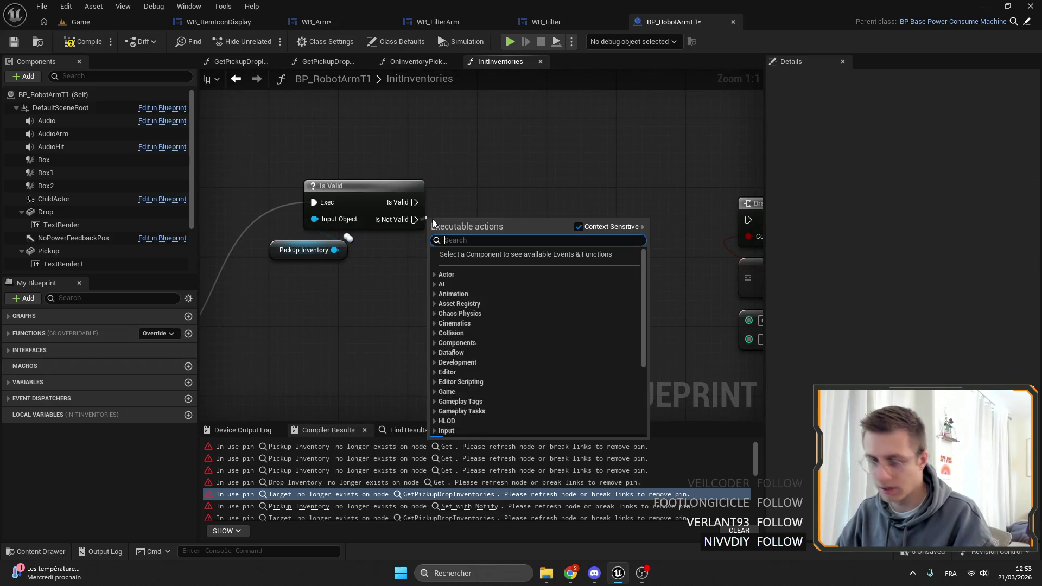
type("get machine")
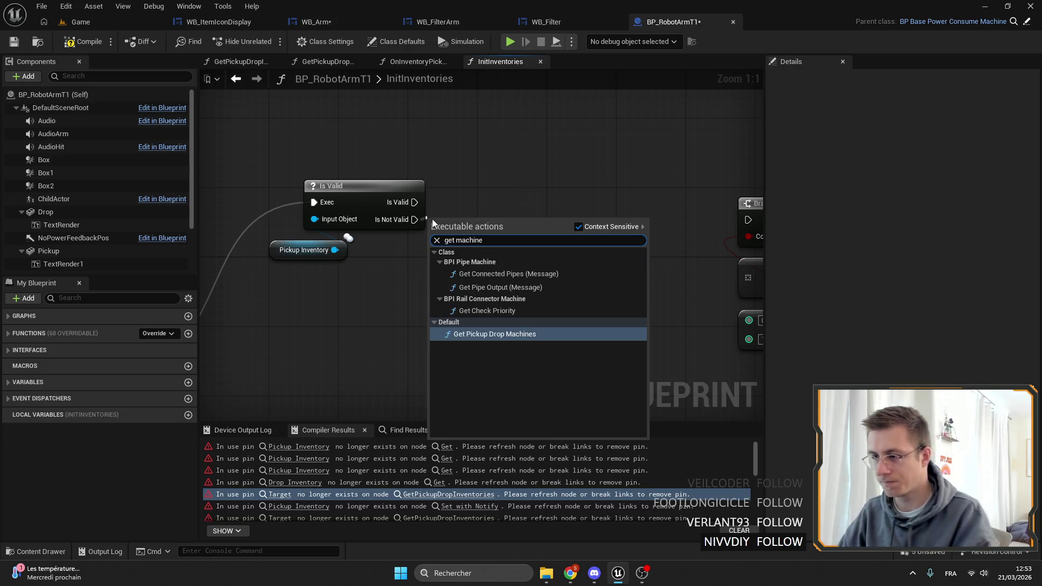
left_click(513, 335)
mouse_move(485, 234)
left_mouse_down()
mouse_move(530, 200)
mouse_move(570, 250)
left_mouse_up()
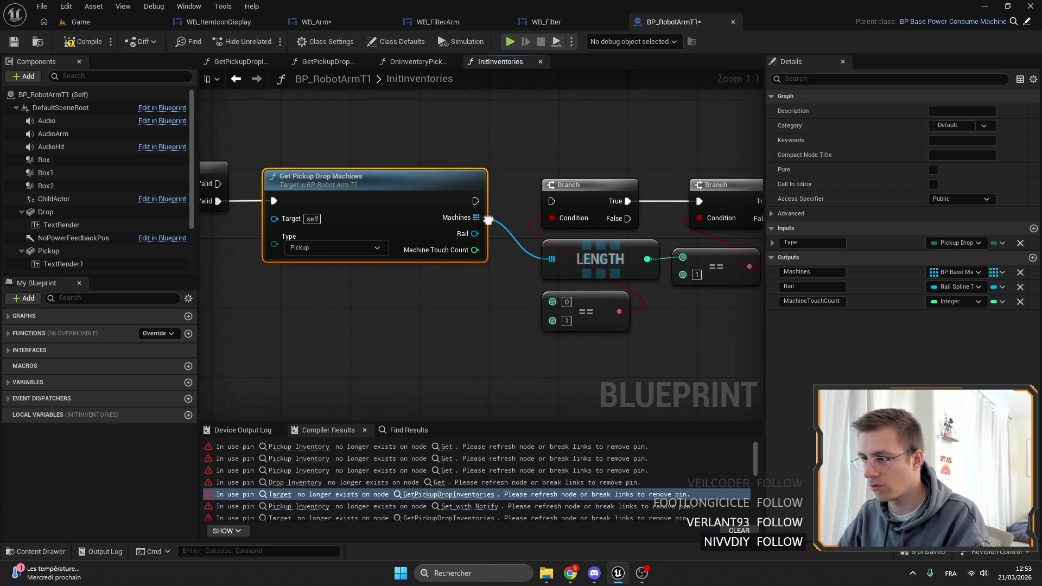
left_click_drag(464, 204, 550, 205)
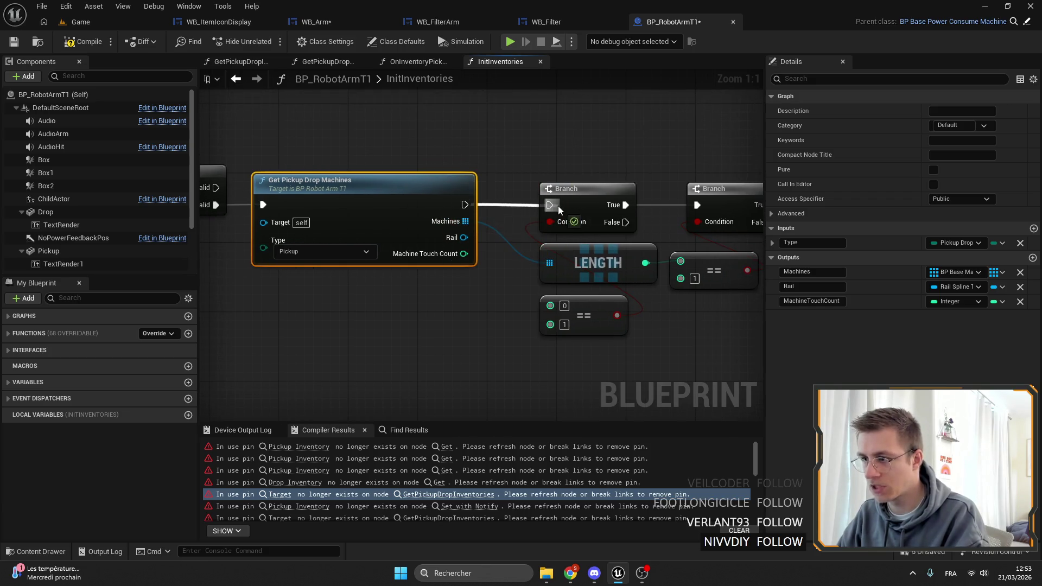
left_click_drag(409, 184, 417, 193)
left_click_drag(369, 216, 369, 198)
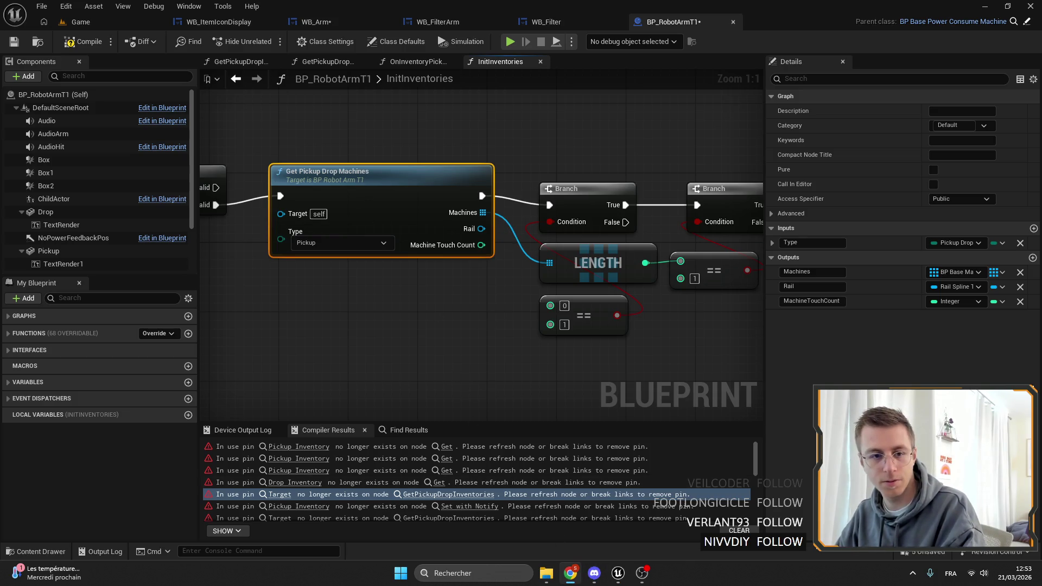
left_click(342, 205)
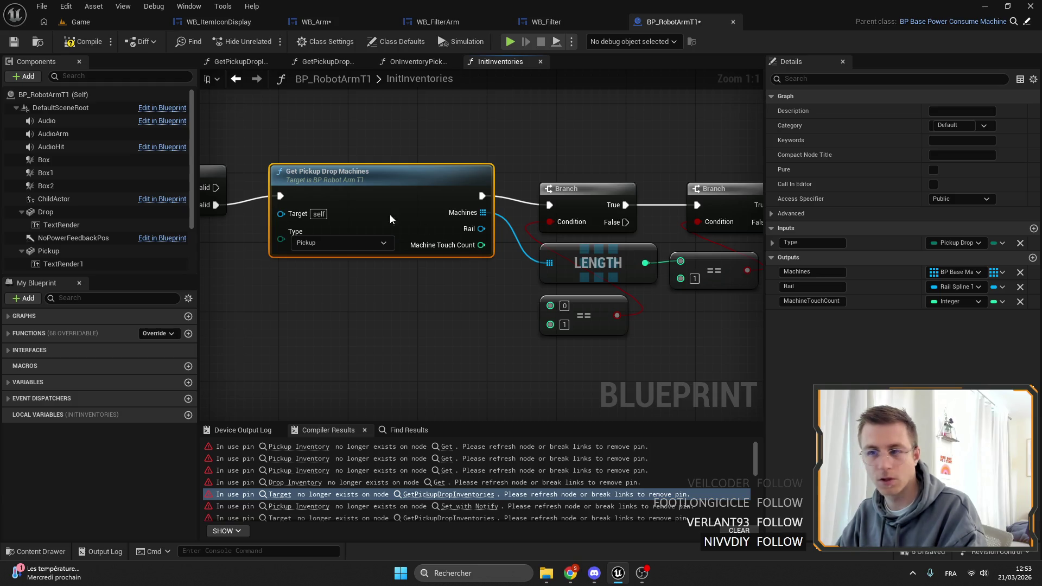
left_click_drag(425, 199, 416, 208)
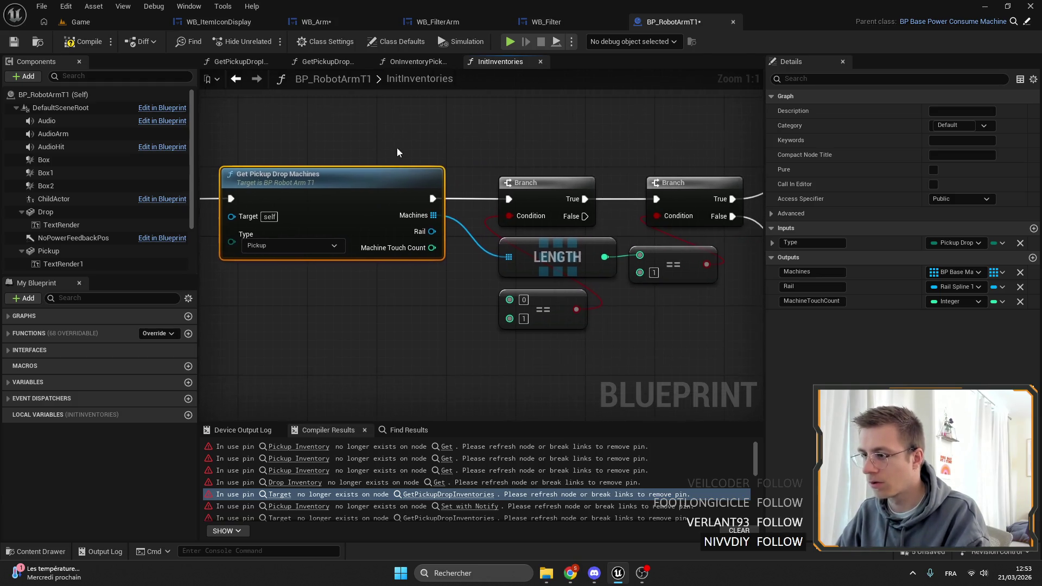
Step: Drag a wire from the Machines output toward the Branch, LENGTH and == nodes
left_click_drag(439, 150, 310, 140)
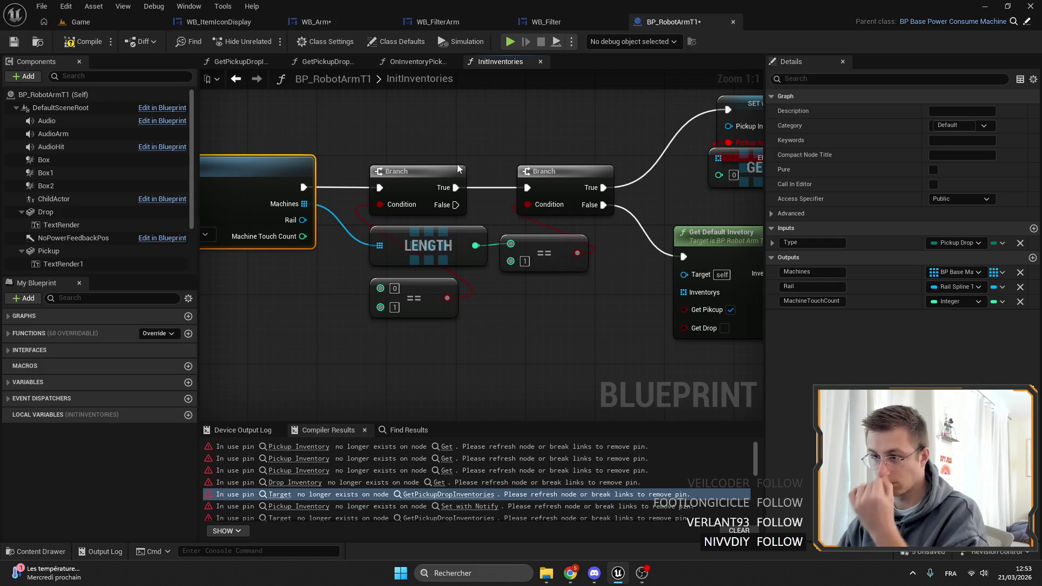
left_click_drag(542, 148, 279, 151)
mouse_move(337, 187)
left_mouse_down()
mouse_move(668, 211)
mouse_move(724, 202)
mouse_move(318, 163)
mouse_move(353, 206)
mouse_move(429, 261)
mouse_move(508, 270)
mouse_move(525, 400)
mouse_move(414, 296)
mouse_move(477, 272)
mouse_move(450, 270)
mouse_move(434, 288)
mouse_move(255, 282)
left_mouse_up()
scroll(523, 273, "down", 1)
scroll(535, 328, "up", 1)
left_click_drag(535, 328, 487, 302)
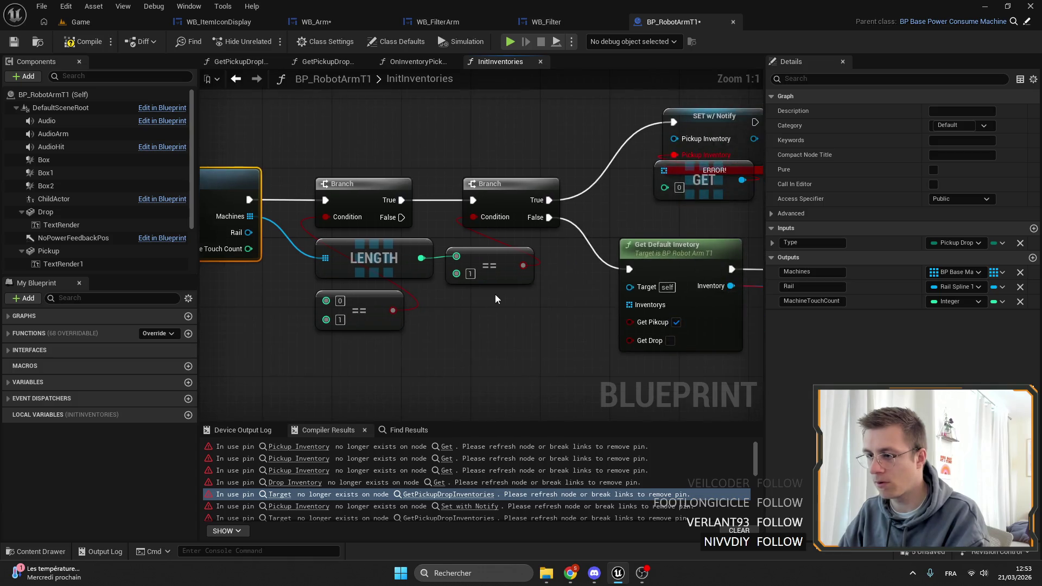
left_click_drag(564, 257, 574, 245)
left_click_drag(410, 292, 561, 291)
left_click_drag(288, 257, 707, 215)
left_click(605, 263)
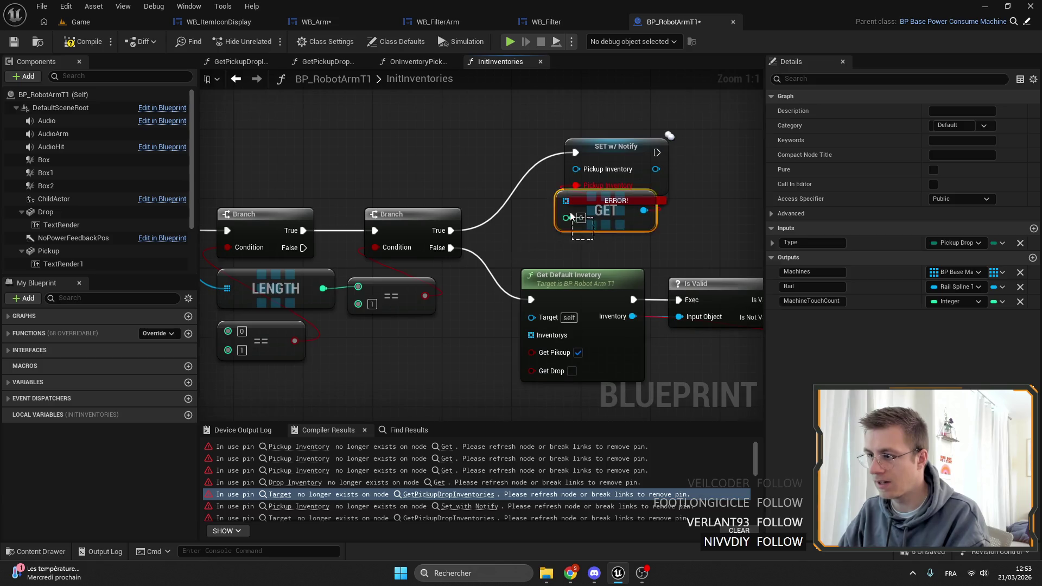
Step: Add an array GET (index 0) on Machines and wire it into Pickup Inventory
mouse_move(283, 250)
left_mouse_down()
mouse_move(633, 235)
mouse_move(724, 206)
left_mouse_up()
type("gety")
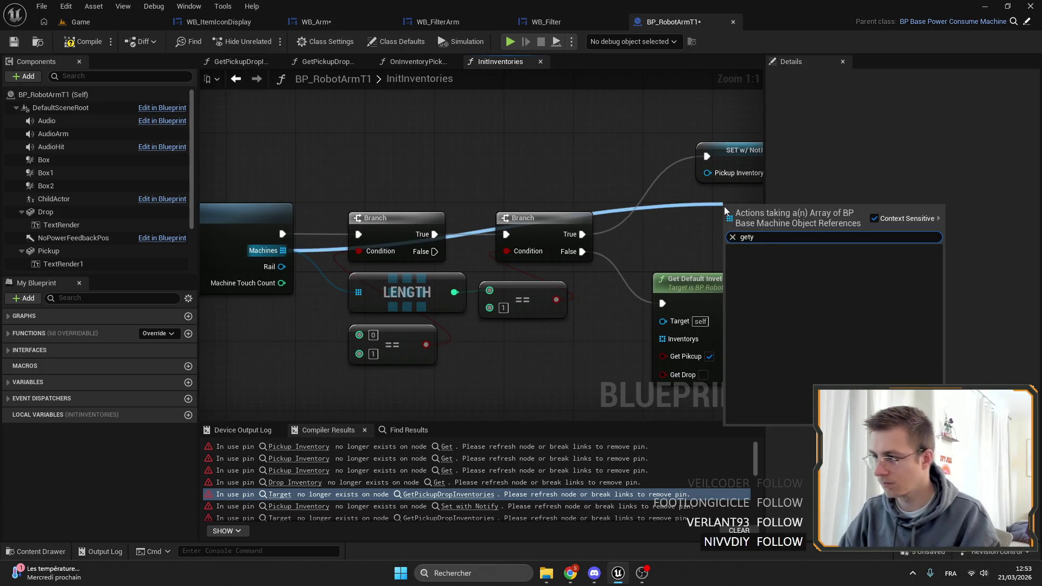
key("Return")
left_click_drag(530, 221, 345, 204)
mouse_move(607, 205)
left_mouse_down()
mouse_move(588, 205)
mouse_move(527, 164)
left_mouse_up()
key("Escape")
left_click_drag(566, 197, 545, 159)
left_click_drag(522, 190, 540, 190)
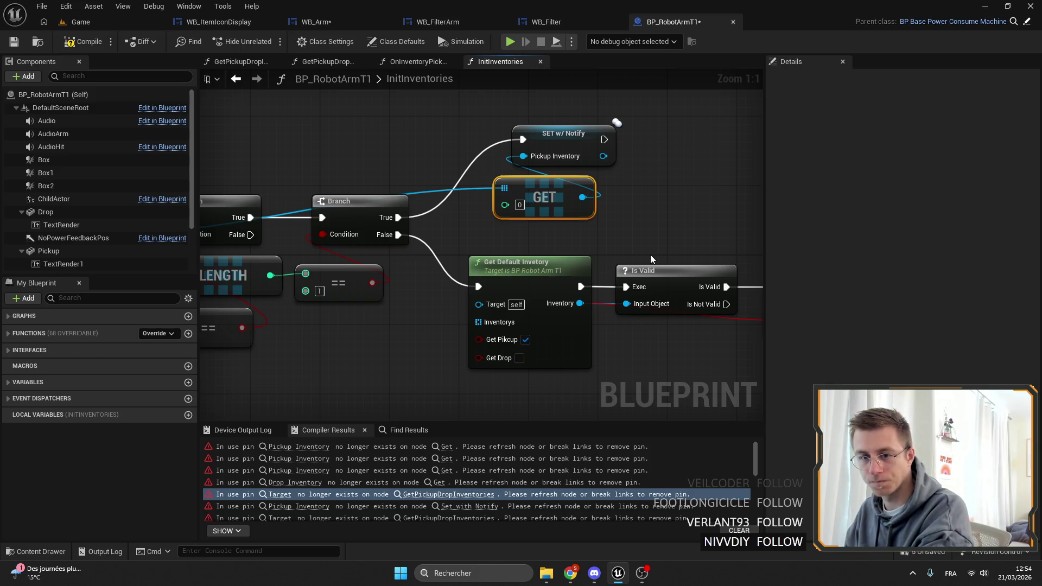
Step: Open GetDefaultInvetory in its own tab to check its pins, then return to InitInventories
double_click(520, 266)
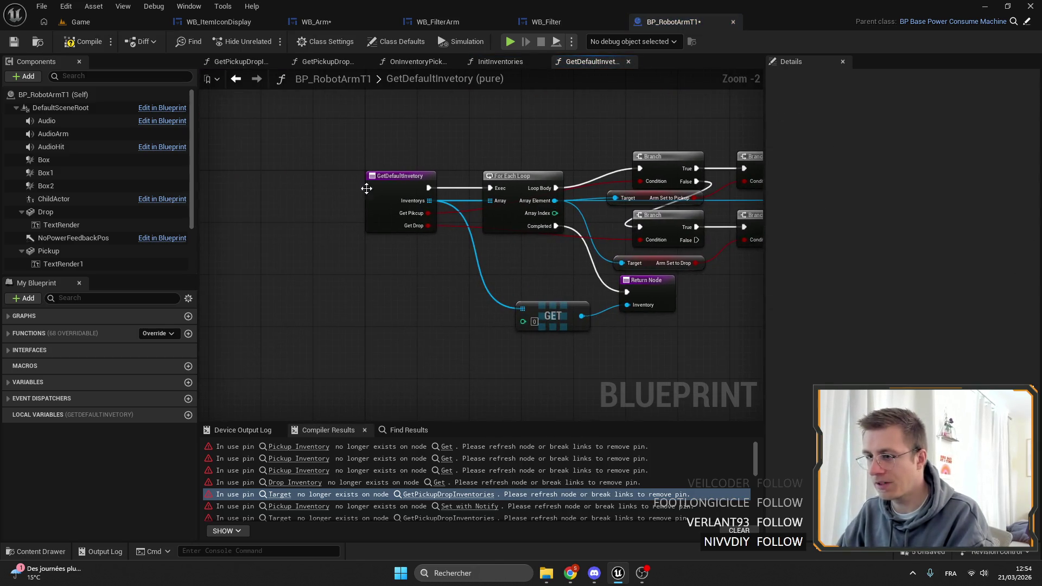
left_click(366, 194)
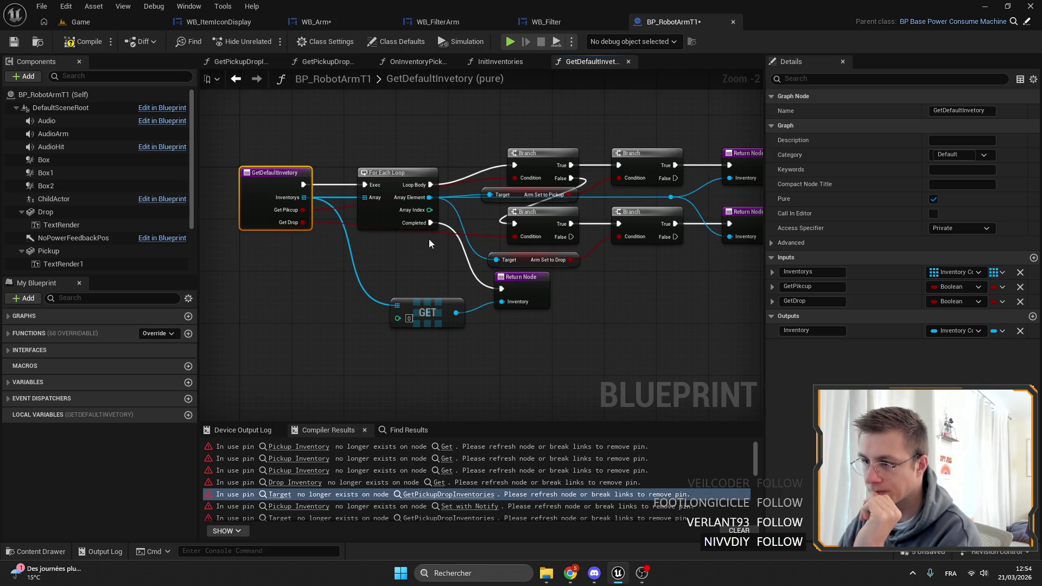
left_click(500, 61)
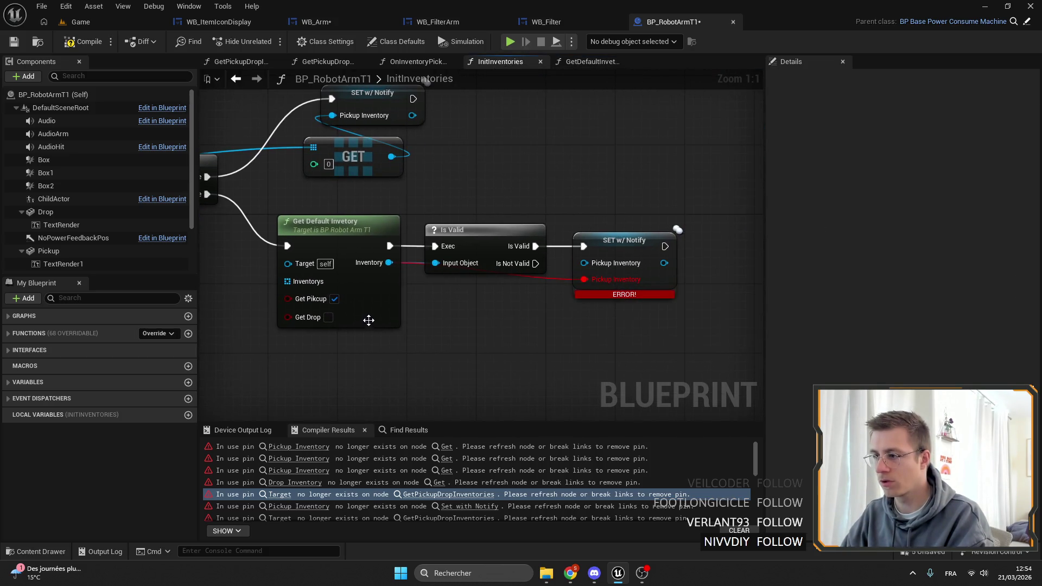
Step: Connect Machine Touch Count to the == node and add a Branch on the False path
left_click(549, 279, "alt")
scroll(478, 283, "down", 1)
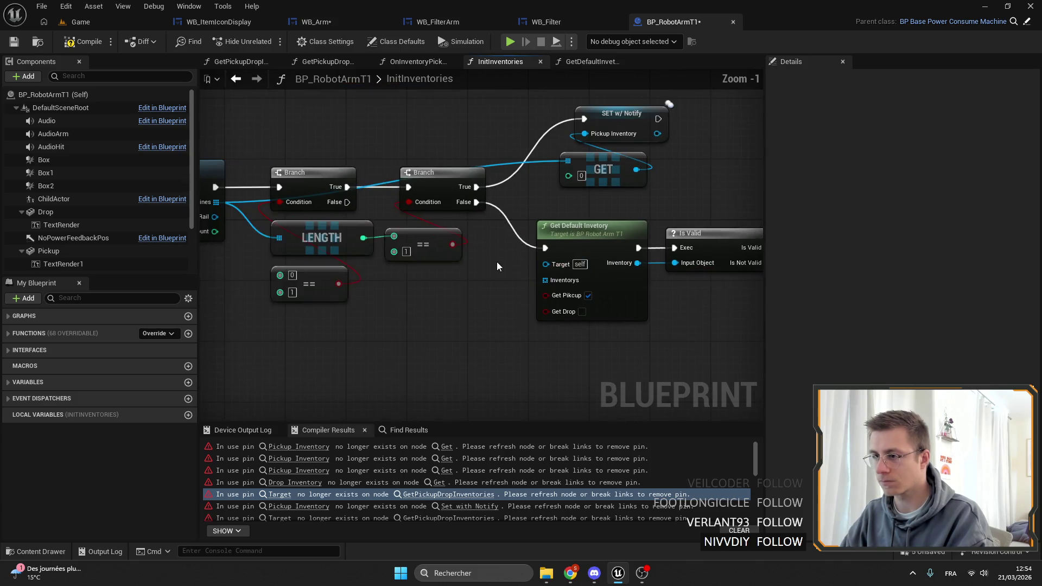
scroll(668, 259, "down", 1)
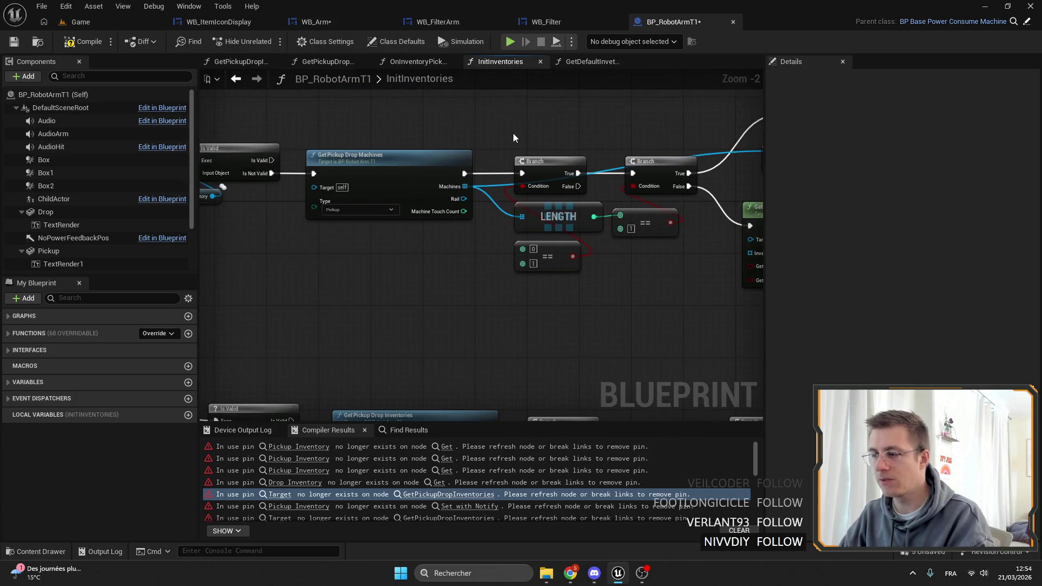
scroll(378, 198, "up", 1)
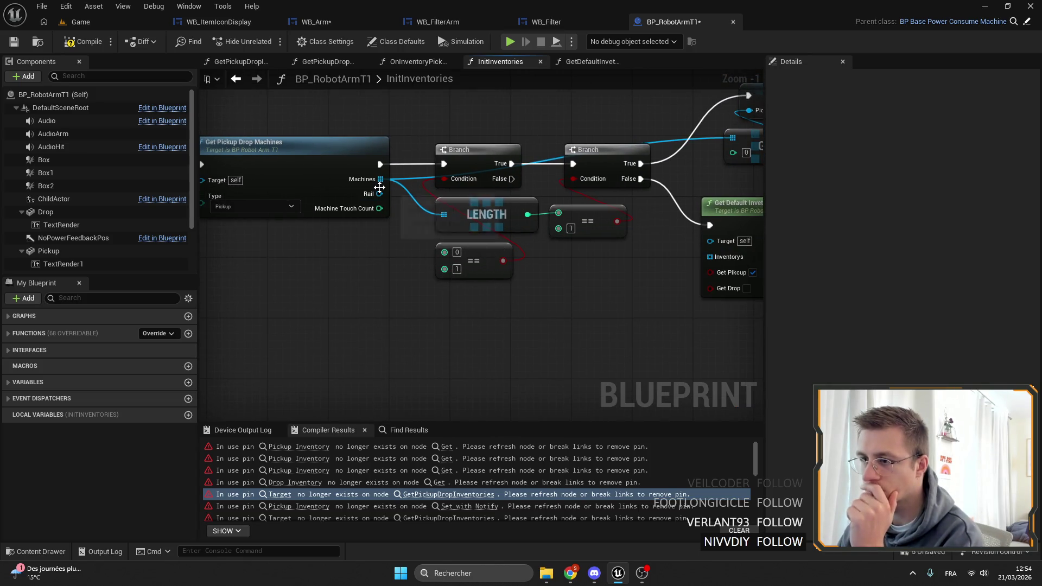
mouse_move(379, 209)
left_mouse_down()
mouse_move(463, 256)
mouse_move(359, 240)
left_mouse_up()
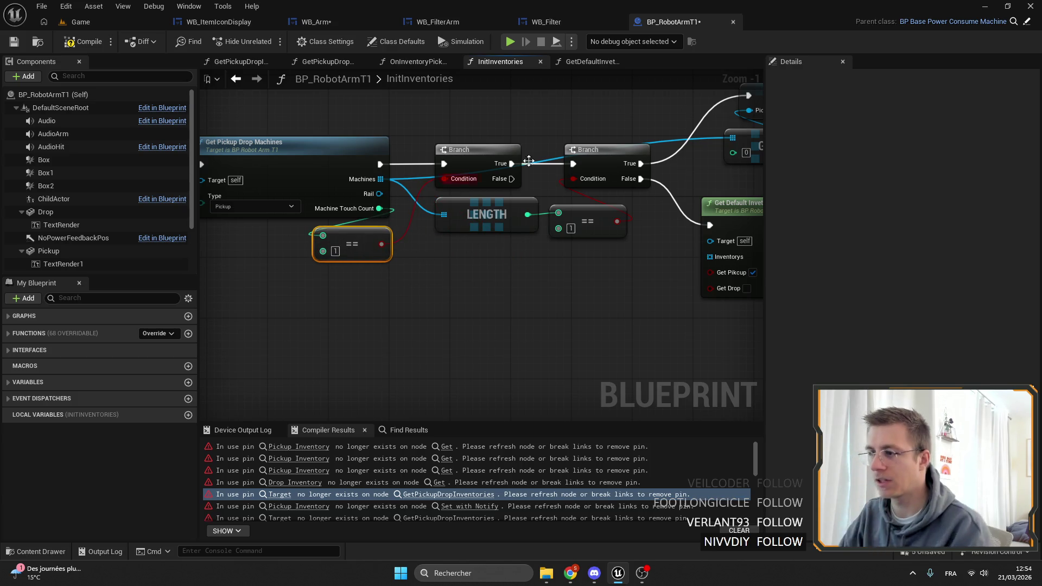
scroll(484, 160, "down", 3)
scroll(484, 160, "up", 4)
left_click_drag(455, 128, 537, 231)
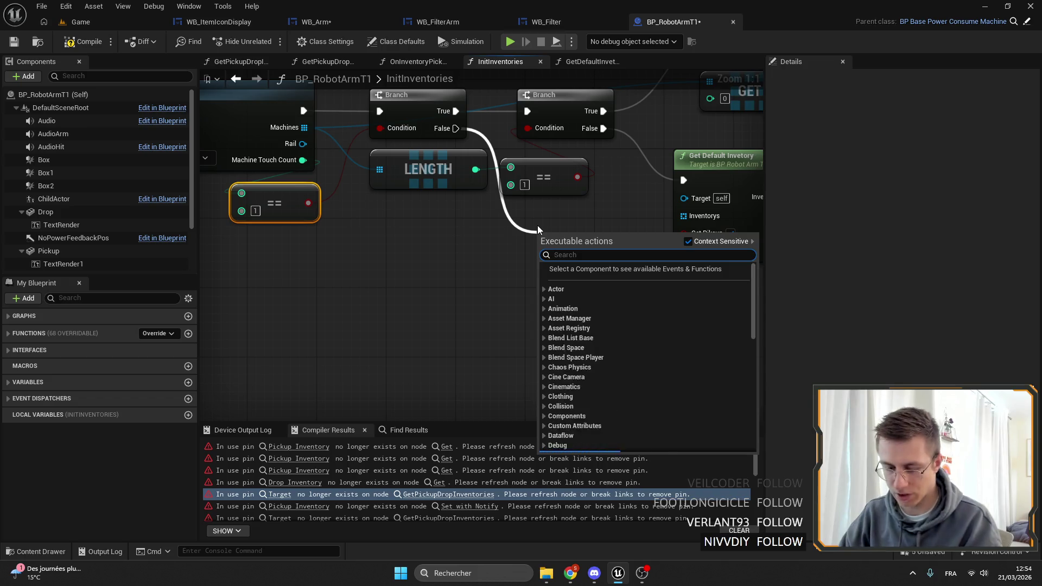
type("branch")
key("Return")
Step: Add an Is Valid check on the Rail output
left_click_drag(303, 143, 373, 247)
type("isv va")
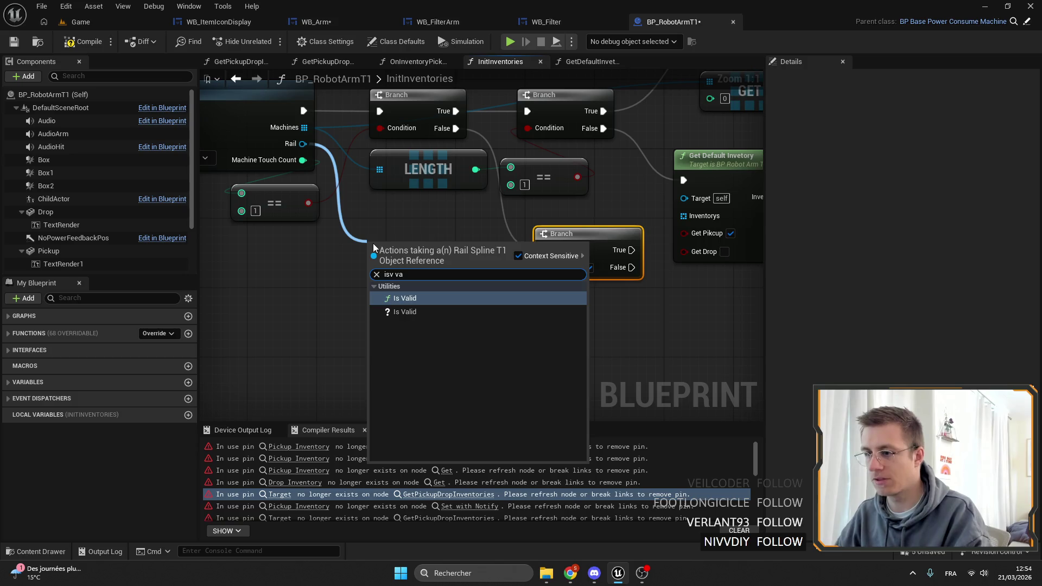
key("Down")
key("Return")
left_click_drag(352, 274, 460, 260)
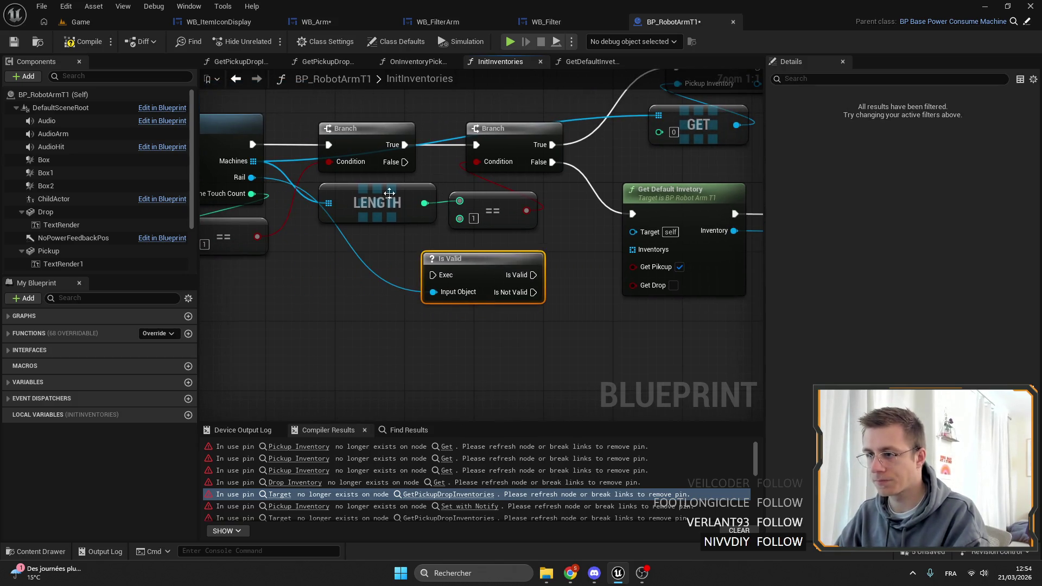
Step: Rearrange the Is Valid nodes and the Branch, GET and inventory group
scroll(465, 268, "down", 5)
mouse_move(689, 282)
left_mouse_down()
mouse_move(393, 180)
mouse_move(350, 207)
mouse_move(393, 146)
left_mouse_up()
left_click(268, 214)
left_click_drag(268, 213, 298, 139)
scroll(361, 262, "up", 4)
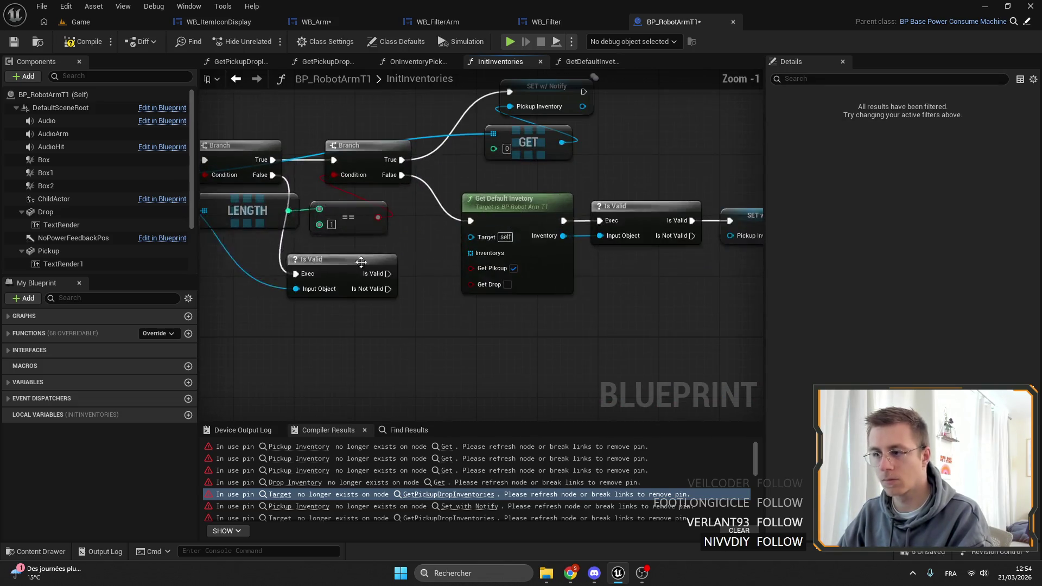
left_click_drag(361, 262, 466, 307)
left_click_drag(721, 310, 312, 166)
left_click_drag(386, 268, 453, 197)
mouse_move(584, 321)
left_mouse_down()
mouse_move(537, 255)
mouse_move(538, 303)
left_mouse_up()
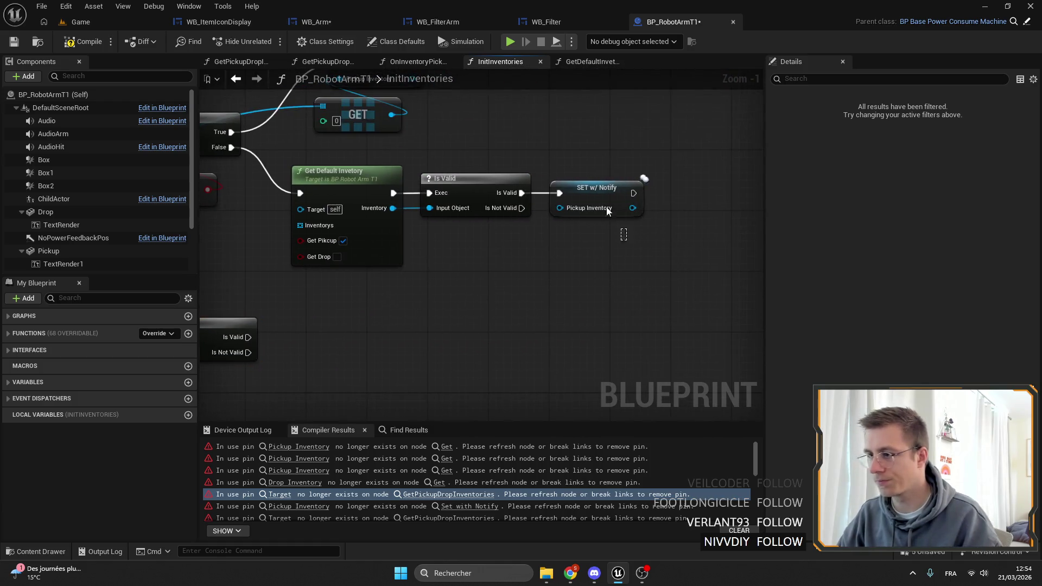
scroll(614, 219, "up", 1)
Step: Try a copy of the Pickup Inventory setter after the lower Is Valid, then delete it
left_click(614, 215)
key("ctrl+c")
key("ctrl+v")
left_click_drag(359, 322, 459, 320)
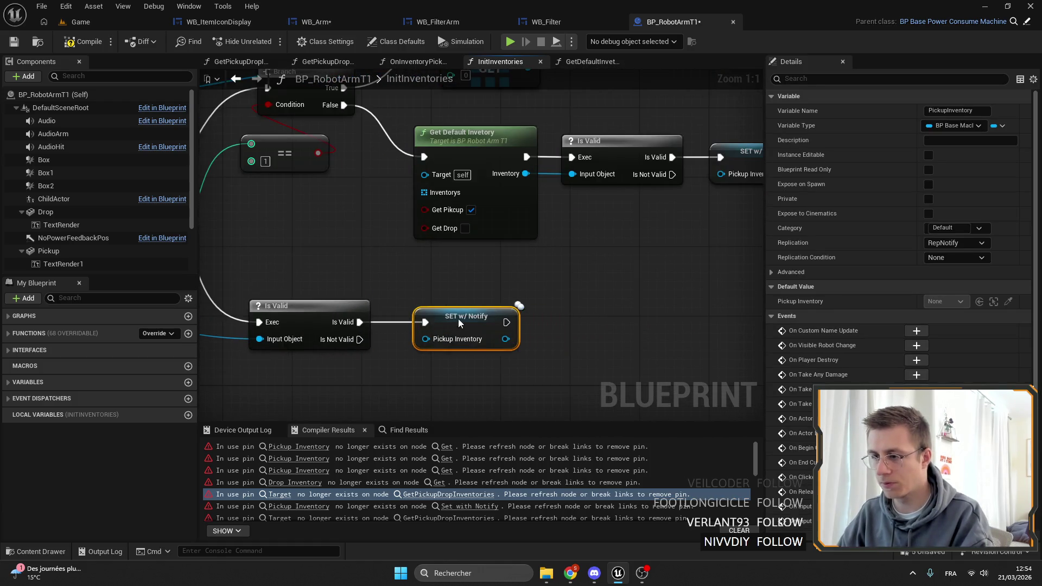
scroll(459, 318, "down", 2)
key("Delete")
Step: Add a PickupRail setter run by the lower Is Valid and fed by Rail
left_click(90, 298)
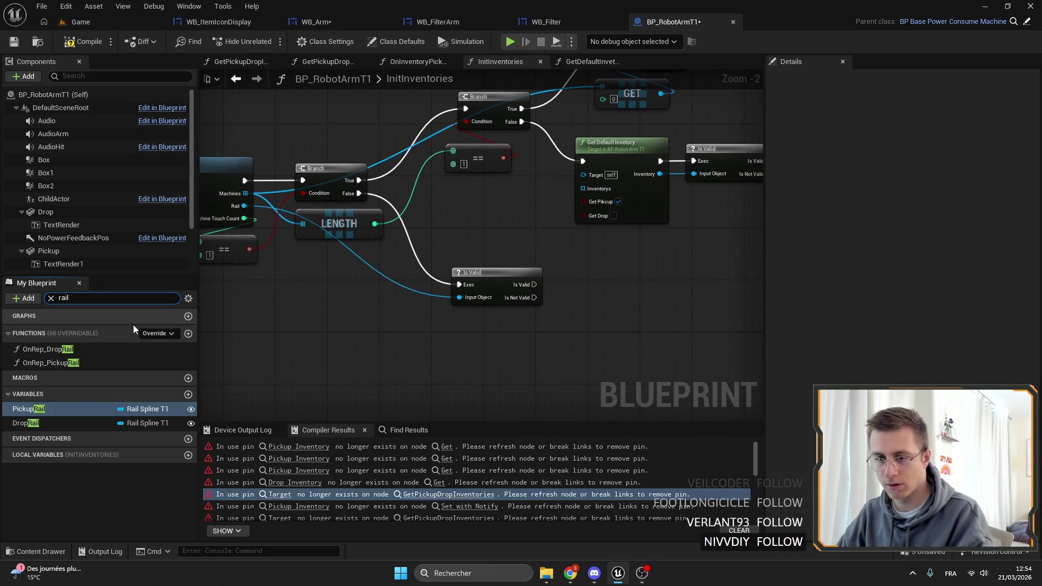
mouse_move(28, 408)
left_mouse_down()
mouse_move(602, 334)
mouse_move(601, 301)
left_mouse_up()
left_click(600, 297)
scroll(553, 299, "up", 2)
mouse_move(530, 280)
left_mouse_down()
mouse_move(607, 255)
mouse_move(622, 275)
mouse_move(594, 280)
left_mouse_up()
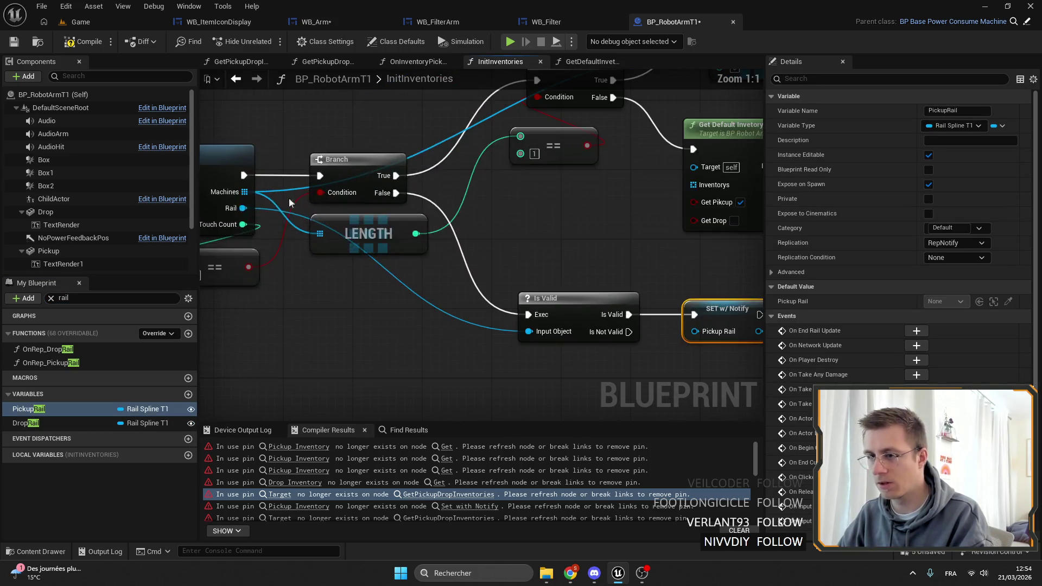
left_click_drag(239, 207, 696, 334)
scroll(697, 334, "down", 5)
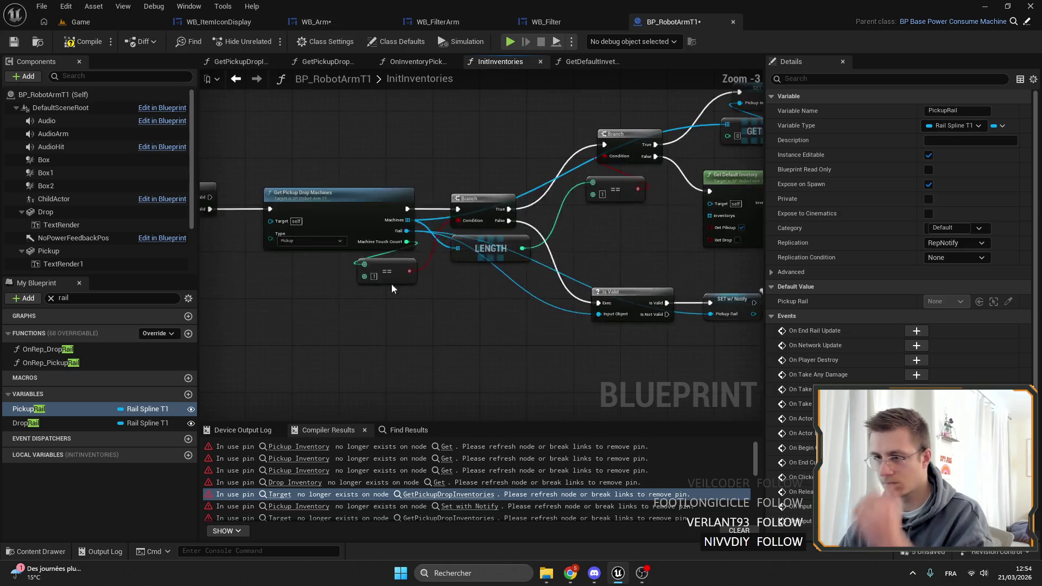
scroll(588, 260, "up", 2)
left_click_drag(588, 261, 623, 135)
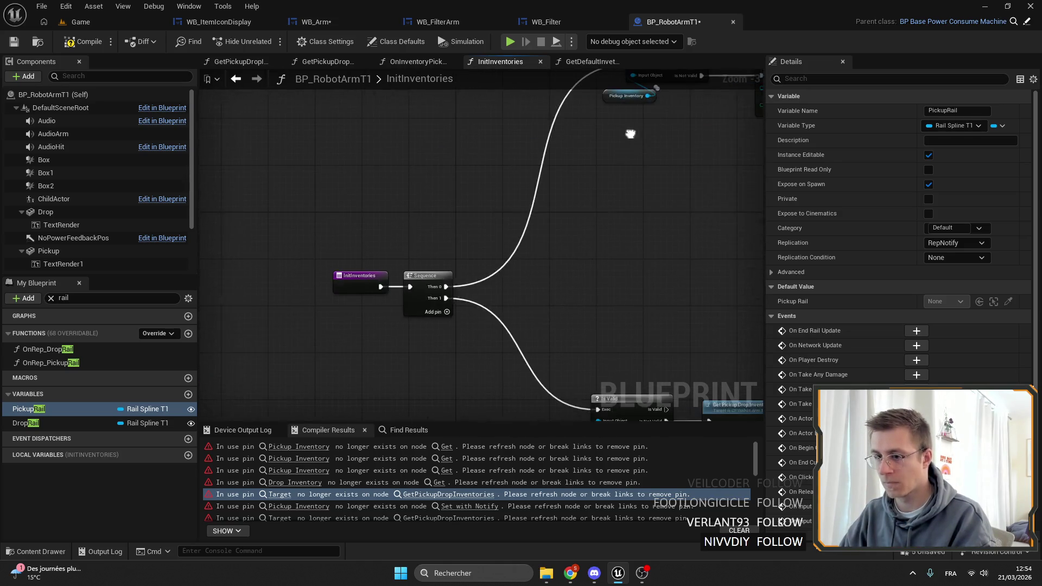
Step: Find the references to InitInventories, jump to its event-graph call, then return into the function
mouse_move(358, 230)
left_mouse_down()
mouse_move(512, 269)
mouse_move(395, 281)
left_mouse_up()
right_click(357, 275)
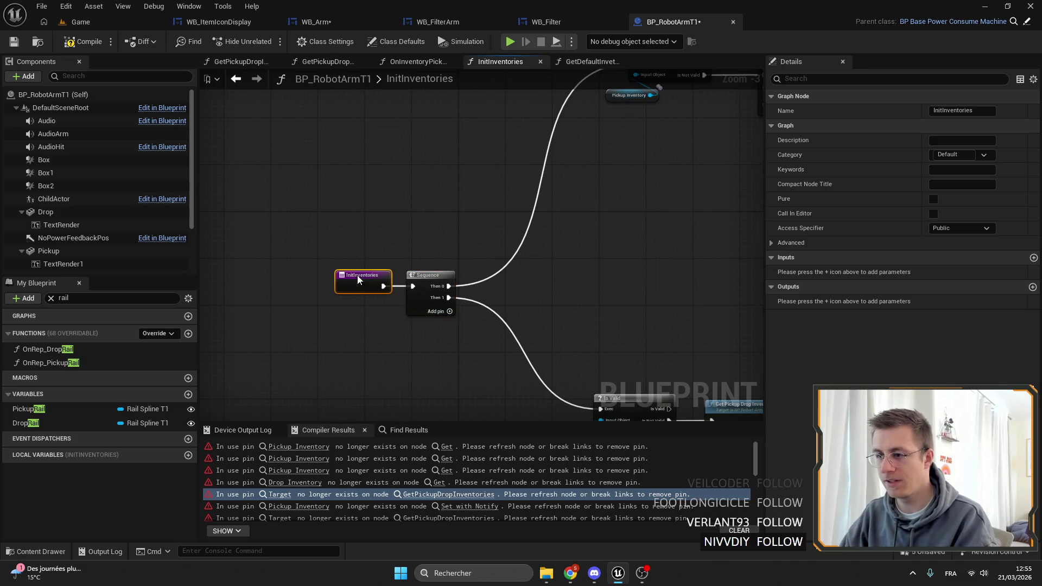
mouse_move(417, 362)
left_click(493, 368)
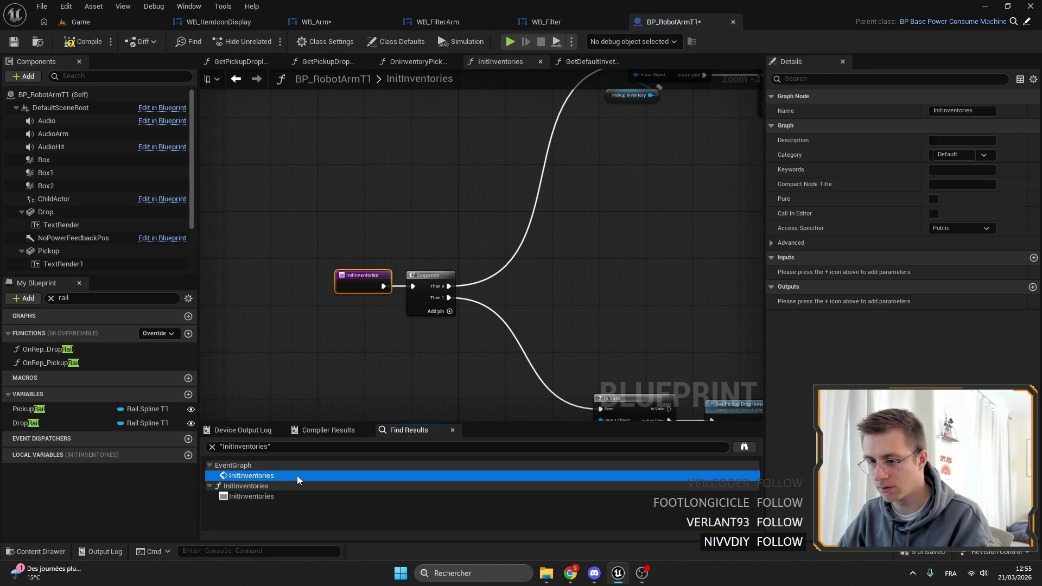
double_click(297, 475)
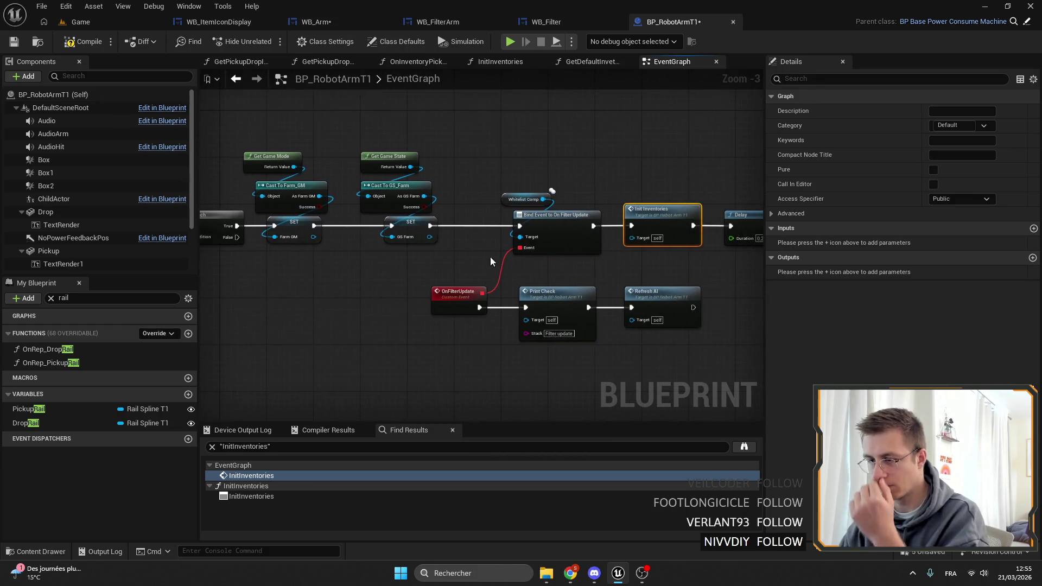
double_click(437, 225)
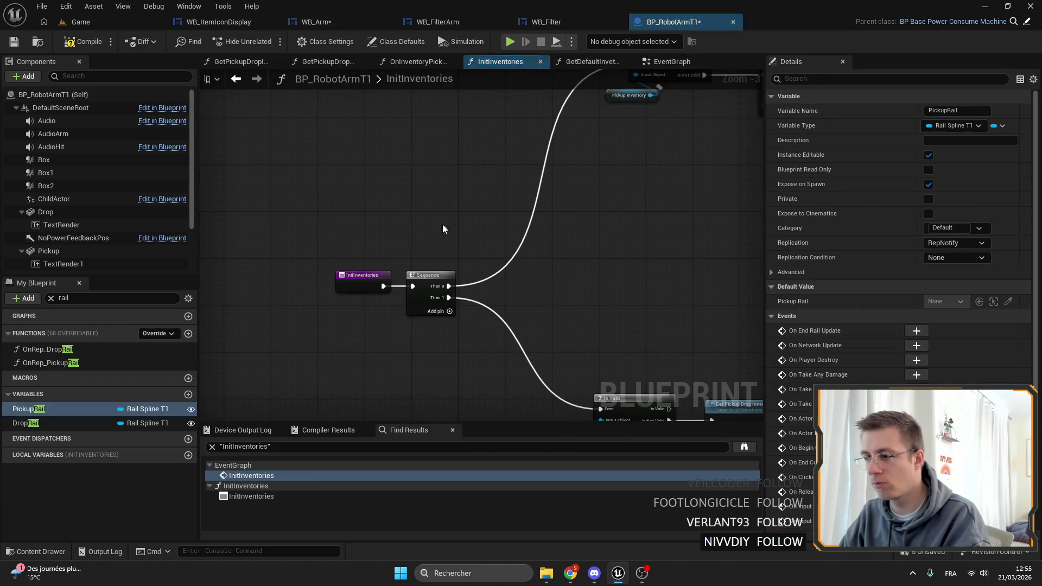
Step: Move the first Is Valid check and its getter left to make room on the right
scroll(298, 392, "up", 4)
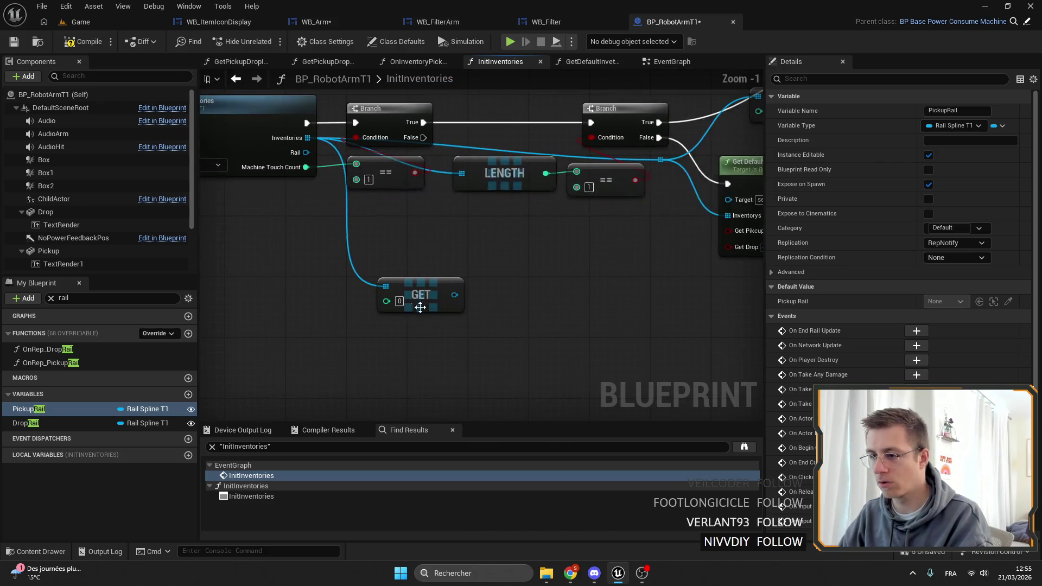
left_click(360, 173)
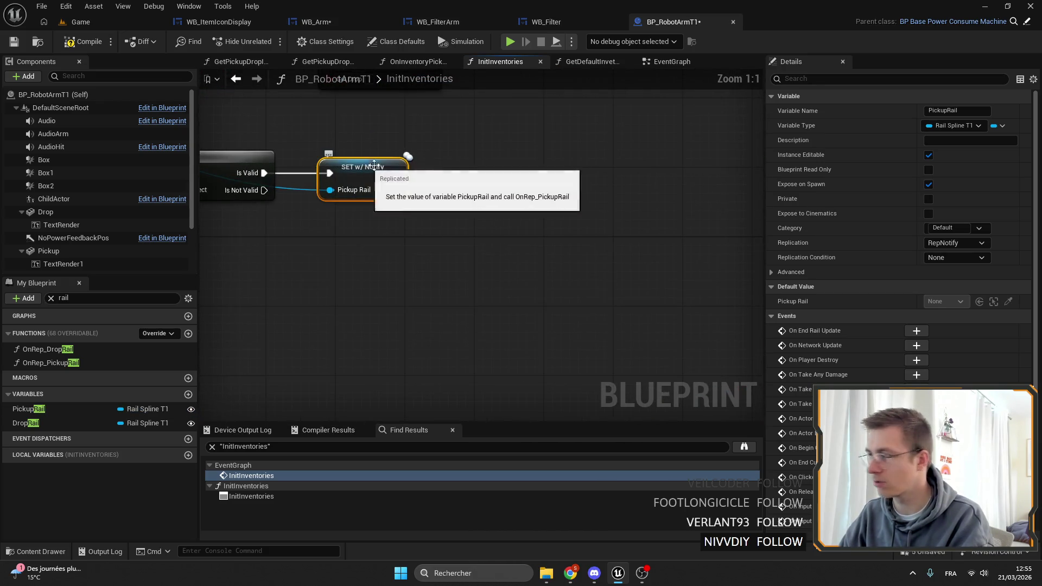
scroll(444, 171, "down", 2)
scroll(543, 217, "up", 2)
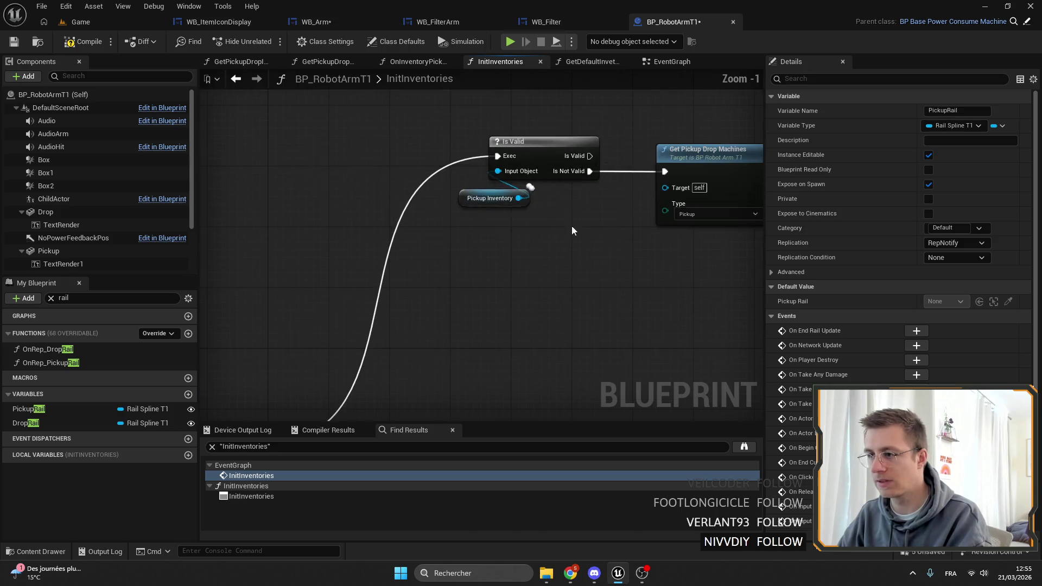
left_click_drag(584, 232, 477, 187)
left_click_drag(520, 145, 417, 163)
left_click(607, 161)
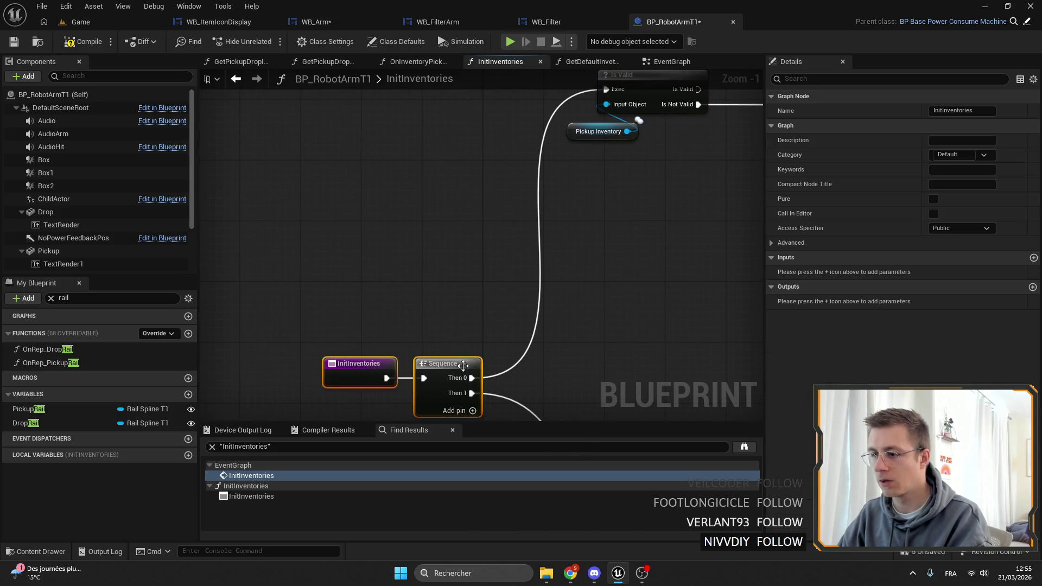
left_click(491, 207)
left_click_drag(491, 207, 423, 213)
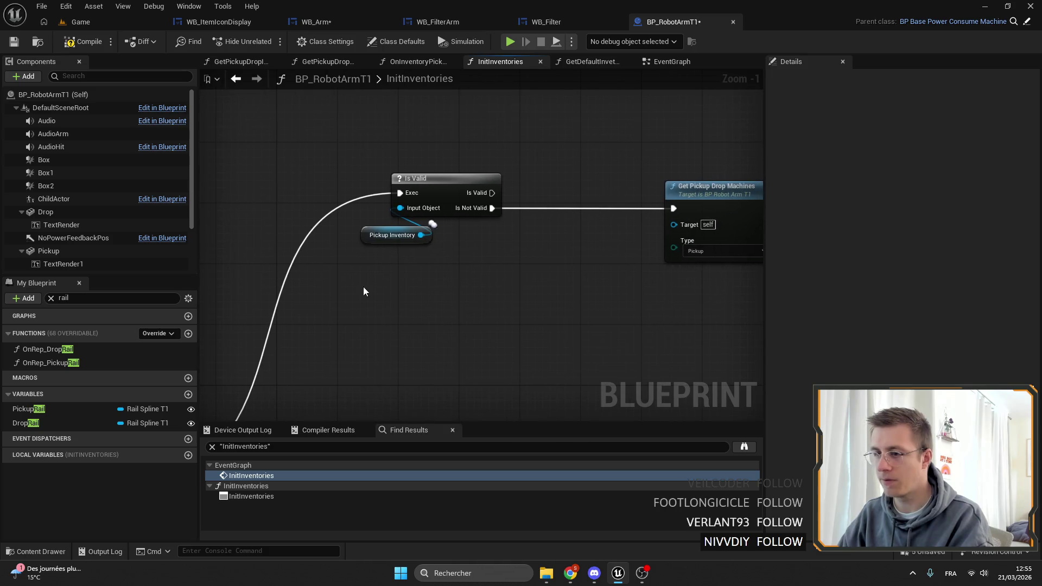
Step: Add a Pickup Rail Is Valid check after the inventory check, failing into Get Pickup Drop Machines
mouse_move(27, 408)
left_mouse_down()
mouse_move(530, 296)
mouse_move(571, 196)
left_mouse_up()
left_click(476, 318)
type("get")
key("Return")
left_click_drag(492, 208, 537, 208)
left_click_drag(630, 223, 674, 209)
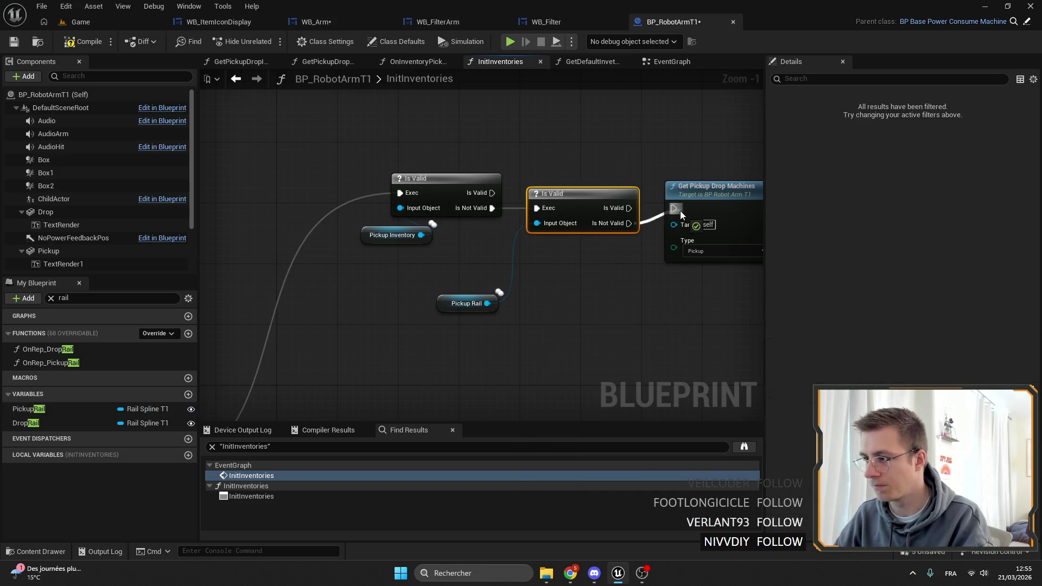
Step: Arrange both validity checks and the Pickup Rail getter into a compact row
left_click(392, 235)
left_click(418, 178, "ctrl")
left_click(565, 194, "ctrl")
left_click_drag(565, 193, 557, 179)
left_click_drag(458, 304, 543, 236)
scroll(597, 286, "down", 3)
scroll(360, 223, "up", 3)
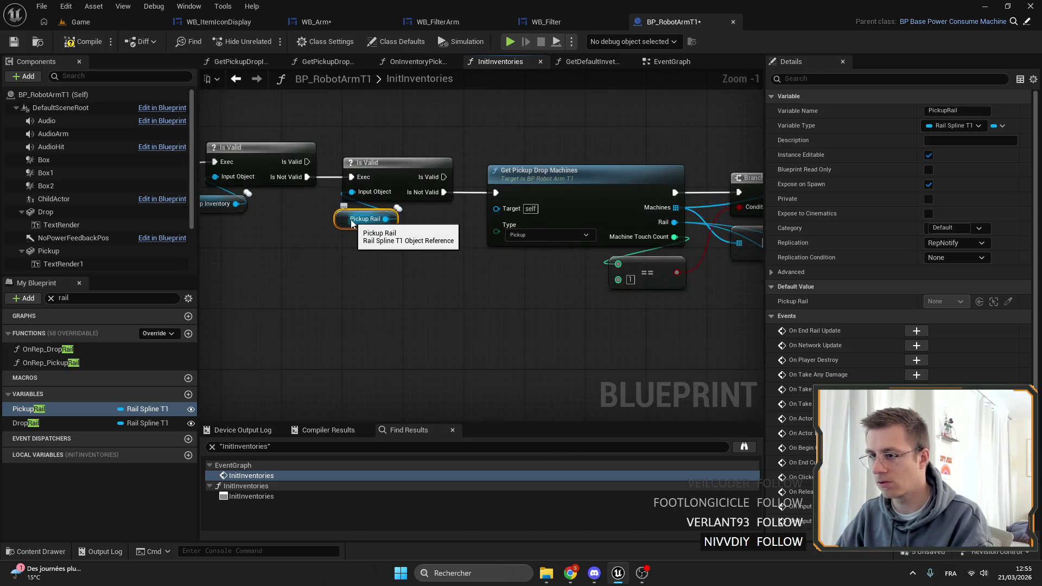
mouse_move(377, 225)
left_mouse_down()
mouse_move(523, 289)
mouse_move(345, 272)
mouse_move(435, 258)
mouse_move(621, 291)
mouse_move(551, 201)
mouse_move(372, 201)
mouse_move(511, 339)
mouse_move(561, 323)
mouse_move(438, 303)
mouse_move(399, 262)
mouse_move(590, 262)
left_mouse_up()
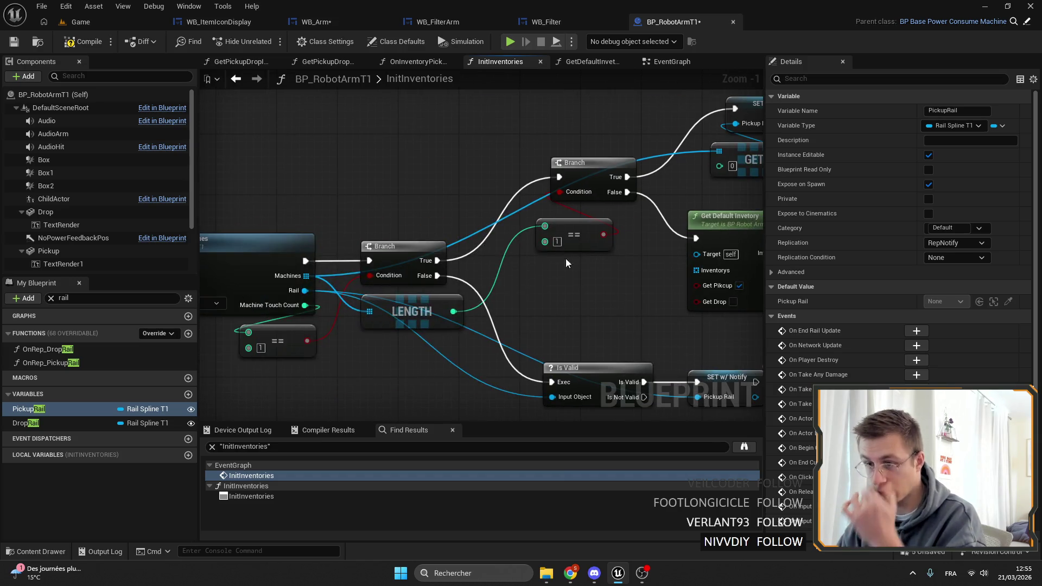
mouse_move(649, 285)
left_mouse_down()
mouse_move(462, 248)
mouse_move(291, 268)
left_mouse_up()
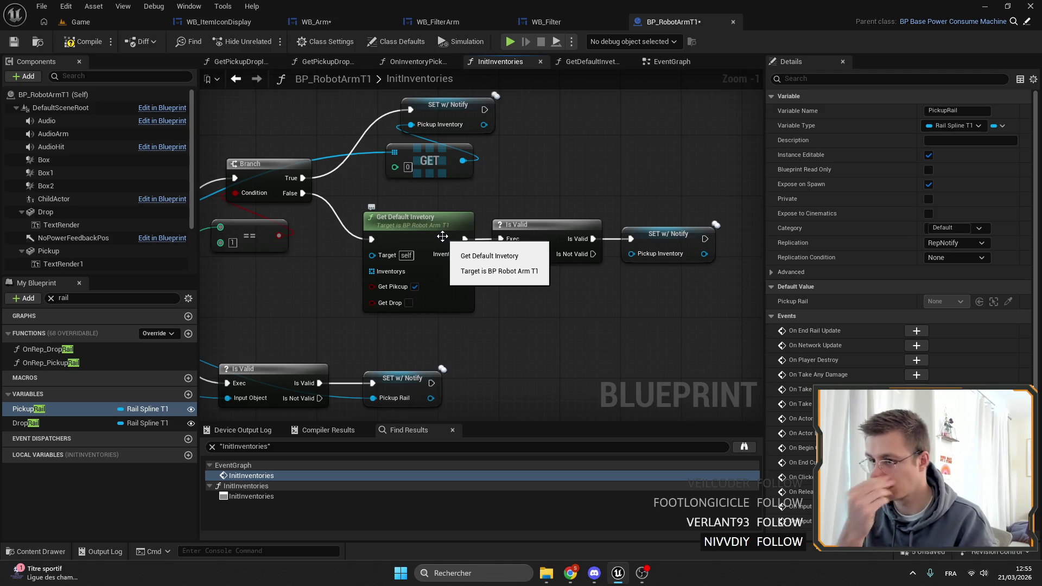
left_click_drag(442, 236, 506, 212)
Step: Delete the upper Branch, ==, LENGTH and the Get Default Inventory fallback chain
mouse_move(404, 284)
left_mouse_down()
mouse_move(388, 170)
mouse_move(486, 163)
left_mouse_up()
key("Delete")
left_click(320, 320)
key("Delete")
mouse_move(323, 274)
left_mouse_down()
mouse_move(383, 259)
mouse_move(320, 259)
left_mouse_up()
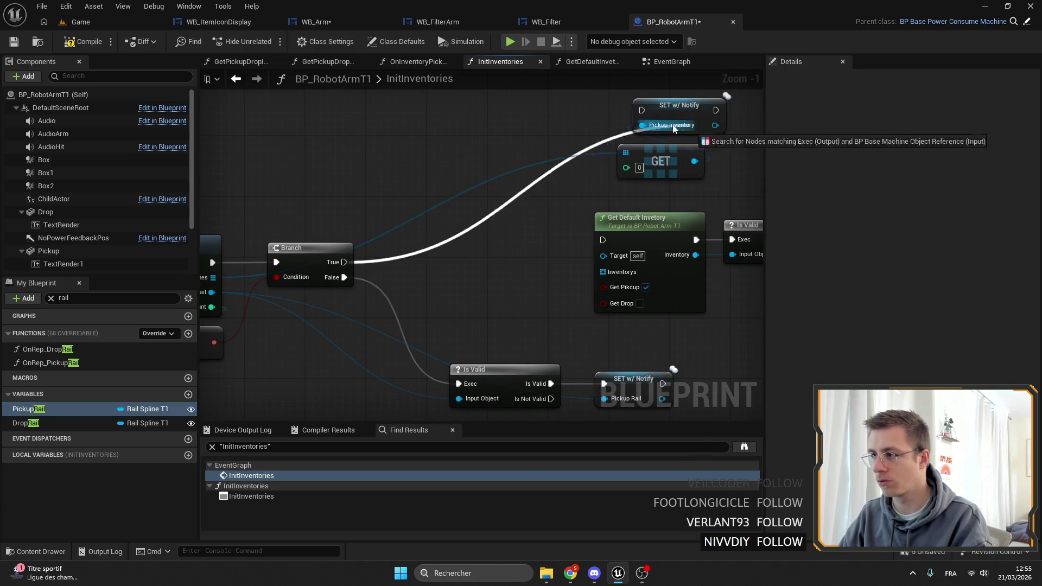
left_click_drag(646, 112, 545, 185)
mouse_move(621, 100)
left_mouse_down()
mouse_move(416, 235)
mouse_move(428, 250)
left_mouse_up()
left_click_drag(721, 277, 421, 183)
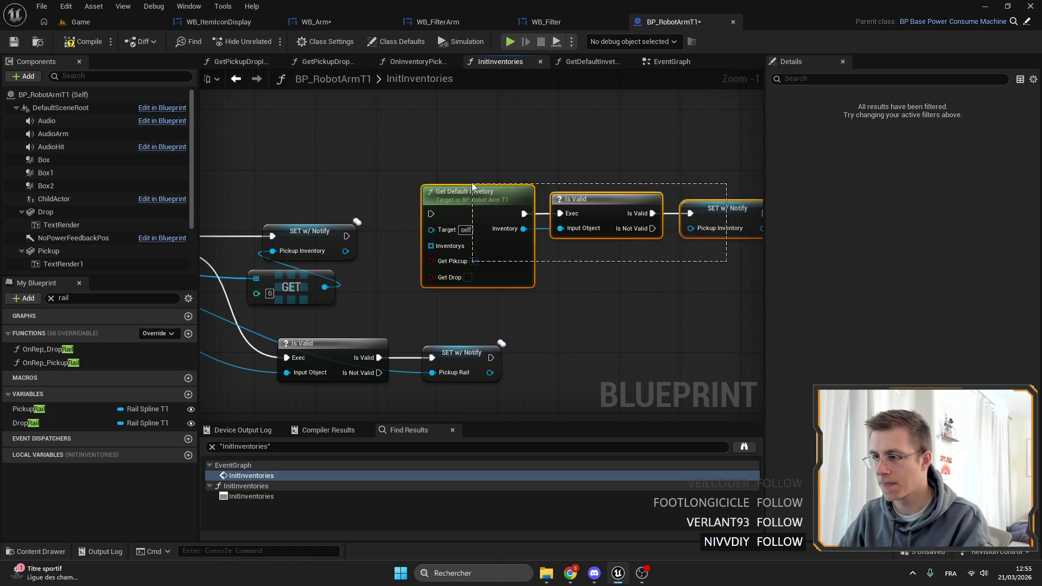
key("Delete")
Step: Reposition the rail check and its setter next to Get Pickup Drop Machines
left_click(459, 258, "ctrl")
left_click_drag(459, 259, 438, 251)
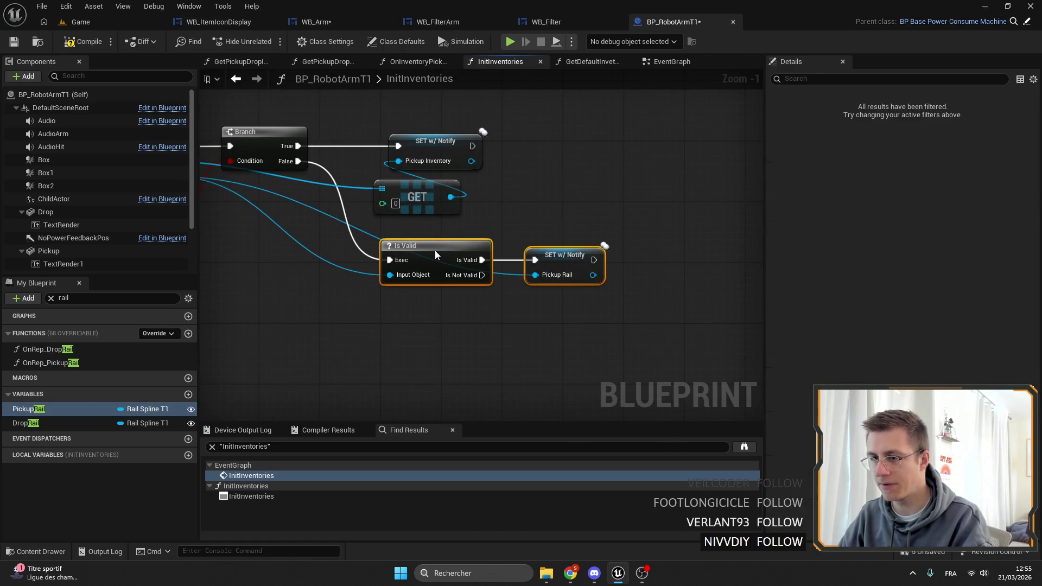
left_click(590, 193)
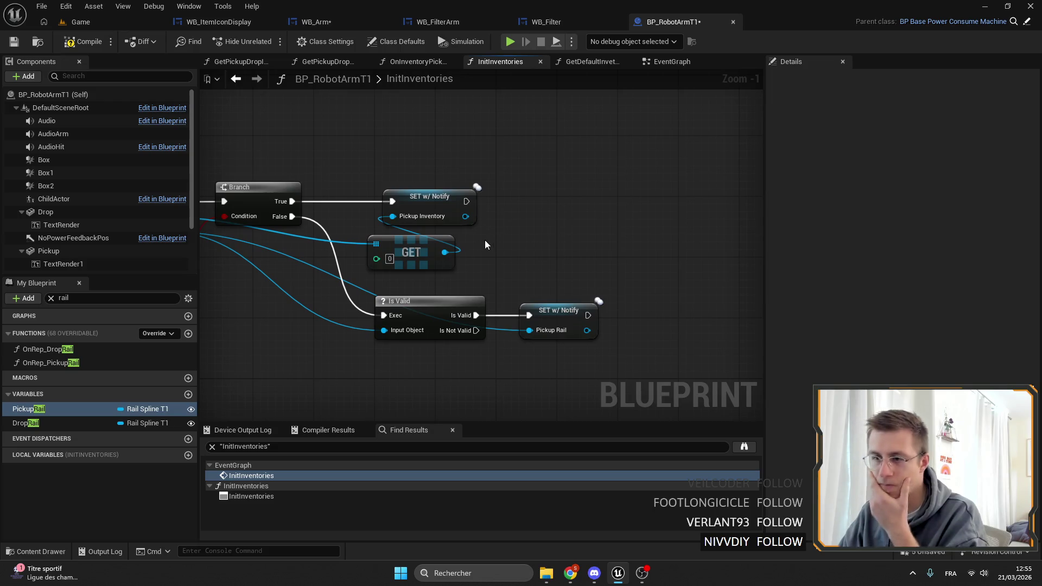
left_click_drag(483, 265, 402, 212)
left_click(555, 234)
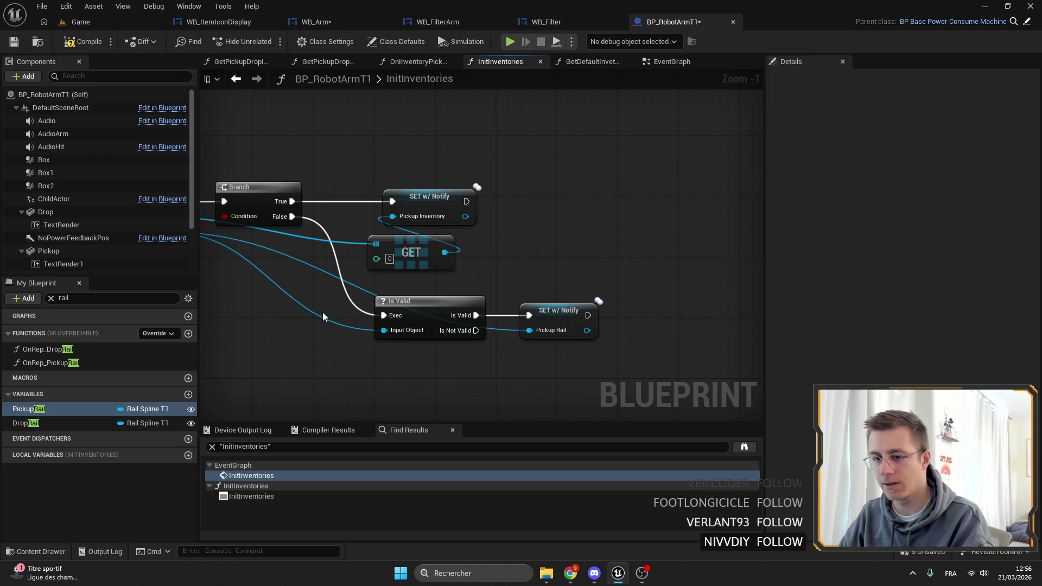
scroll(484, 257, "down", 2)
mouse_move(484, 257)
left_mouse_down()
mouse_move(580, 241)
mouse_move(510, 257)
mouse_move(472, 239)
mouse_move(433, 275)
left_mouse_up()
Step: Delete the Get Pickup Drop Inventories node from the drop path
scroll(470, 286, "down", 2)
scroll(470, 286, "up", 3)
scroll(507, 271, "up", 2)
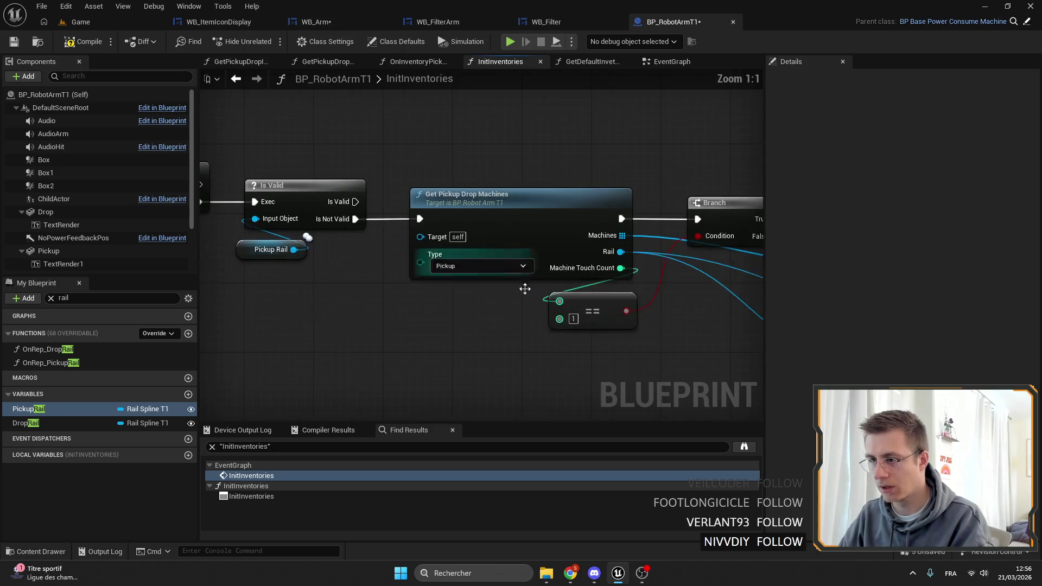
scroll(496, 252, "down", 6)
scroll(589, 182, "up", 2)
scroll(428, 185, "up", 3)
left_click(491, 184)
key("Delete")
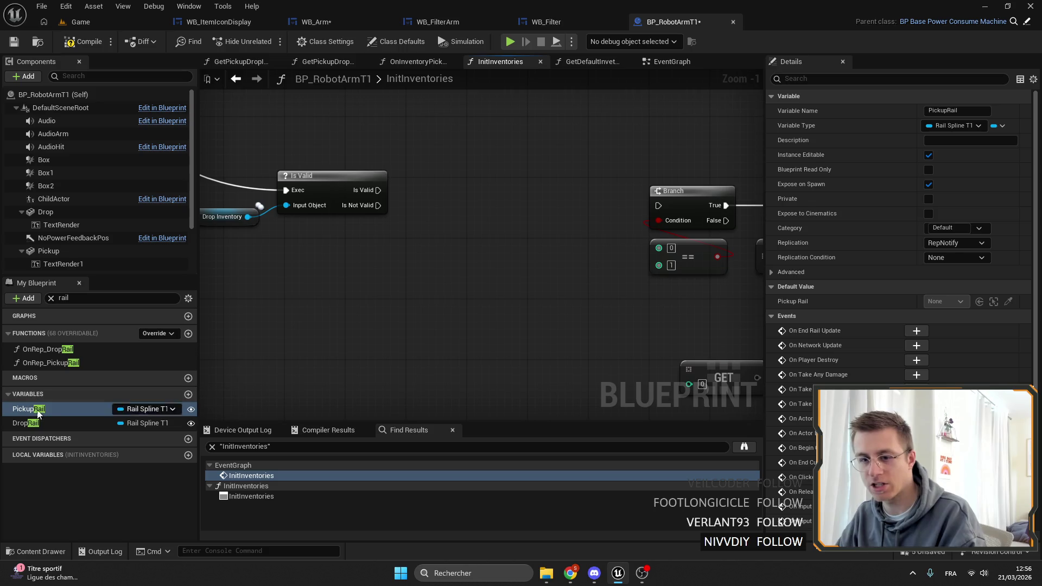
Step: Add a Get Pickup Drop Machines call to the graph, undoing a mistaken Is Valid link
left_click(81, 298)
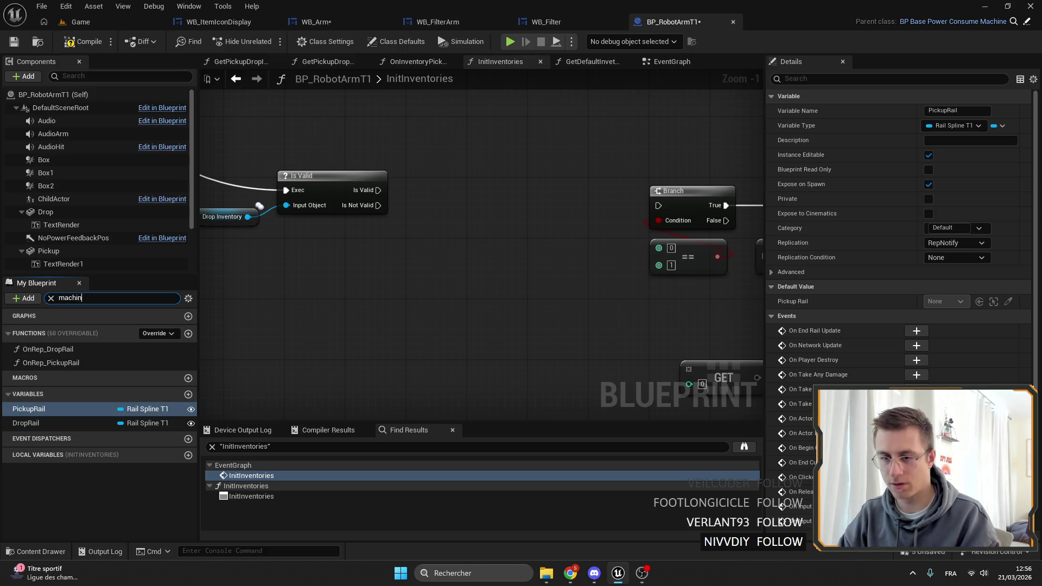
type("e")
mouse_move(56, 353)
left_mouse_down()
mouse_move(461, 195)
mouse_move(441, 174)
left_mouse_up()
mouse_move(378, 189)
left_mouse_down()
mouse_move(453, 190)
mouse_move(451, 217)
left_mouse_up()
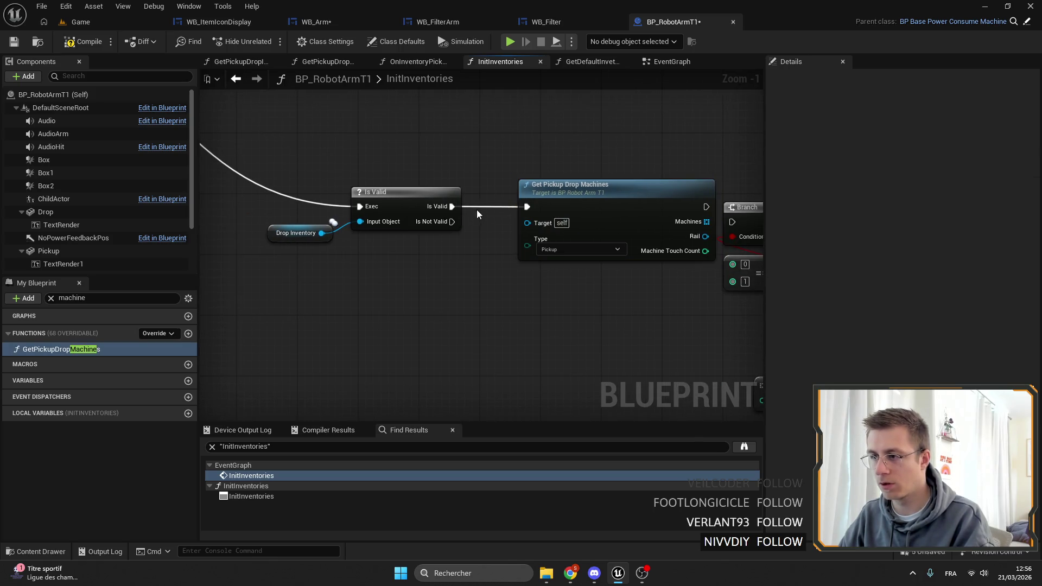
key("ctrl+z")
key("ctrl+z")
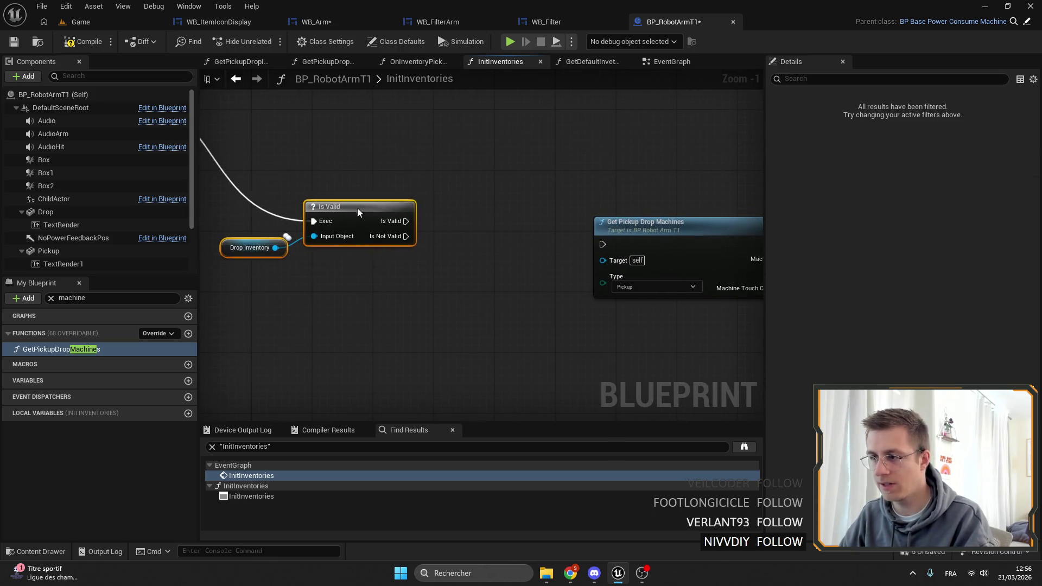
key("ctrl+z")
Step: Add a Drop Rail getter with an Is Valid check chained after the first Is Not Valid
left_click(96, 298)
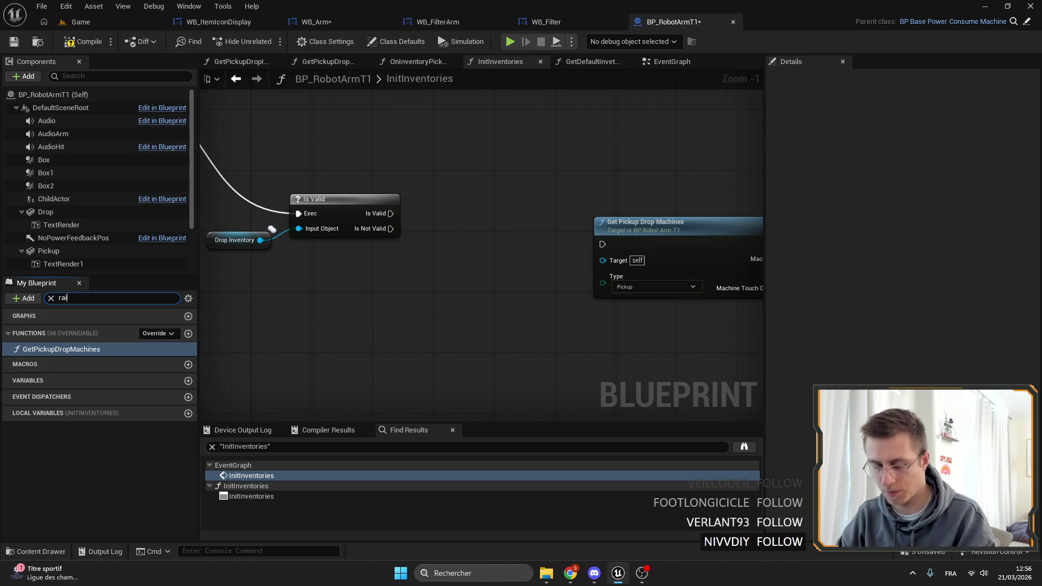
type("l")
mouse_move(24, 423)
left_mouse_down()
mouse_move(310, 308)
mouse_move(356, 329)
mouse_move(449, 257)
mouse_move(466, 228)
left_mouse_up()
type("is valid")
key("Return")
left_click_drag(390, 229, 451, 244)
left_click_drag(543, 245, 467, 216)
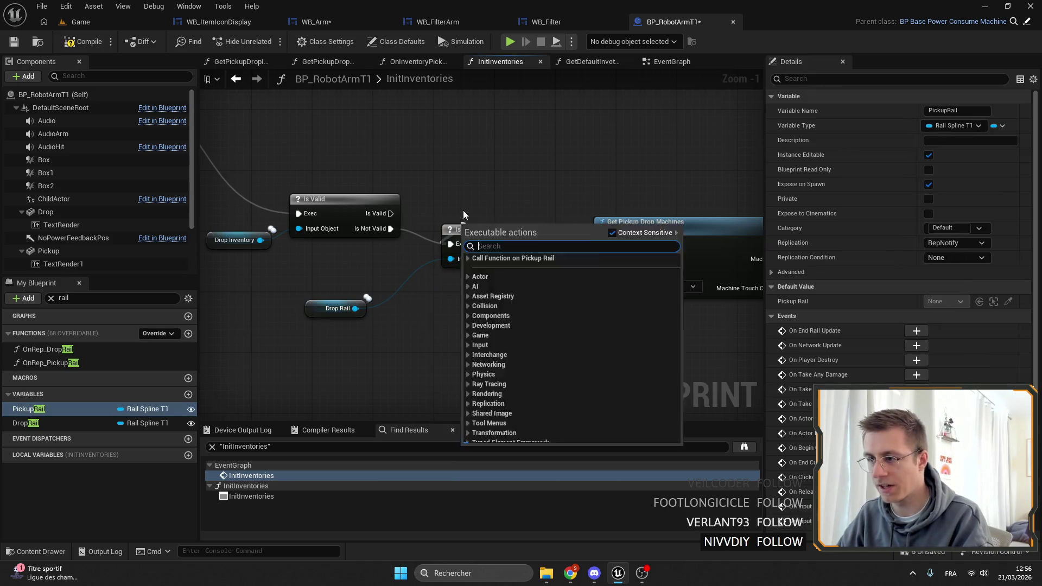
left_click(466, 228)
Step: Connect Drop Rail's Is Not Valid to Get Pickup Drop Machines and set its Type to Drop
left_click_drag(311, 315, 424, 268)
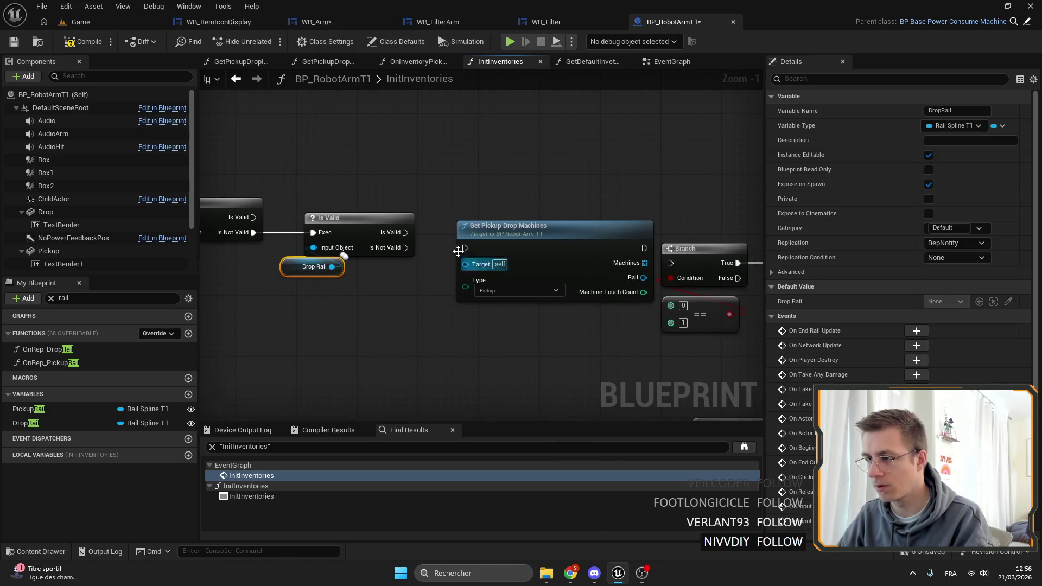
left_click_drag(407, 232, 462, 246)
left_click(438, 229)
left_click_drag(523, 298, 431, 279)
left_click(406, 277)
left_click(401, 291)
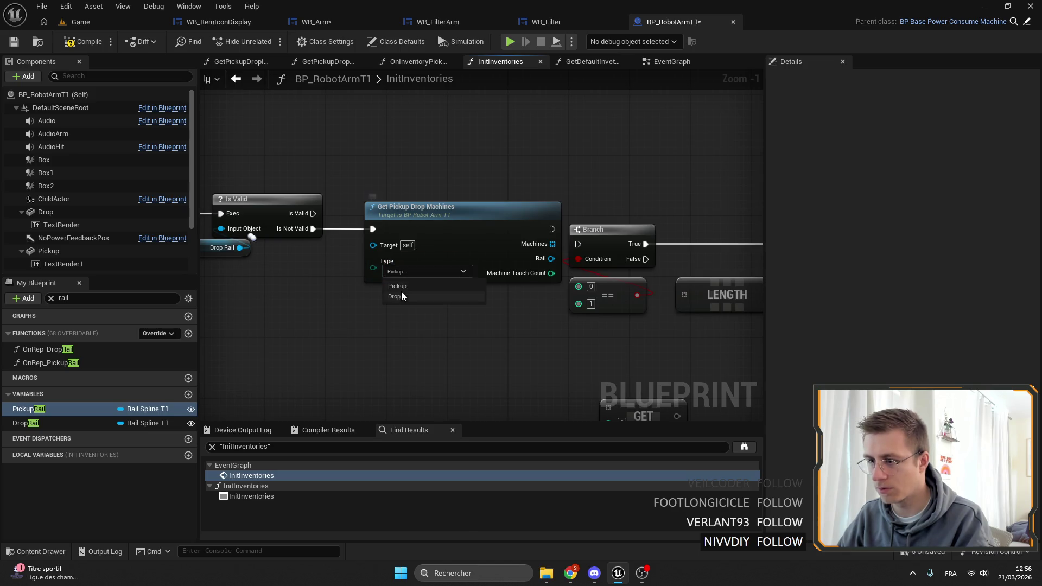
left_click(422, 233)
mouse_move(398, 237)
left_mouse_down()
mouse_move(506, 333)
mouse_move(491, 325)
left_mouse_up()
scroll(490, 324, "down", 4)
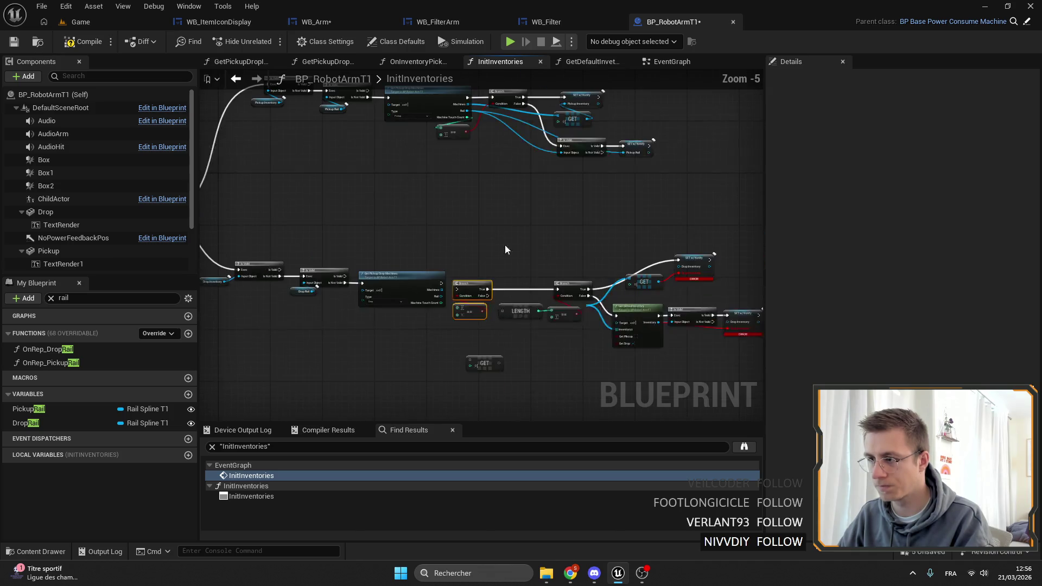
Step: Delete the duplicate lower row and restore the Branch, SET, GET and Is Valid nodes
left_click_drag(668, 225, 428, 157)
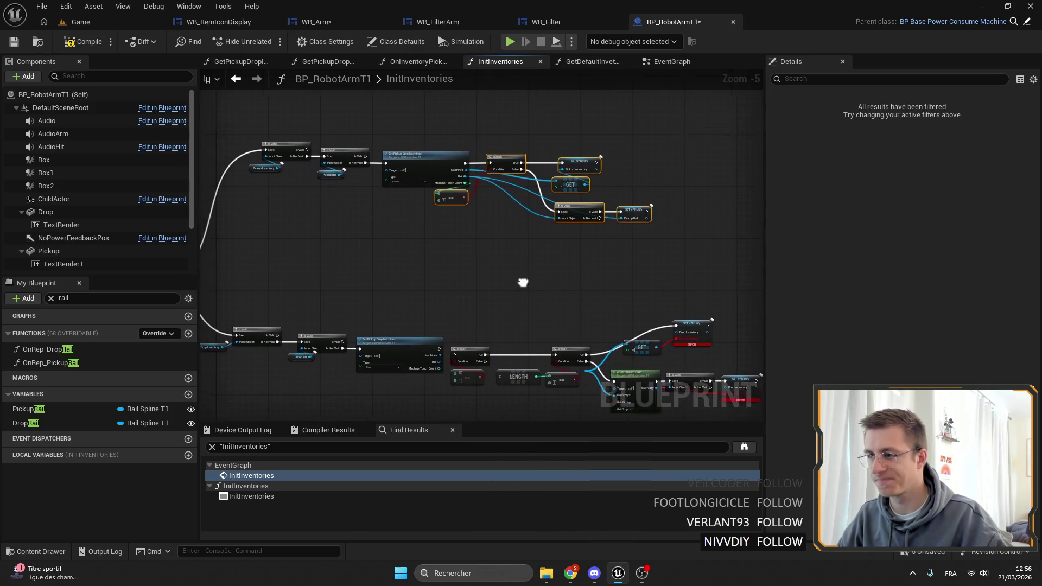
left_click_drag(521, 282, 521, 173)
left_click_drag(705, 312, 405, 213)
key("Delete")
scroll(460, 264, "up", 2)
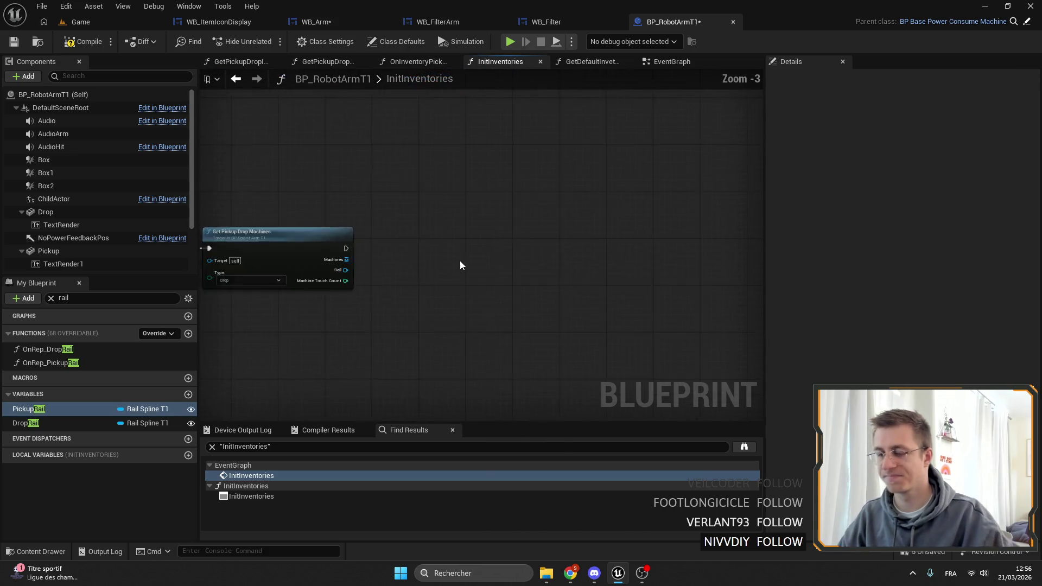
scroll(460, 260, "up", 3)
key("ctrl+z")
left_click_drag(577, 267, 510, 211)
key("ctrl+z")
key("ctrl+z")
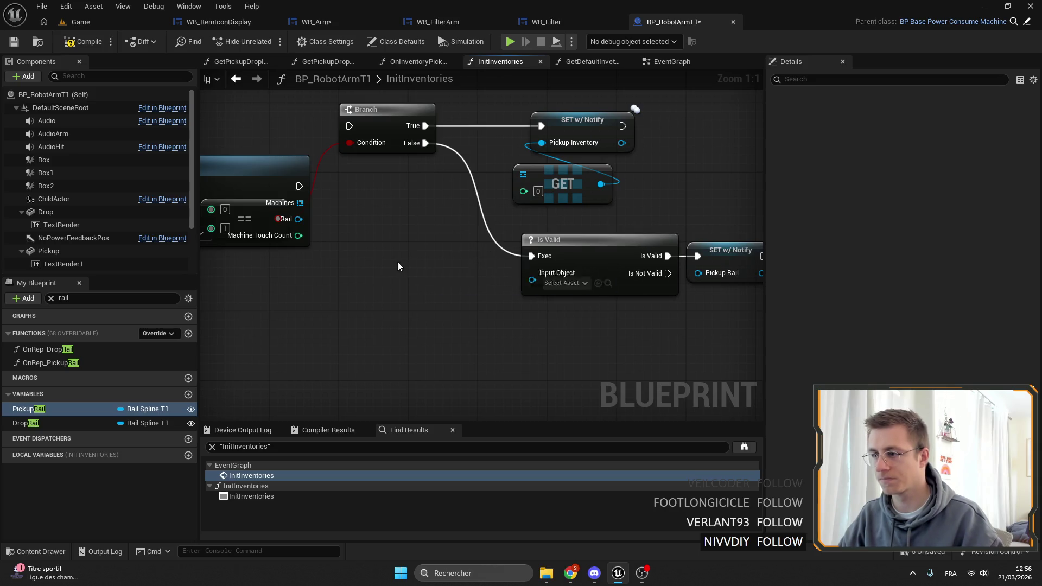
scroll(414, 303, "down", 2)
scroll(508, 206, "down", 3)
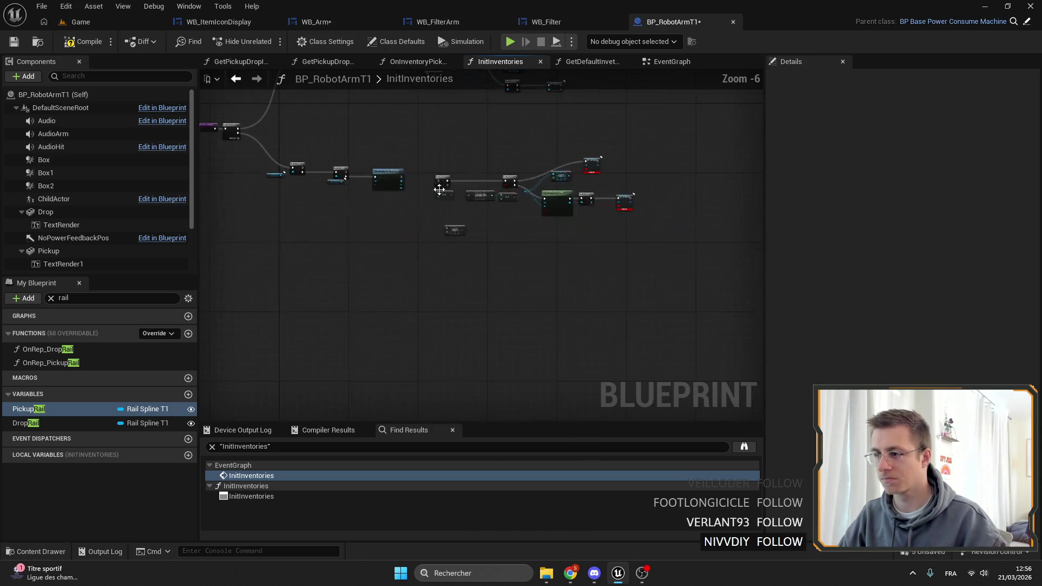
scroll(448, 229, "up", 4)
Step: Wire Get Pickup Drop Machines into the Branch and line up the GET, Is Valid and SET nodes
left_click_drag(389, 181, 438, 199)
scroll(475, 201, "down", 6)
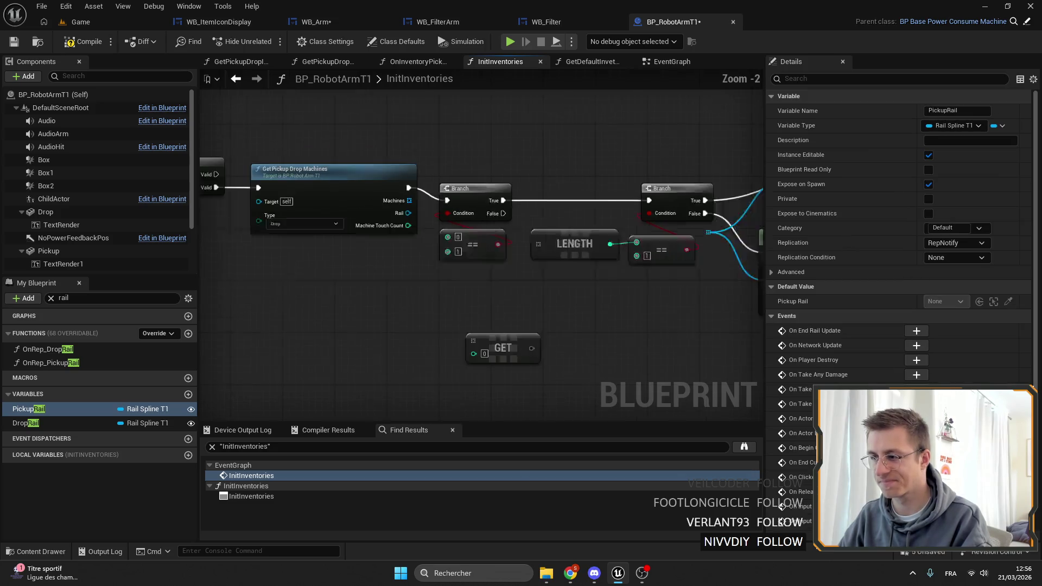
key("ctrl+a")
left_click(363, 137)
scroll(455, 197, "up", 2)
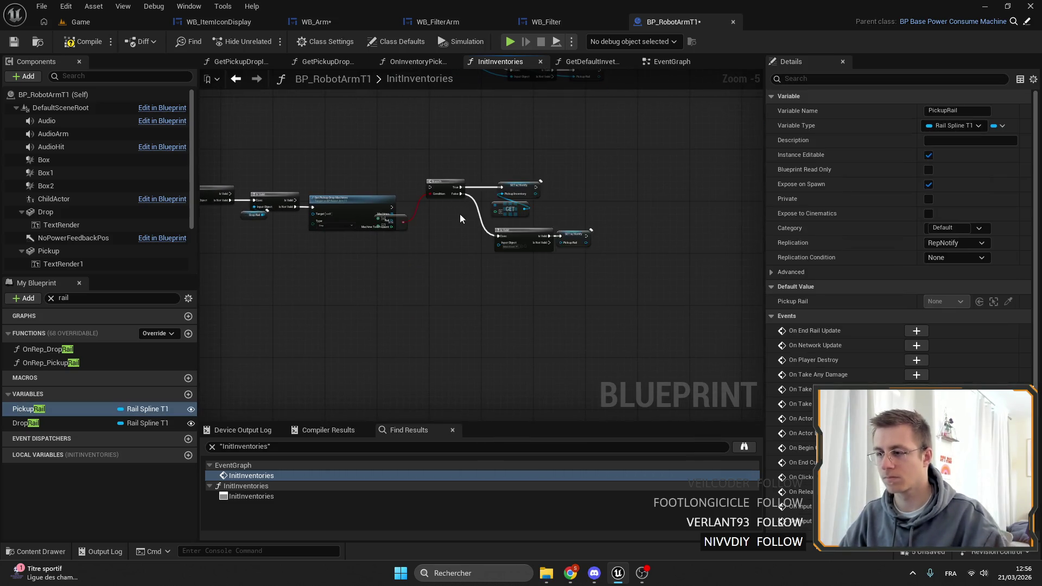
mouse_move(718, 327)
left_mouse_down()
mouse_move(469, 180)
mouse_move(370, 153)
left_mouse_up()
scroll(380, 174, "up", 3)
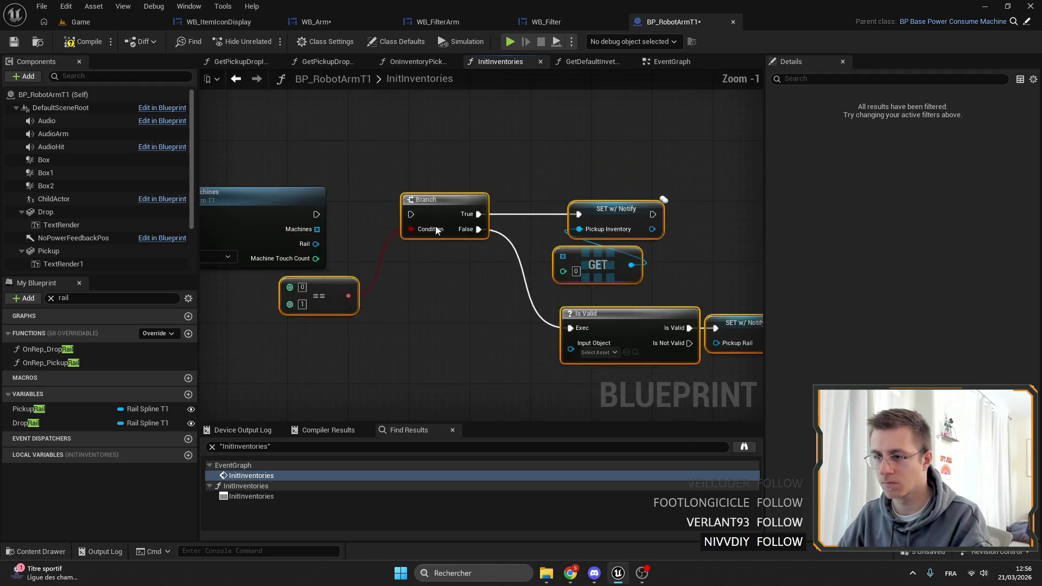
scroll(487, 192, "down", 2)
left_click_drag(459, 337, 445, 262)
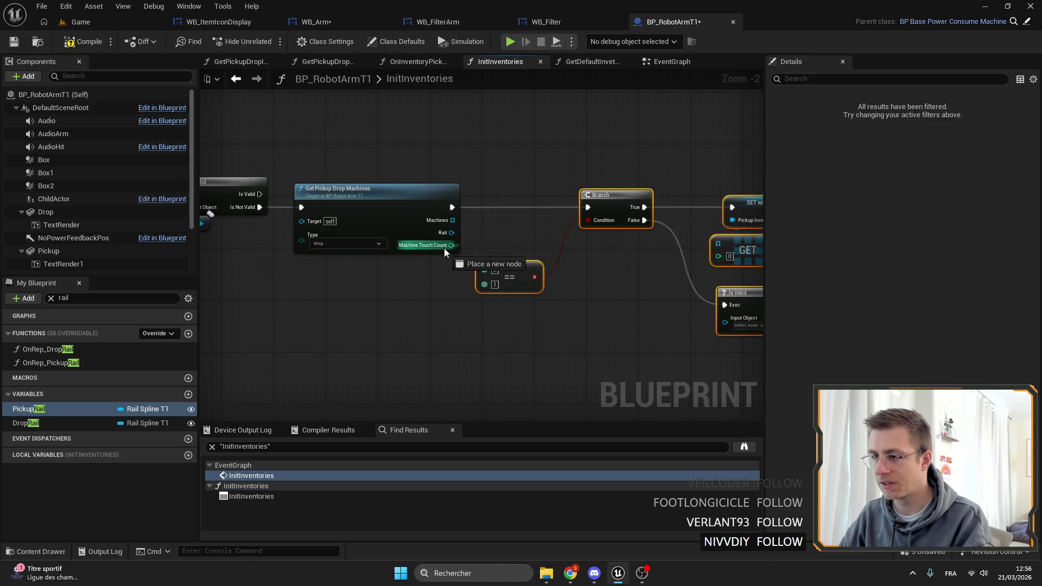
Step: Remove the == comparison node from the drop branch
left_click_drag(462, 300, 461, 262)
left_click_drag(590, 279, 506, 282)
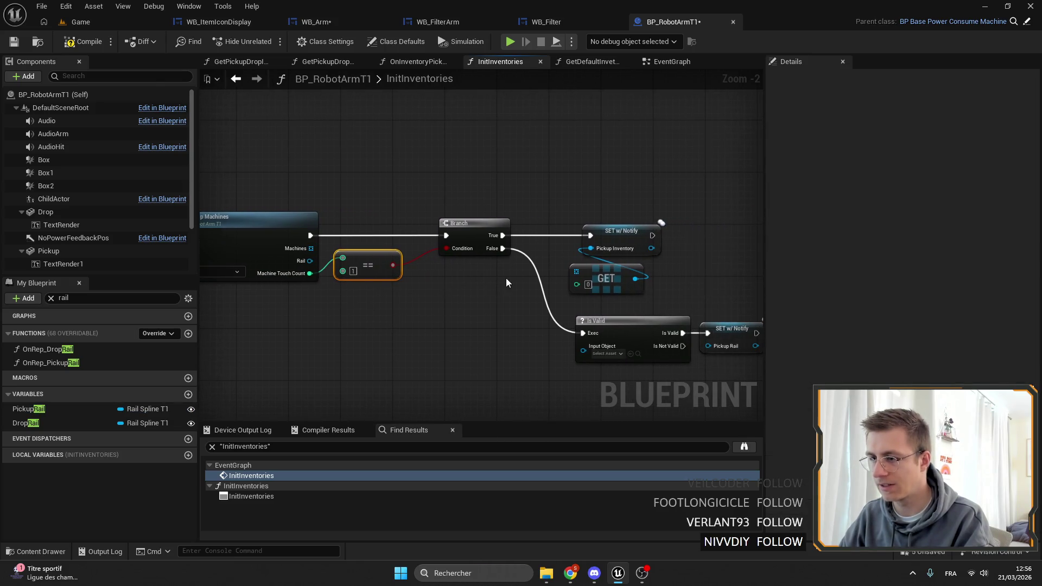
key("ctrl+z")
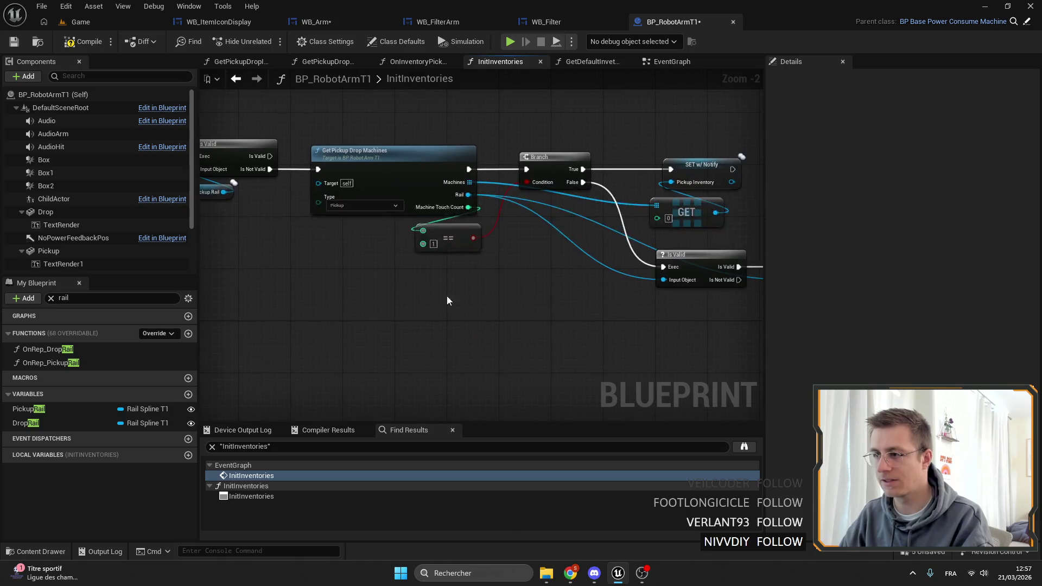
scroll(439, 239, "up", 2)
key("Delete")
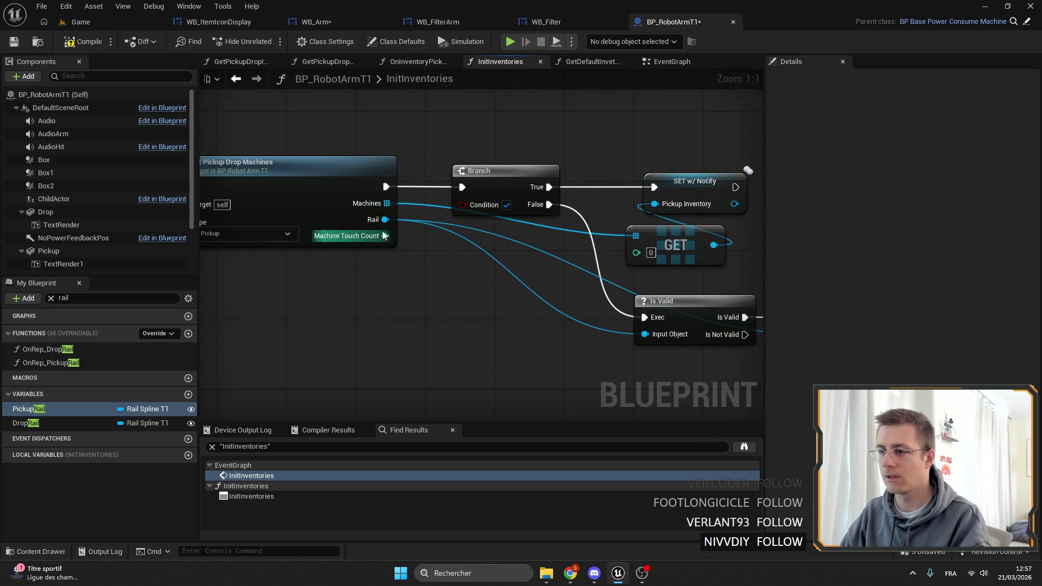
left_click_drag(385, 235, 415, 254)
type(">")
left_click(461, 304)
key("ctrl+z")
key("ctrl+z")
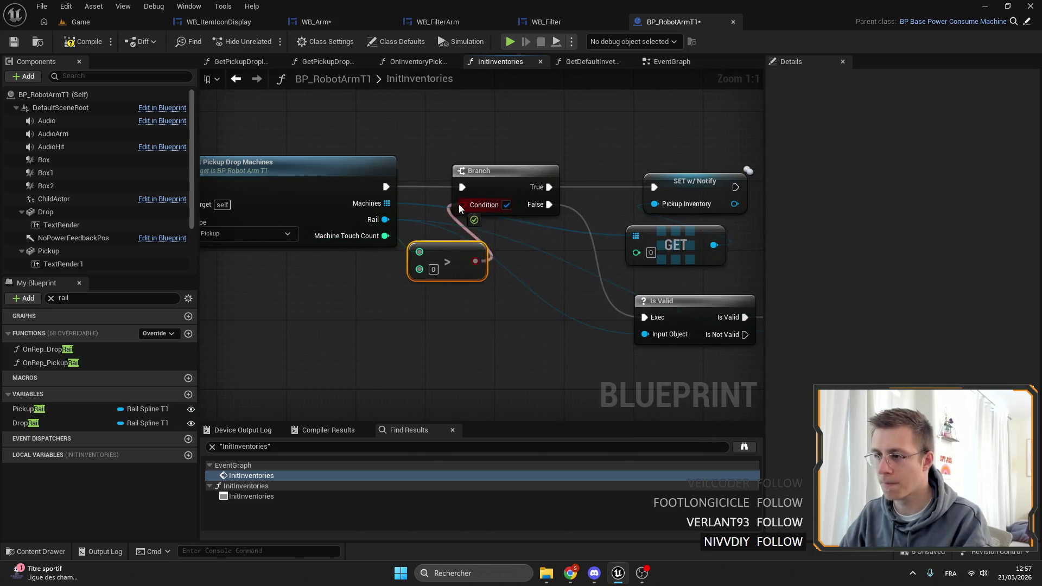
key("ctrl+z")
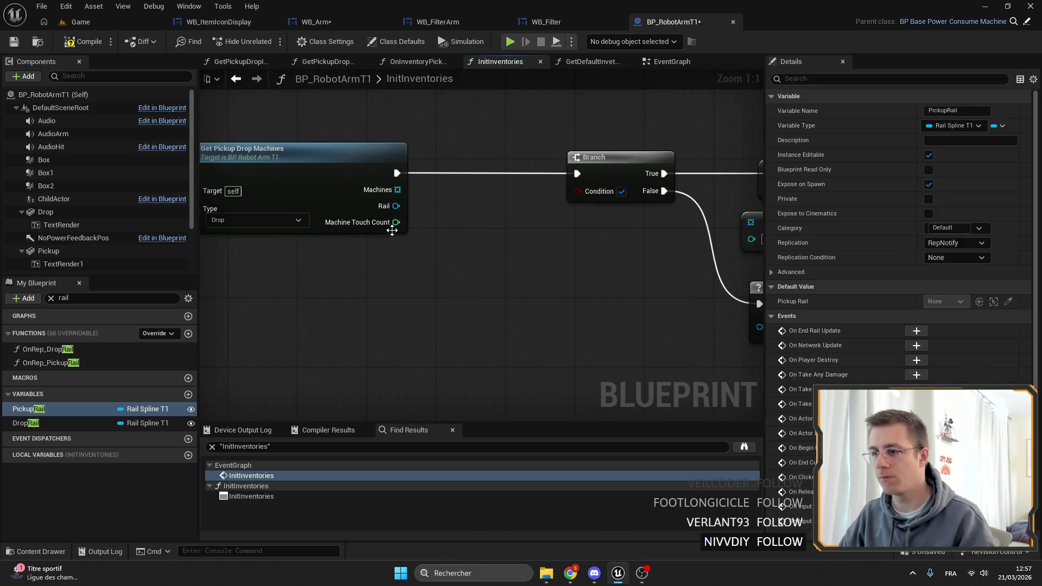
Step: Add a > 0 comparison on Machine Touch Count feeding the Branch Condition
mouse_move(401, 261)
left_mouse_down()
mouse_move(430, 282)
mouse_move(564, 230)
left_mouse_up()
type(">")
key("Return")
left_click_drag(586, 196, 495, 196)
Step: Shift the GET and SET nodes left and wire Machines into the GET node
left_click(591, 258)
left_click_drag(565, 181, 447, 189)
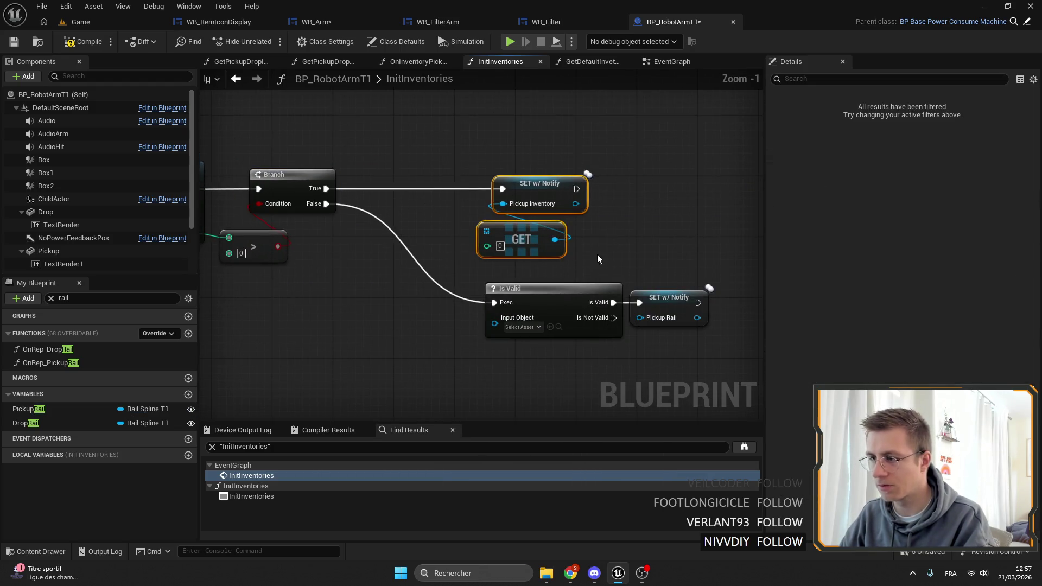
scroll(447, 190, "down", 1)
left_click_drag(394, 210, 623, 256)
left_click(92, 409)
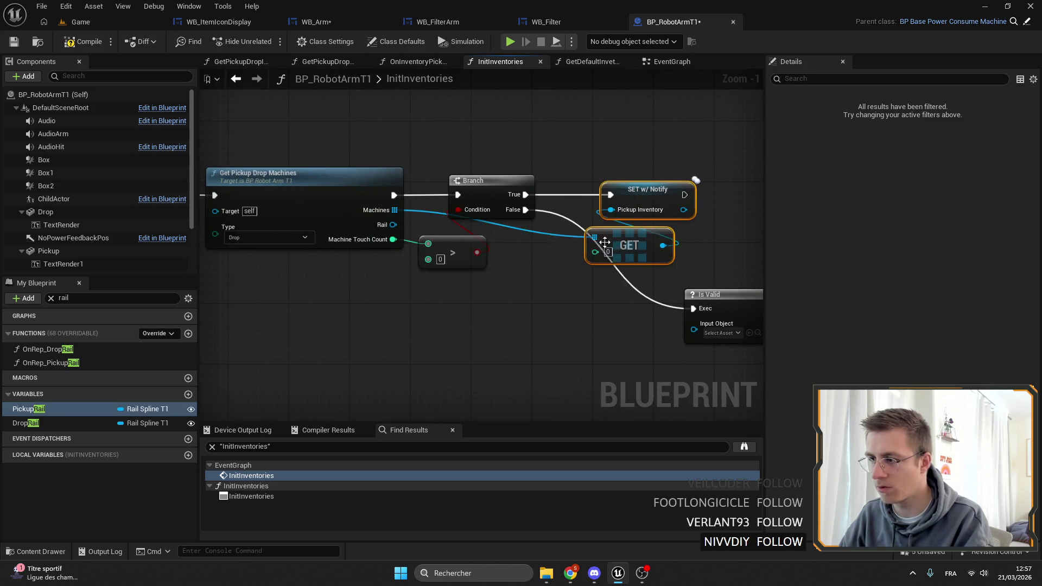
left_click(46, 298)
Step: Rename the PickupInventory variable to PickupMachine and accept the replication rename warning
type("drop")
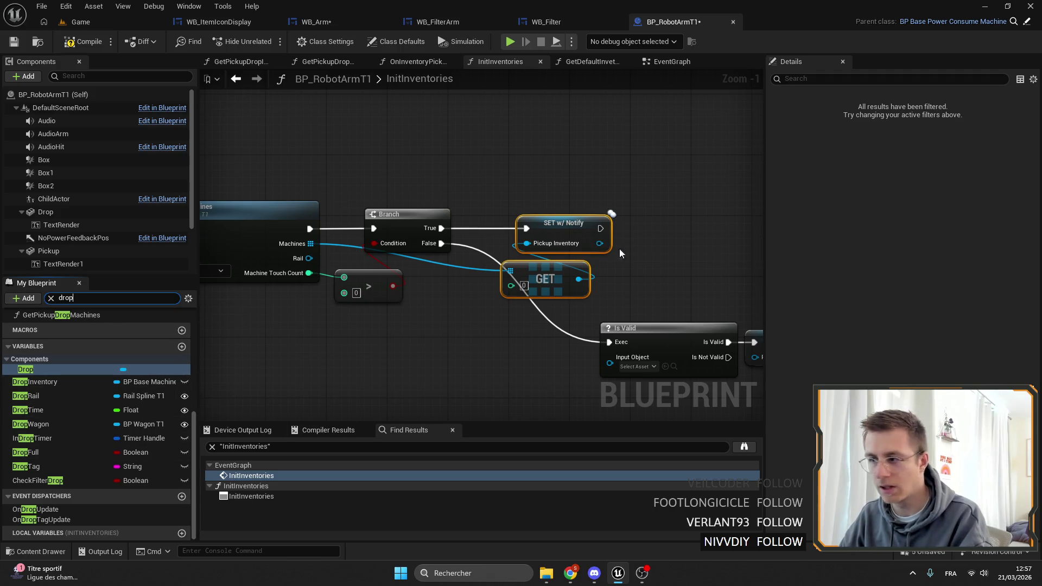
left_click(562, 225)
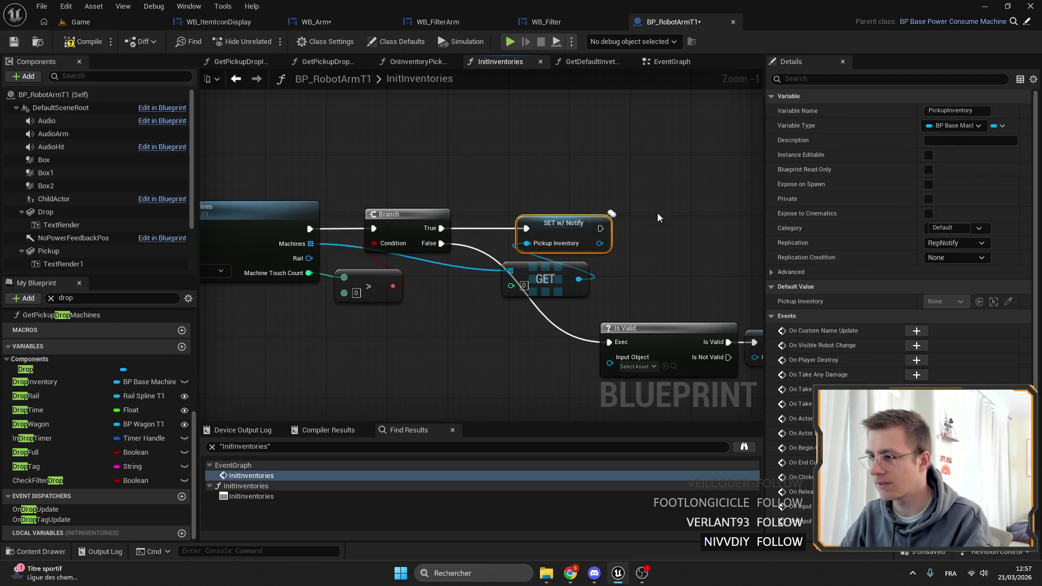
double_click(961, 111)
key("BackSpace")
type("Ma")
key("Return")
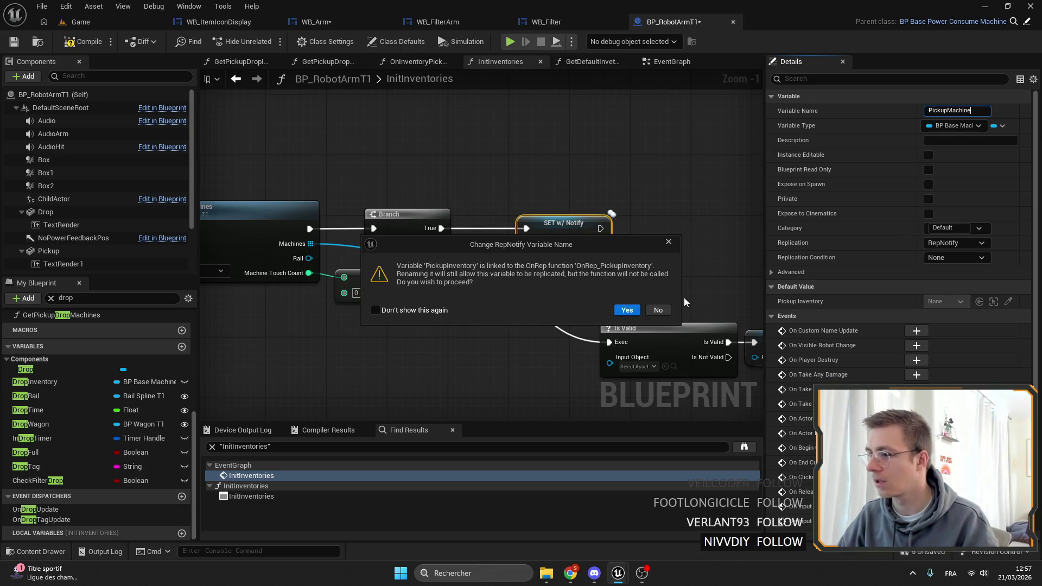
left_click(627, 309)
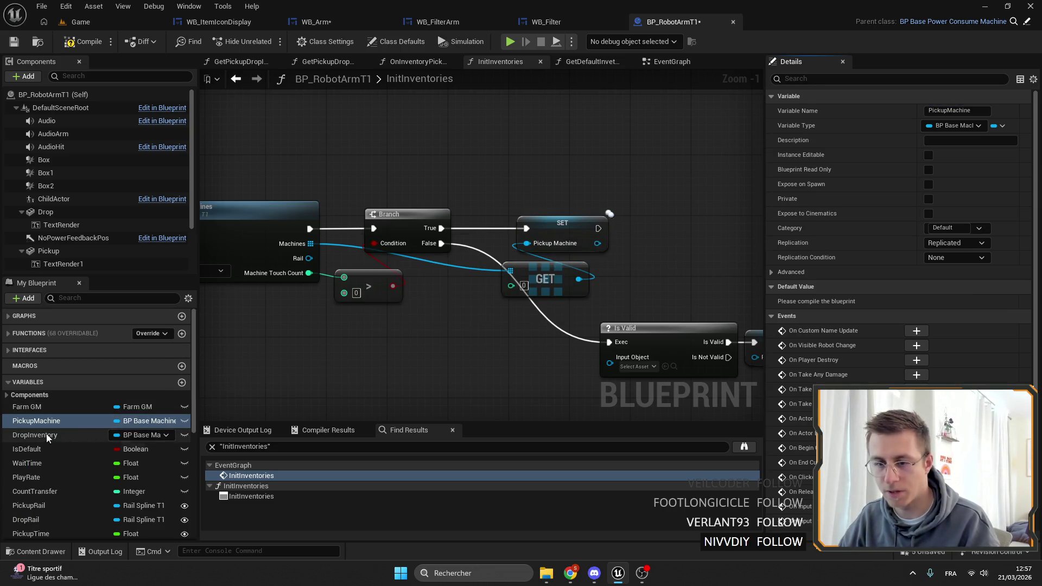
Step: Rename the DropInventory variable to DropMachine and accept the replication warning
left_click(47, 436)
left_click_drag(940, 112, 995, 109)
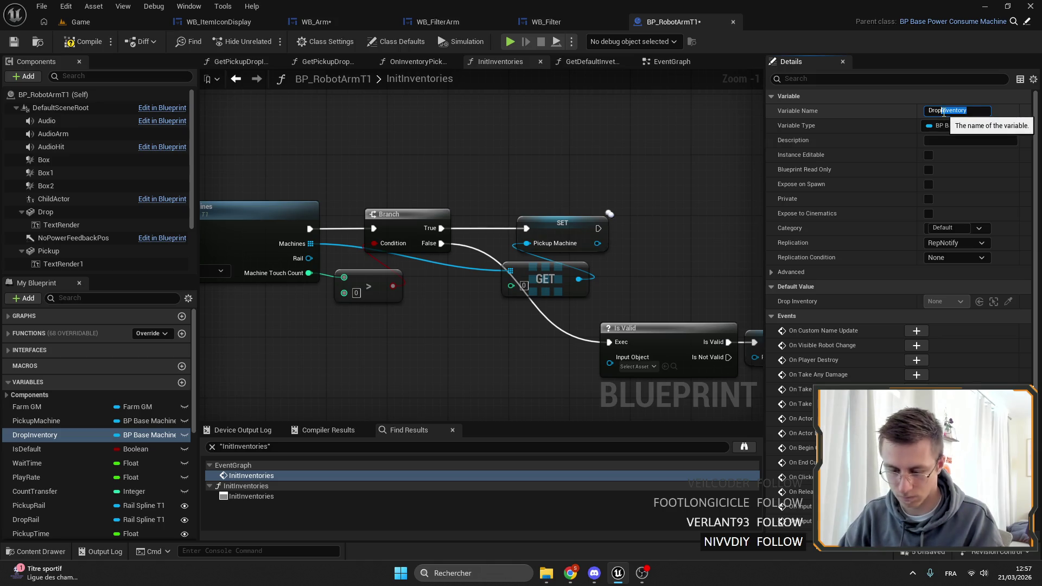
type("Machine")
key("Return")
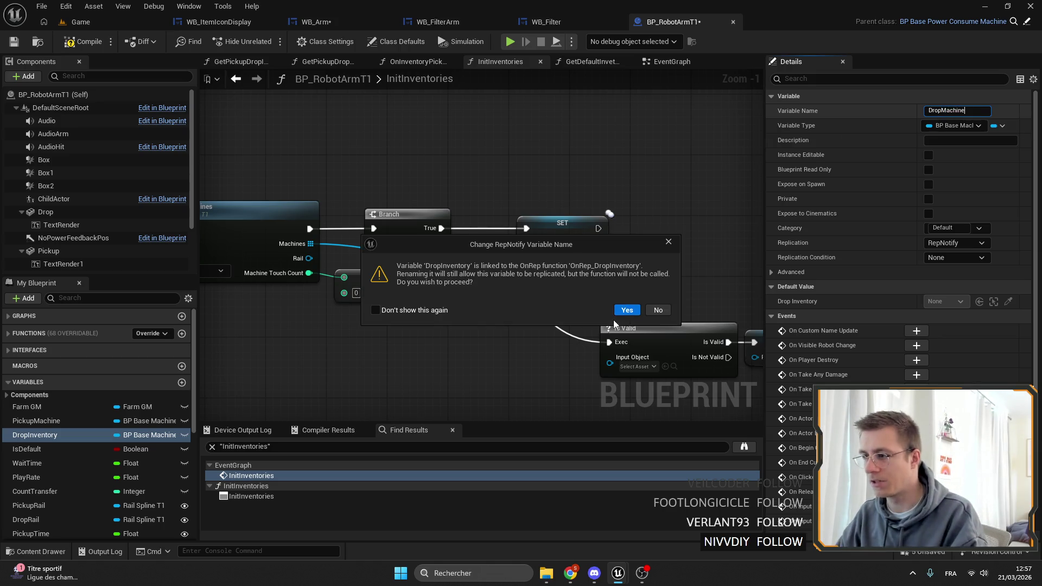
left_click(626, 310)
Step: Make the copied SET write Drop Machine and wire Rail into the Is Valid check
scroll(326, 326, "up", 1)
left_click_drag(61, 435, 655, 242)
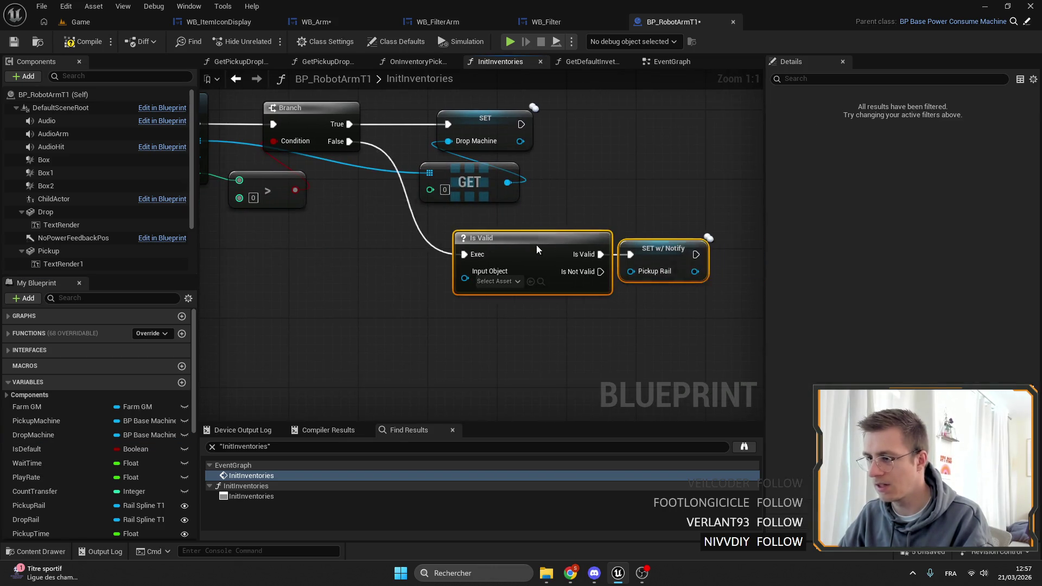
left_click_drag(546, 249, 532, 230)
left_click_drag(321, 174, 576, 275)
left_click(649, 321)
Step: Filter the member list for rail and make the setter write Drop Rail
scroll(59, 486, "down", 2)
scroll(58, 486, "up", 2)
left_click(77, 298)
type("rtail")
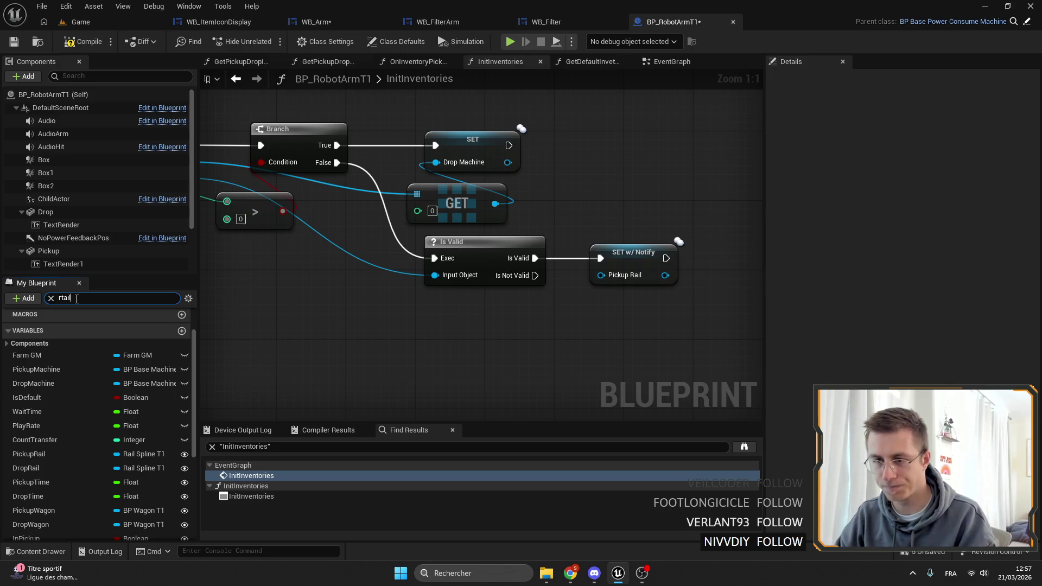
left_click(63, 298)
key("BackSpace")
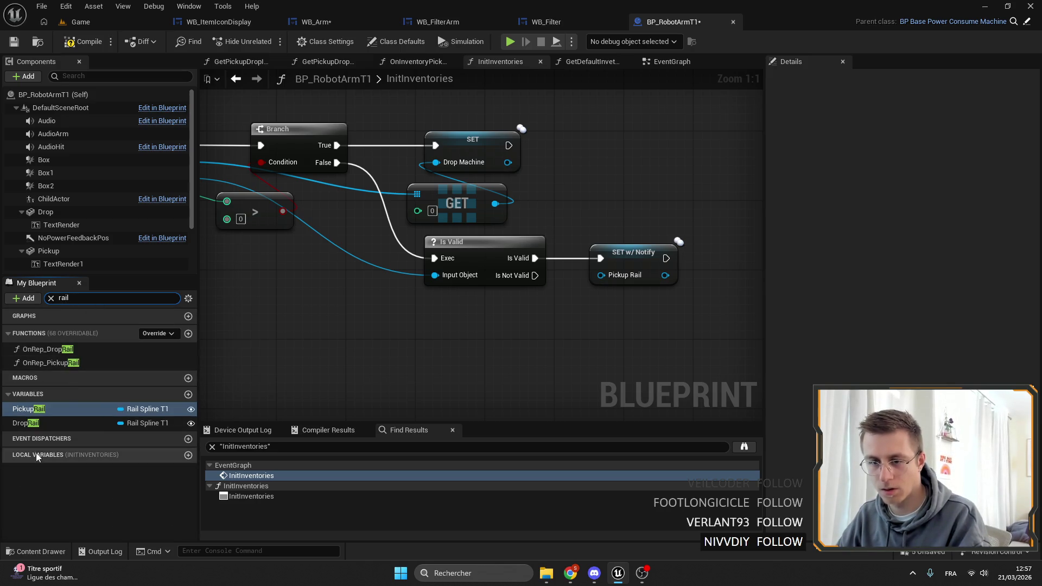
left_click_drag(54, 421, 627, 253)
mouse_move(678, 279)
left_mouse_down()
mouse_move(282, 237)
mouse_move(274, 181)
left_mouse_up()
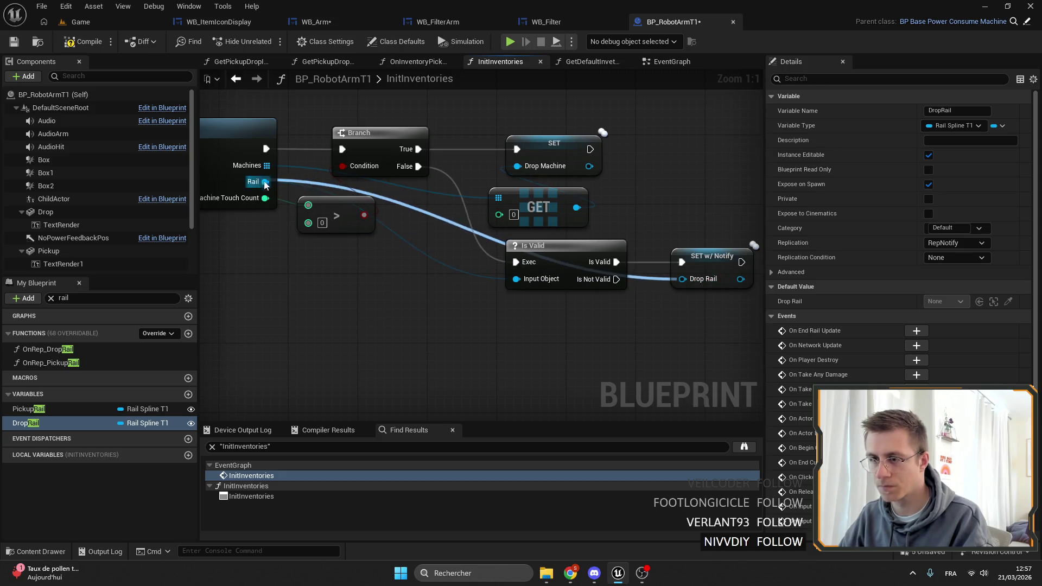
Step: Compile and save BP_RobotArmT1, then jump to the first Pickup Machine pin error
left_click(84, 42)
left_click(14, 42)
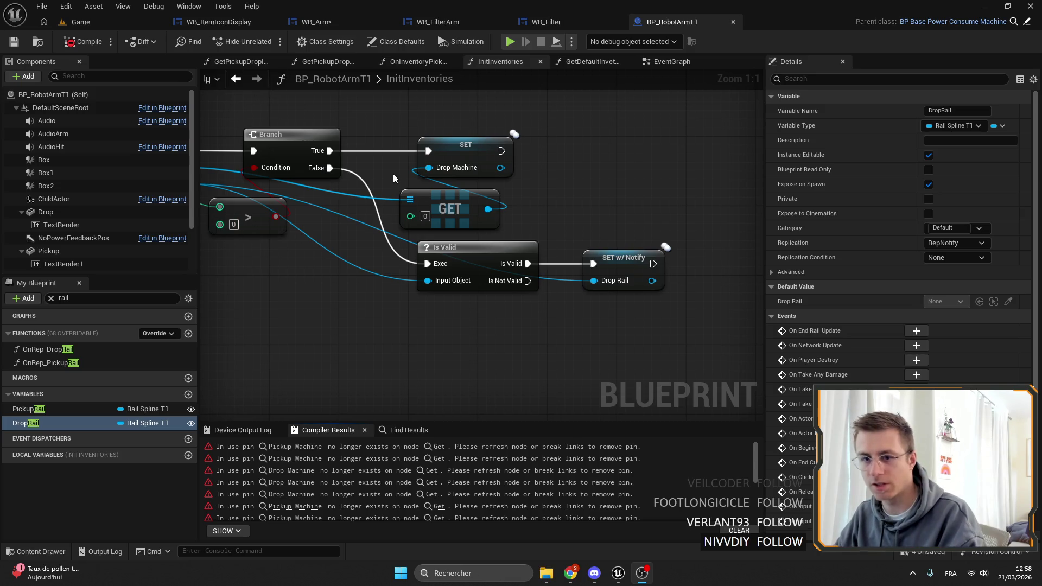
left_click_drag(393, 174, 443, 175)
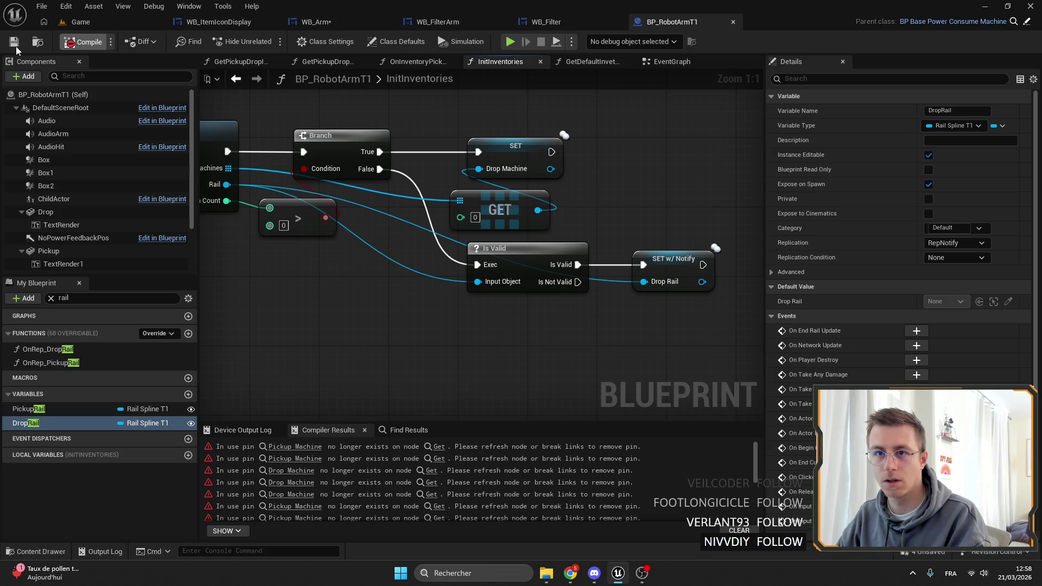
scroll(656, 190, "down", 4)
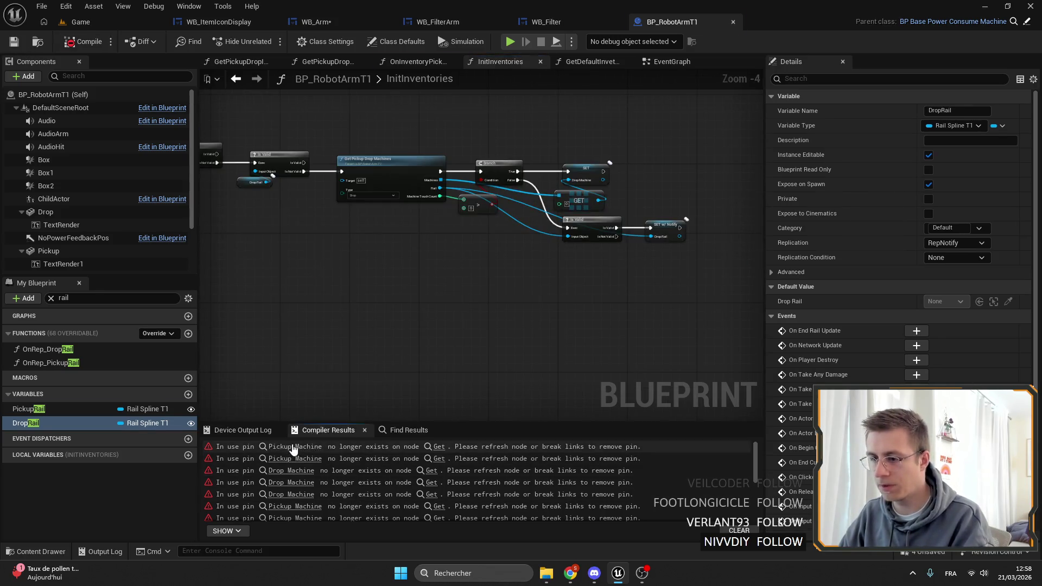
left_click(292, 448)
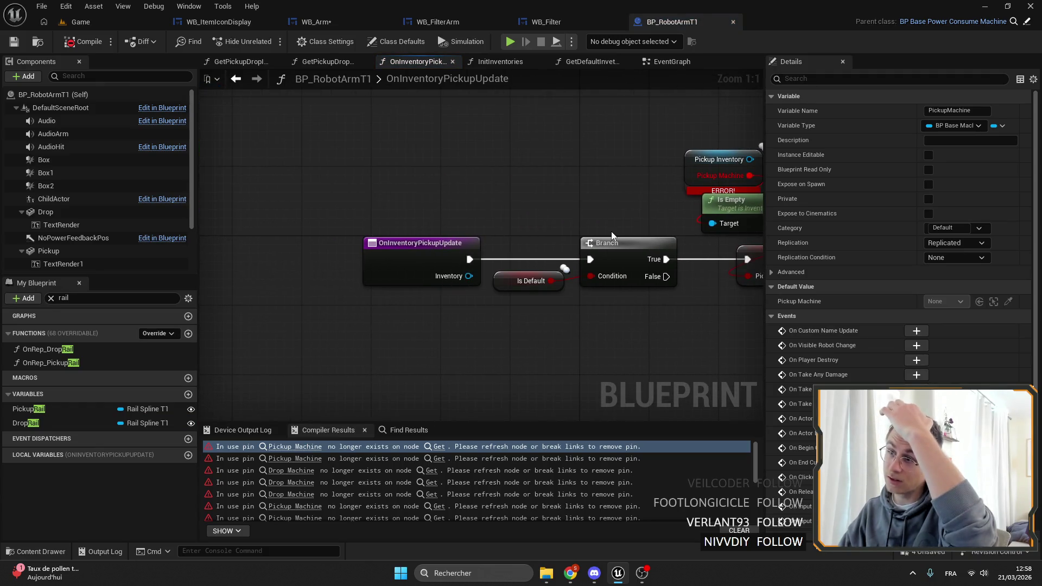
Step: Clear the rail filter, open the EventGraph and select the Server_SetPickup event
left_click_drag(611, 231, 548, 222)
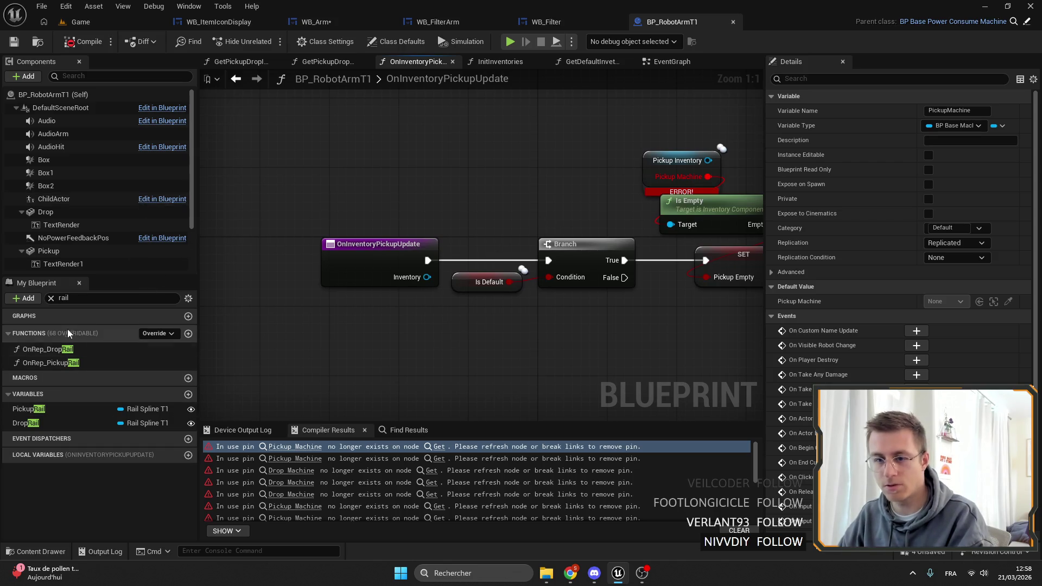
left_click(51, 298)
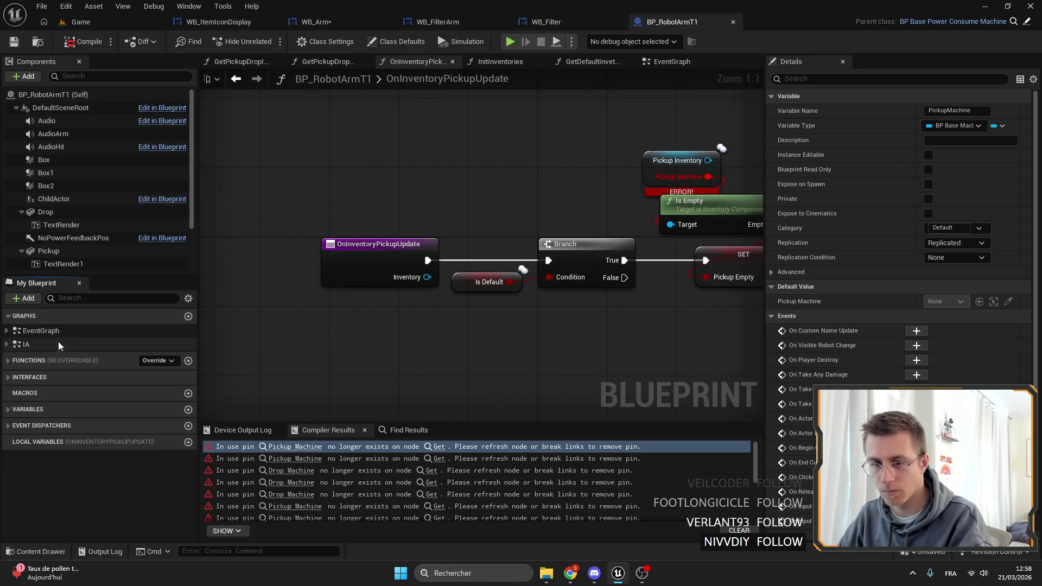
double_click(30, 331)
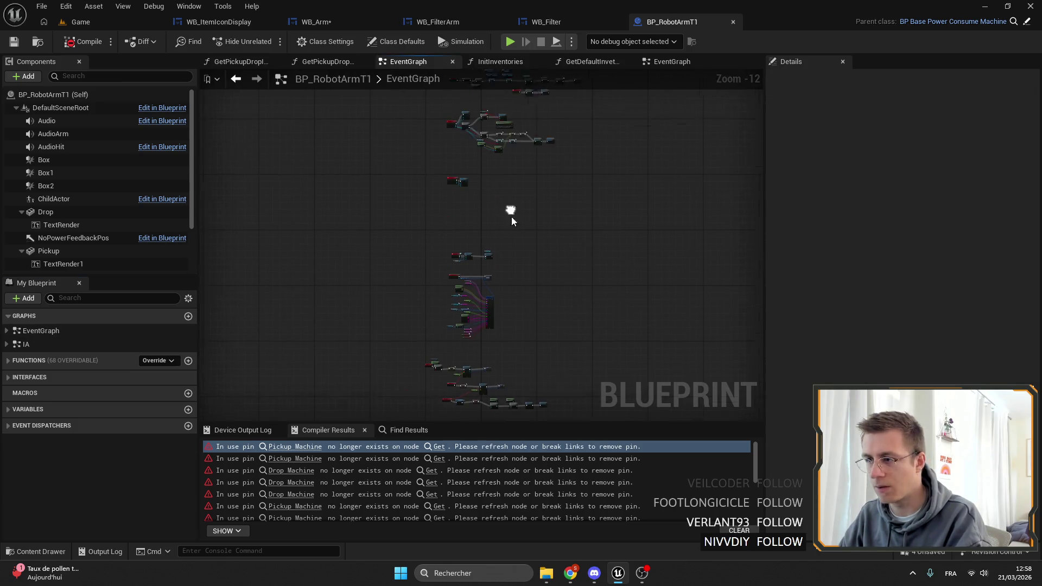
scroll(482, 282, "up", 10)
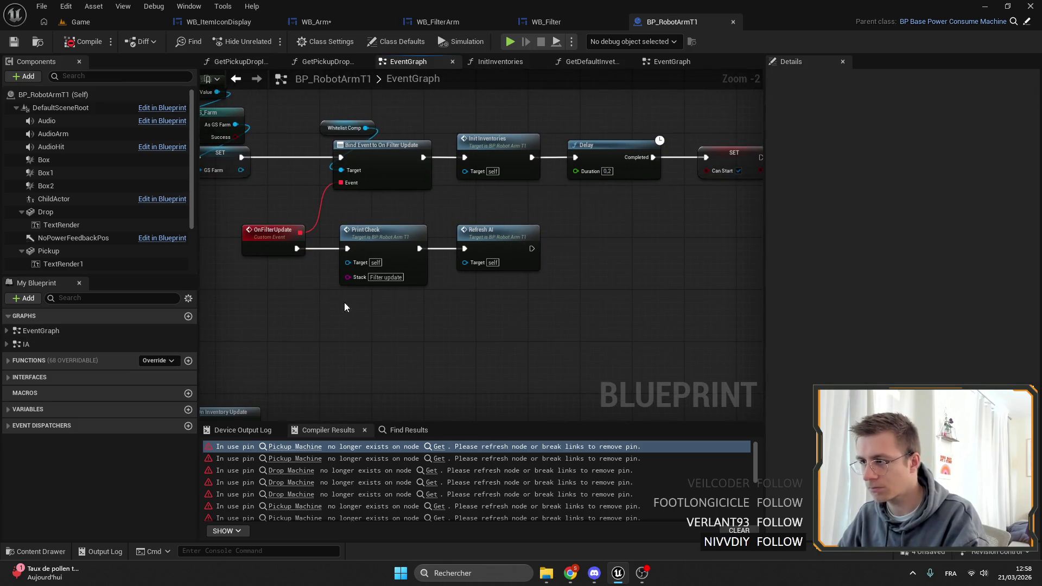
left_click_drag(375, 347, 654, 213)
left_click_drag(314, 161, 464, 154)
scroll(435, 168, "up", 1)
left_click(530, 203)
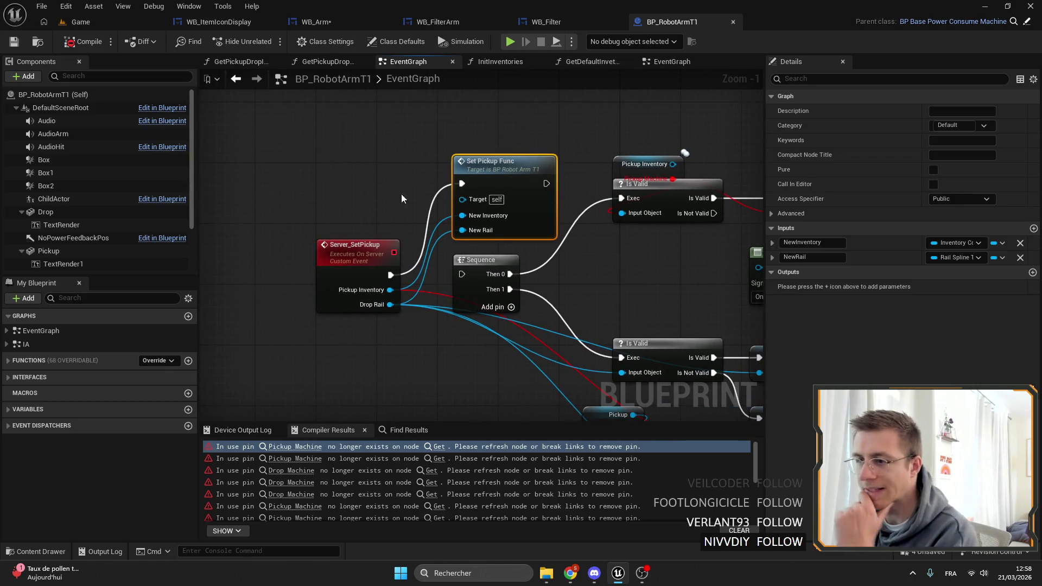
left_click(375, 270)
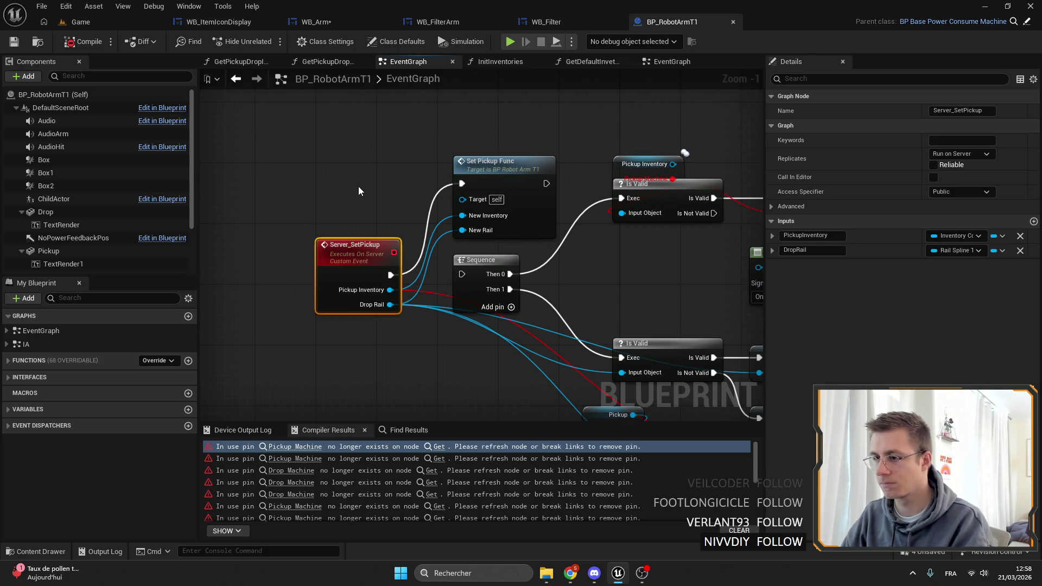
Step: Delete the nodes that follow the Server_SetPickup event
scroll(465, 233, "up", 1)
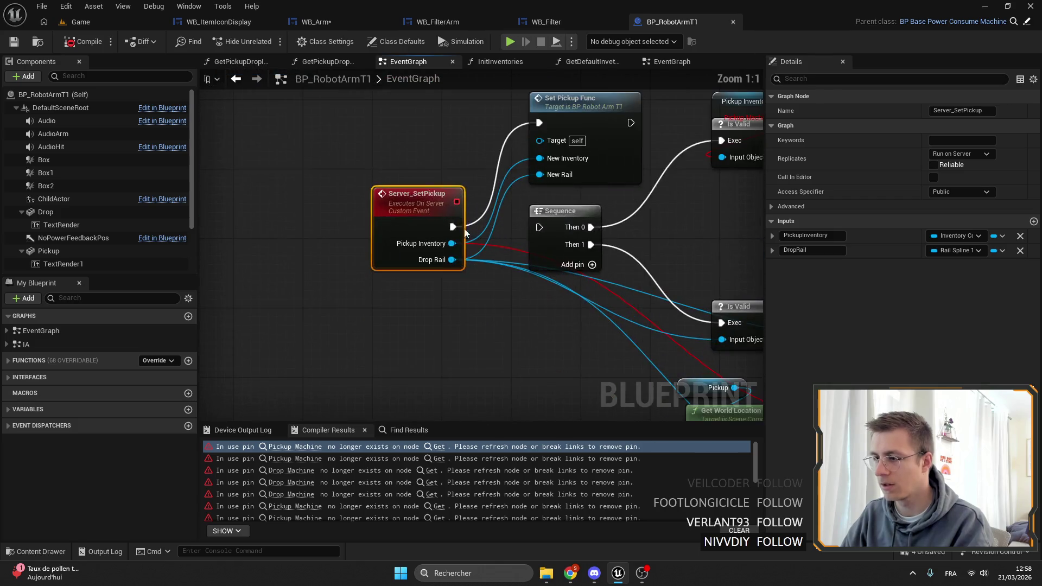
scroll(512, 217, "down", 5)
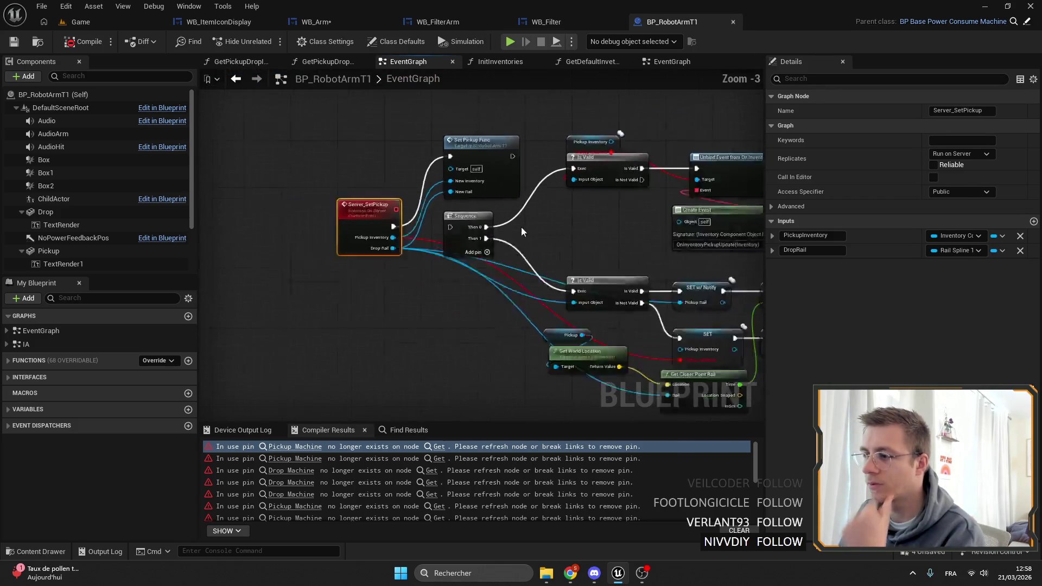
left_click_drag(692, 349, 456, 152)
key("Delete")
right_click(462, 167)
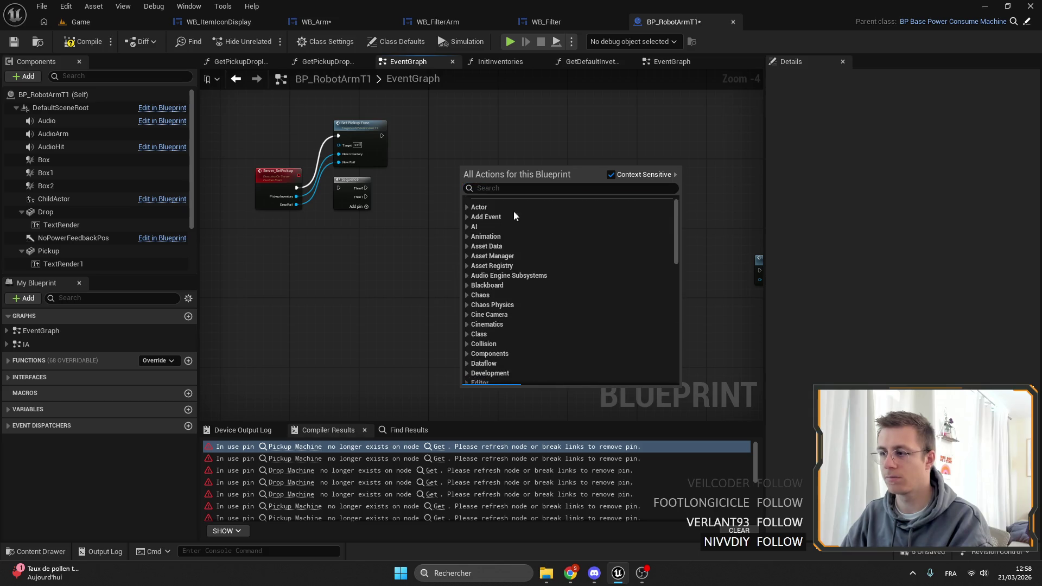
left_click(242, 275)
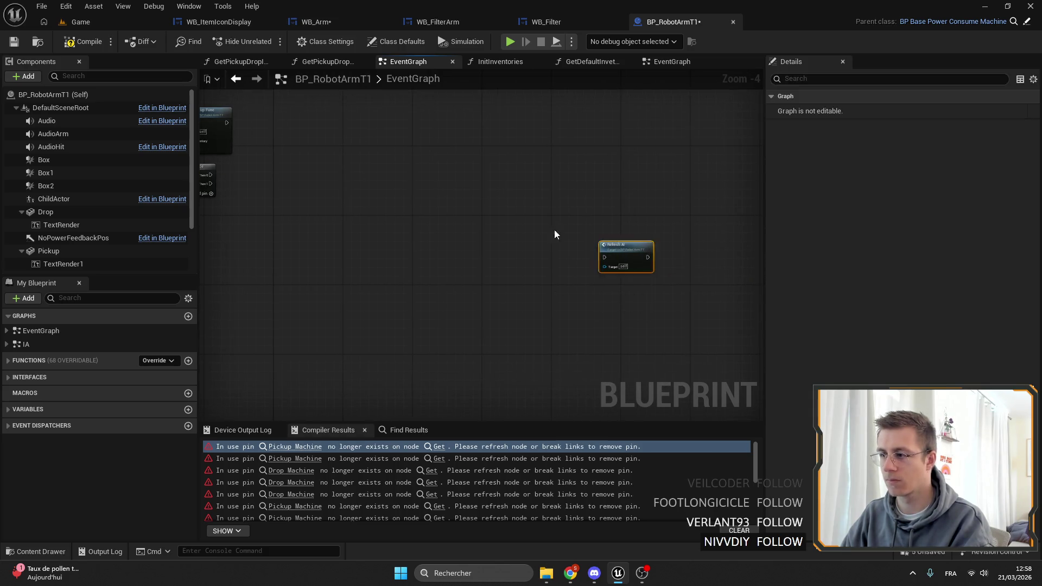
Step: Delete the leftover Sequence node and place Set Pickup Func right beside Server_SetPickup
left_click(427, 234)
key("Delete")
scroll(423, 228, "up", 4)
mouse_move(428, 157)
left_mouse_down()
mouse_move(421, 243)
mouse_move(545, 244)
left_mouse_up()
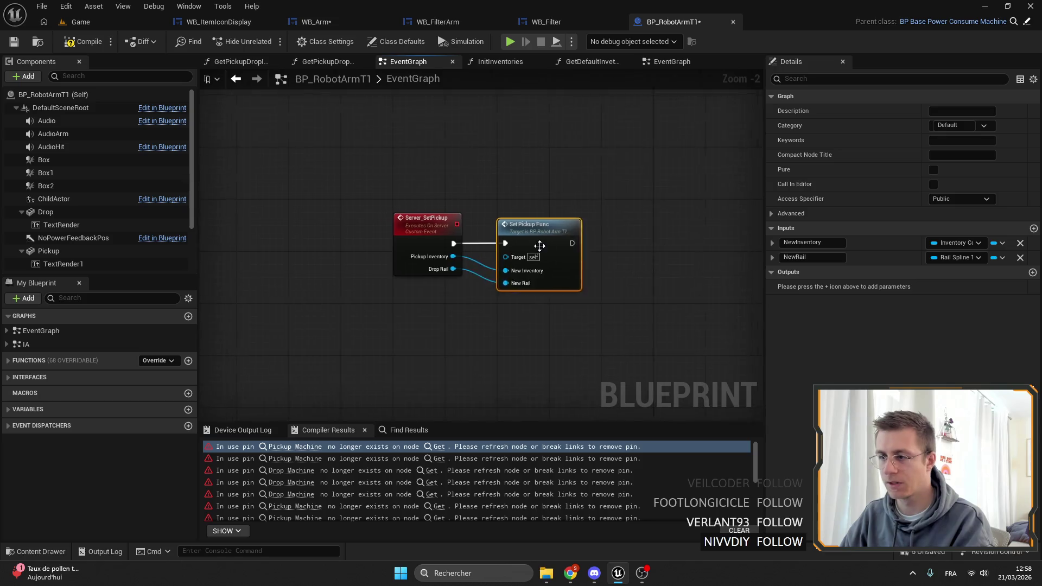
left_click(376, 187)
scroll(490, 228, "down", 2)
scroll(491, 217, "up", 2)
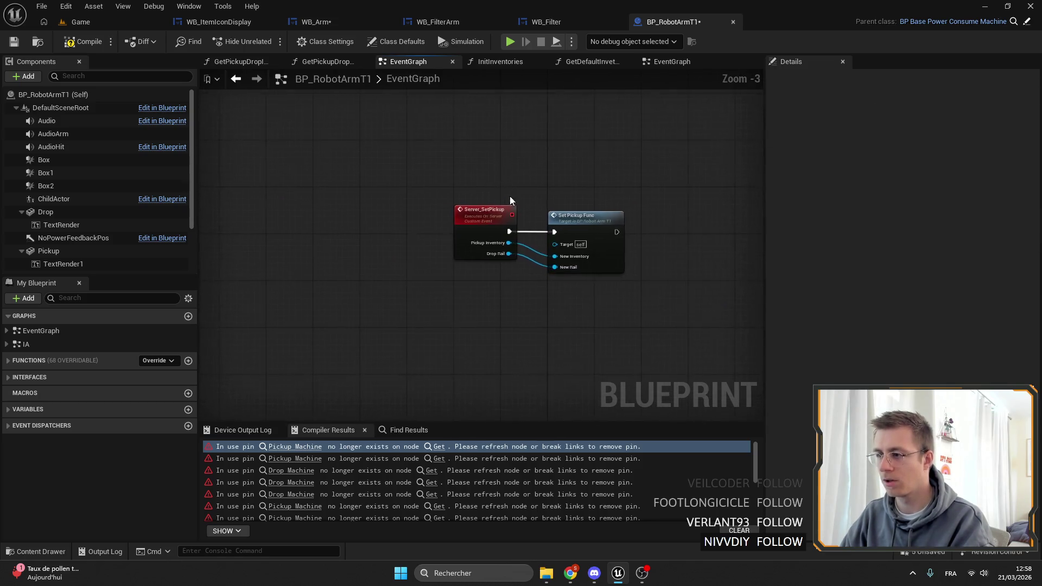
left_click(369, 216)
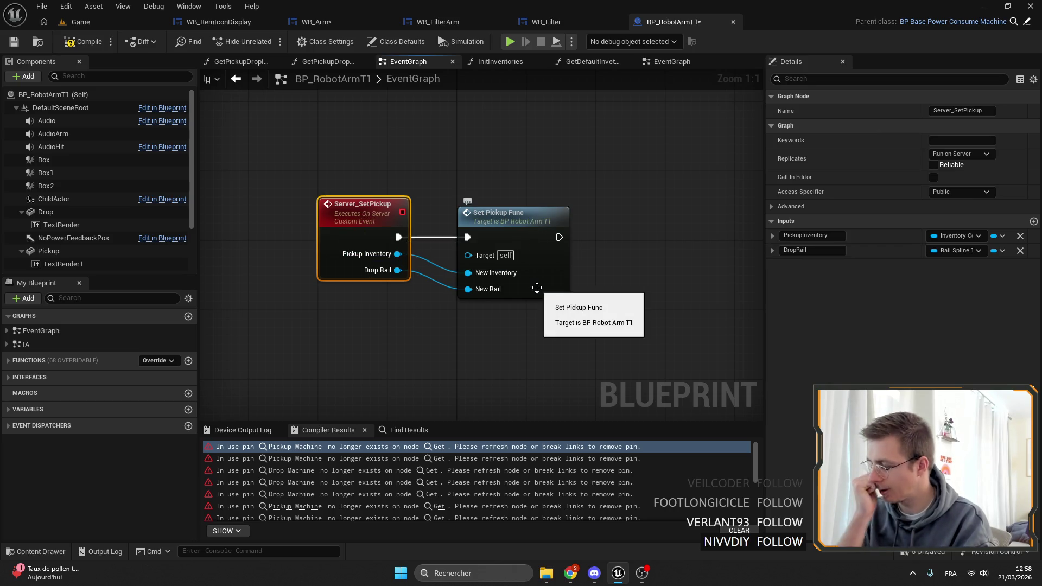
Step: Rename the PickupInventory input to PickupMachine and make it a BP Base Machine reference
left_click(831, 235)
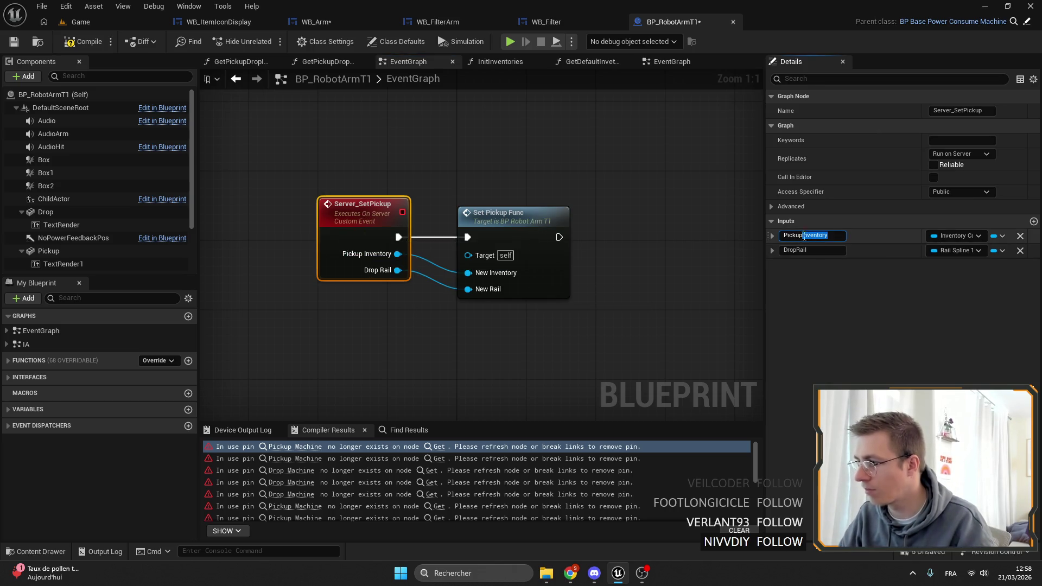
type("Machine")
key("Return")
left_click(967, 235)
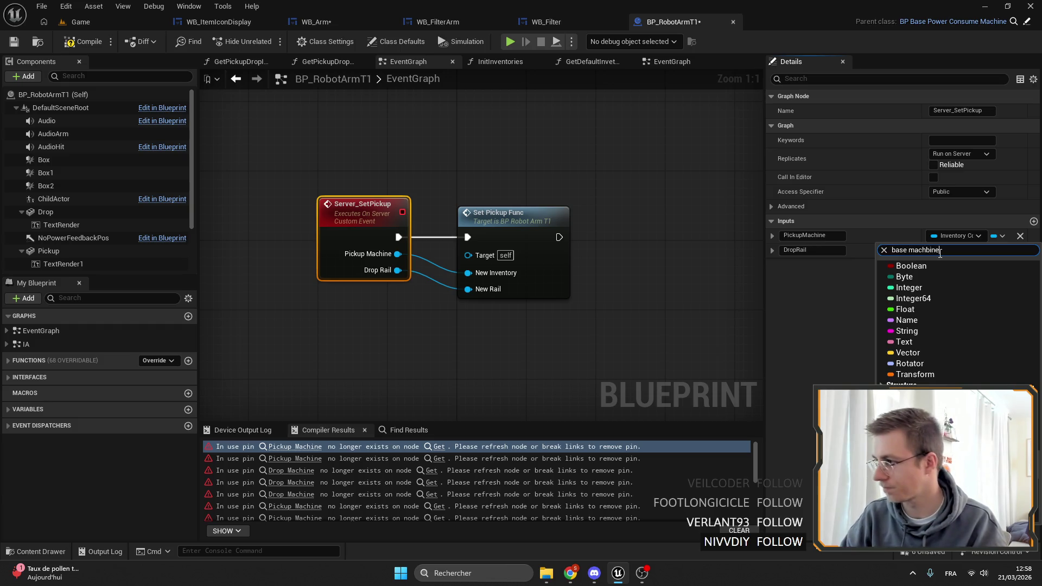
key("BackSpace")
type("i")
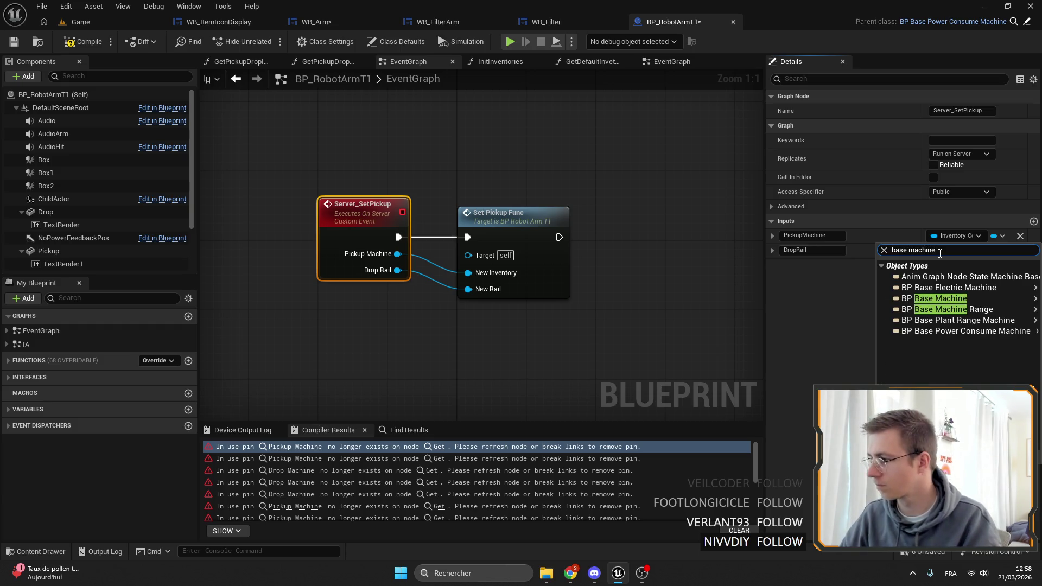
left_click(971, 299)
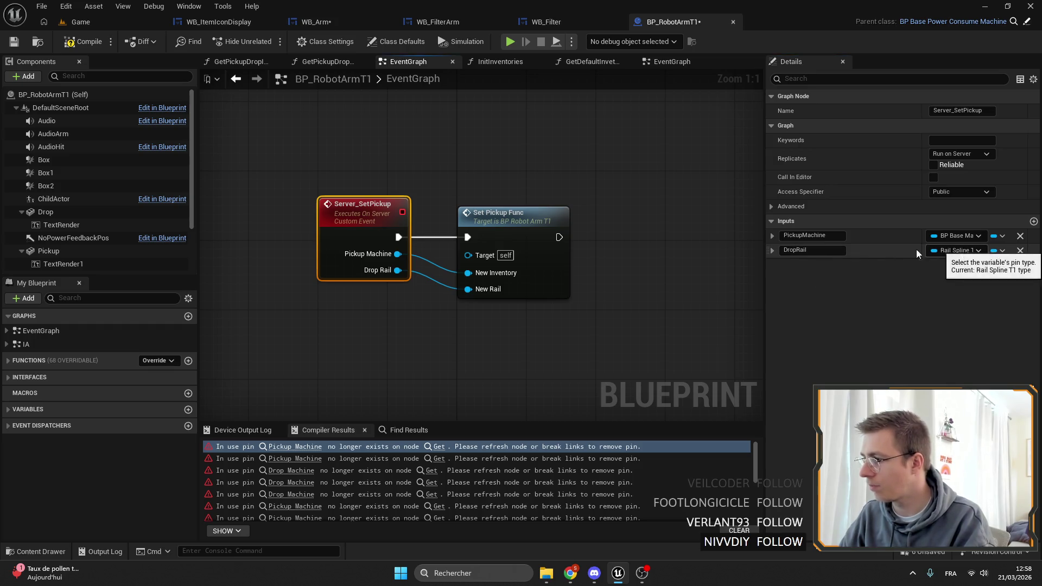
Step: Rename the DropRail input to PickupRail
left_click_drag(796, 250, 756, 249)
type("Pivck")
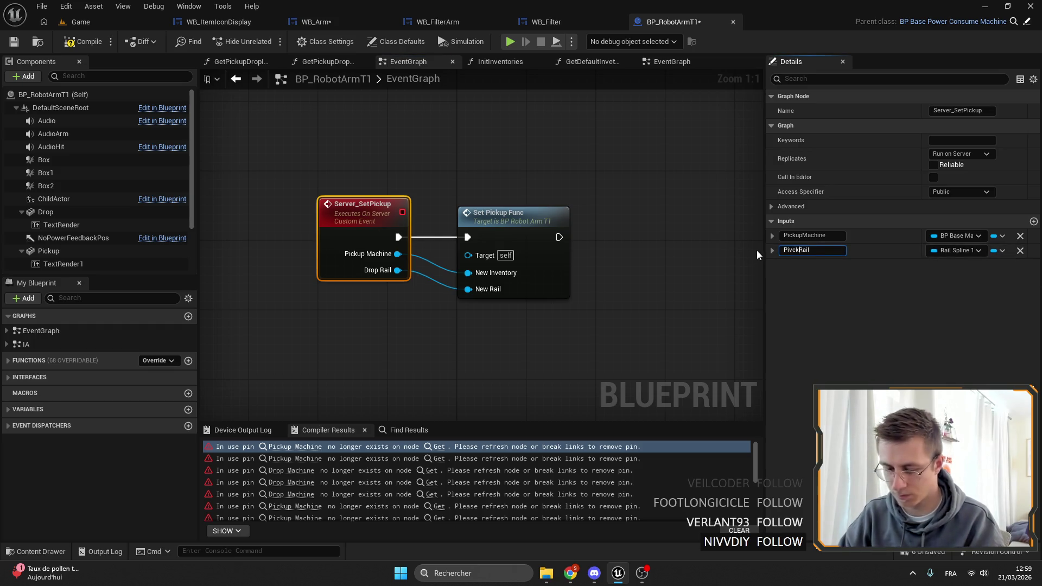
type("up")
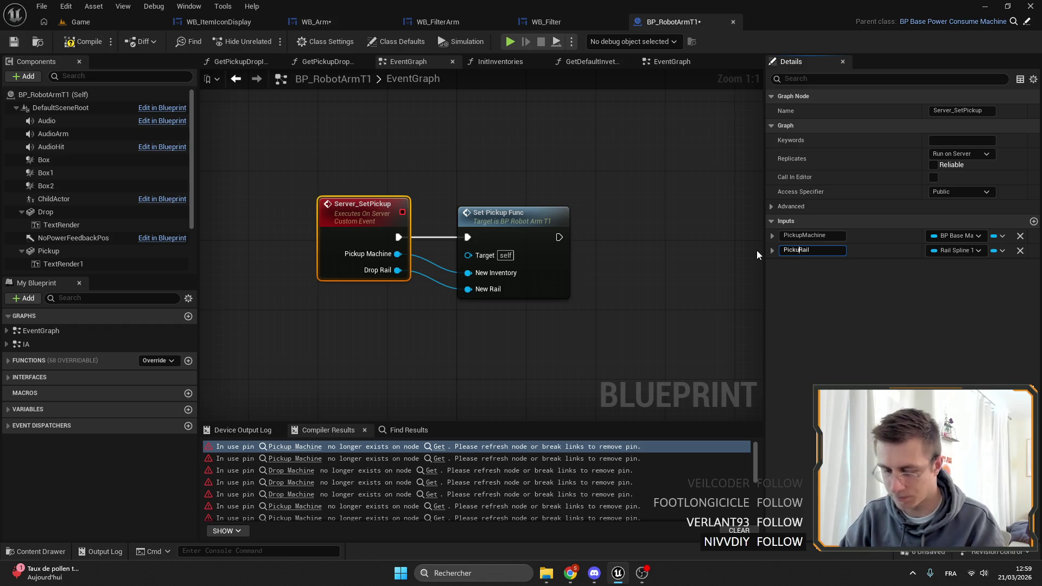
key("Return")
Step: In the SetPickupFunc graph, rename NewInventory to NewMachine typed as BP Base Machine
left_click(513, 222)
double_click(513, 221)
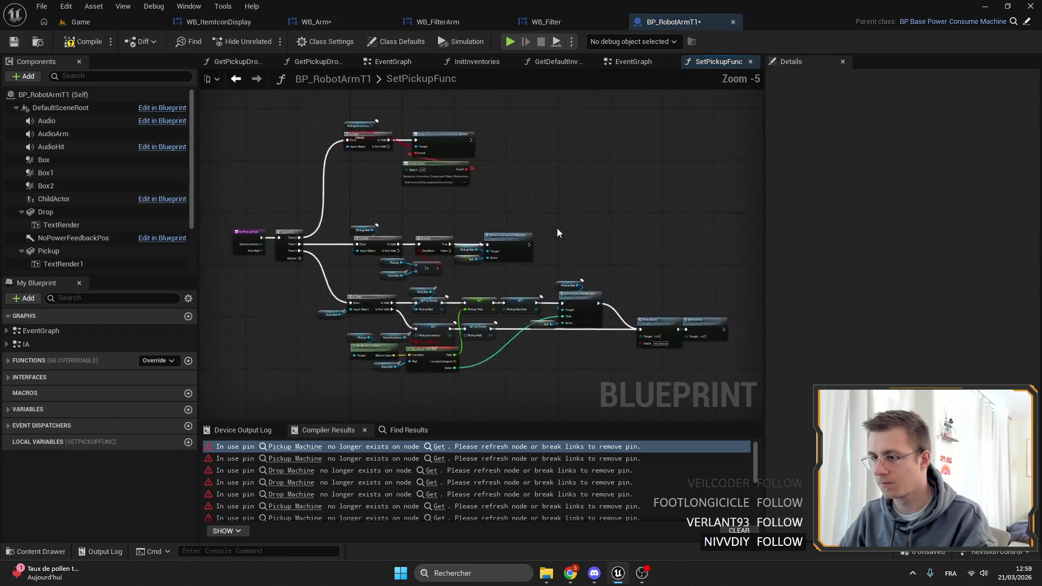
left_click(347, 213)
left_click_drag(348, 213, 330, 213)
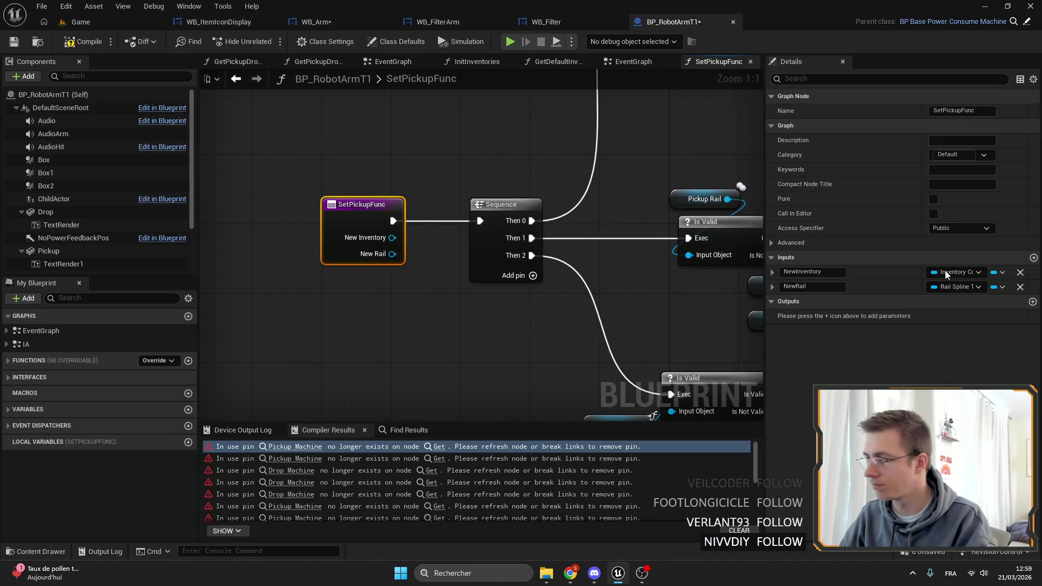
left_click(824, 273)
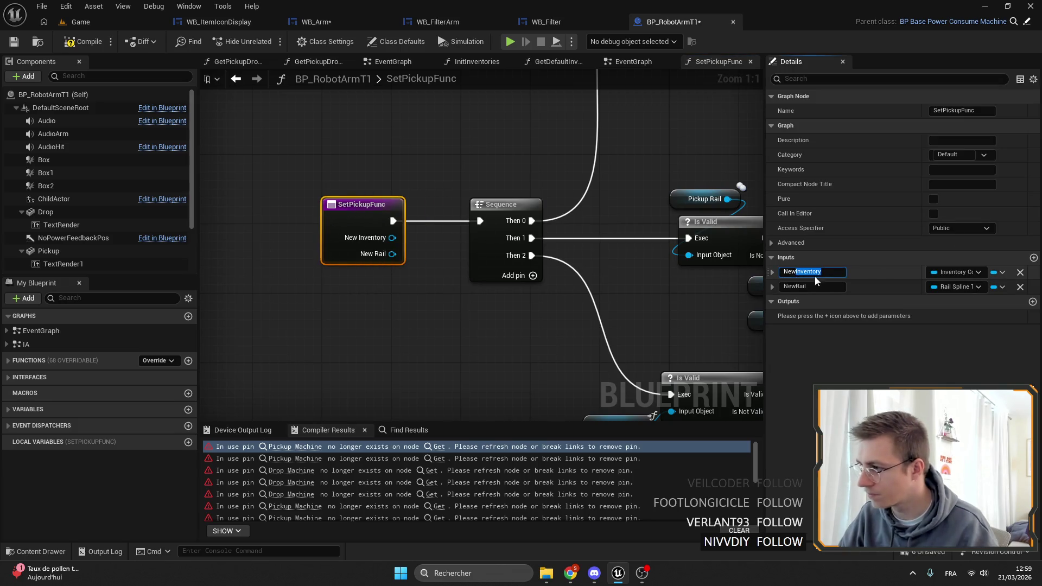
type("ewMachine")
key("Return")
left_click(970, 272)
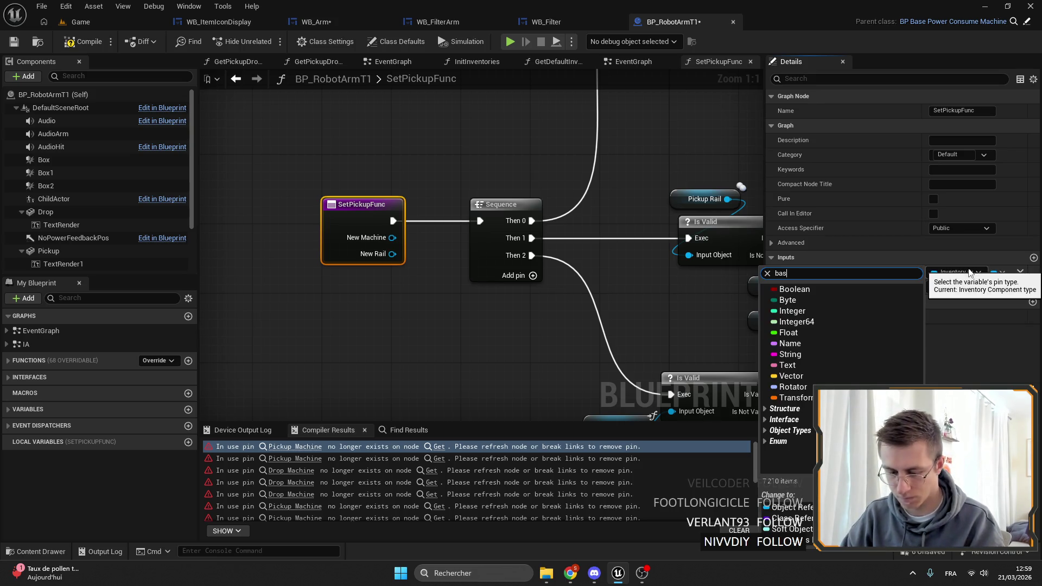
type("e machine")
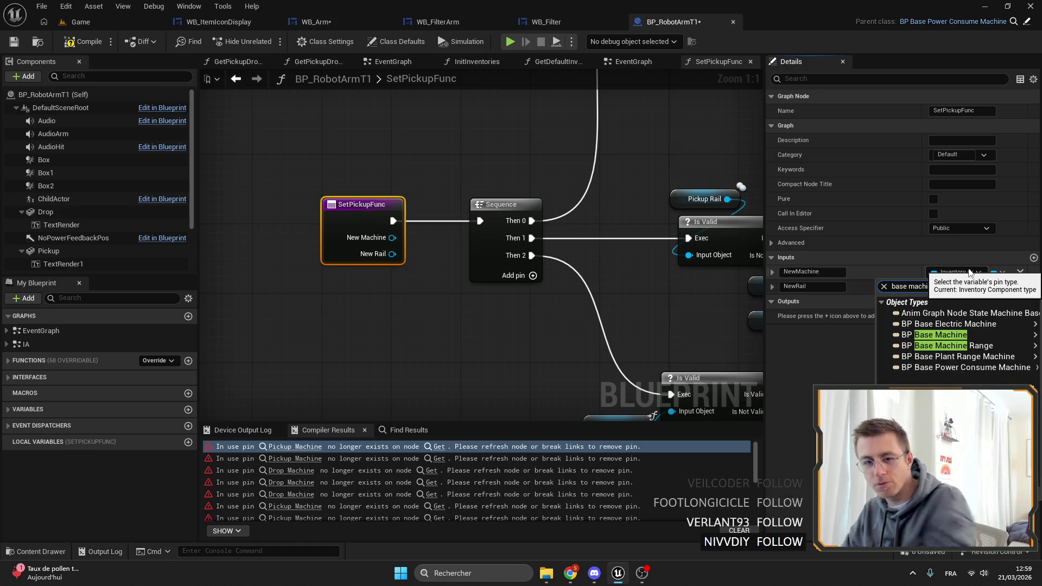
left_click(968, 333)
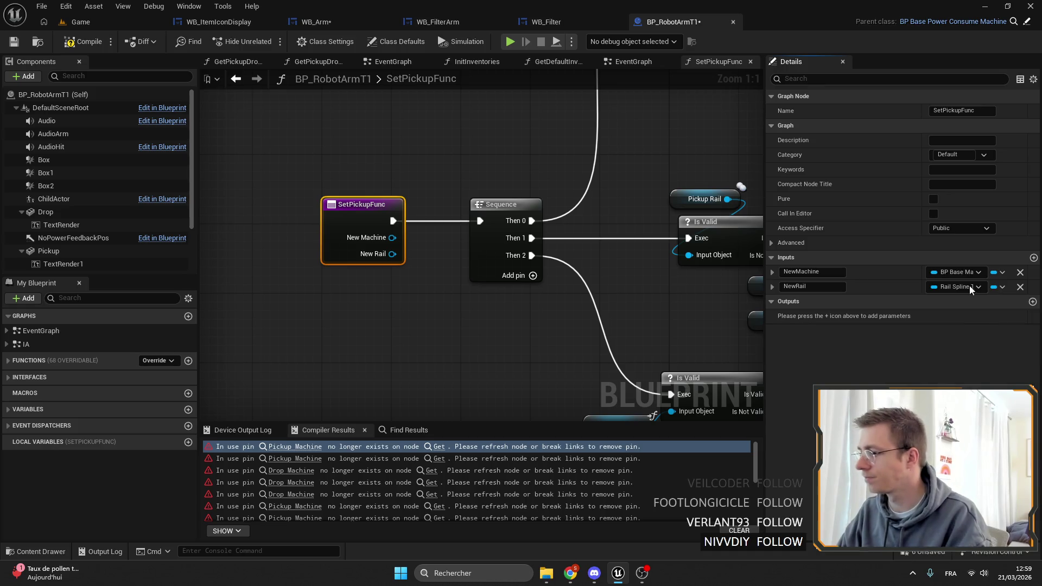
Step: Switch from the Blueprint to the Game level view
scroll(571, 255, "down", 3)
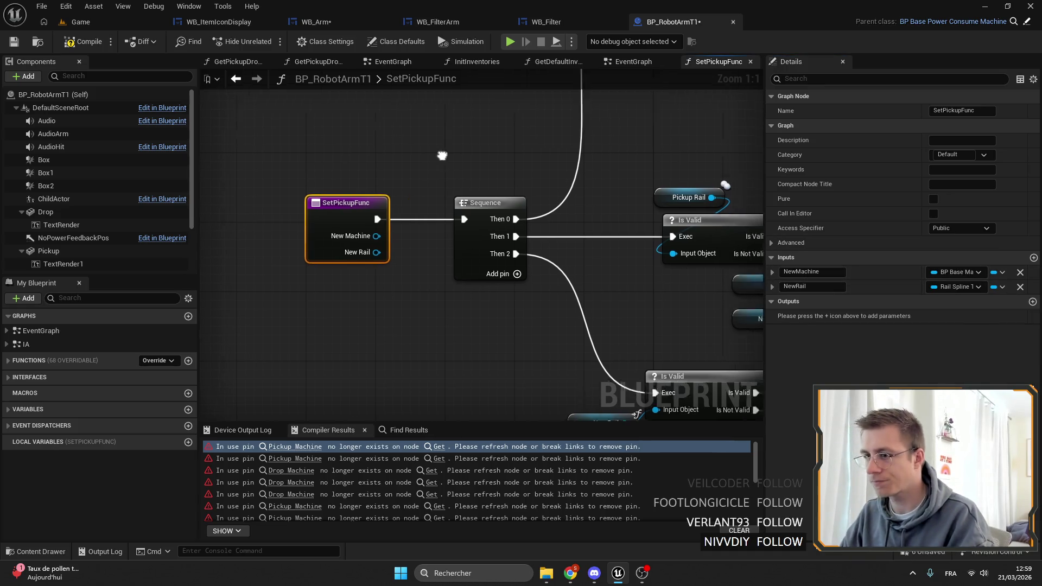
scroll(451, 237, "up", 4)
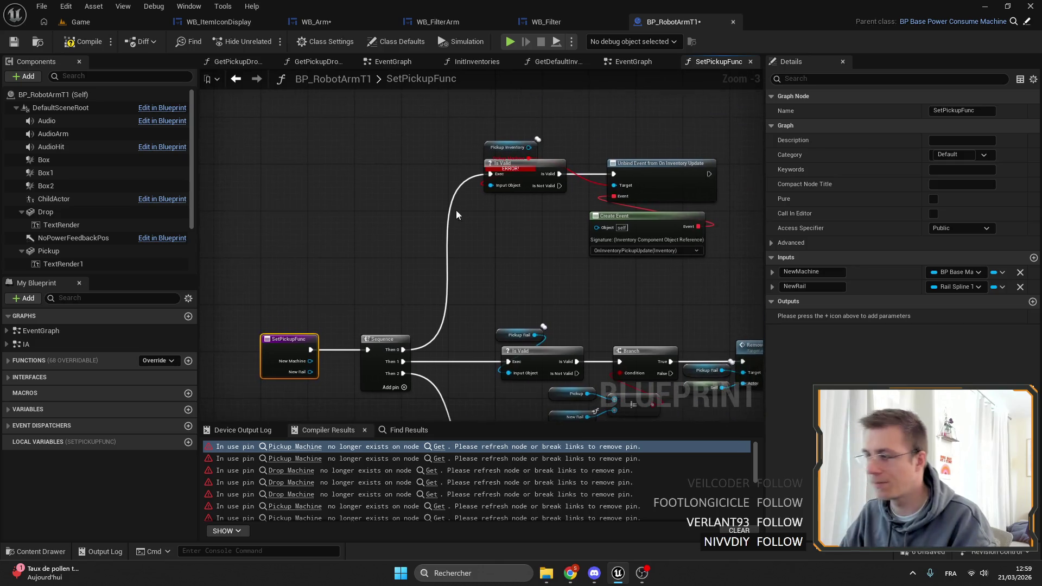
scroll(486, 198, "up", 1)
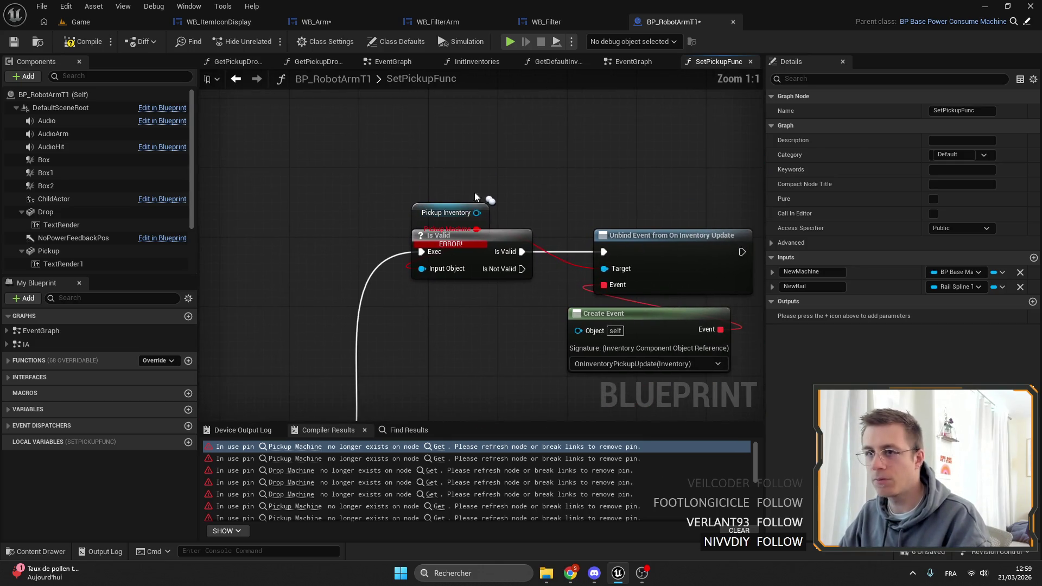
left_click(103, 25)
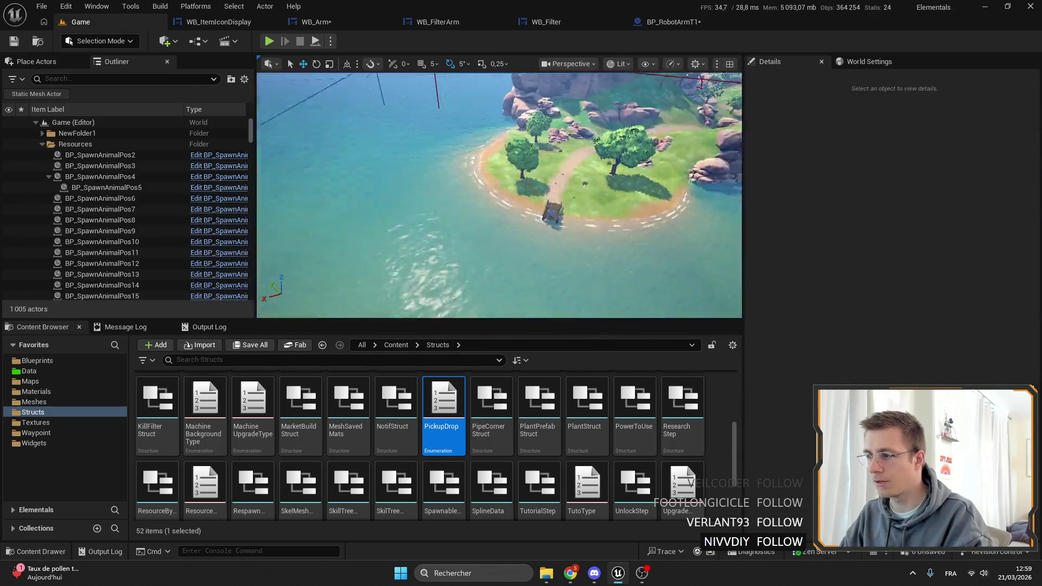
Step: Fly the camera over the island, then pull the Pickup Machine getter off Is Valid in SetPickupFunc
scroll(503, 174, "up", 5)
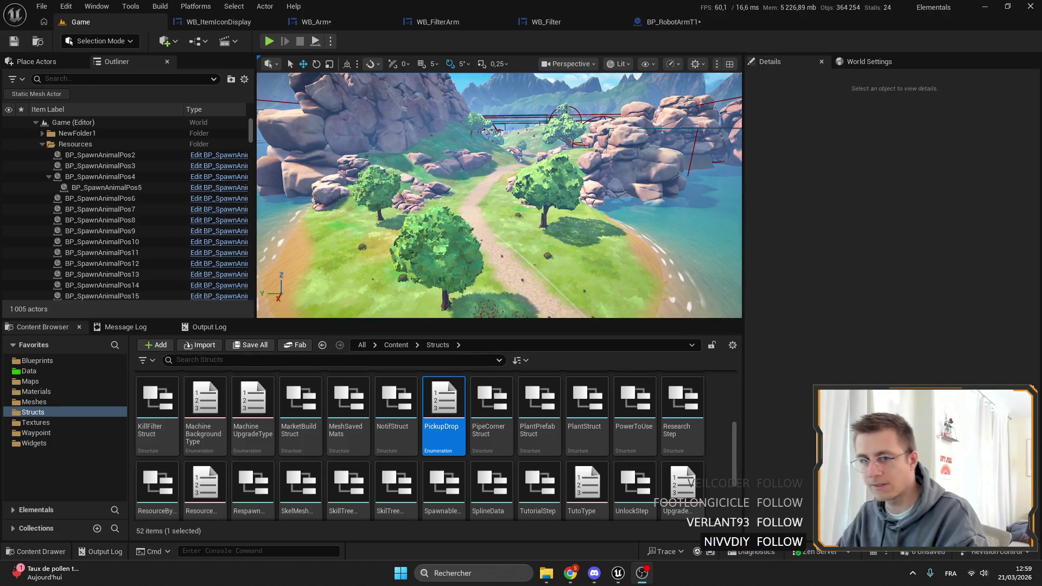
scroll(469, 161, "down", 6)
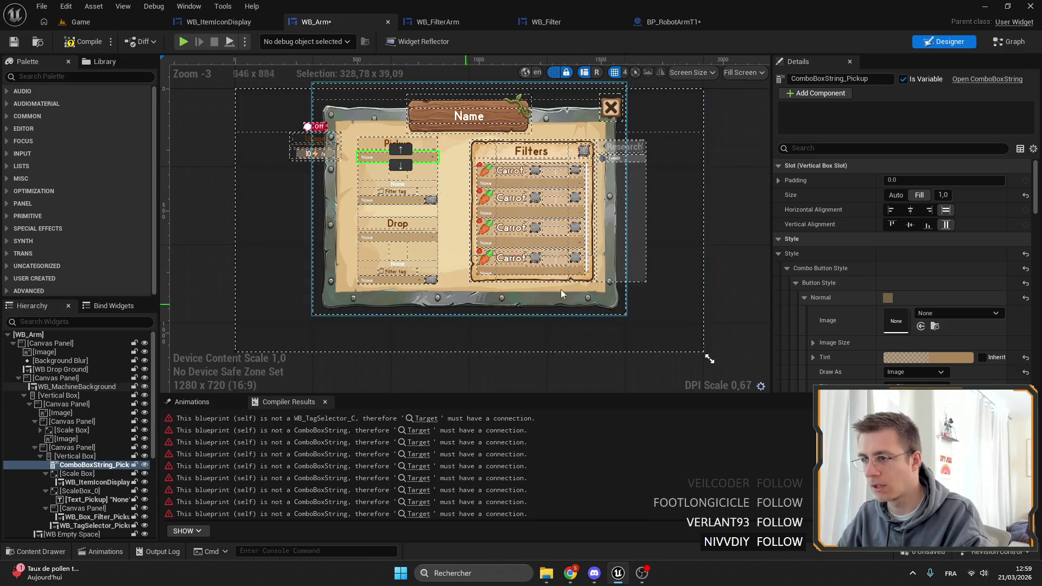
left_click(112, 18)
left_click_drag(384, 159, 384, 158)
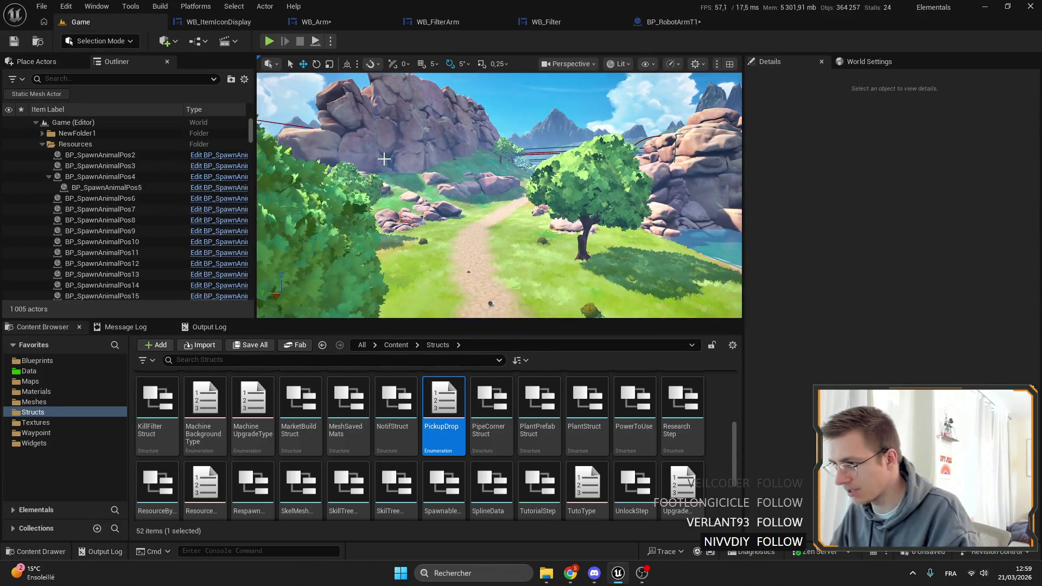
left_click_drag(478, 264, 435, 264)
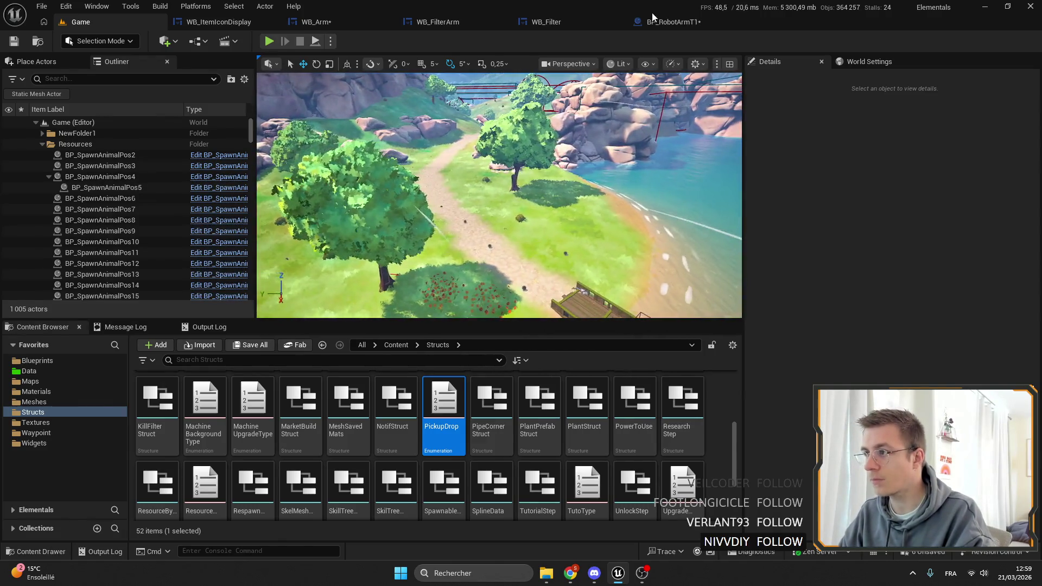
left_click(668, 22)
mouse_move(491, 171)
left_mouse_down()
mouse_move(439, 154)
mouse_move(498, 203)
left_mouse_up()
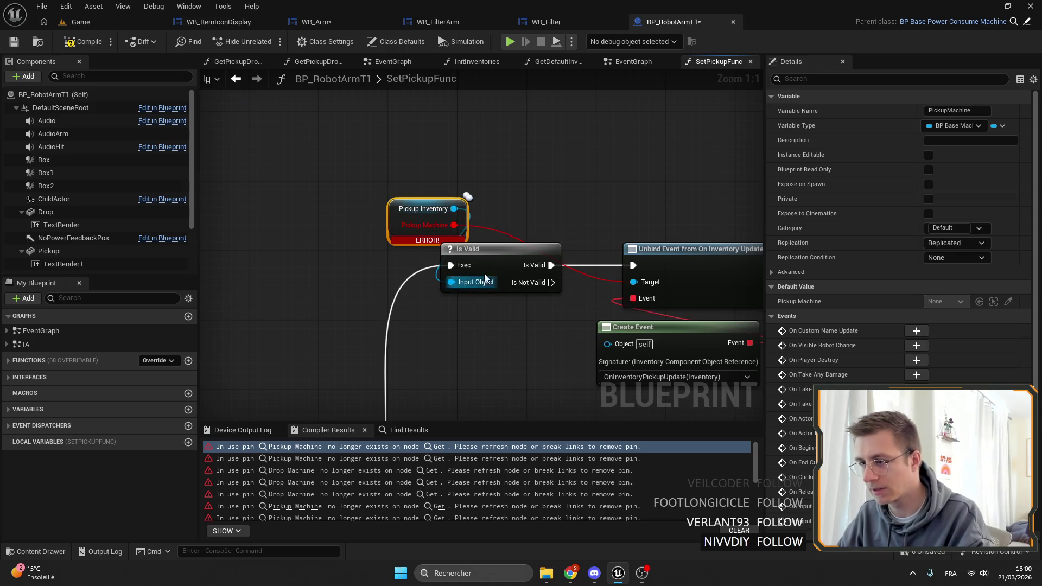
Step: Move Pickup Inventory above Is Valid and add Get All Inventories from its output
scroll(559, 168, "down", 4)
scroll(434, 157, "up", 4)
left_click(434, 154)
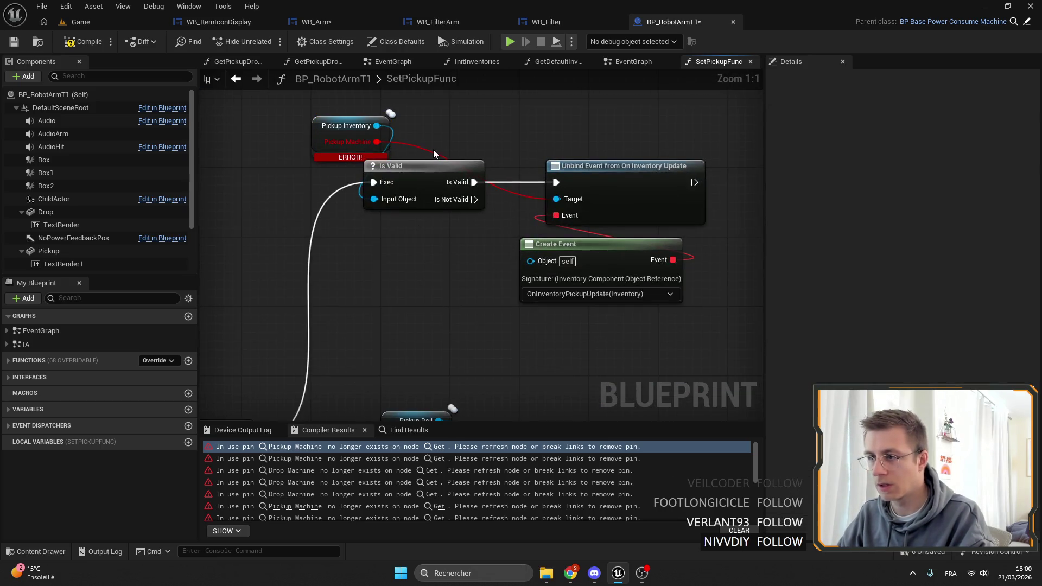
left_click_drag(330, 132, 366, 148)
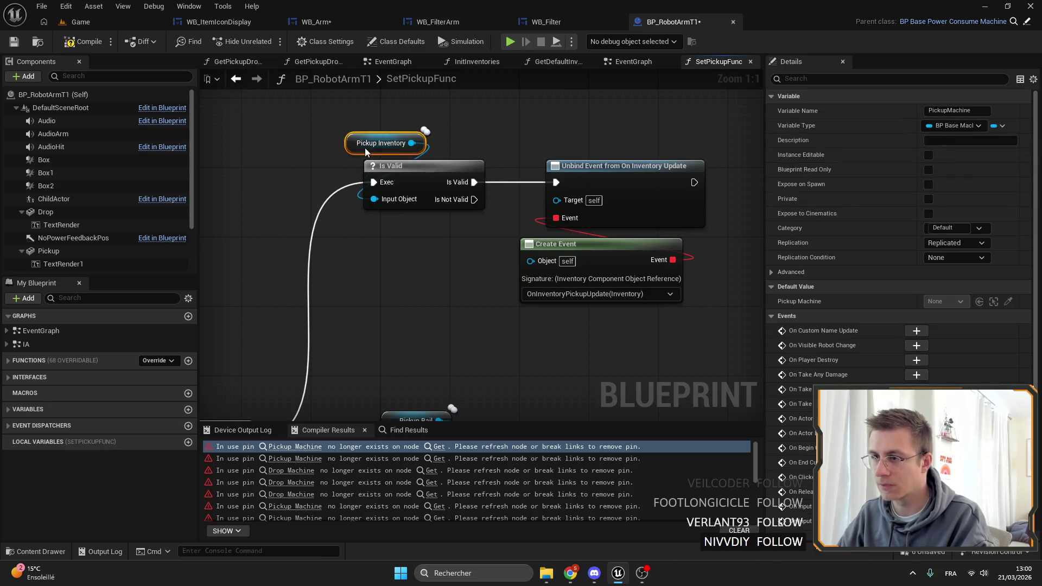
left_click_drag(493, 131, 460, 151)
left_click_drag(378, 163, 463, 165)
type("g")
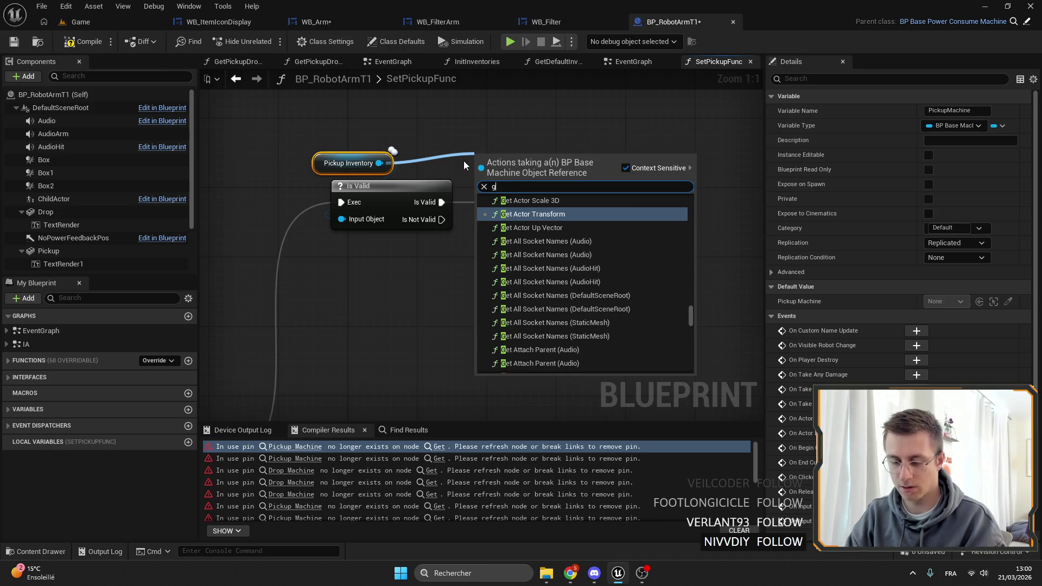
type("et inven")
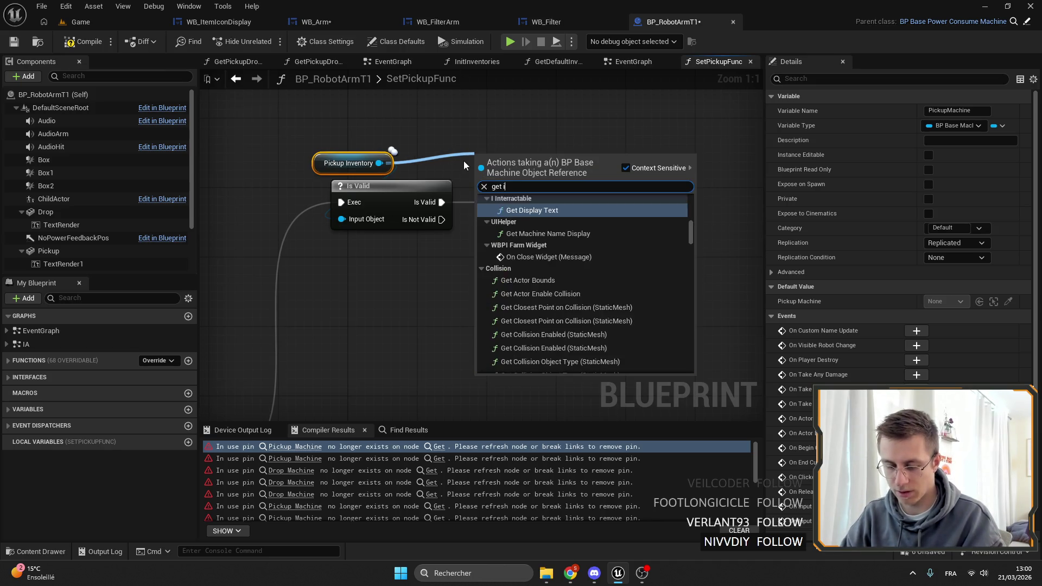
key("Return")
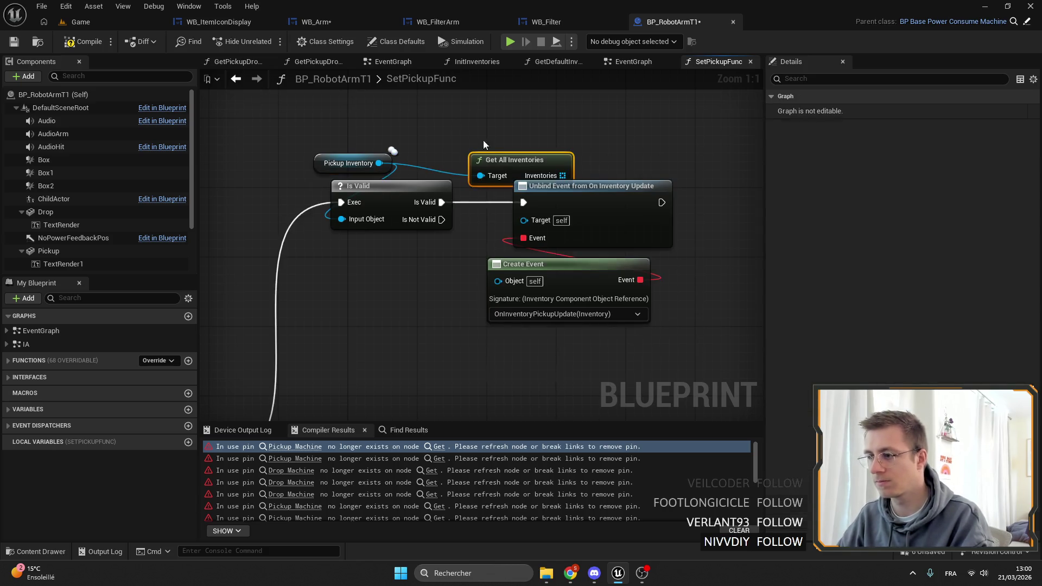
mouse_move(489, 174)
left_mouse_down()
mouse_move(478, 145)
mouse_move(474, 181)
mouse_move(530, 180)
left_mouse_up()
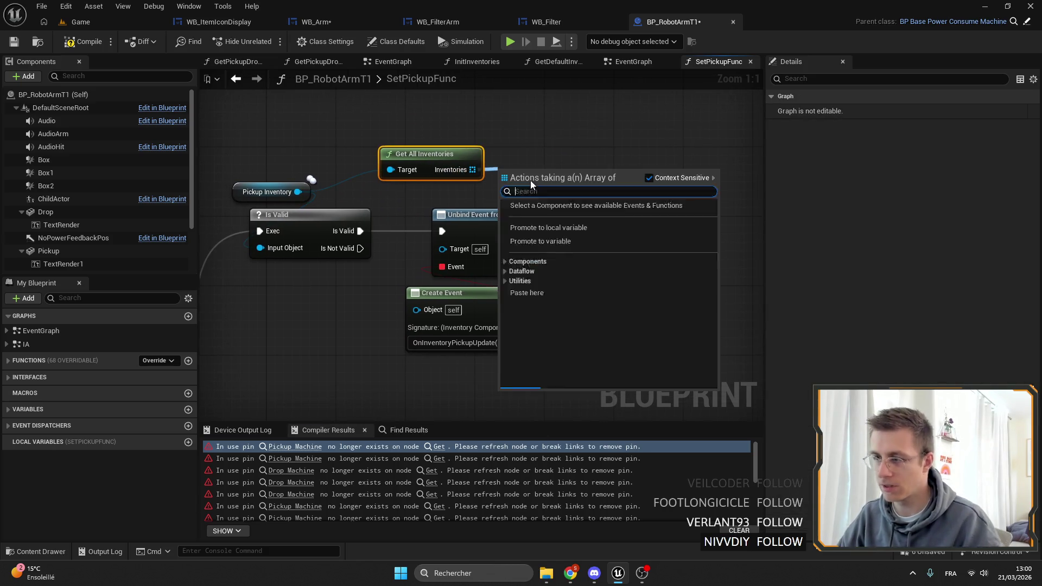
Step: Add a For Each Loop after Is Valid and move the Unbind and Create Event nodes right
type("for each")
key("Return")
left_click(510, 215)
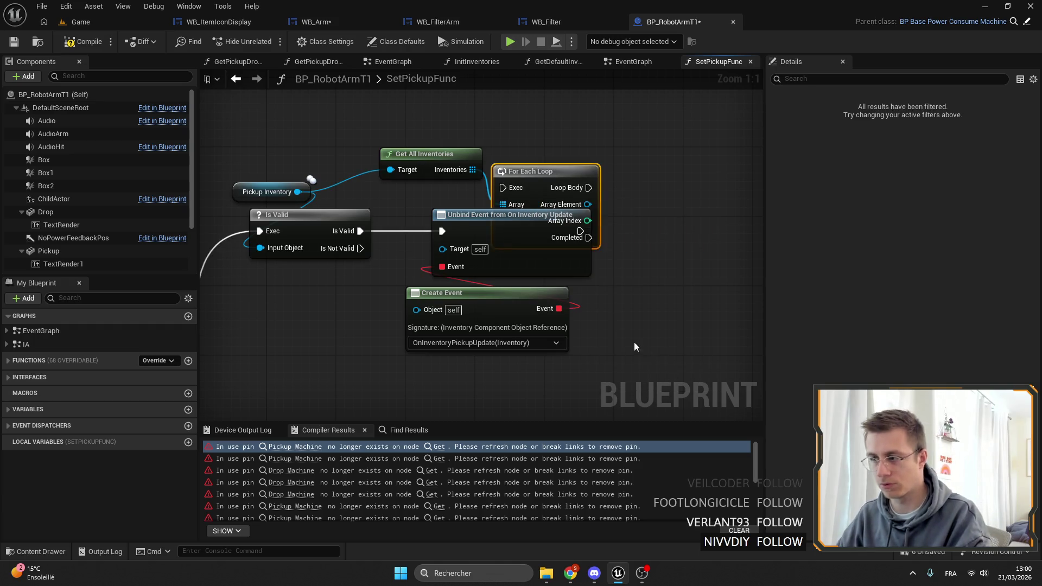
left_click(461, 292, "ctrl")
left_click_drag(514, 244, 708, 249)
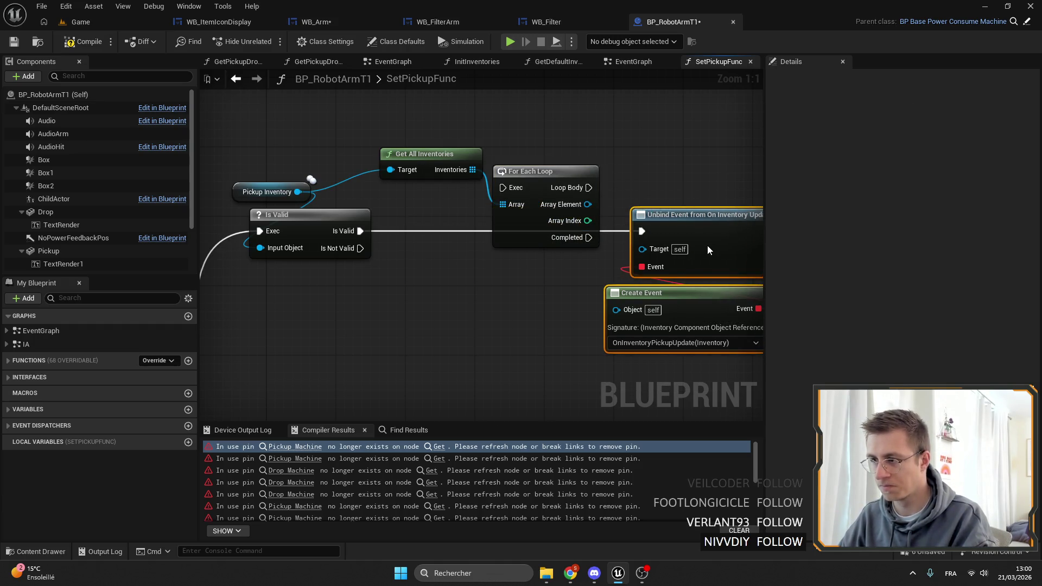
left_click_drag(557, 188, 493, 232)
left_click_drag(368, 228, 351, 242)
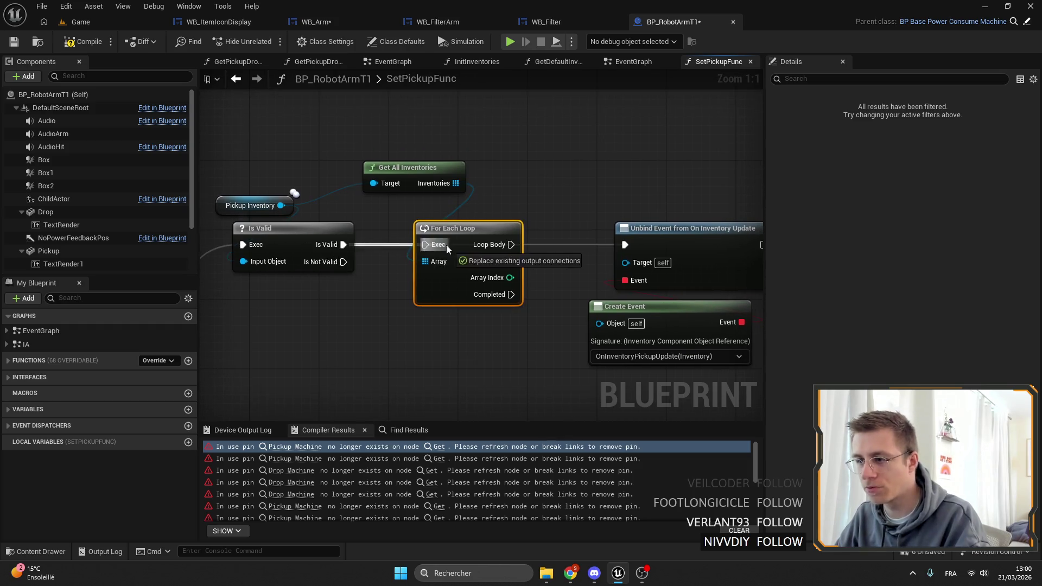
Step: Wire Is Valid, Loop Body and Array Element into the loop and Unbind, then show the Game level full-screen
left_click_drag(417, 171, 451, 189)
left_click_drag(485, 267, 469, 268)
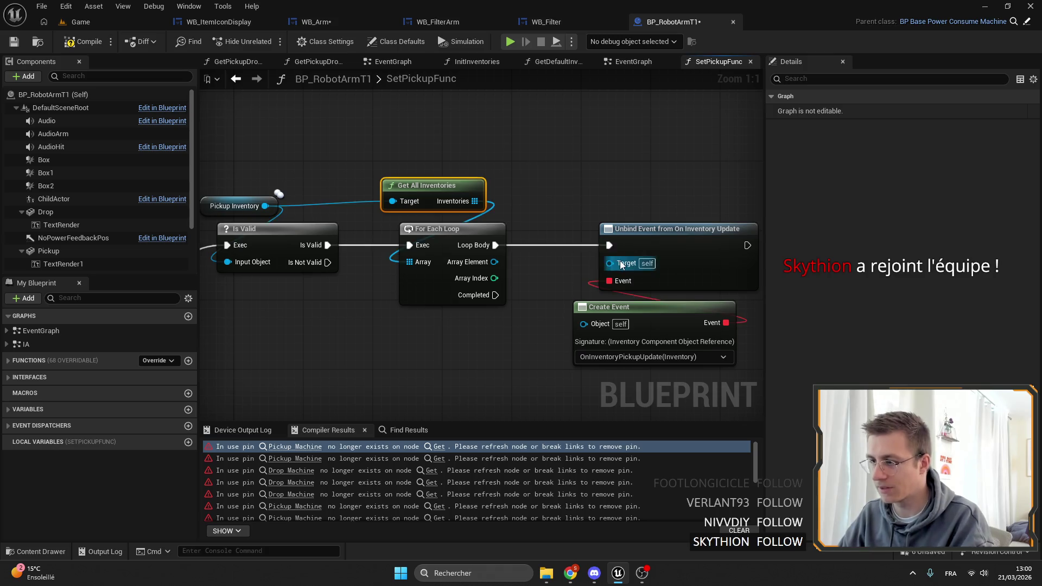
left_click_drag(494, 265, 493, 265)
left_click_drag(570, 283, 473, 246)
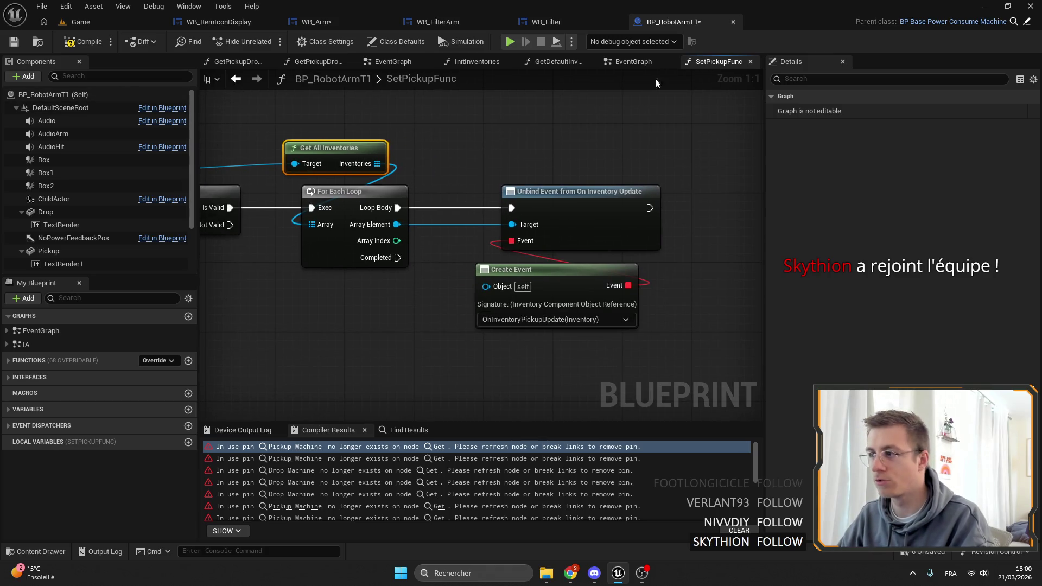
left_click(126, 21)
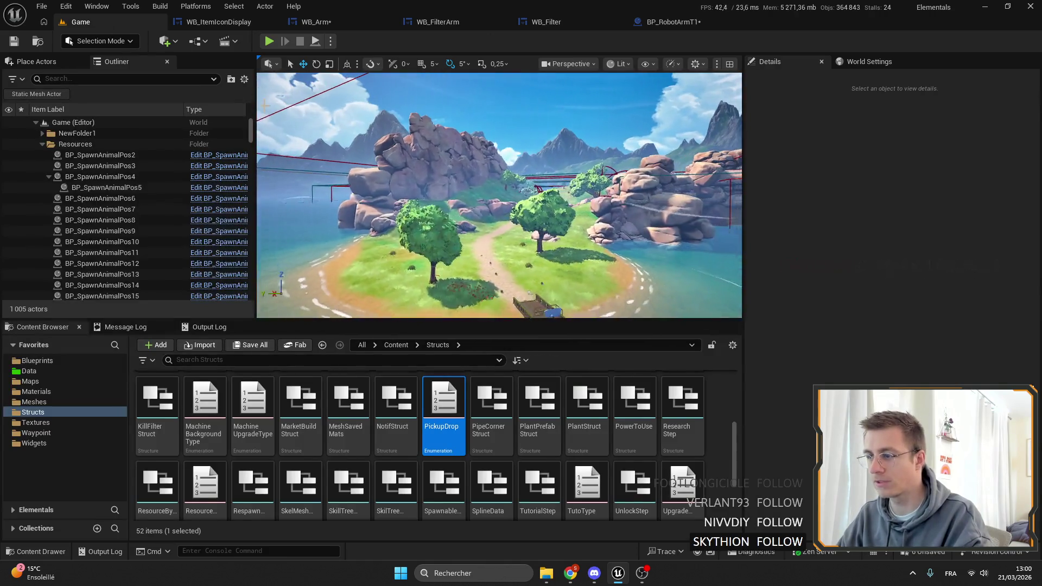
key("F11")
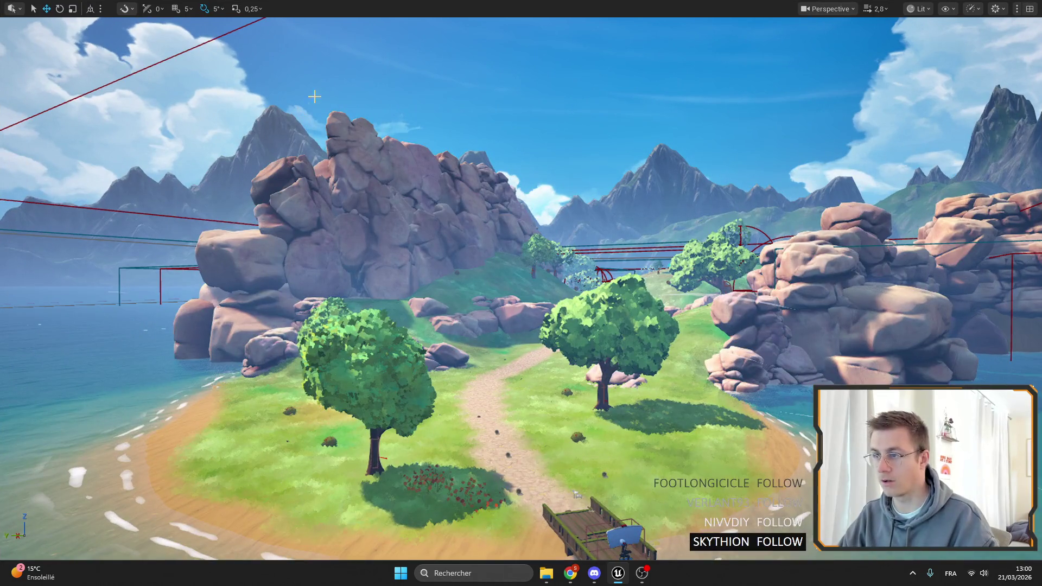
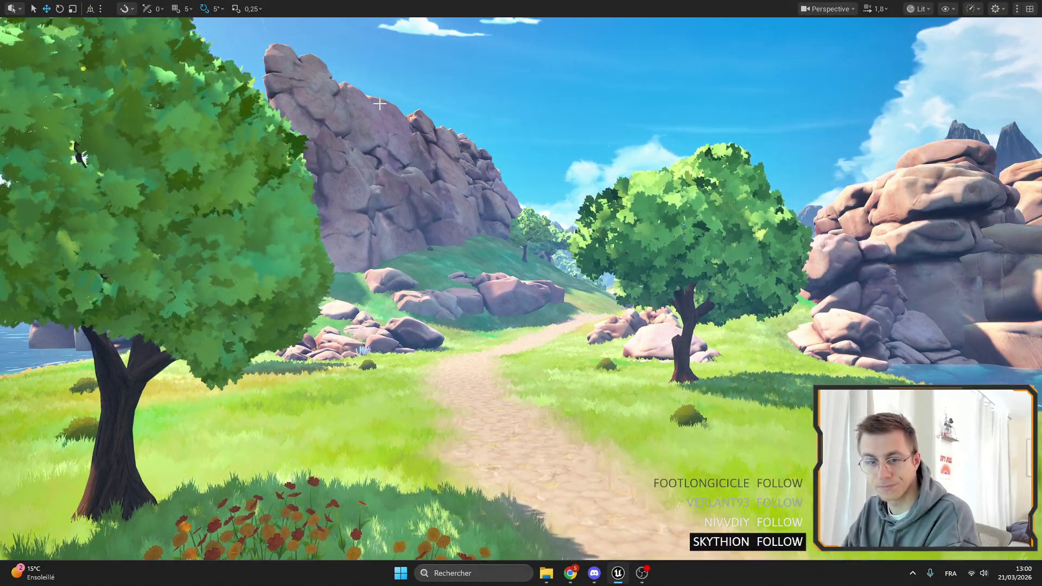
Step: Restore the editor layout and select the Remove Connected Machine node in BP_RobotArmT1
key("F11")
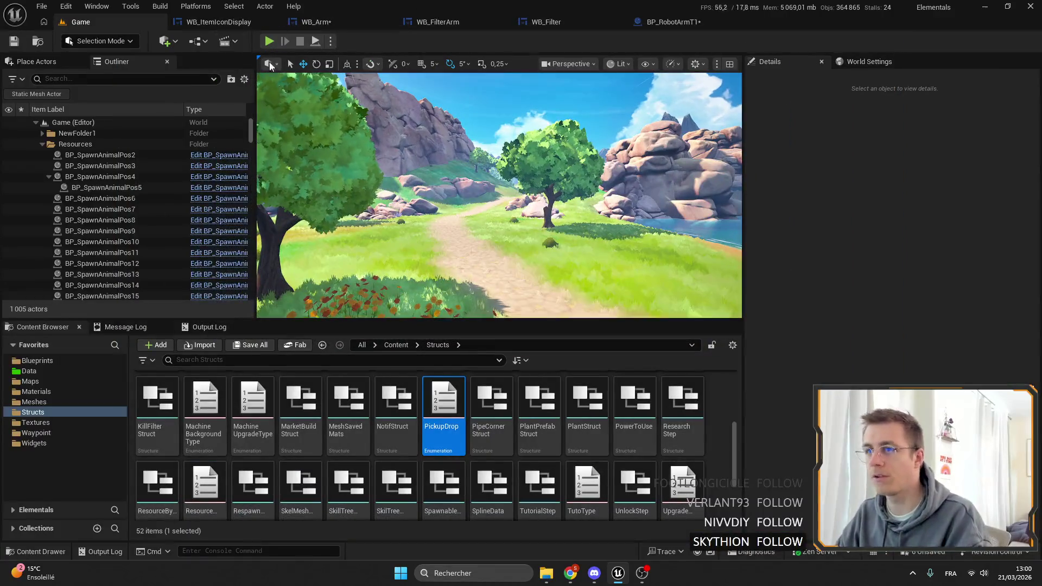
left_click(672, 22)
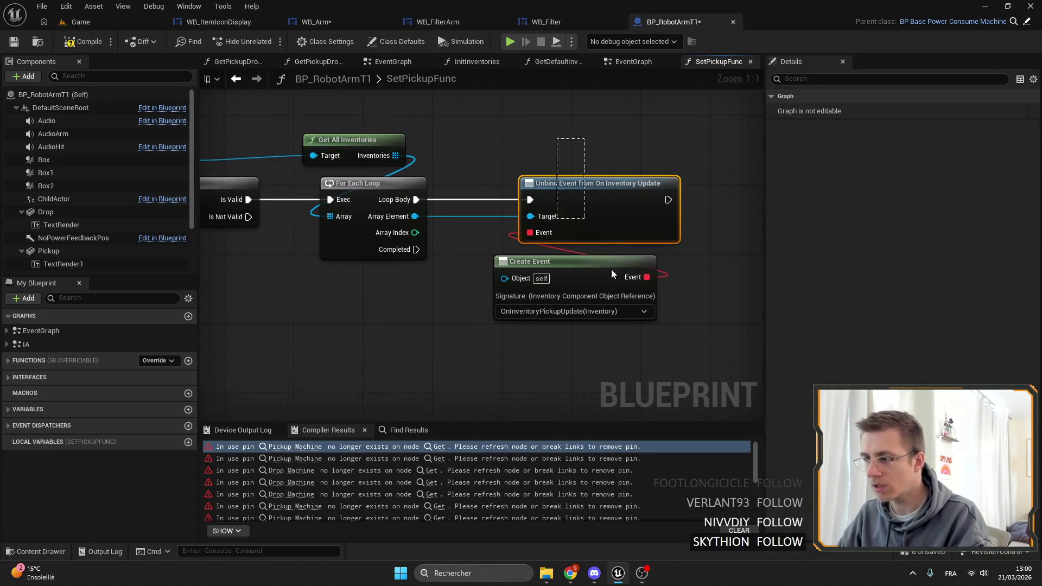
scroll(610, 191, "down", 4)
scroll(450, 279, "up", 4)
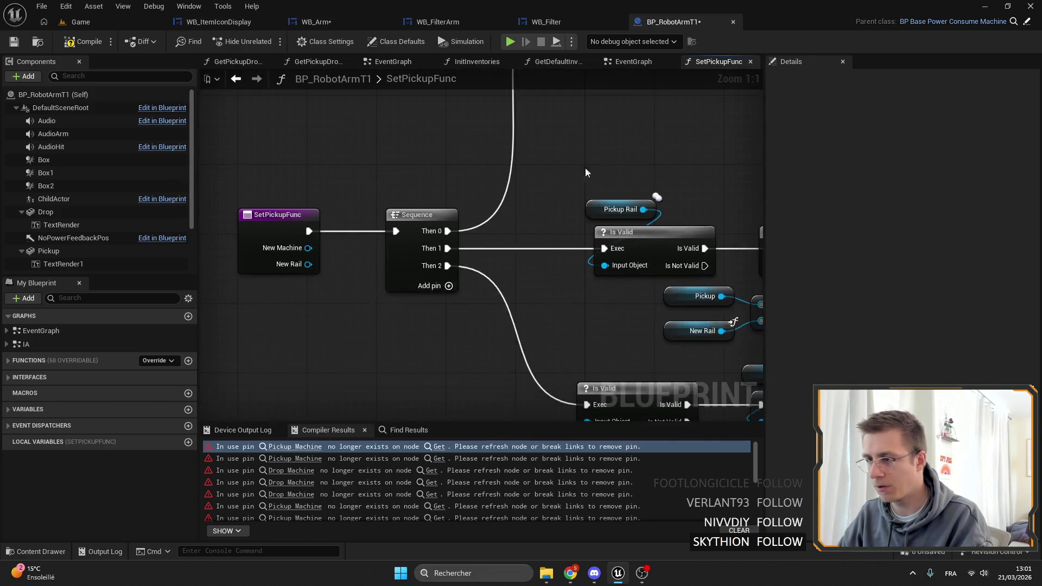
left_click_drag(607, 180, 552, 234)
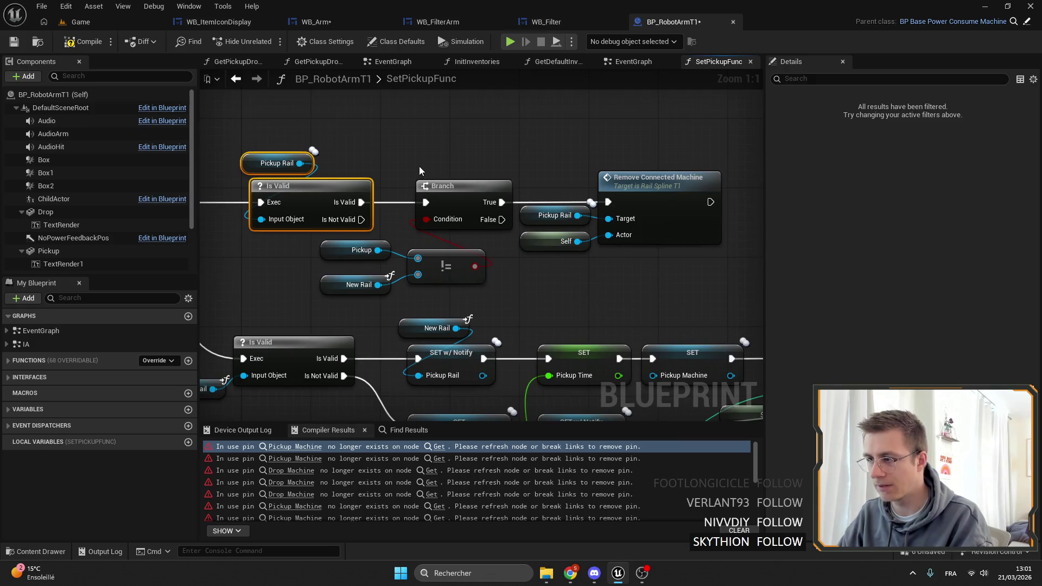
left_click_drag(570, 130, 667, 258)
scroll(672, 279, "down", 2)
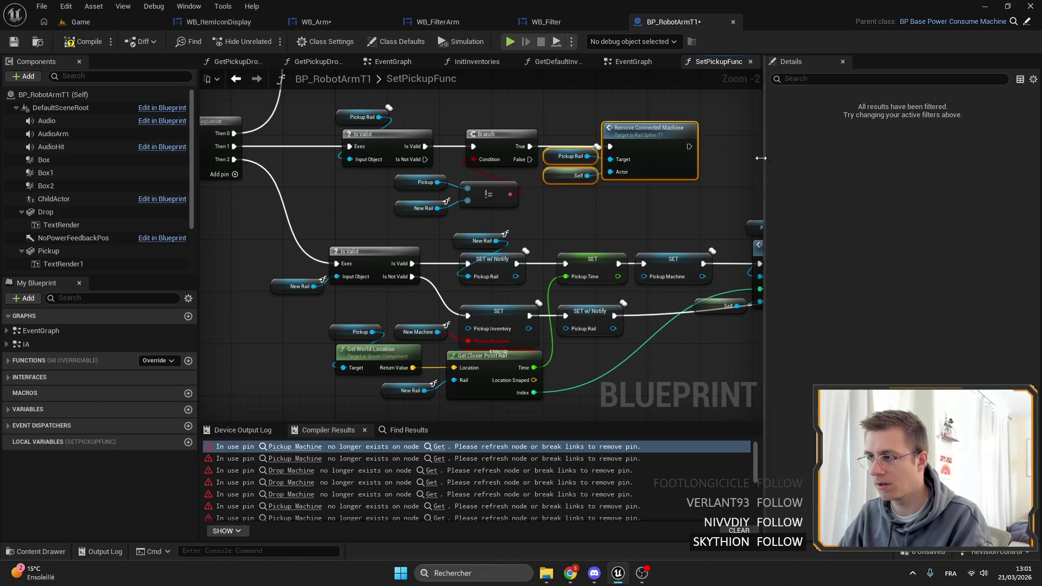
scroll(627, 168, "up", 2)
left_click(619, 138)
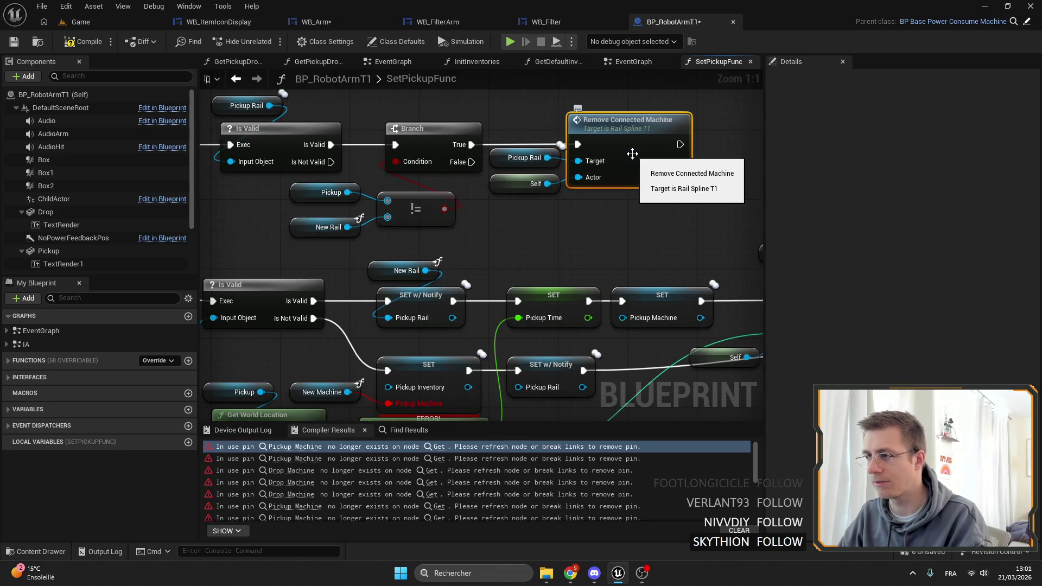
left_click_drag(621, 152, 574, 181)
Step: Open RailSplineT1's RemoveConnectedMachine function, then return to SetPickupFunc's New Rail and SET nodes
double_click(574, 179)
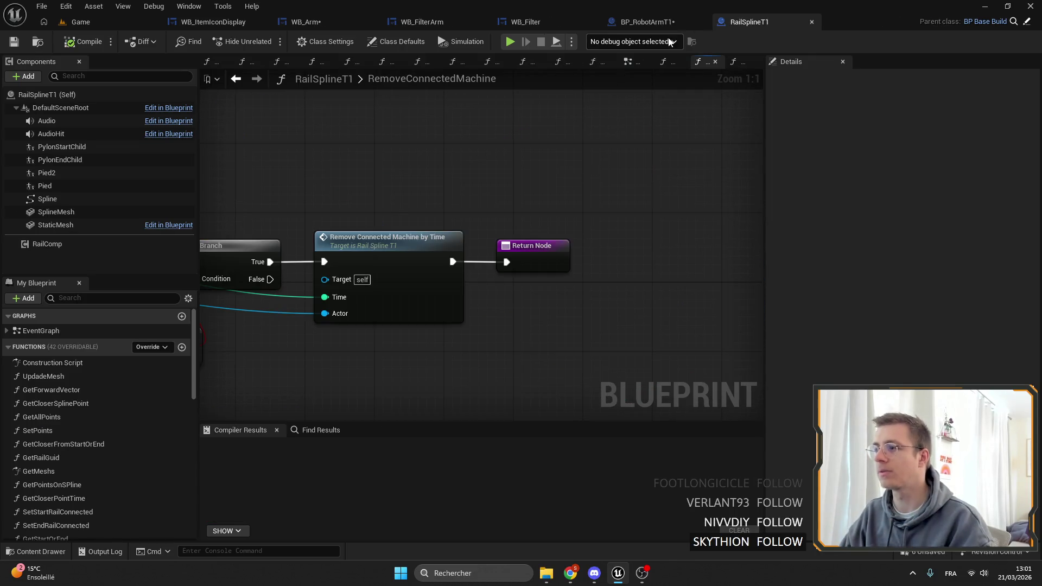
left_click(648, 22)
scroll(482, 158, "down", 3)
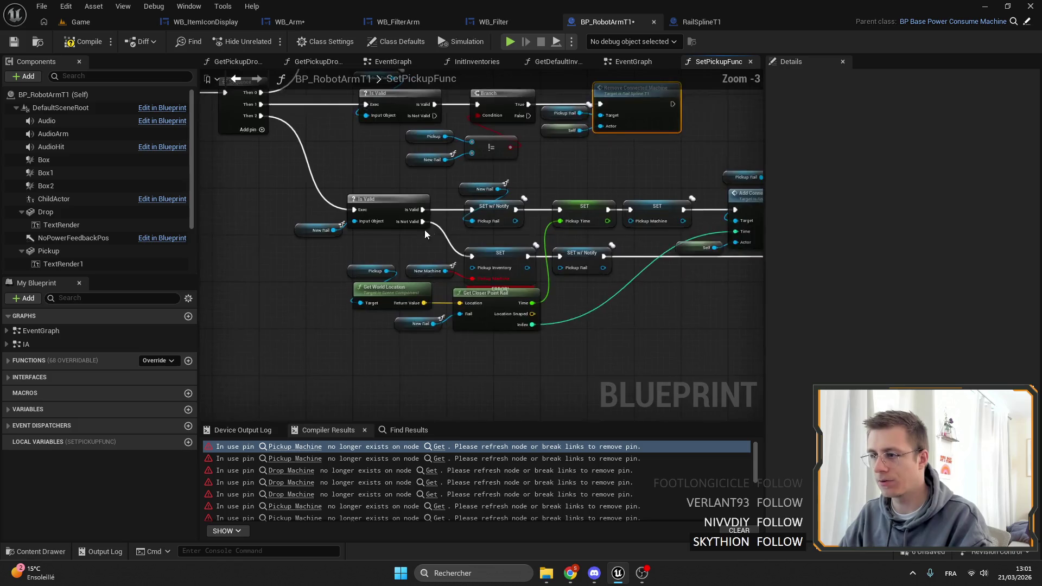
scroll(382, 228, "up", 3)
left_click_drag(330, 238, 317, 209)
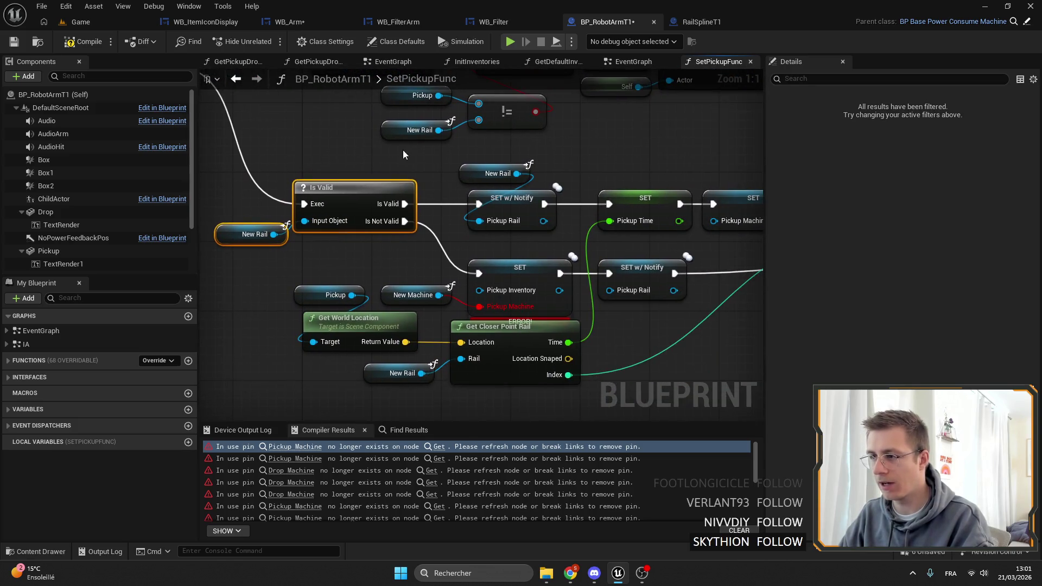
scroll(418, 183, "down", 1)
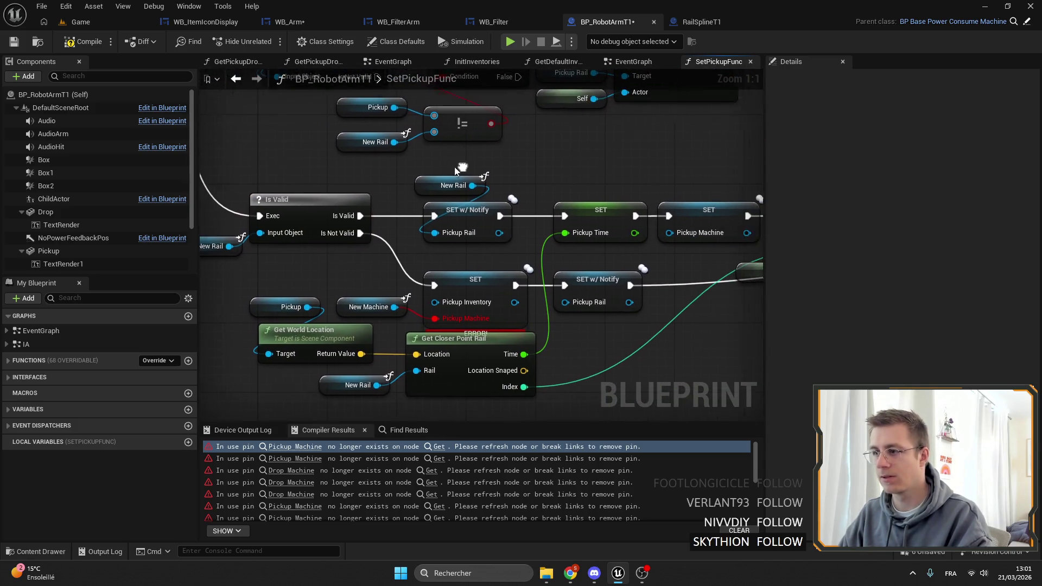
left_click_drag(418, 184, 542, 228)
scroll(326, 162, "up", 1)
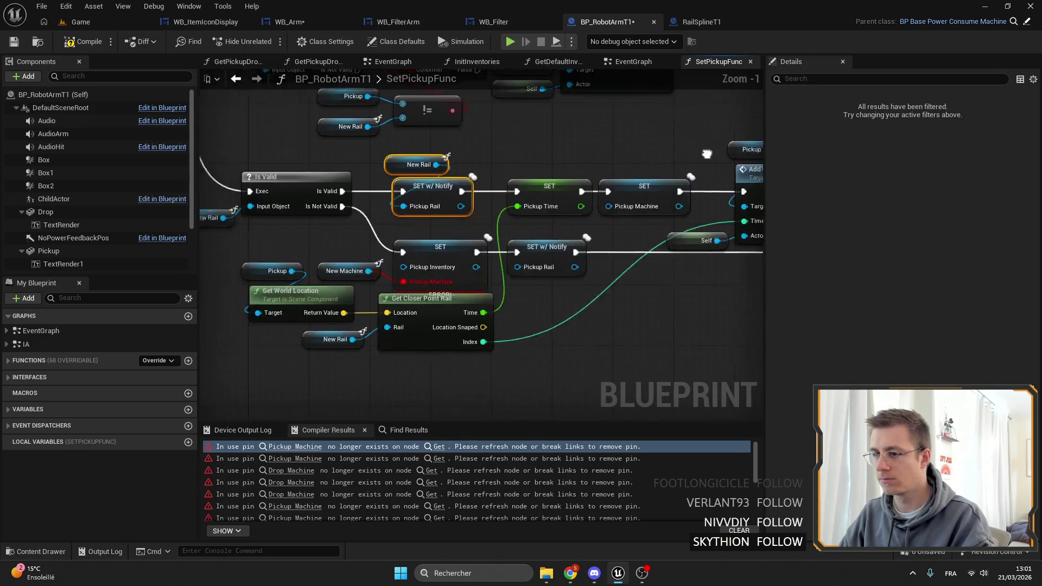
left_click_drag(462, 228, 403, 206)
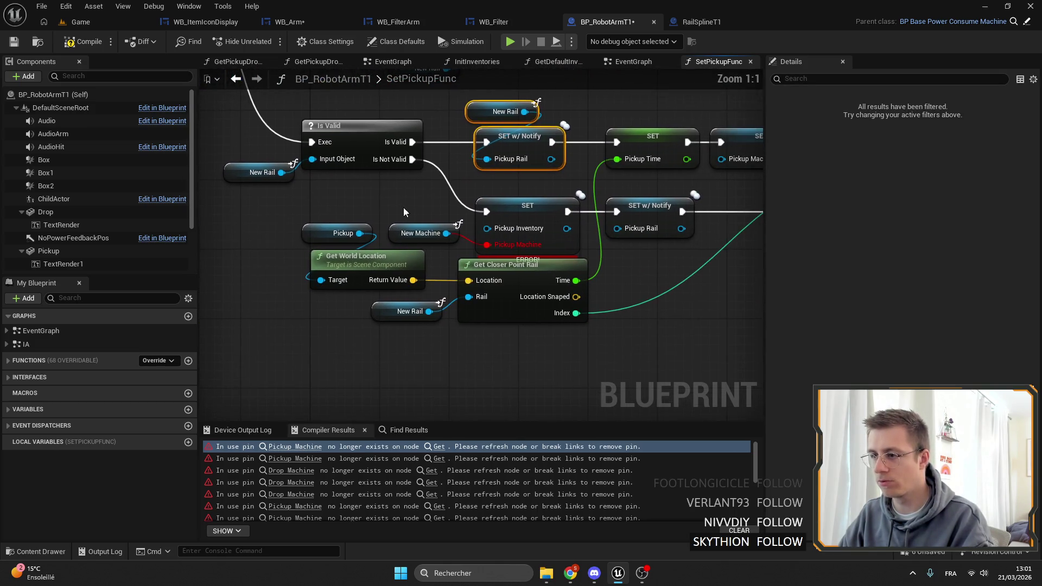
Step: Refresh the broken SET node and compare New Machine's type with the Pickup Machine variable
mouse_move(445, 233)
left_mouse_down()
mouse_move(465, 206)
mouse_move(496, 233)
left_mouse_up()
right_click(524, 217)
left_click(575, 293)
left_click(419, 233)
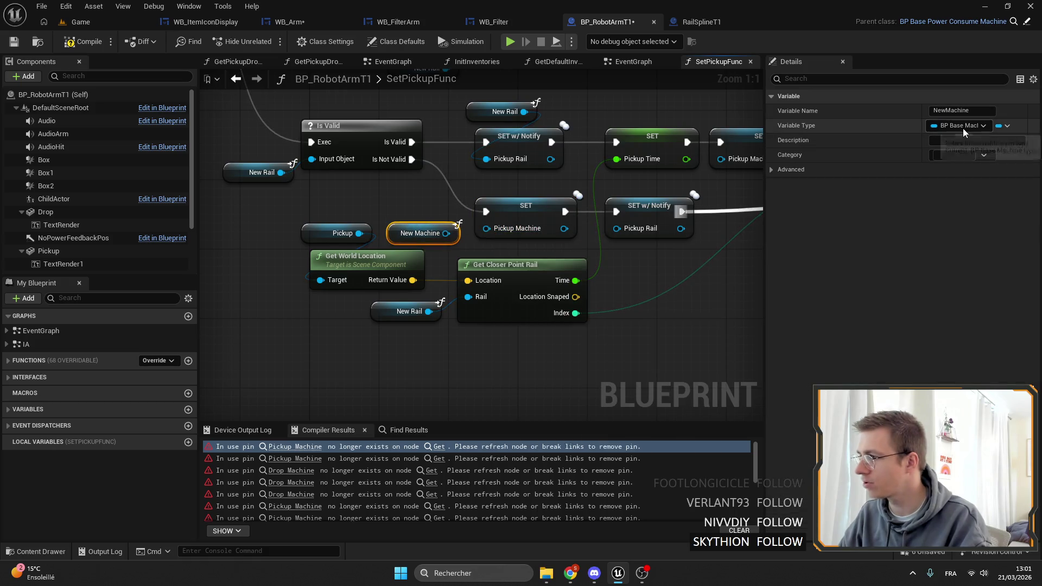
left_click(521, 228)
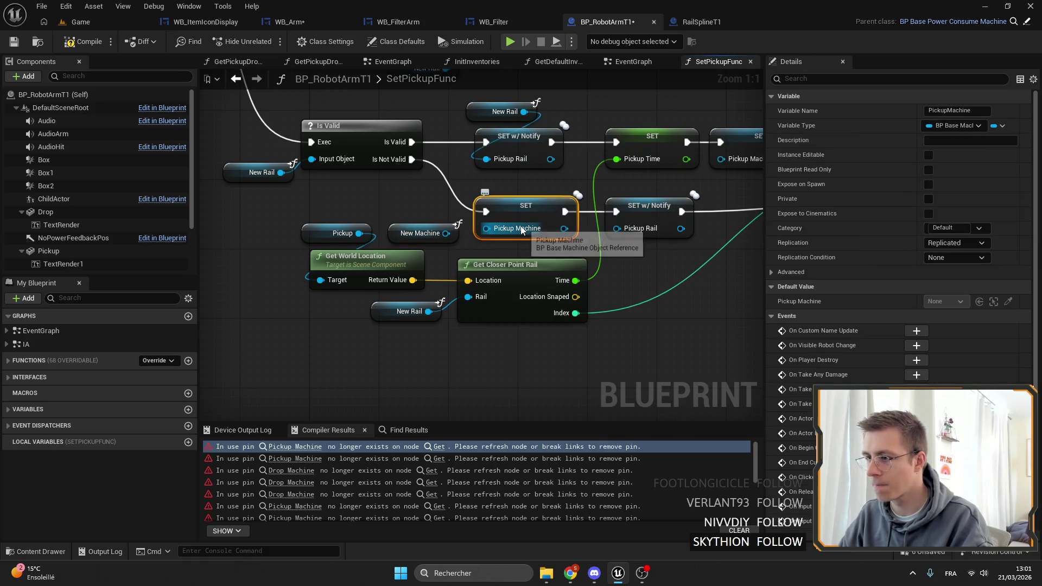
left_click(410, 231)
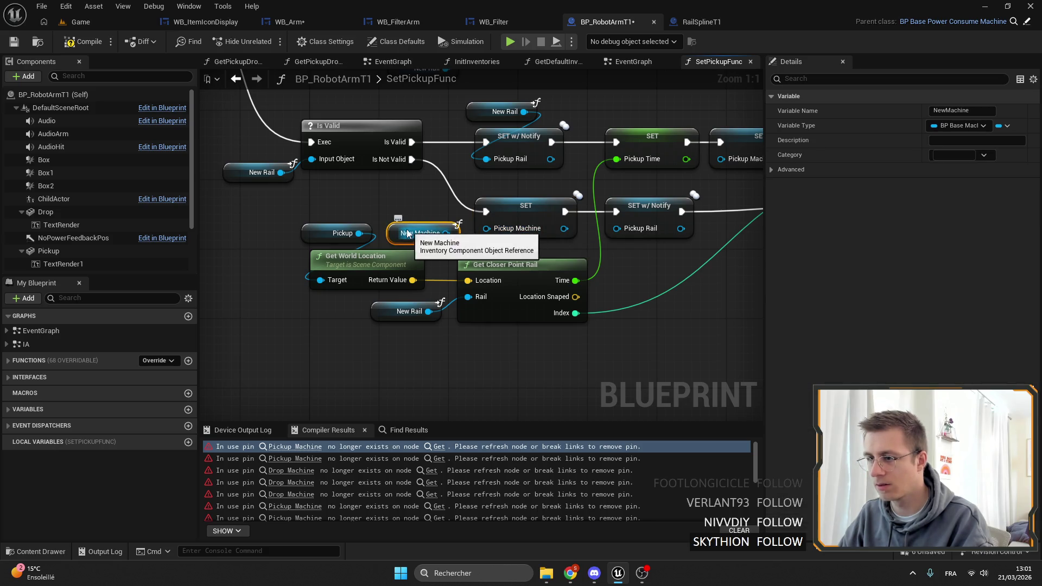
right_click(398, 231)
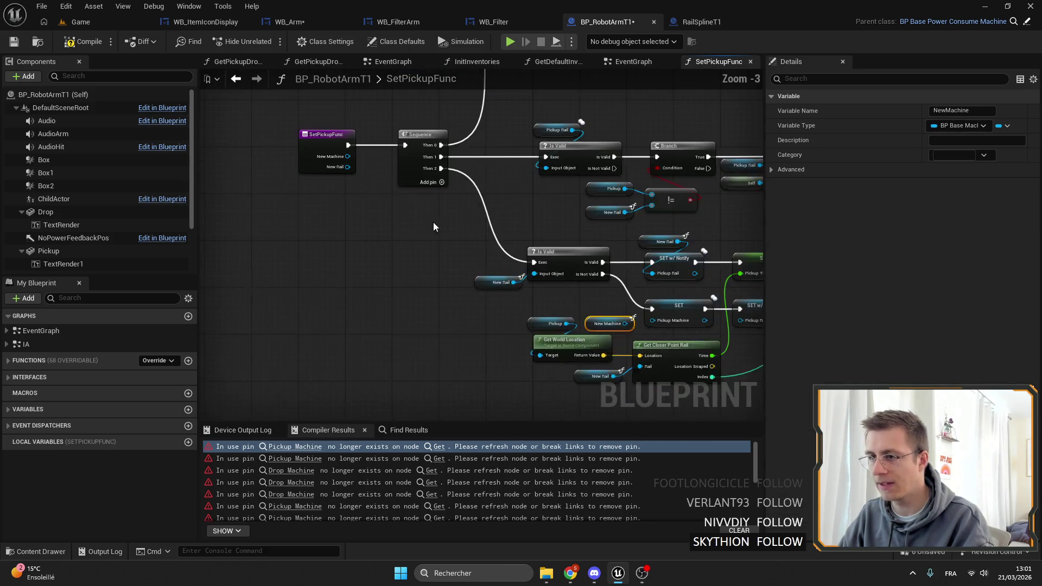
left_click(304, 136)
left_click_drag(623, 282, 448, 199)
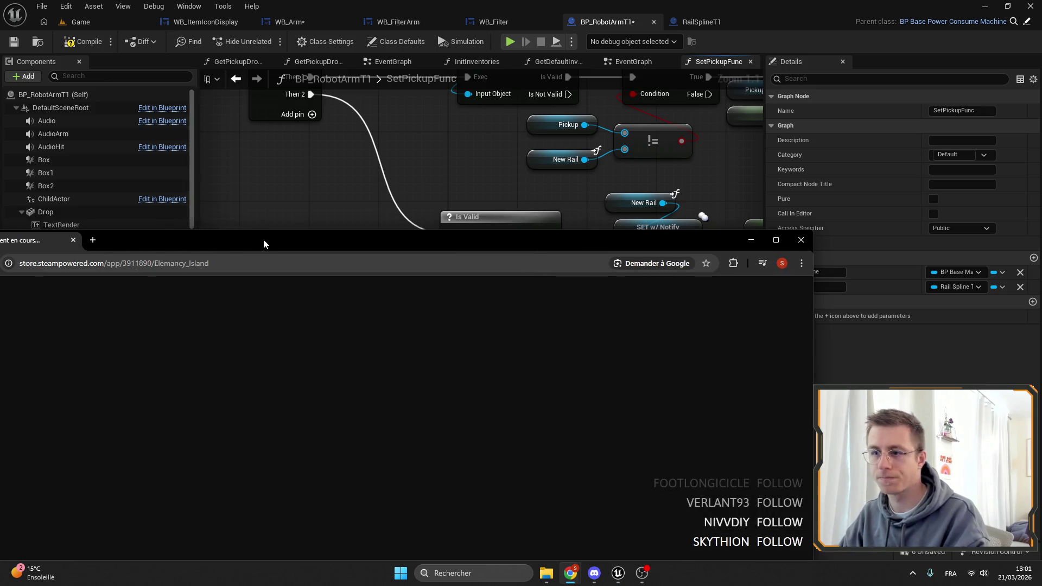
Step: Maximize the Elemency Island Steam page and view its fifth and sixth screenshots
double_click(262, 239)
scroll(466, 238, "down", 3)
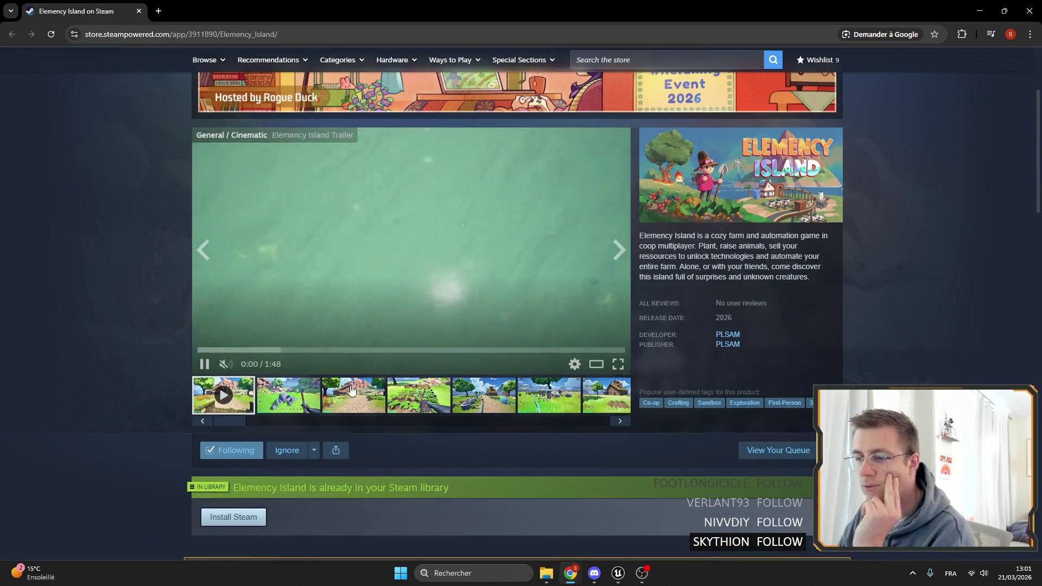
left_click(522, 398)
left_click(502, 400)
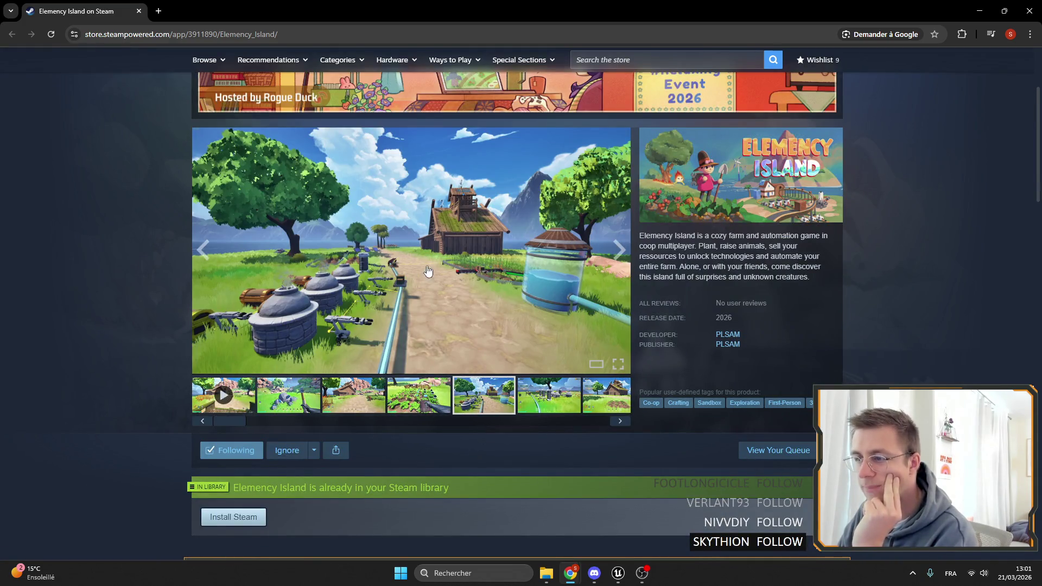
Step: Watch the Elemency Island trailer full screen, skipping to 1:06 and 1:35, then return to Unreal
left_click(226, 398)
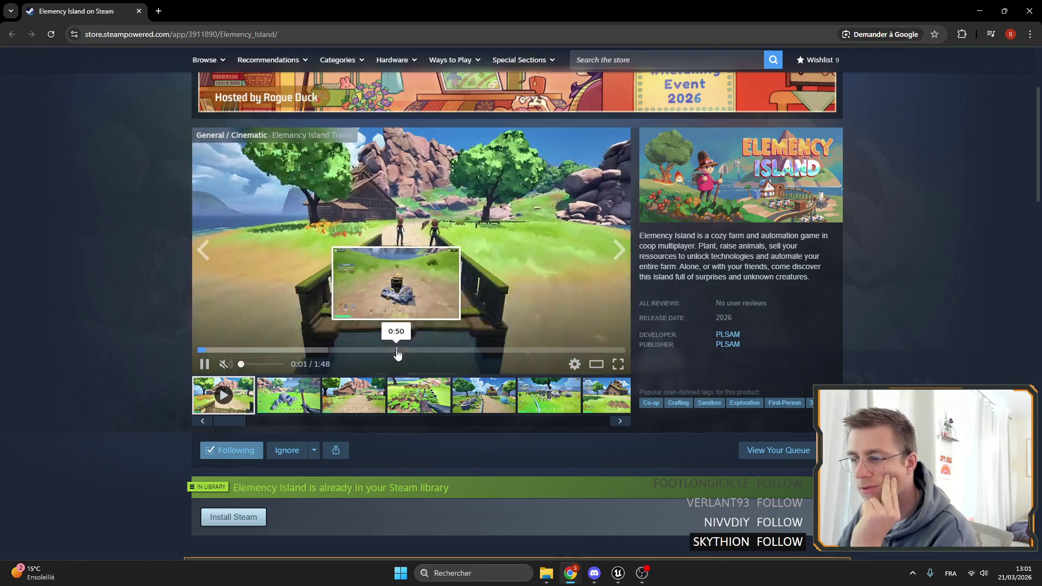
left_click(457, 349)
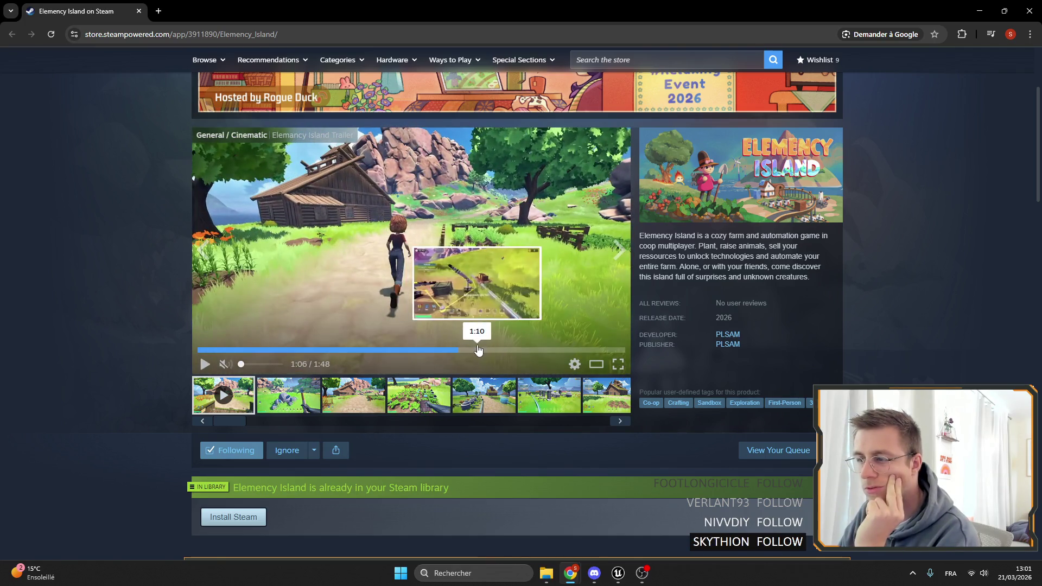
left_click(396, 219)
double_click(395, 218)
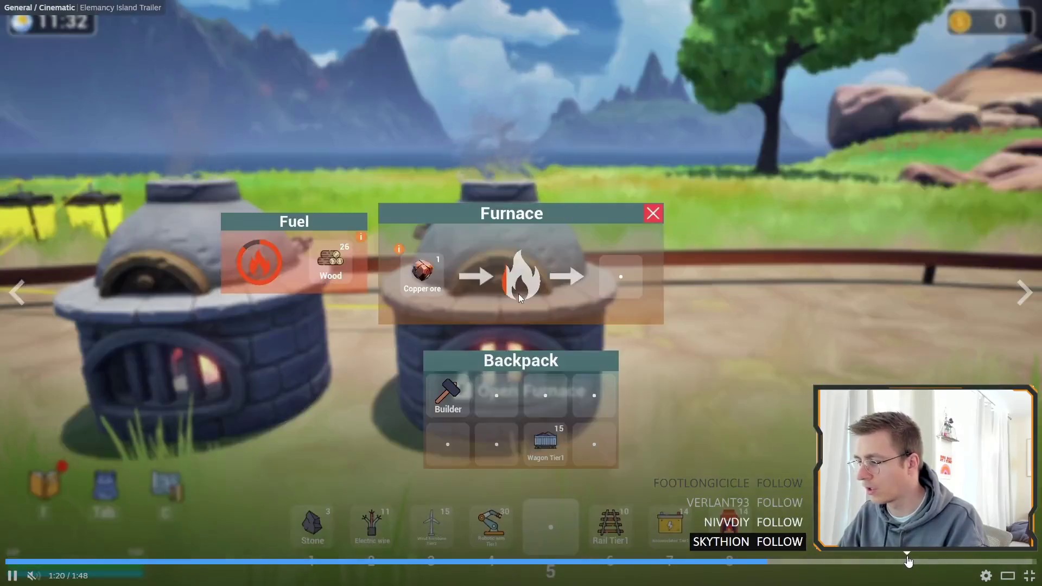
left_click(924, 561)
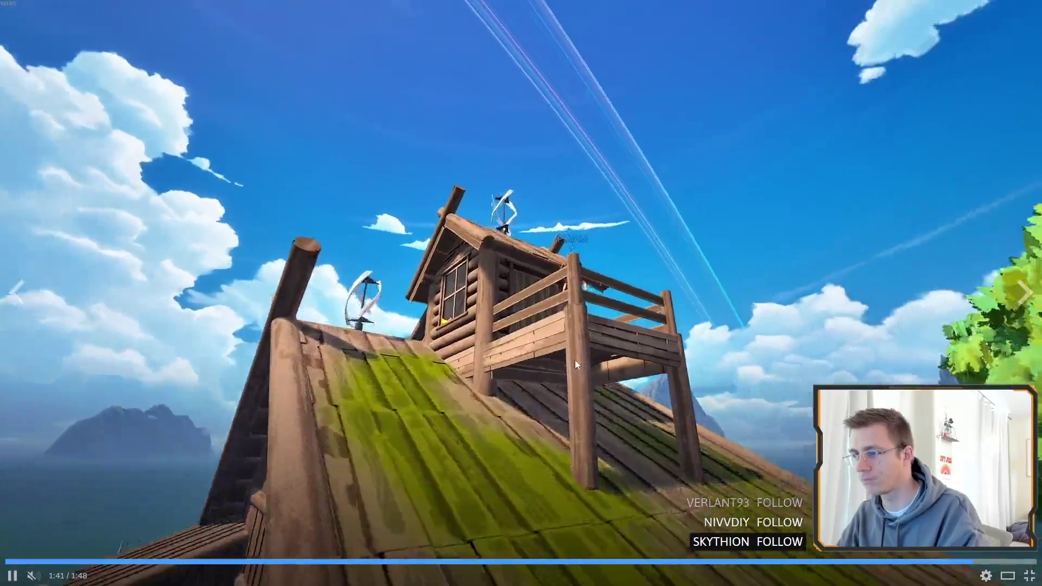
key("Escape")
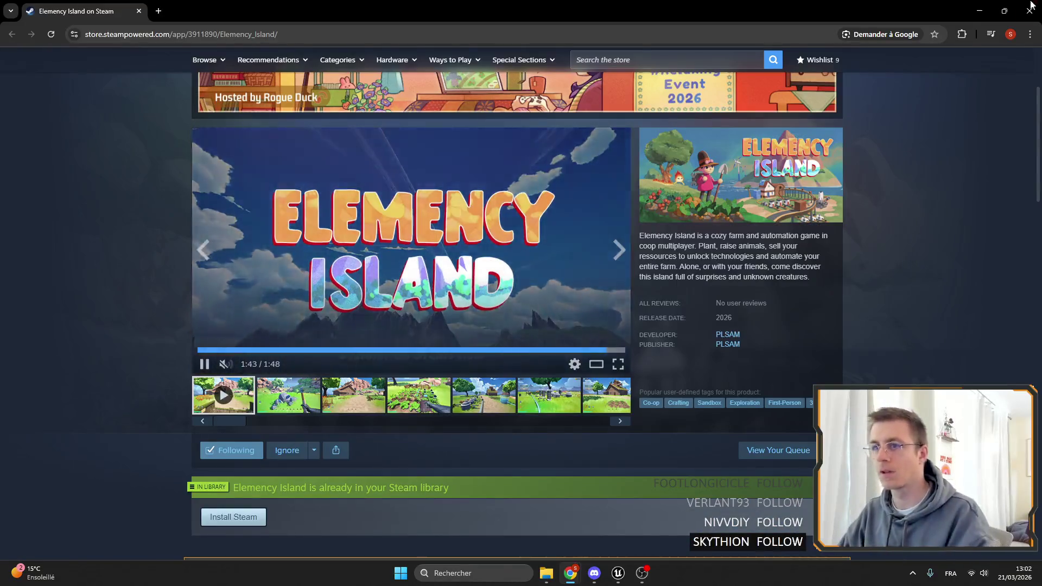
key("alt+Tab")
Step: Wire a Get New Machine node into the SET Pickup Machine input
left_click_drag(316, 191, 212, 215)
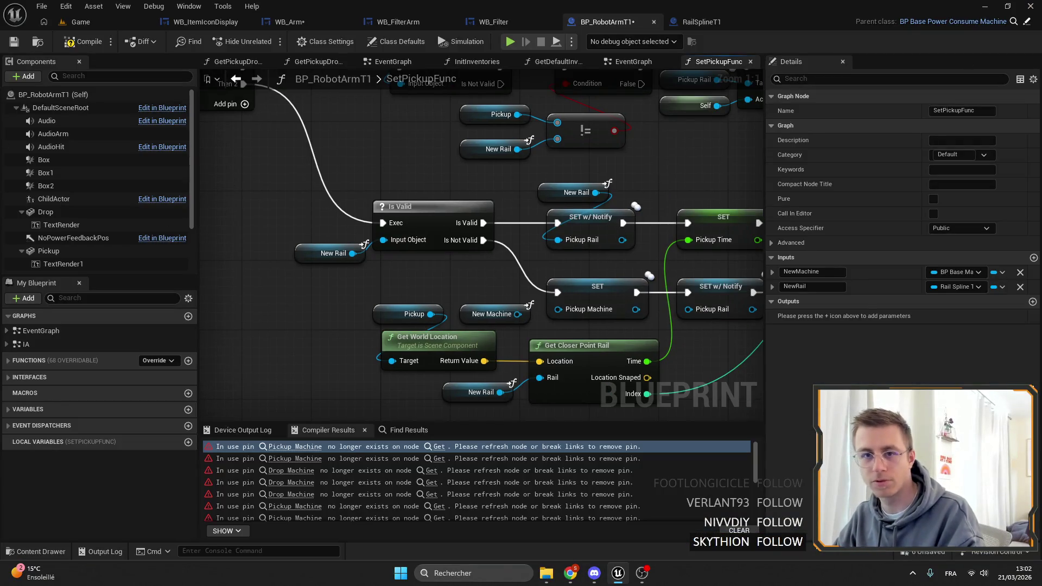
mouse_move(304, 175)
left_mouse_down()
mouse_move(351, 150)
mouse_move(456, 146)
left_mouse_up()
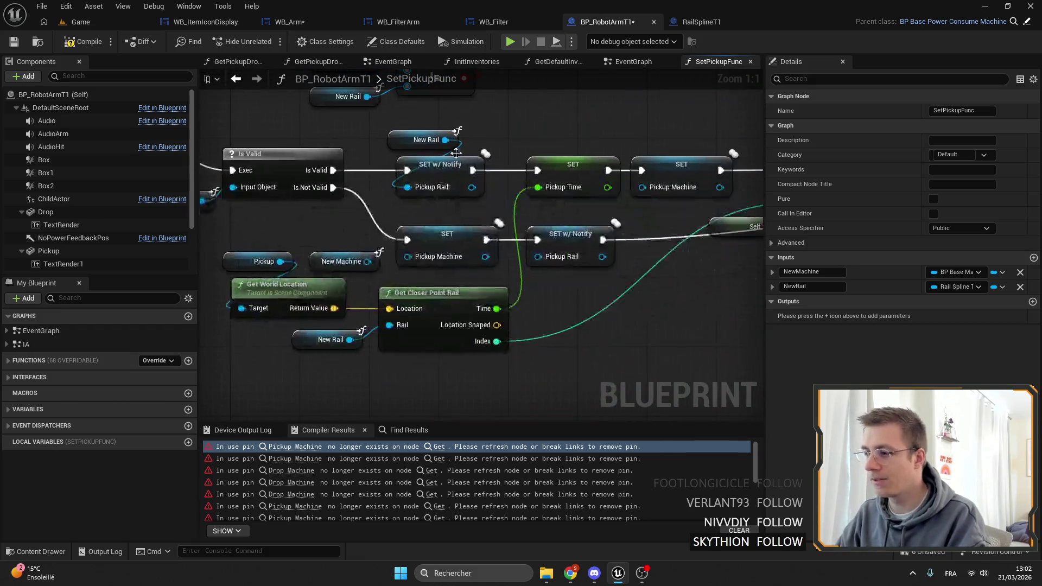
left_click_drag(407, 261, 404, 257)
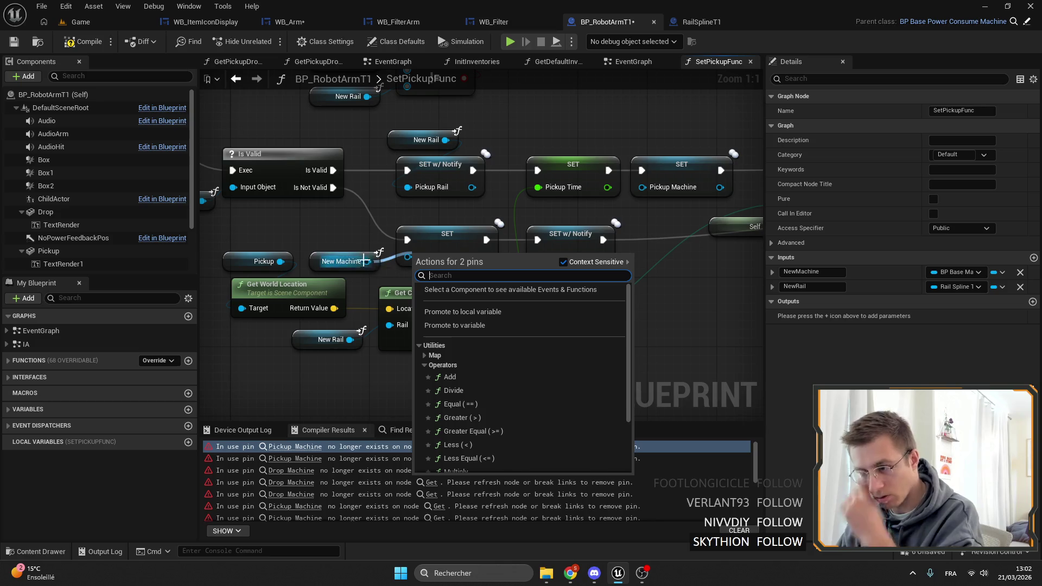
key("Escape")
right_click(317, 258)
left_click_drag(408, 257, 364, 253)
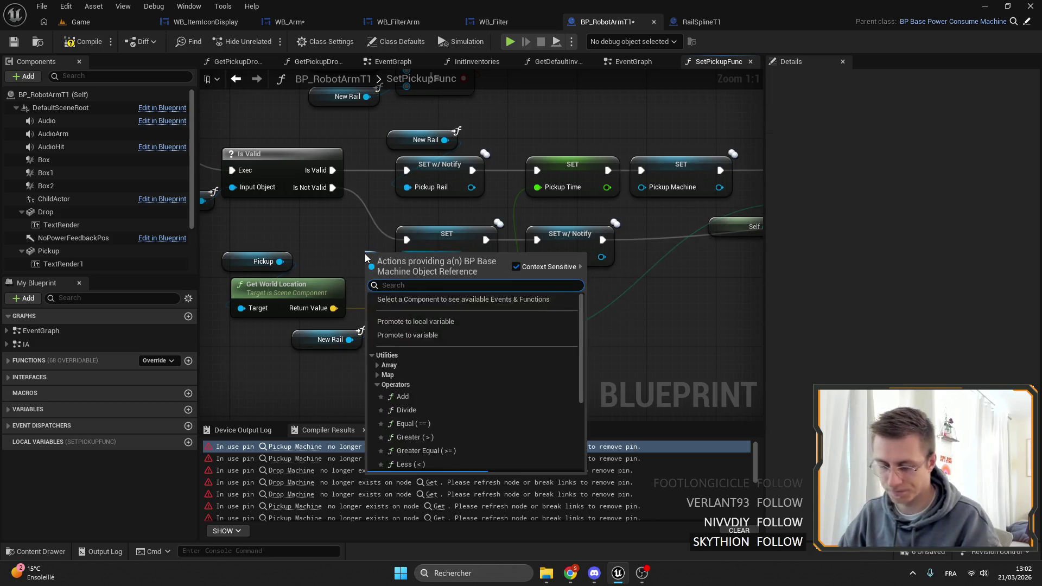
type("macho")
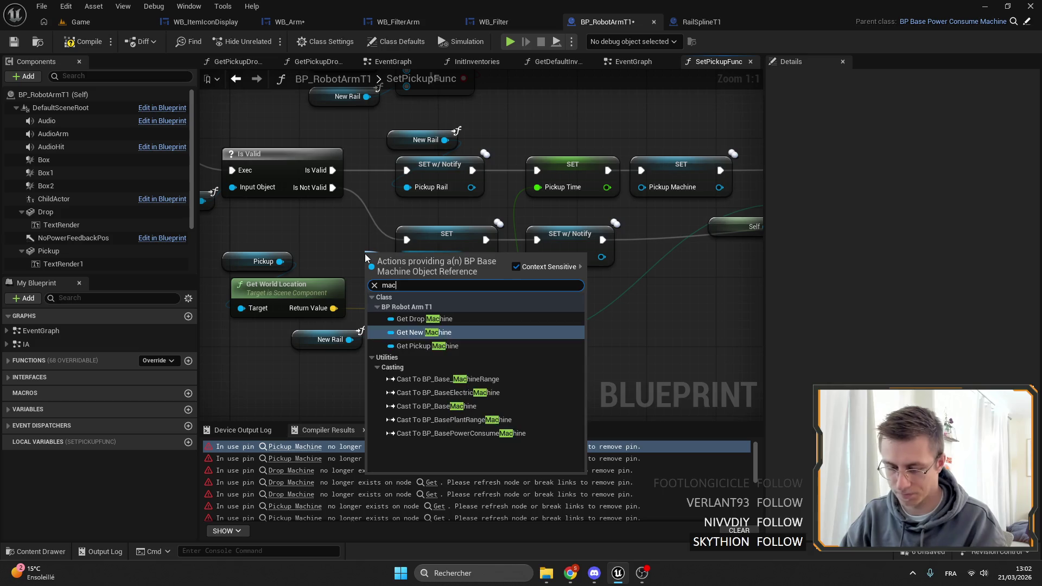
key("BackSpace")
key("BackSpace")
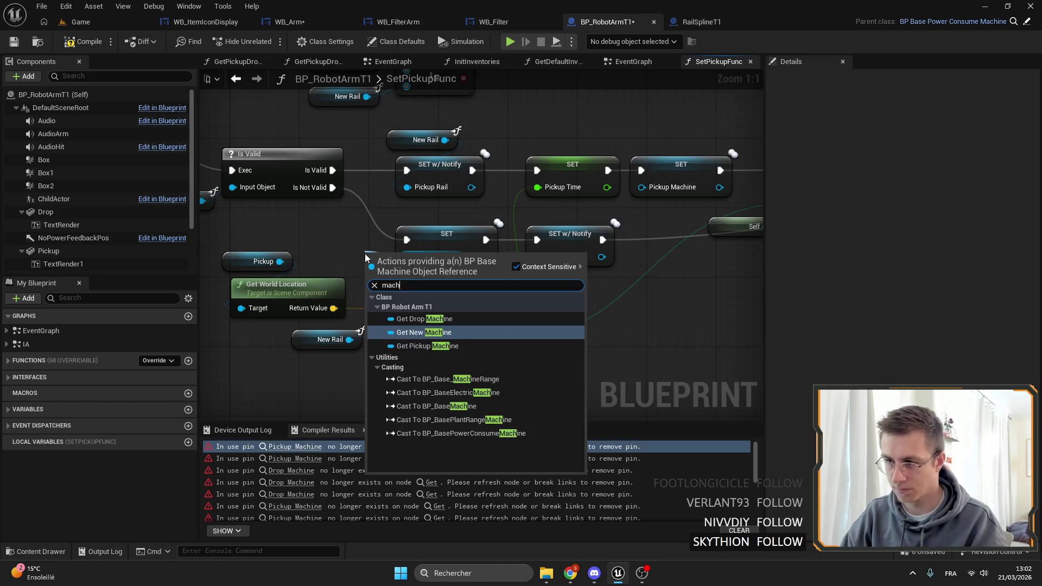
left_click(372, 296)
left_click_drag(395, 261, 353, 261)
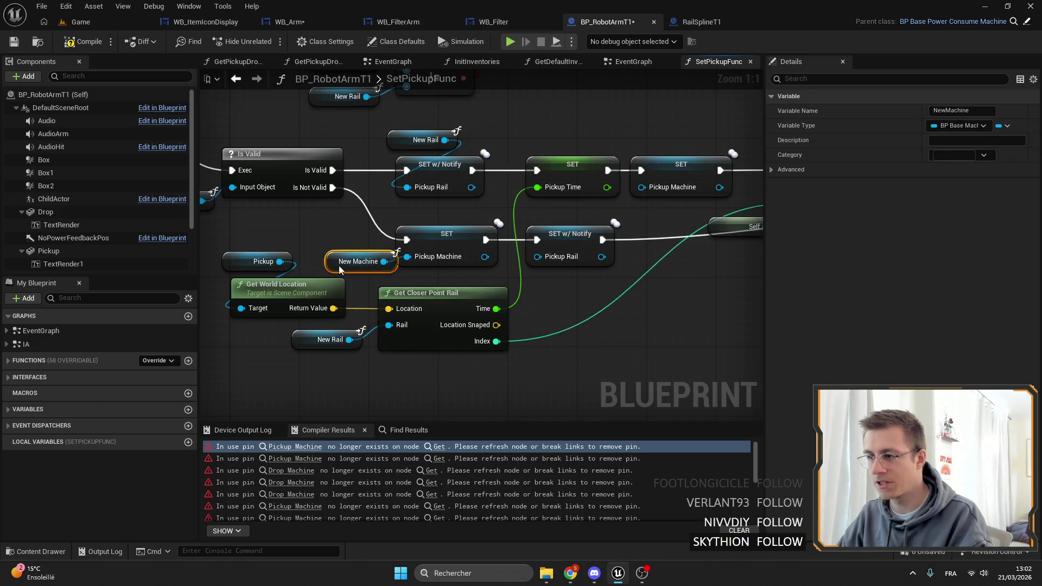
Step: Review Add Connected Machine, Print Check and Refresh AI, then compile and save BP_RobotArmT1
left_click_drag(688, 285, 494, 290)
left_click_drag(607, 290, 315, 290)
left_click_drag(685, 291, 550, 211)
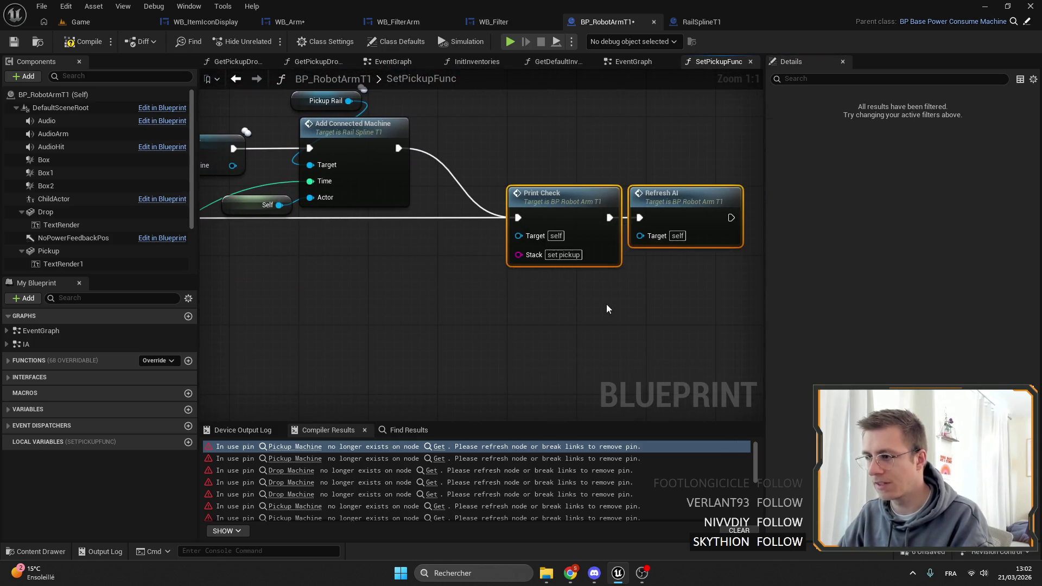
left_click(588, 235)
left_click_drag(529, 261, 872, 278)
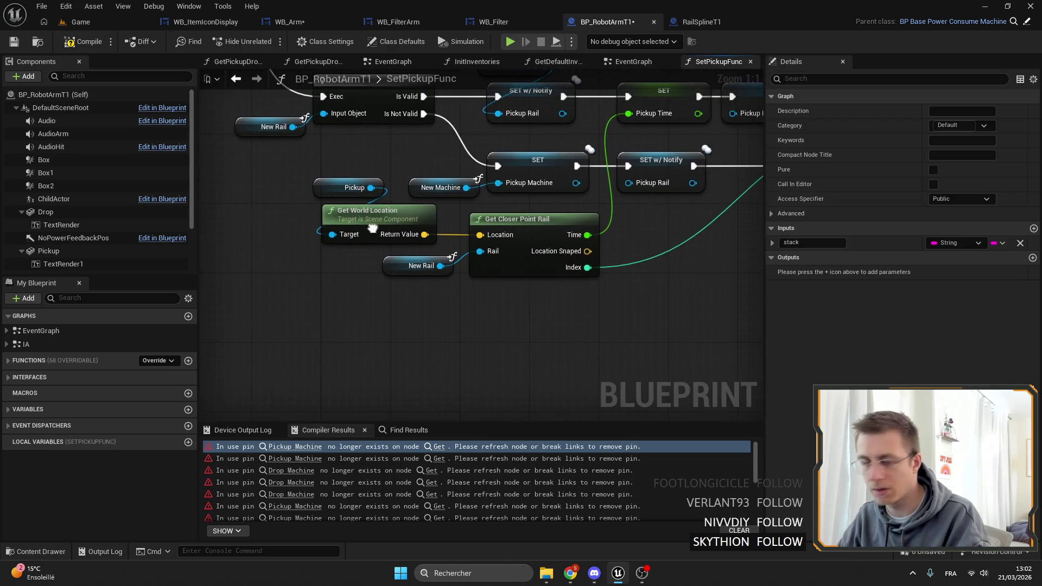
left_click(79, 42)
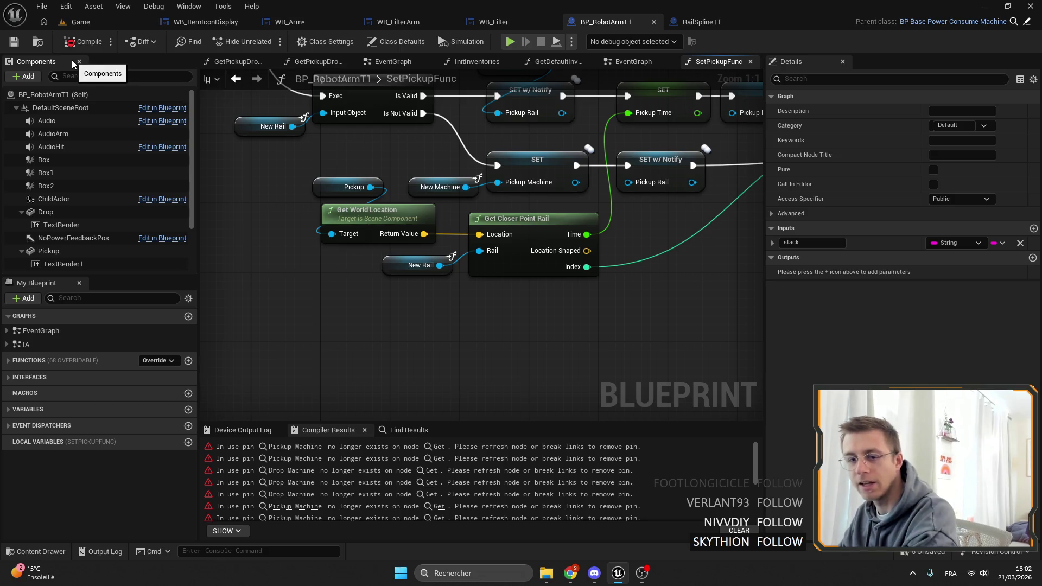
left_click(98, 20)
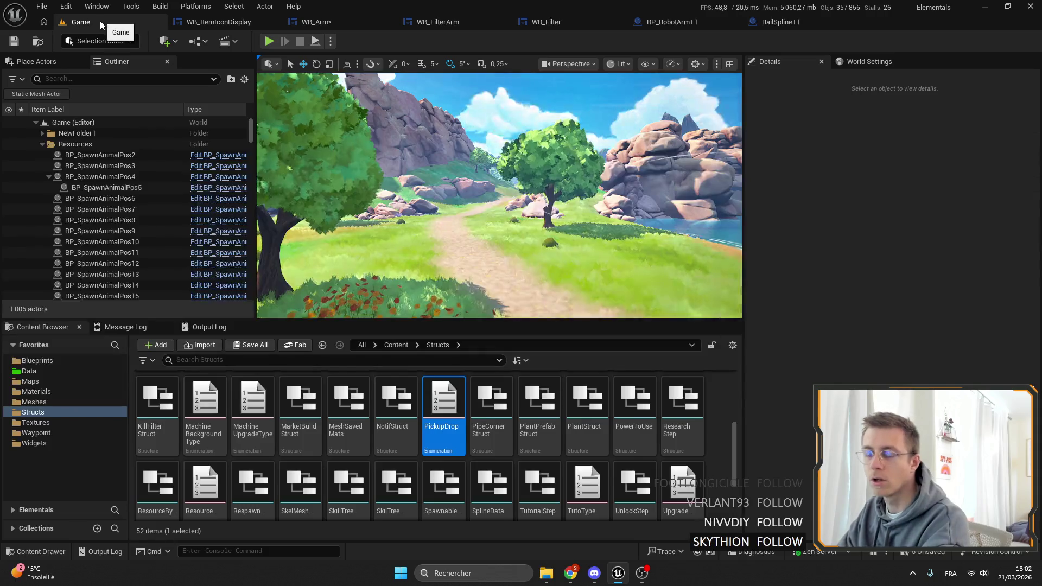
Step: Fly over the wooden dock with rotation snapping on, then open the WB_Arm widget blueprint
mouse_move(499, 196)
left_mouse_down()
mouse_move(478, 217)
mouse_move(477, 244)
left_mouse_up()
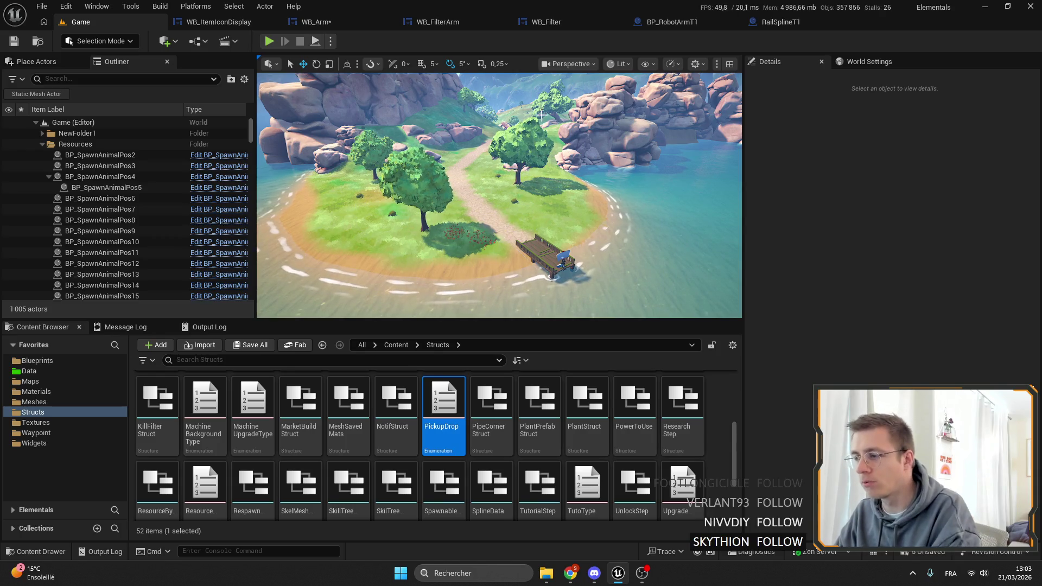
left_click(449, 62)
left_click_drag(433, 81, 433, 65)
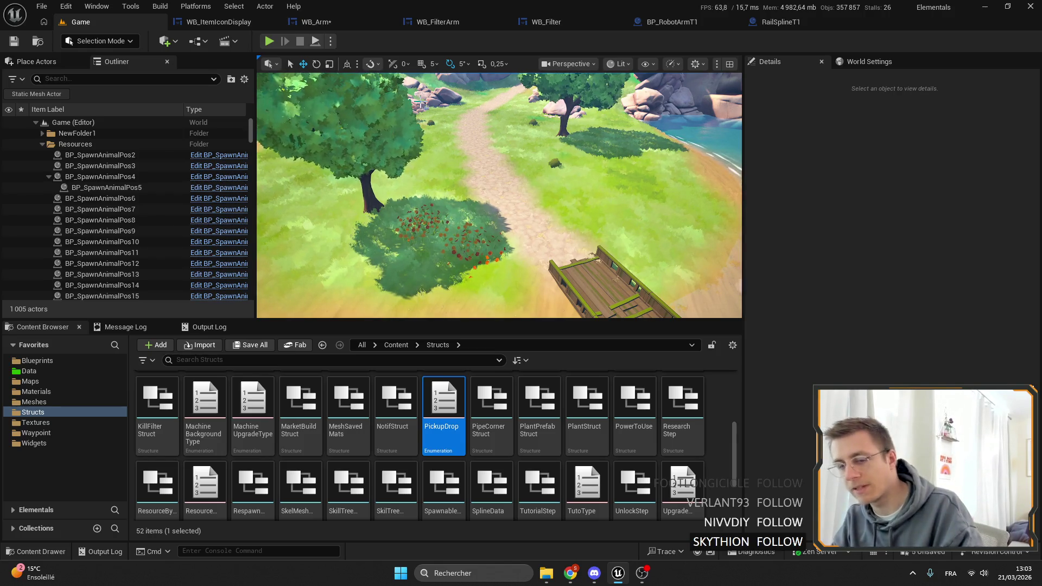
scroll(499, 195, "down", 1)
scroll(554, 147, "down", 3)
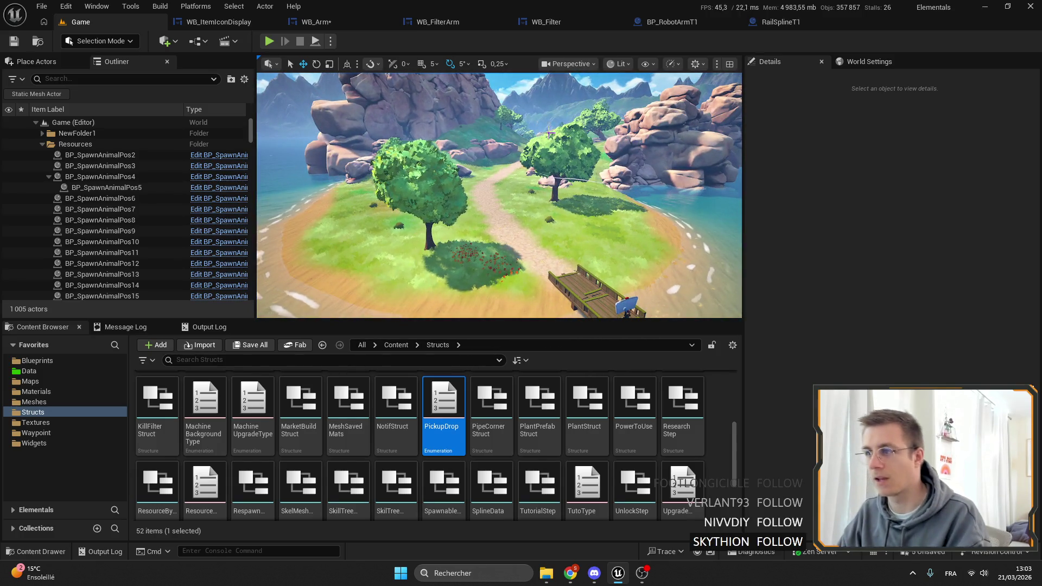
left_click(314, 22)
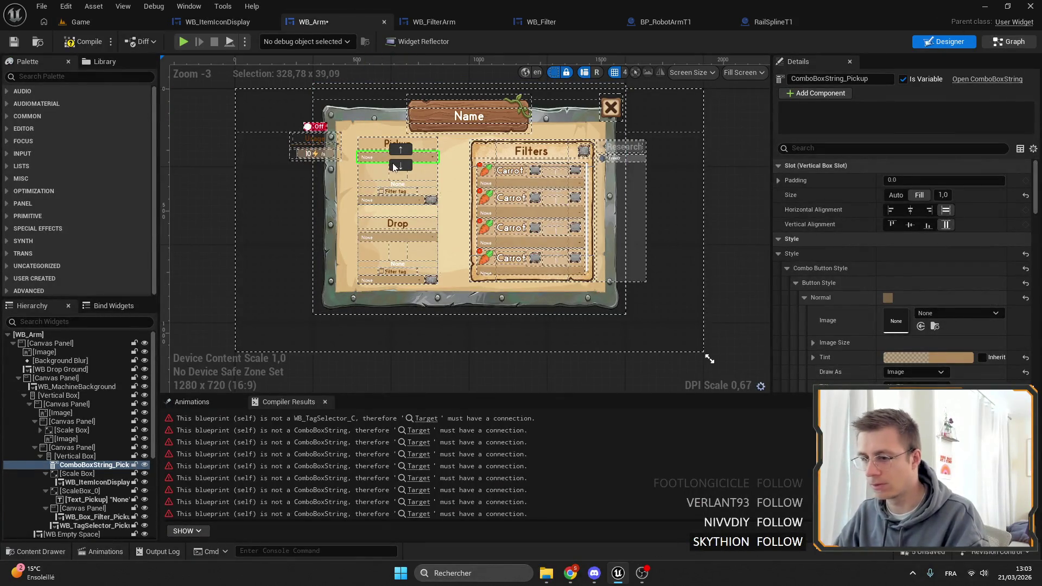
Step: Switch WB_Arm to its graph view, then go back to BP_RobotArmT1
double_click(395, 167)
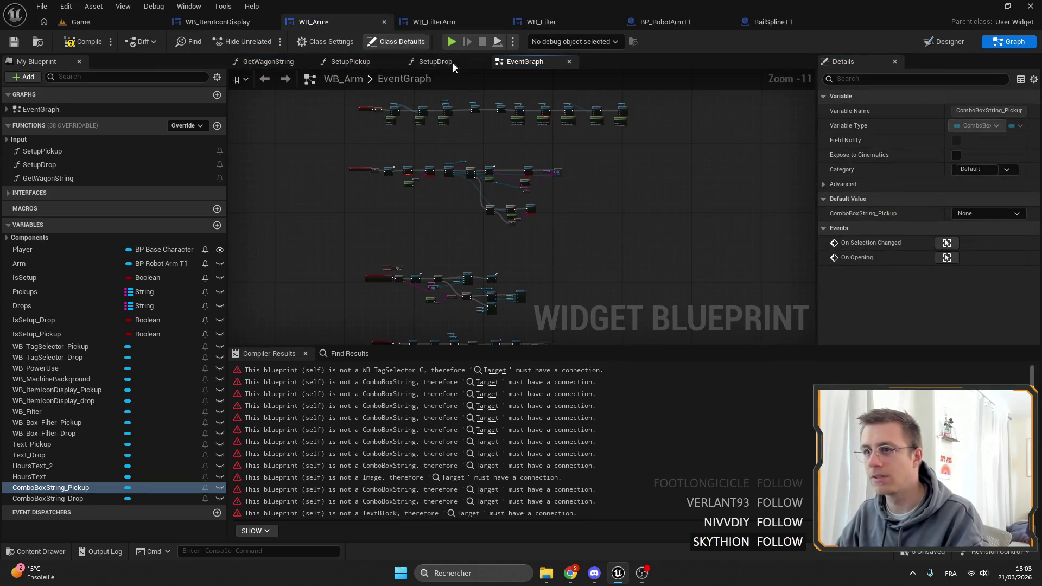
mouse_move(706, 10)
left_mouse_down()
mouse_move(691, 13)
mouse_move(707, 8)
left_mouse_up()
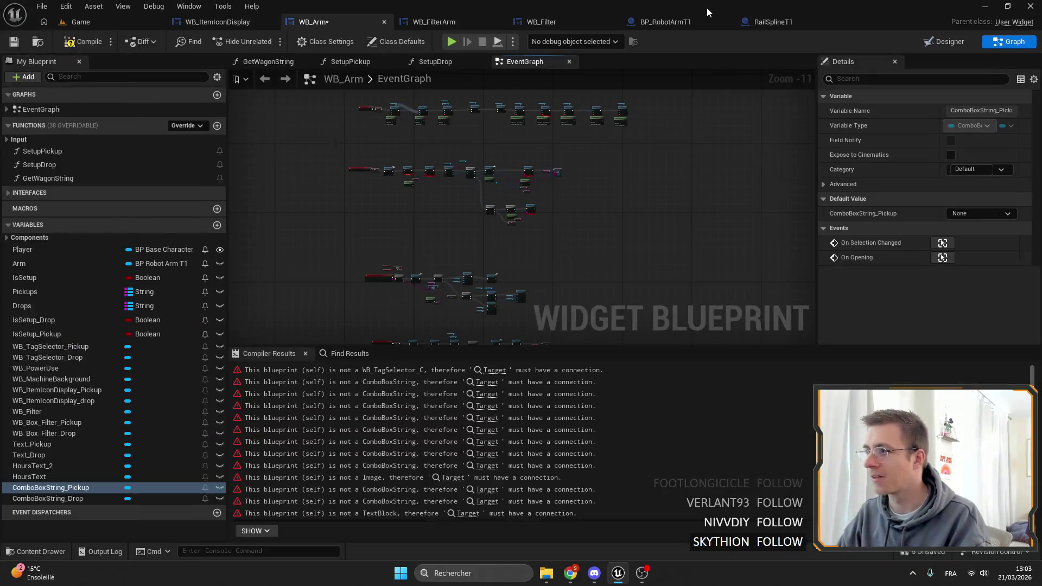
left_click(662, 22)
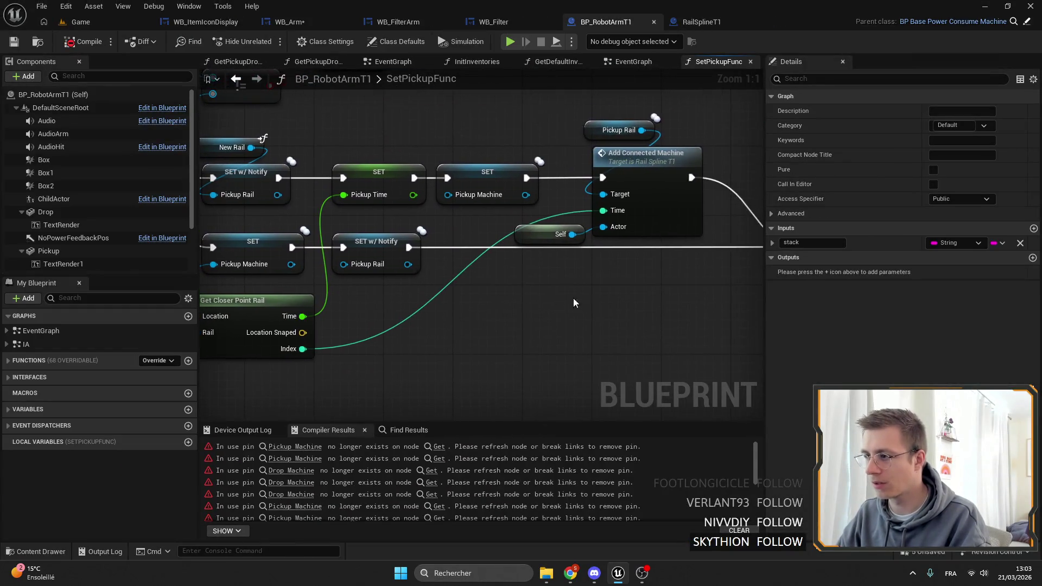
Step: Move the Server_SetDrop node pair in the EventGraph to sit under Server_SetPickup
scroll(488, 294, "down", 4)
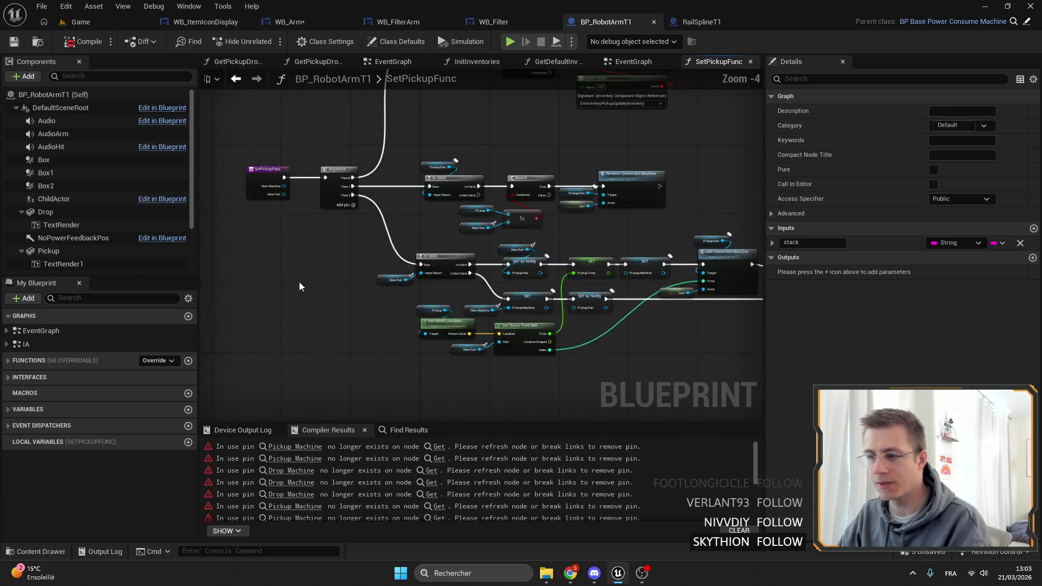
left_click(634, 61)
scroll(672, 140, "down", 2)
scroll(447, 318, "up", 4)
mouse_move(447, 318)
left_mouse_down()
mouse_move(384, 381)
mouse_move(523, 284)
left_mouse_up()
scroll(478, 349, "down", 3)
left_click_drag(477, 349, 500, 245)
scroll(500, 245, "up", 5)
left_click(409, 280)
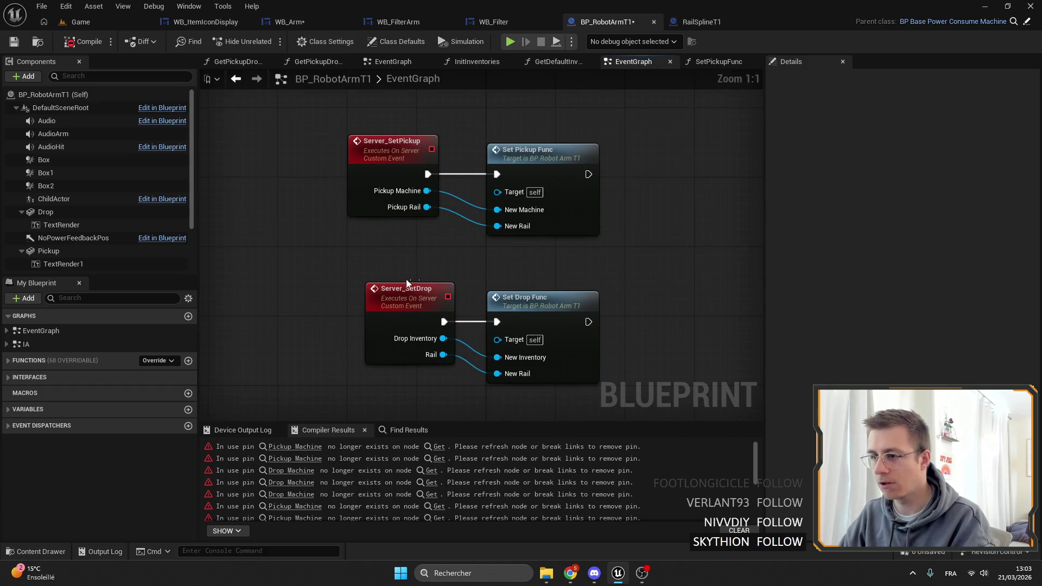
left_click_drag(407, 298, 389, 297)
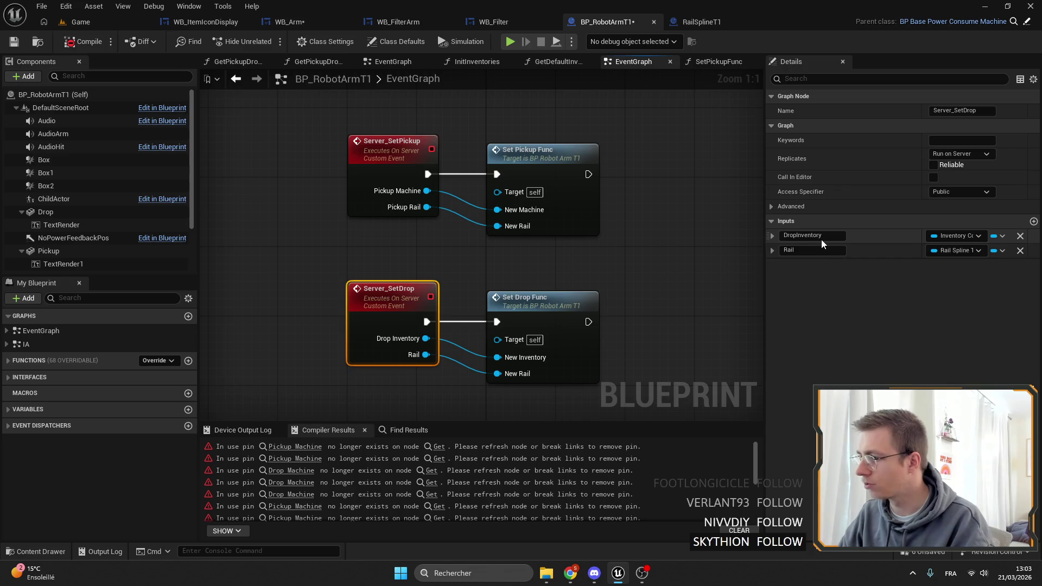
Step: Rename Server_SetDrop's Drop Inventory input to DropMachine and search its type list for Machine
double_click(795, 236)
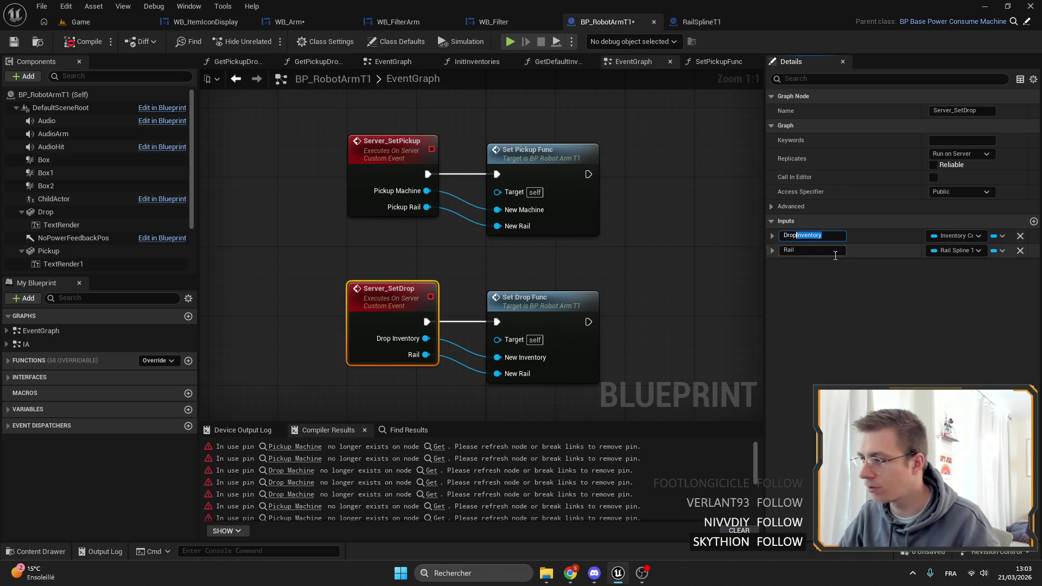
type("Machio")
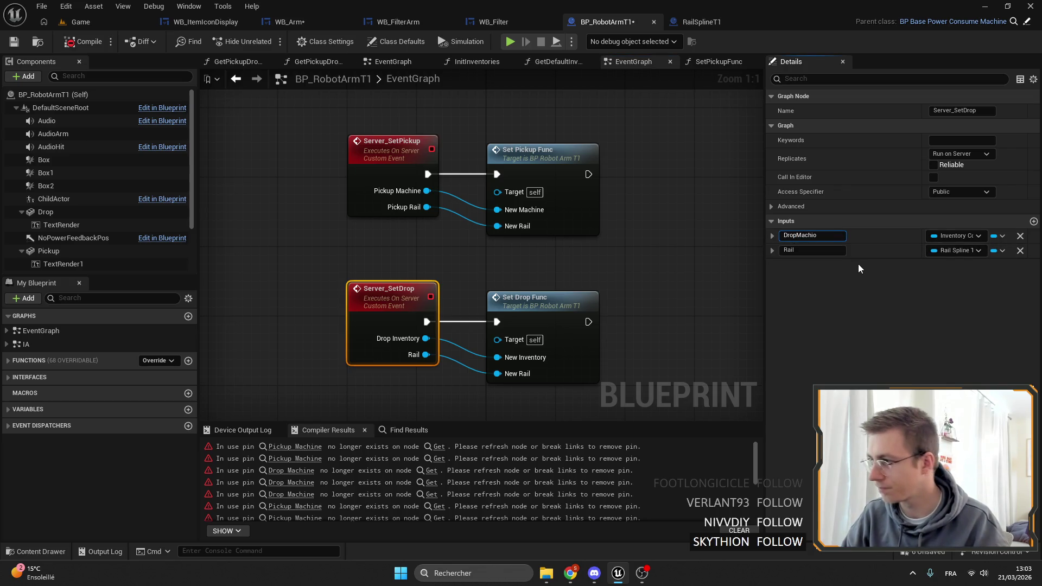
key("BackSpace")
type("ne")
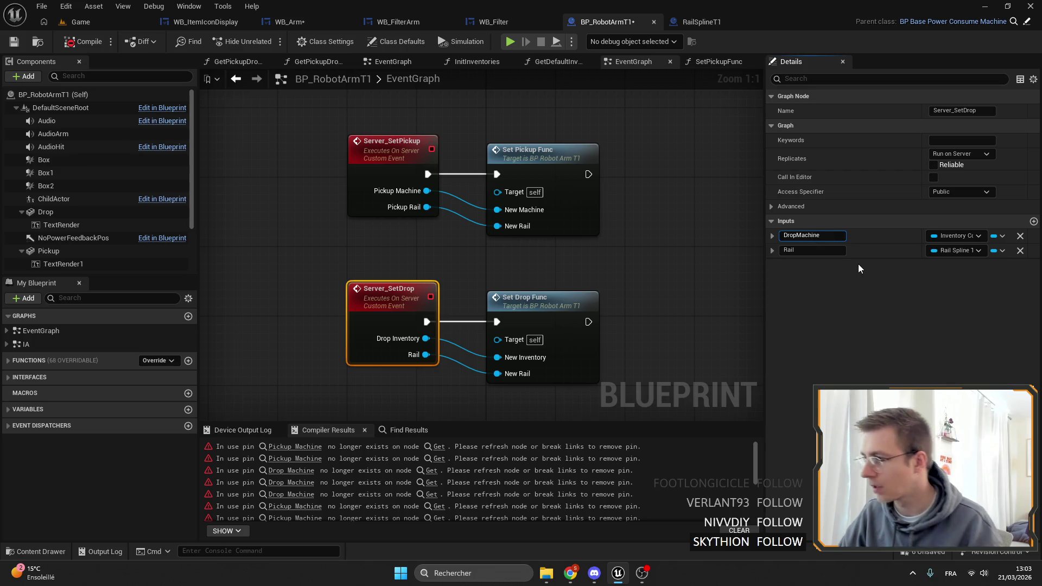
left_click_drag(820, 235, 795, 241)
key("ctrl+c")
left_click(955, 236)
key("ctrl+v")
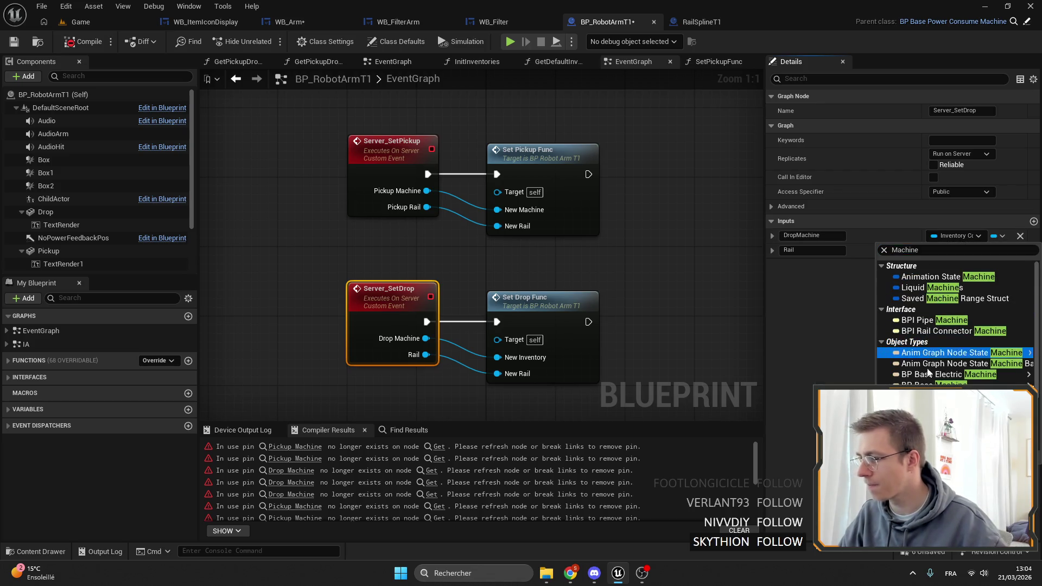
key("Escape")
double_click(514, 328)
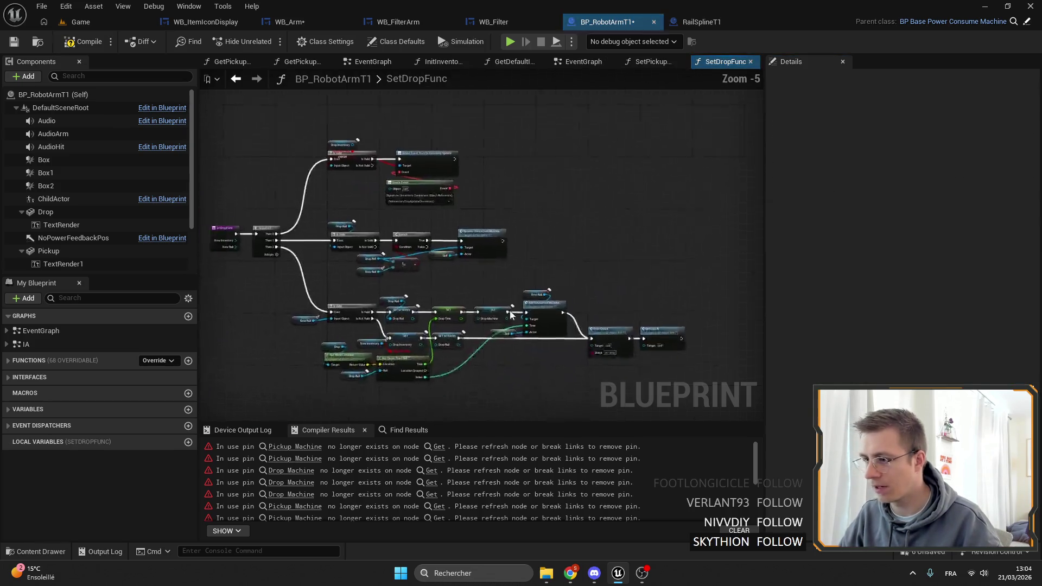
double_click(830, 274)
type("NewMachine")
left_click(955, 271)
type("Machine")
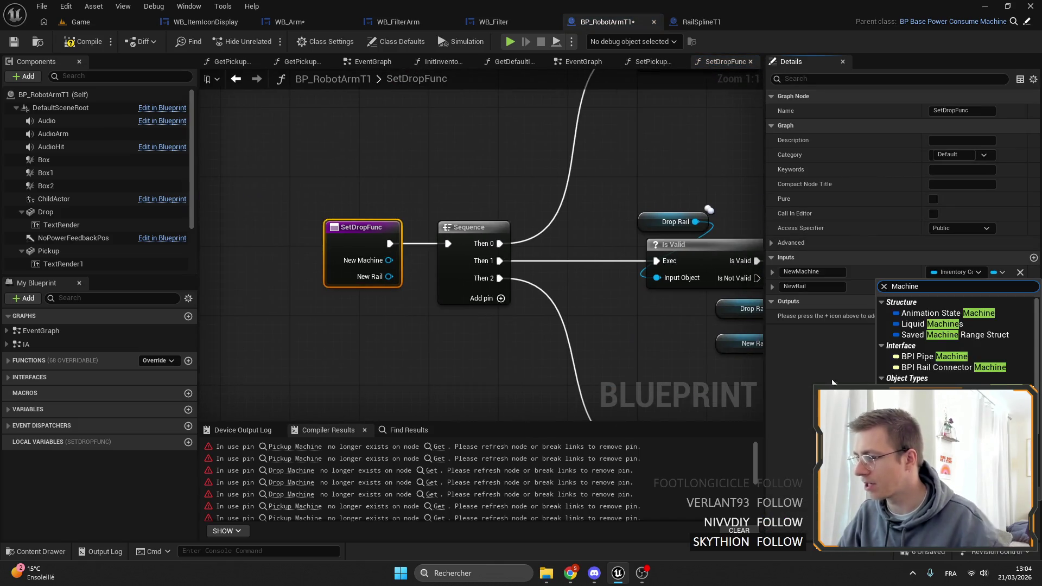
left_click(922, 389)
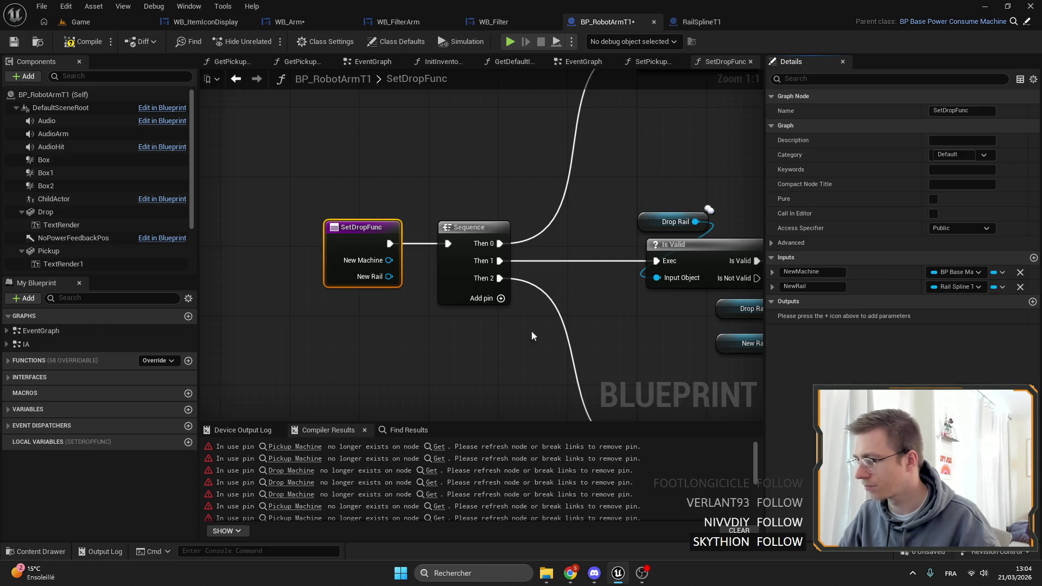
scroll(418, 142, "down", 3)
mouse_move(421, 138)
left_mouse_down()
mouse_move(387, 186)
mouse_move(334, 184)
mouse_move(445, 262)
left_mouse_up()
left_click(366, 118)
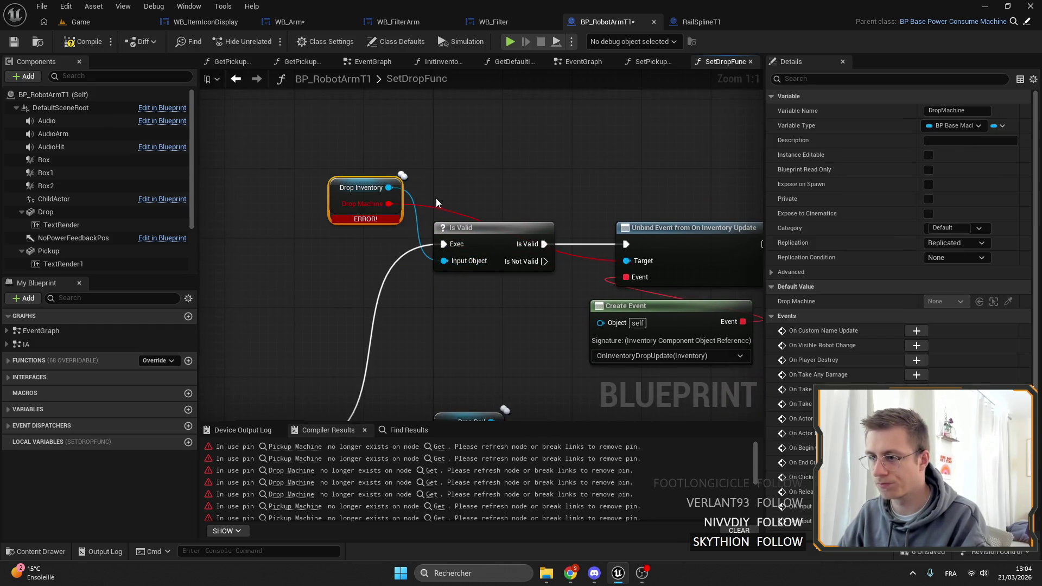
left_click(429, 207, "alt")
mouse_move(367, 192)
left_mouse_down()
mouse_move(448, 187)
mouse_move(456, 211)
mouse_move(311, 179)
mouse_move(425, 160)
left_mouse_up()
type("getall inv")
key("Return")
mouse_move(622, 316)
left_mouse_down()
mouse_move(467, 267)
mouse_move(413, 162)
left_mouse_up()
left_click_drag(421, 168, 642, 167)
mouse_move(334, 135)
left_mouse_down()
mouse_move(434, 168)
mouse_move(484, 157)
left_mouse_up()
type("for each")
key("Return")
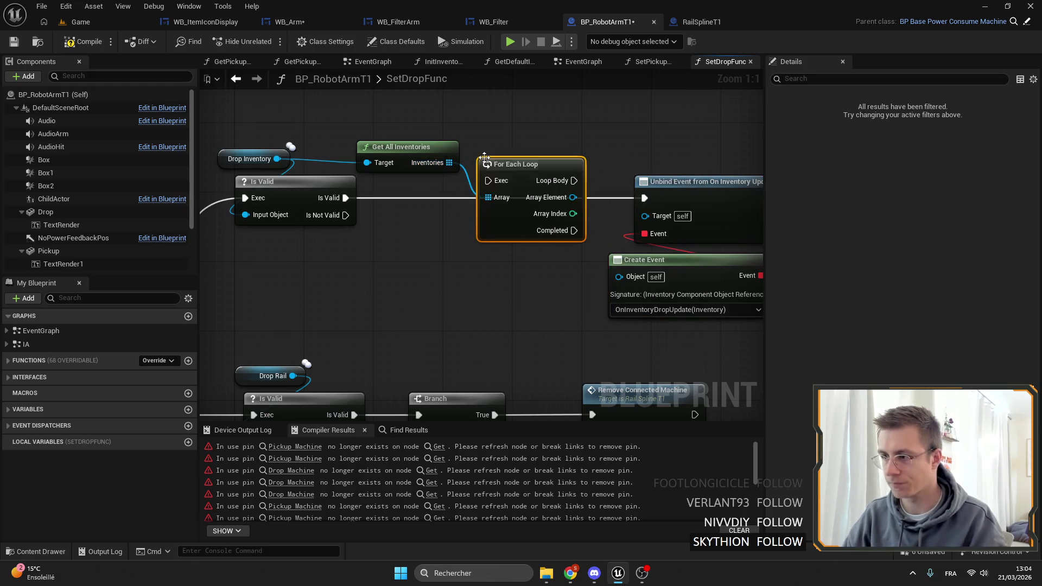
left_click_drag(345, 198, 488, 181)
left_click_drag(520, 164, 470, 181)
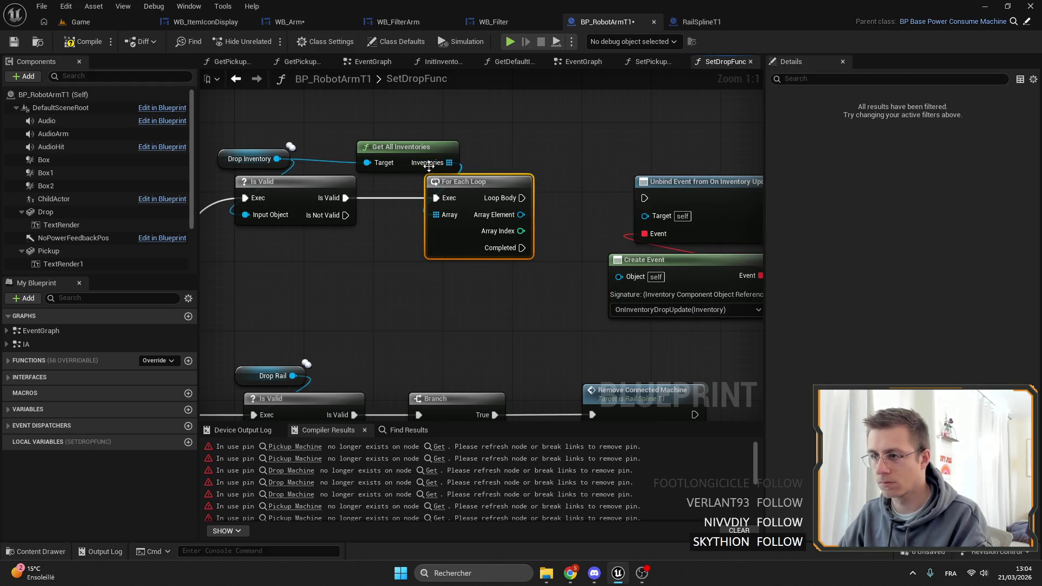
left_click_drag(396, 153, 456, 144)
mouse_move(444, 187)
left_mouse_down()
mouse_move(559, 187)
mouse_move(425, 187)
left_mouse_up()
left_click_drag(470, 220, 634, 224)
scroll(488, 217, "down", 5)
scroll(476, 194, "up", 5)
mouse_move(476, 193)
left_mouse_down()
mouse_move(383, 235)
mouse_move(248, 193)
mouse_move(364, 87)
mouse_move(476, 279)
left_mouse_up()
right_click(477, 282)
right_click(576, 283)
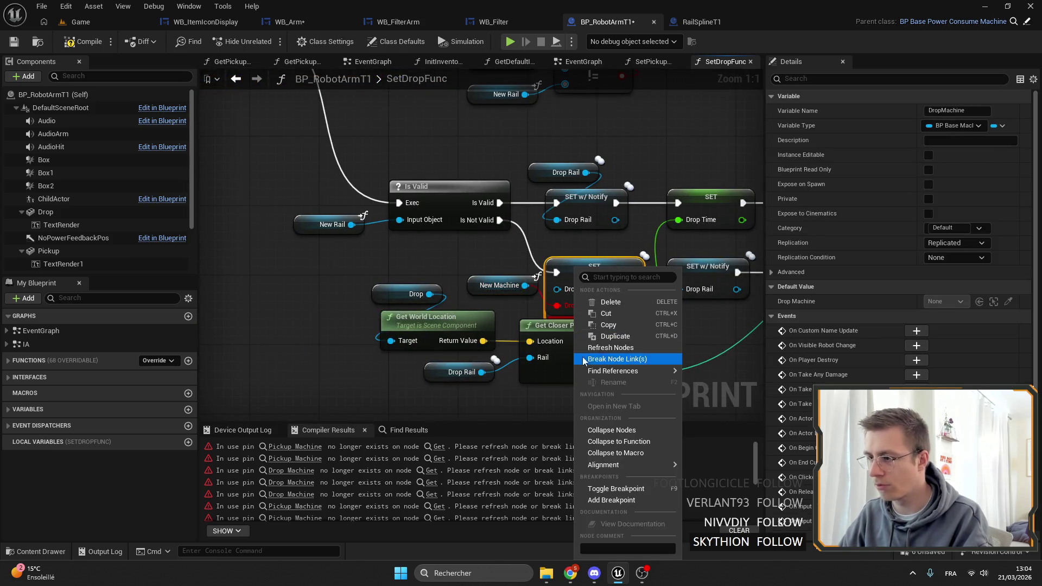
left_click(623, 353)
left_click_drag(557, 289, 481, 304)
type("newma")
key("Return")
mouse_move(630, 292)
left_mouse_down()
mouse_move(432, 264)
mouse_move(395, 175)
mouse_move(387, 214)
left_mouse_up()
scroll(431, 265, "down", 2)
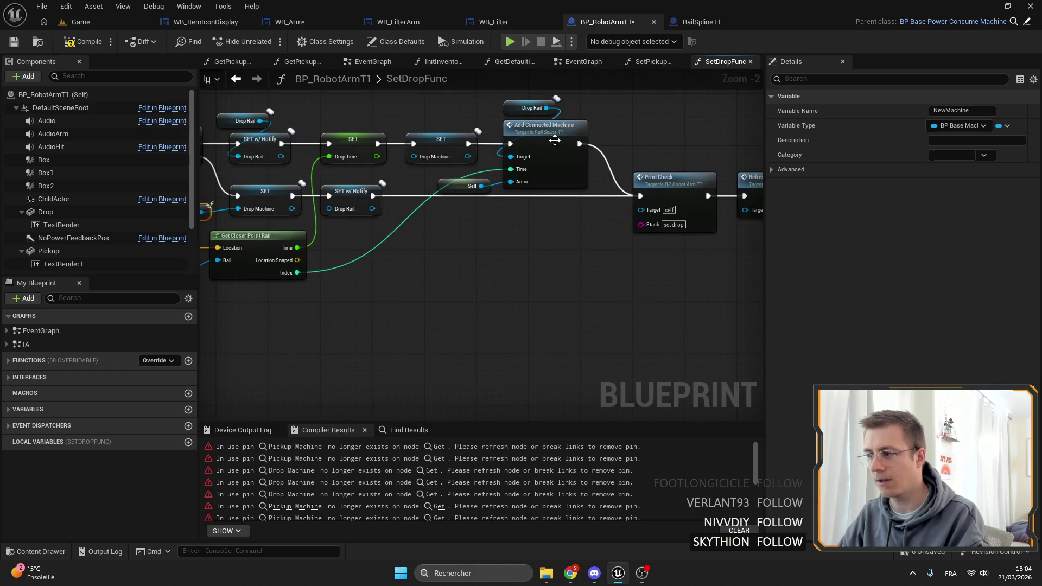
left_click(25, 42)
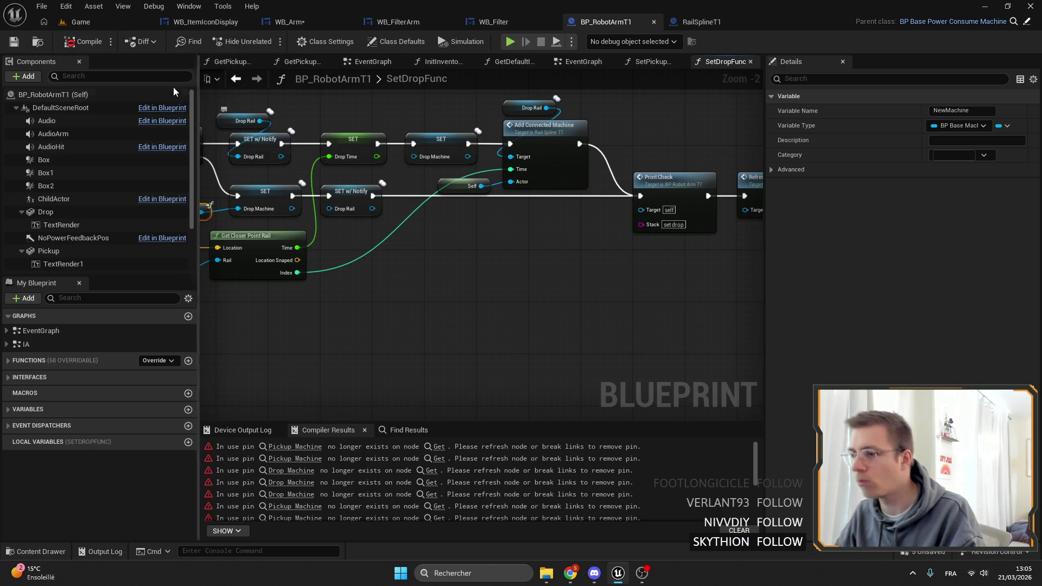
left_click(80, 22)
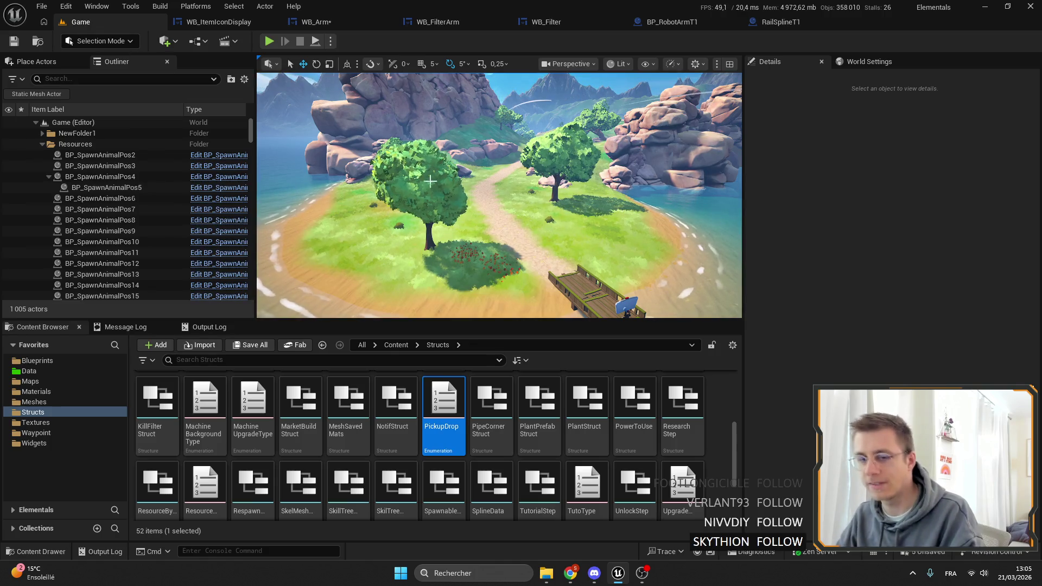
Step: Fly the camera over the islands and spawn volumes, then return to BP_RobotArmT1
mouse_move(446, 161)
left_mouse_down()
mouse_move(455, 304)
mouse_move(371, 86)
left_mouse_up()
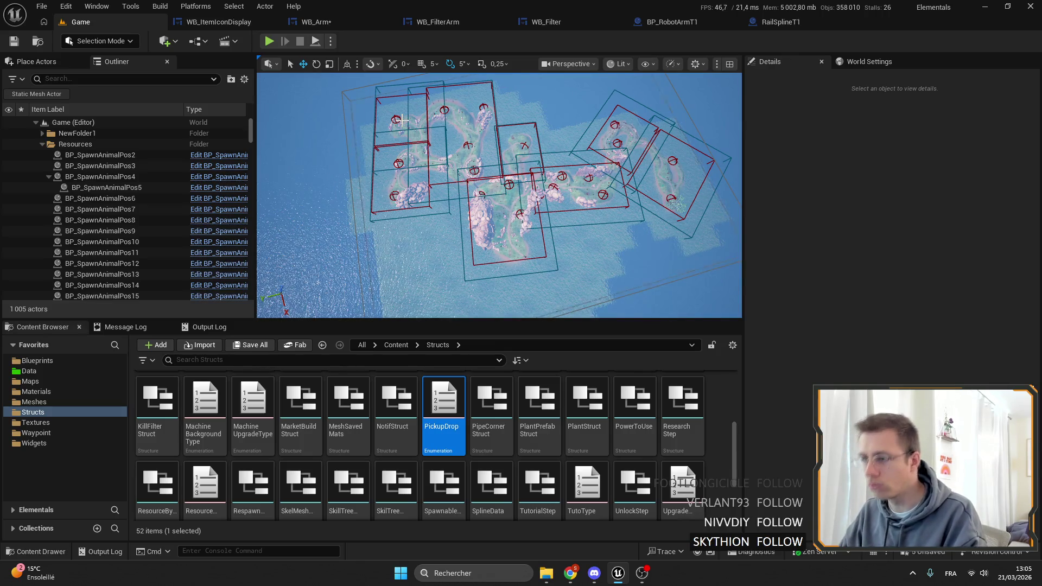
scroll(576, 211, "up", 5)
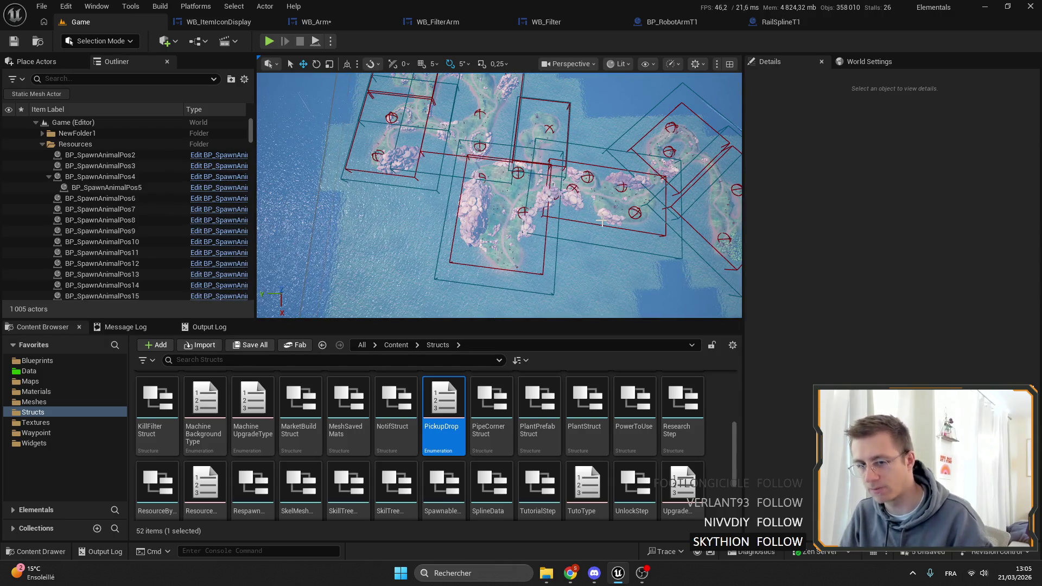
left_click_drag(602, 222, 360, 114)
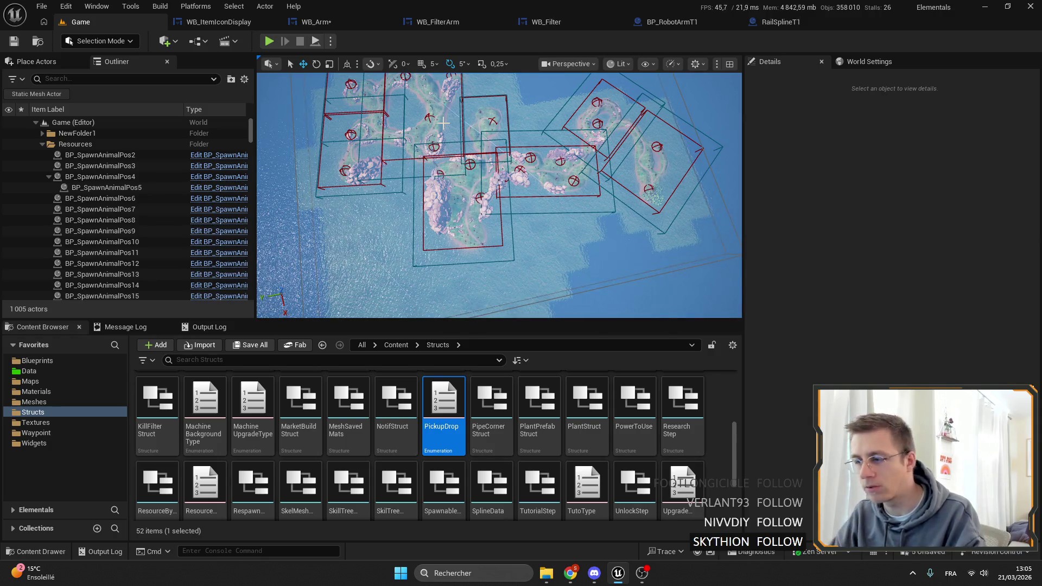
scroll(443, 124, "up", 6)
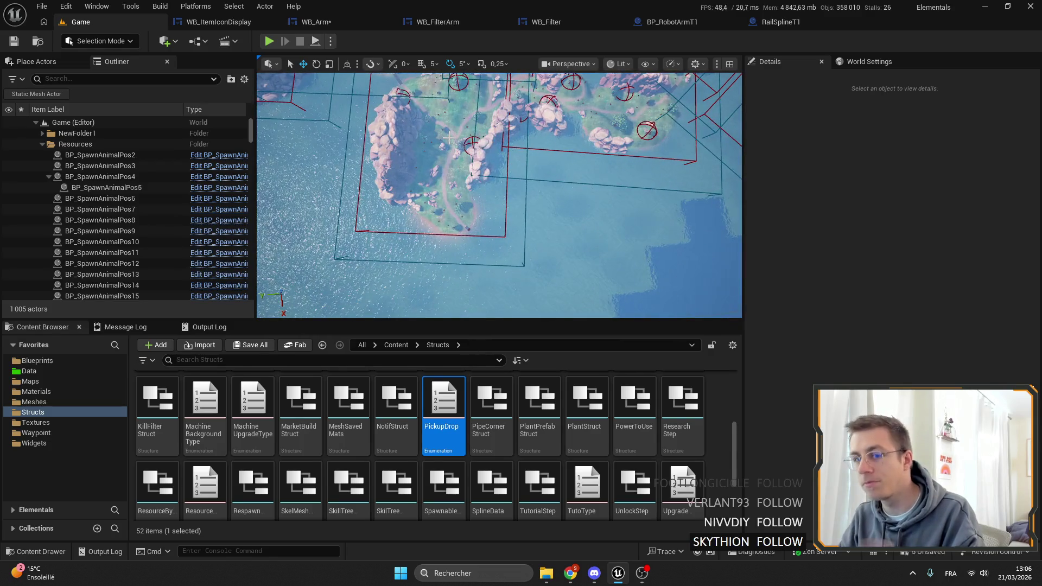
mouse_move(448, 139)
left_mouse_down()
mouse_move(453, 195)
mouse_move(461, 136)
mouse_move(468, 178)
mouse_move(451, 197)
left_mouse_up()
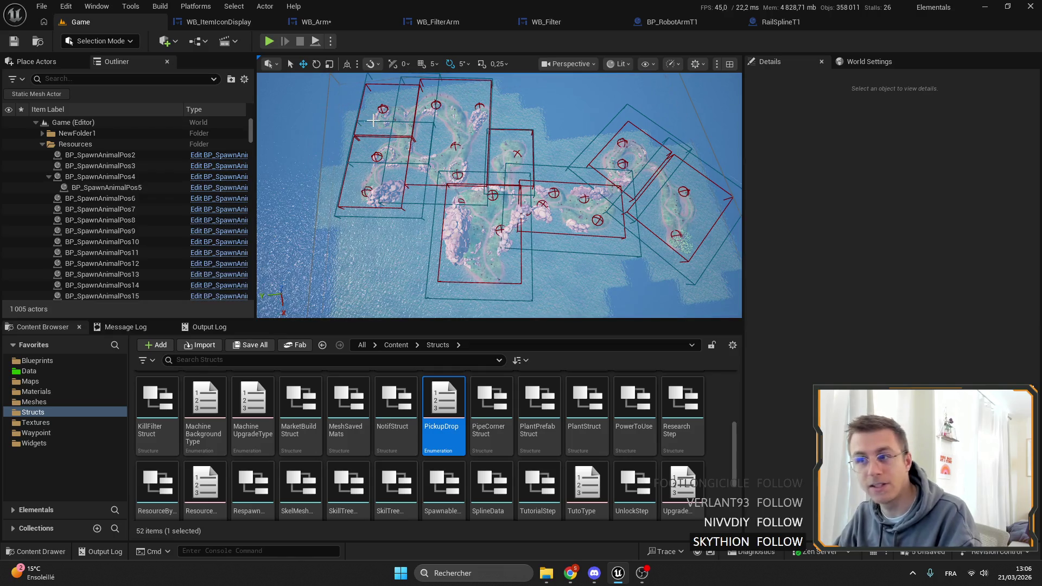
key("1")
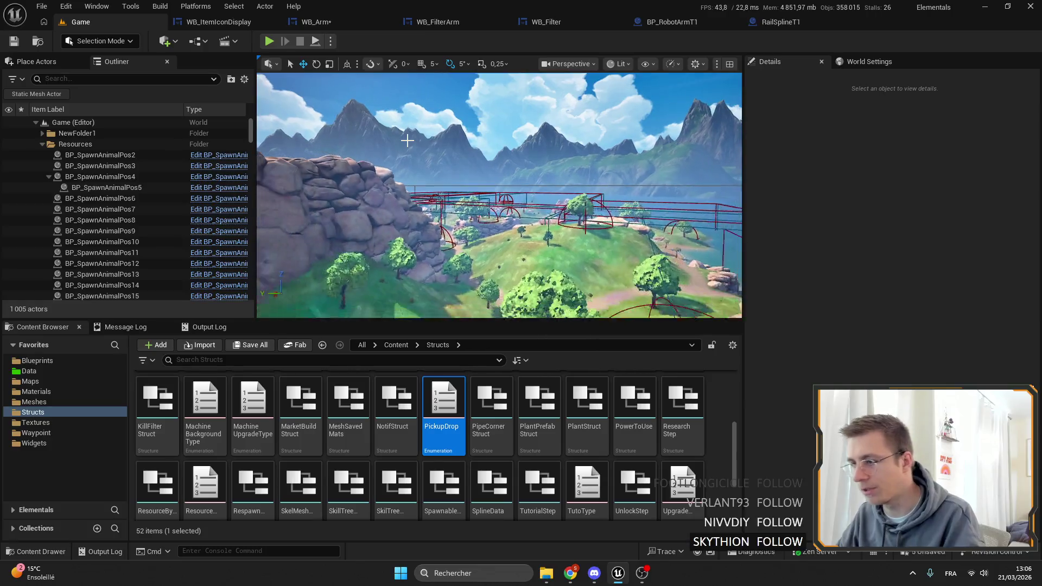
left_click_drag(392, 169, 393, 255)
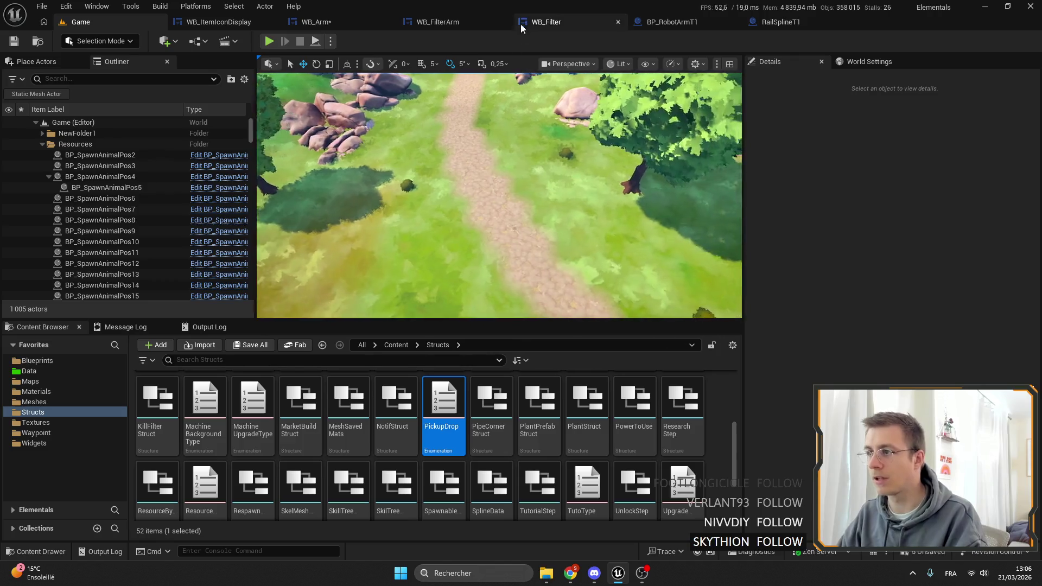
left_click(671, 22)
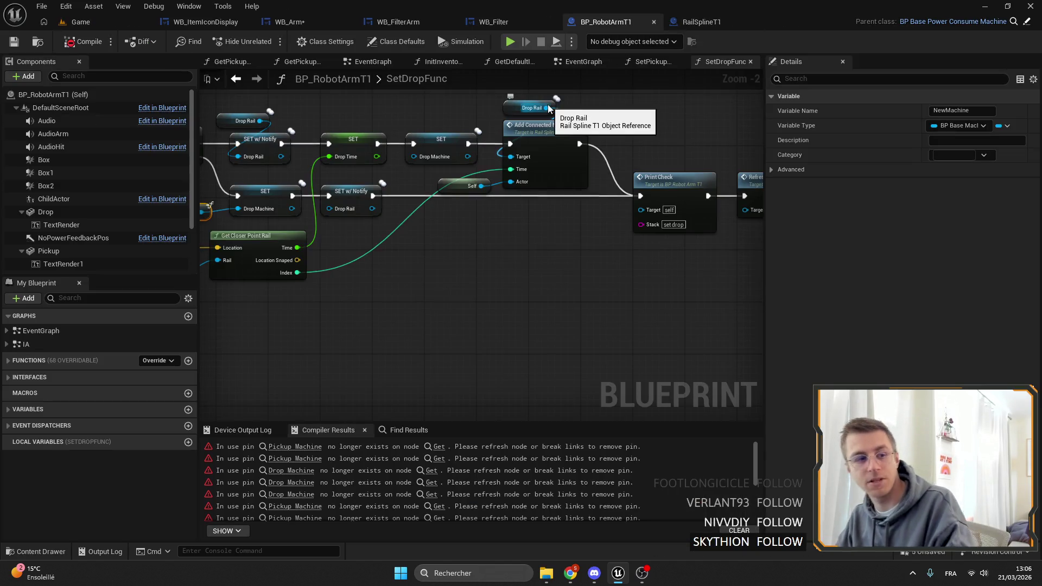
Step: Close the other graph tabs and navigate through Refresh AI to the TryToPickup event
scroll(426, 294, "down", 3)
scroll(425, 295, "up", 5)
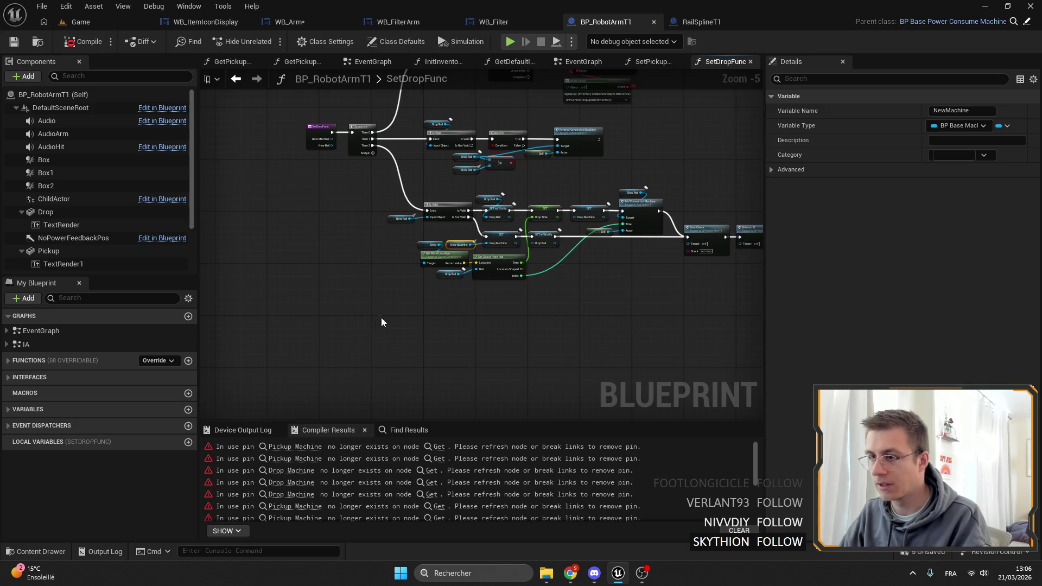
right_click(588, 66)
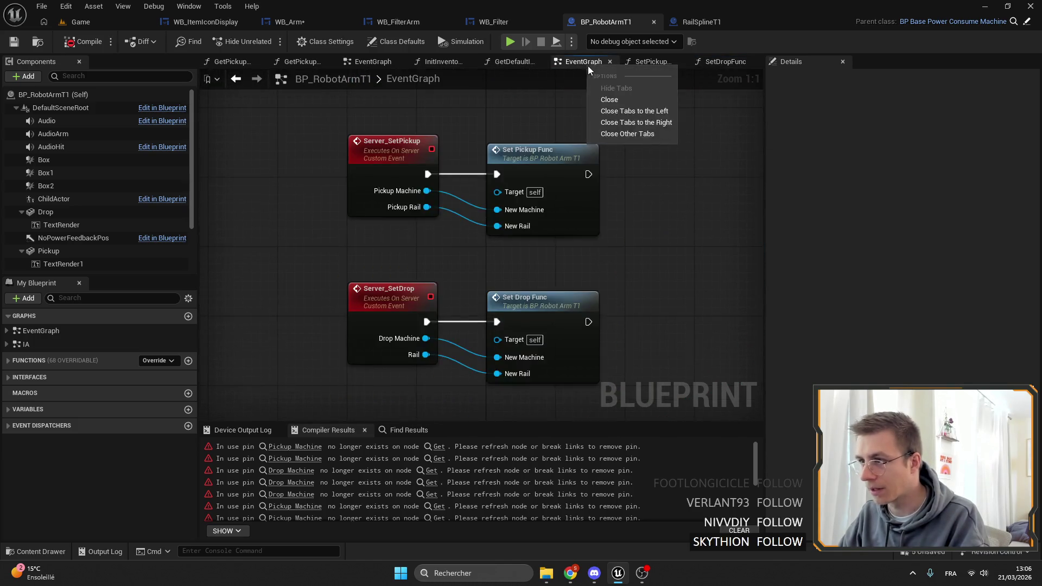
left_click(639, 135)
scroll(607, 236, "down", 3)
left_click_drag(607, 237, 479, 298)
scroll(530, 242, "up", 7)
left_click_drag(513, 229, 661, 166)
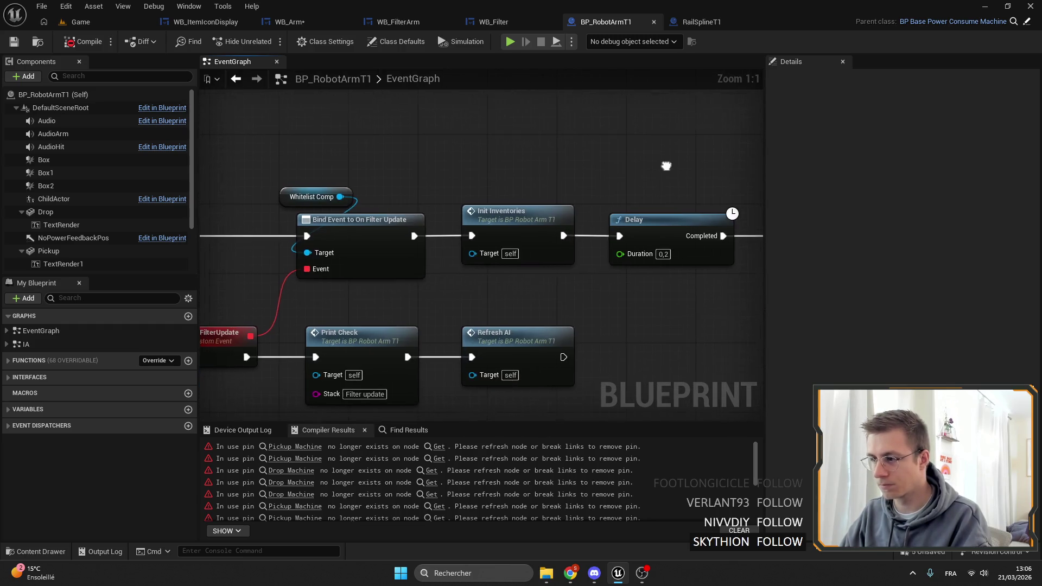
scroll(474, 235, "down", 5)
double_click(466, 302)
scroll(478, 244, "down", 4)
scroll(597, 260, "up", 5)
double_click(631, 263)
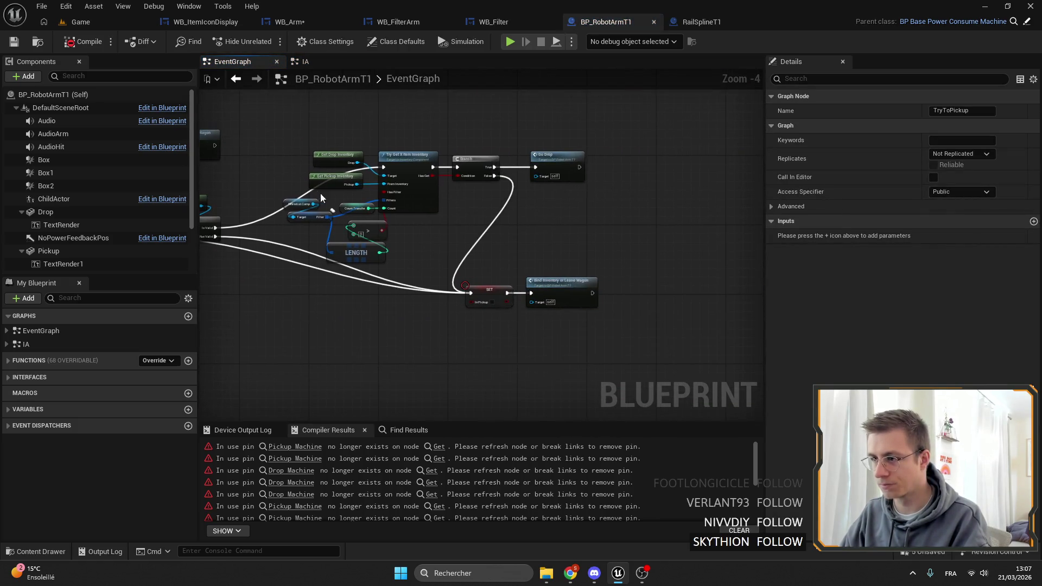
scroll(346, 220, "up", 3)
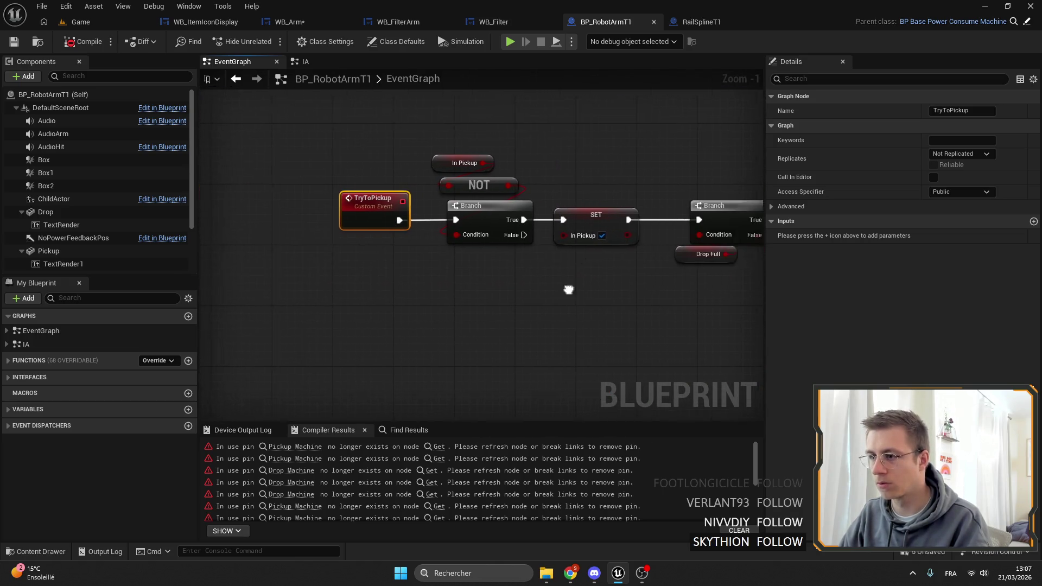
Step: Inspect the Get Pickup Inventory function, then return to TryToPickup's Is Valid checks
left_click_drag(494, 284, 282, 158)
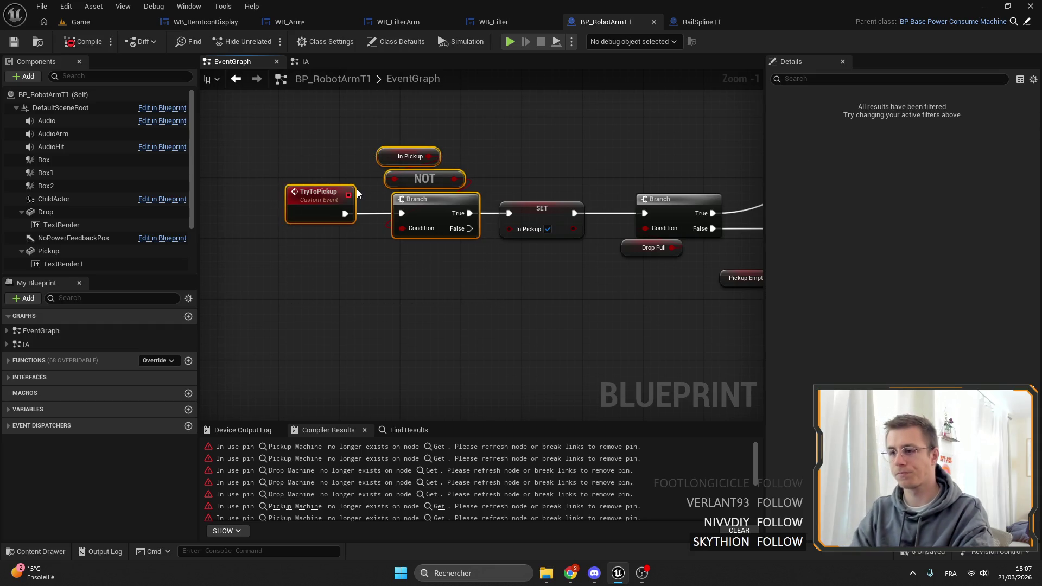
scroll(357, 189, "down", 2)
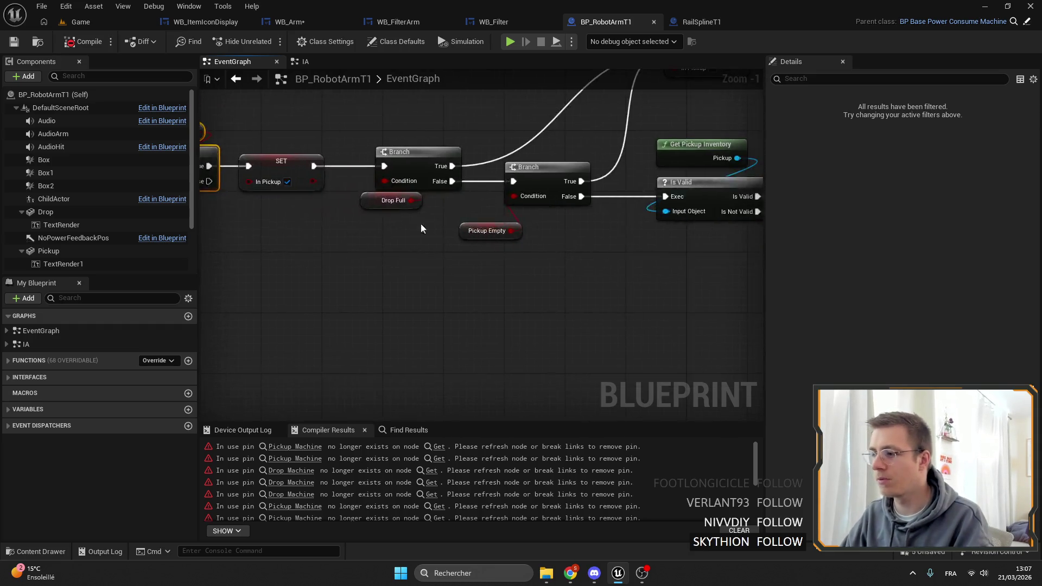
left_click_drag(521, 233, 460, 176)
scroll(460, 177, "up", 3)
left_click(470, 184)
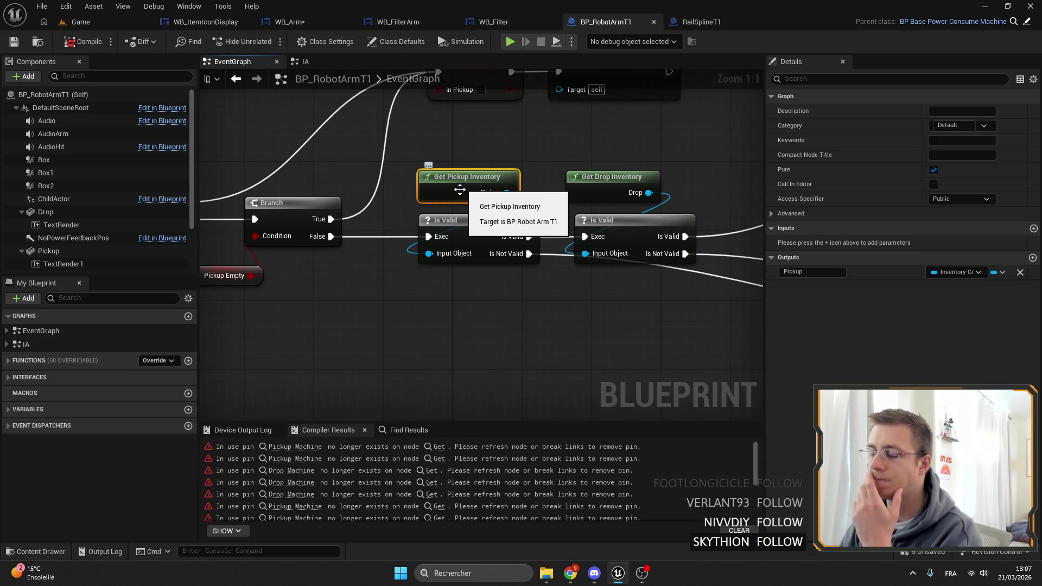
double_click(462, 183)
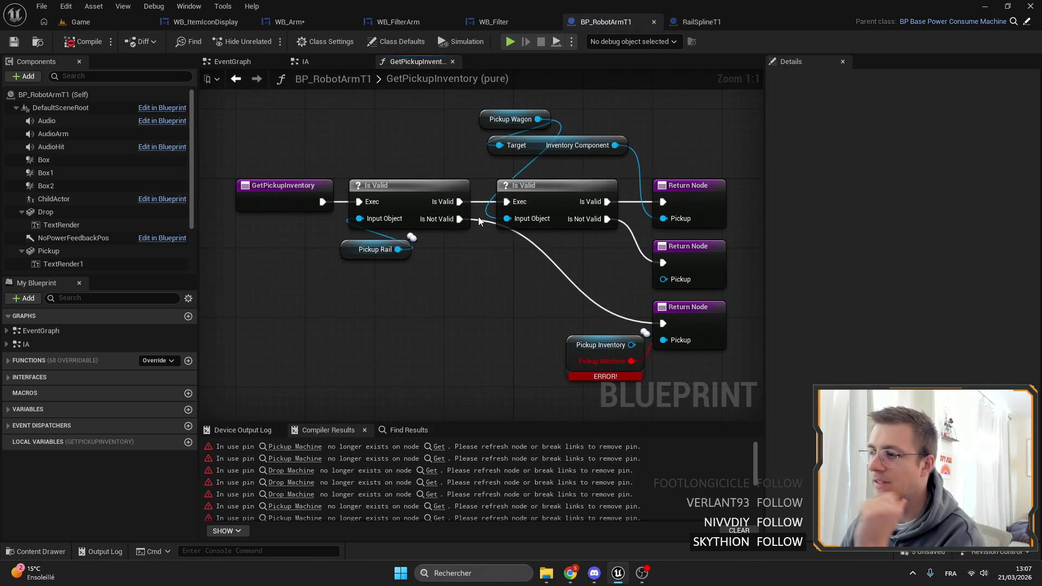
left_click(329, 64)
double_click(630, 244)
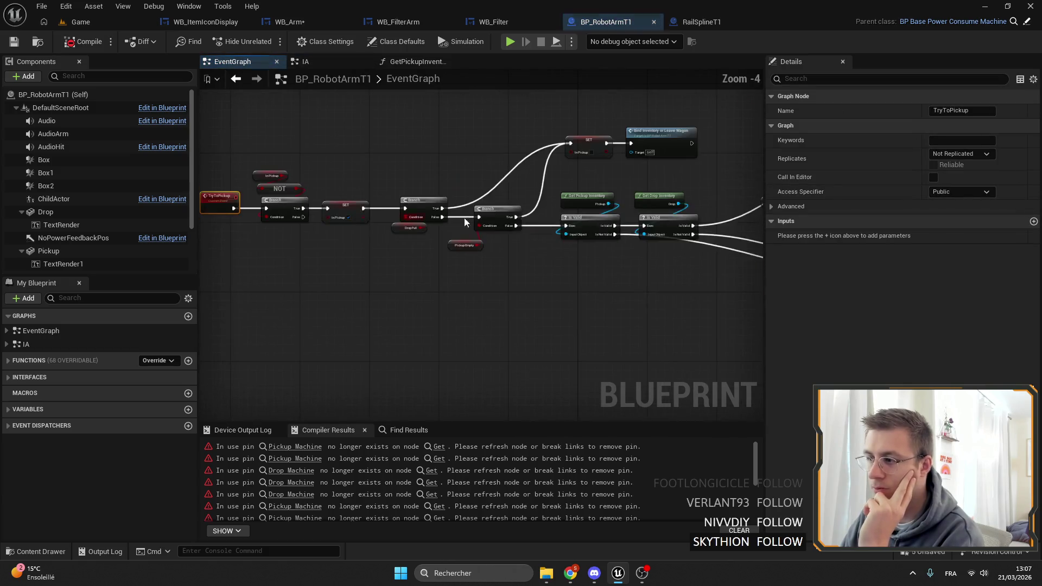
scroll(449, 206, "up", 3)
mouse_move(496, 278)
left_mouse_down()
mouse_move(736, 210)
mouse_move(388, 258)
left_mouse_up()
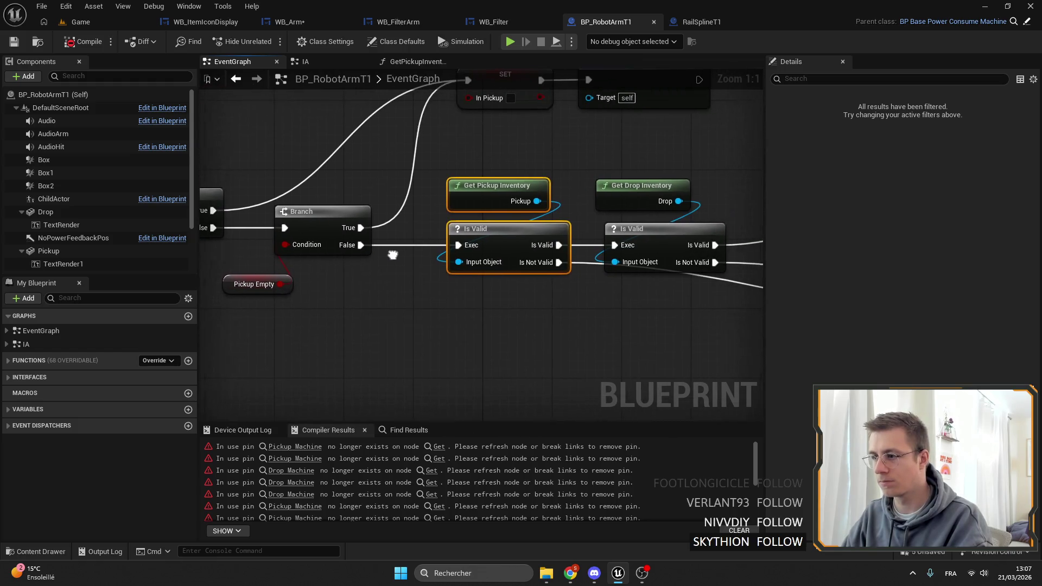
Step: Add a Pickup Machine getter feeding the first Is Valid check
left_click_drag(456, 262, 409, 278)
type("po")
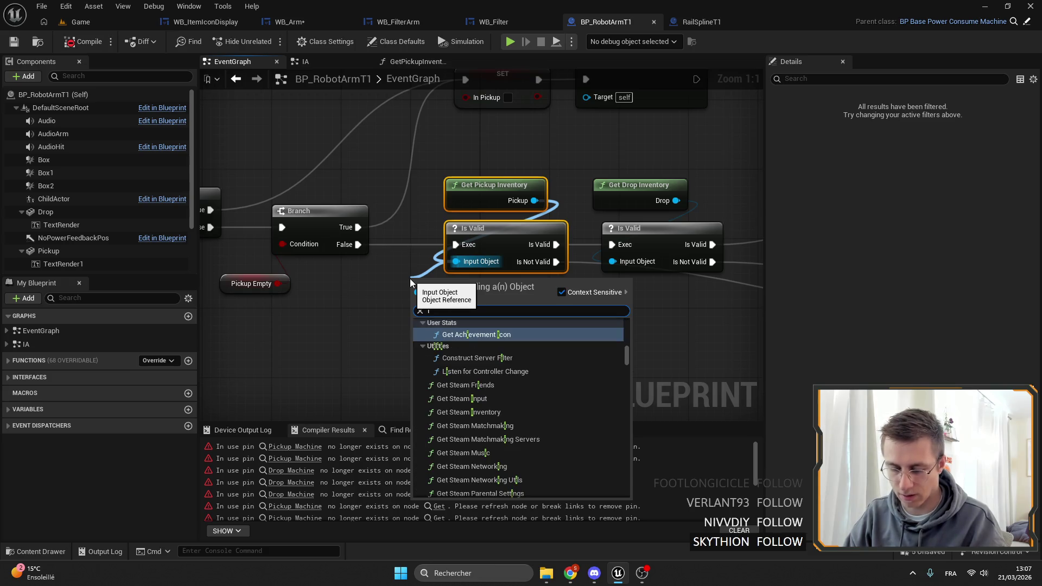
key("BackSpace")
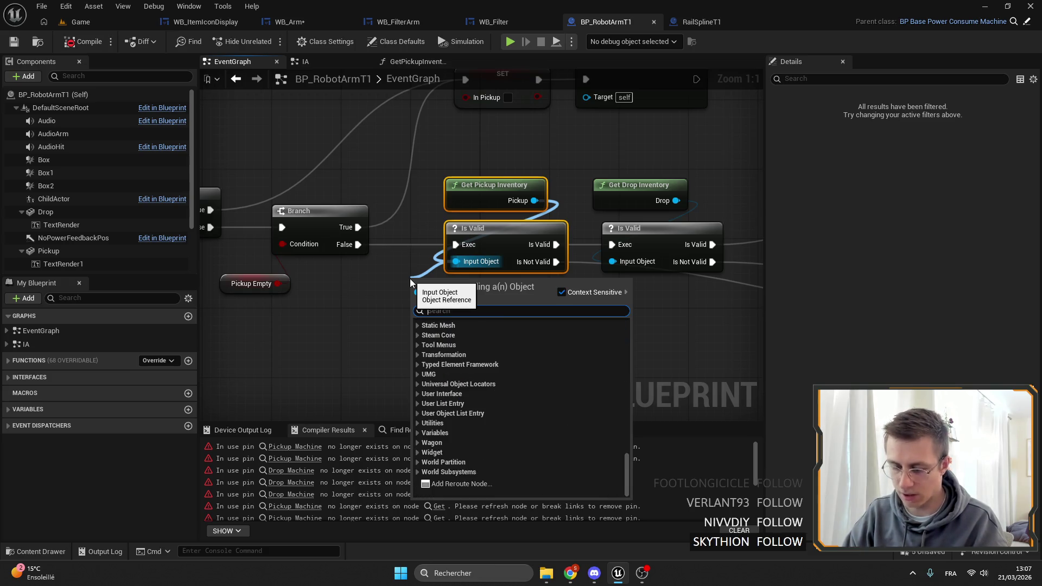
type("pickup")
scroll(490, 370, "down", 2)
scroll(513, 425, "up", 2)
left_click(490, 375)
left_click_drag(445, 284, 409, 291)
Step: Add a Drop Machine getter for the second check, delete the old inventory getters, wire Pickup Machine
left_click_drag(498, 254, 476, 292)
type("drop mach")
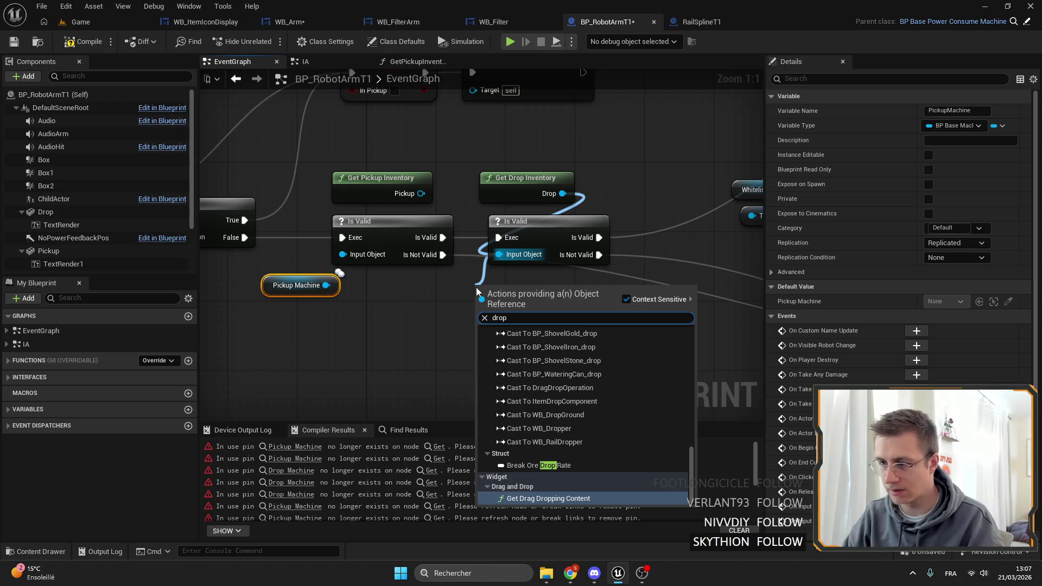
key("Return")
left_click_drag(326, 162, 586, 209)
key("Delete")
mouse_move(325, 285)
left_mouse_down()
mouse_move(354, 286)
mouse_move(342, 255)
left_mouse_up()
left_click(274, 282)
left_click_drag(274, 282, 335, 280)
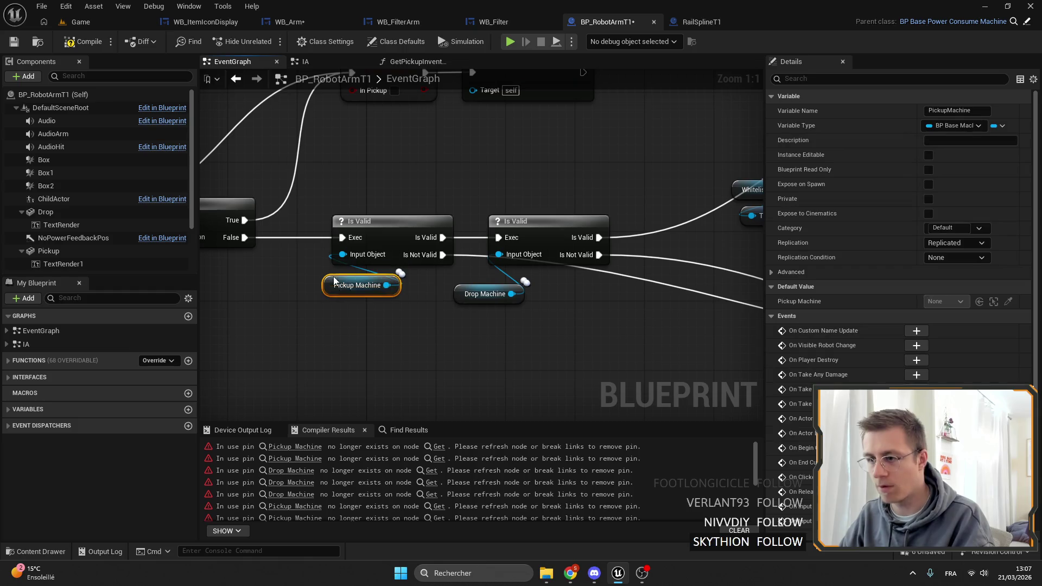
left_click_drag(486, 297, 513, 296)
Step: Open the Try Get X Item Inventory function definition in InventoryComponent
scroll(565, 288, "down", 2)
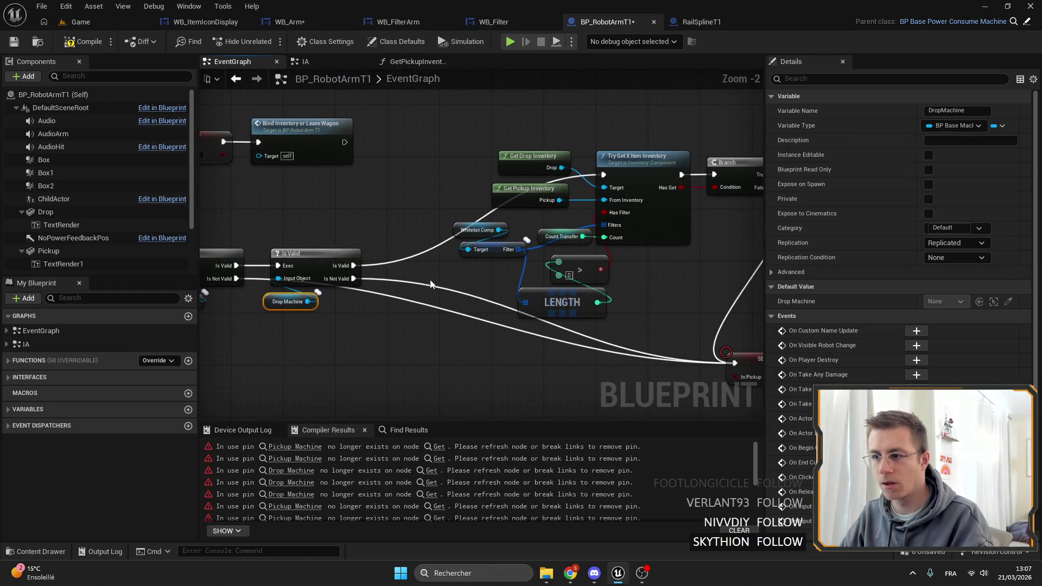
scroll(489, 244, "up", 2)
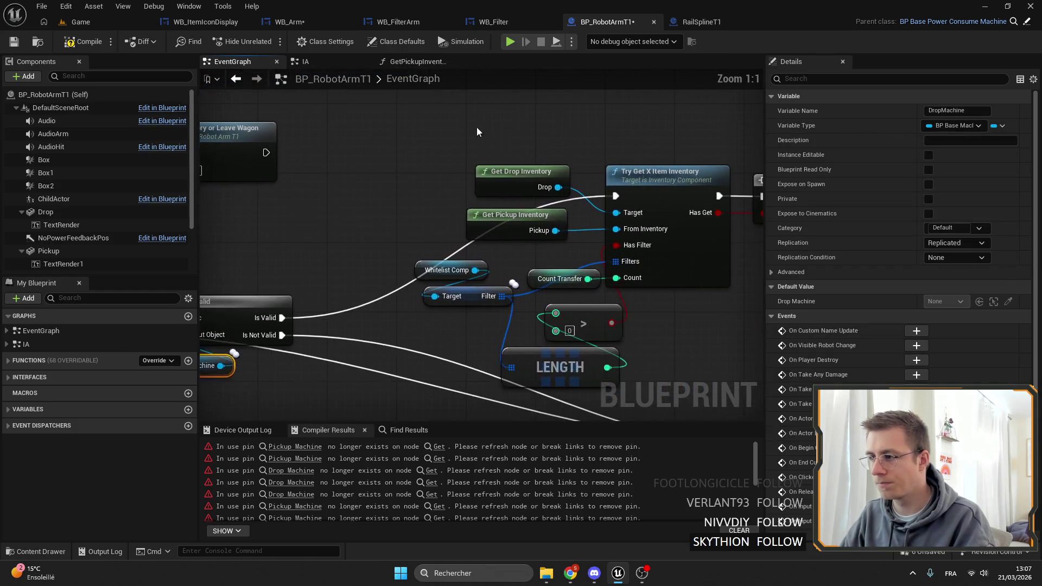
left_click_drag(418, 157, 534, 242)
mouse_move(628, 229)
left_mouse_down()
mouse_move(588, 298)
mouse_move(611, 314)
mouse_move(620, 284)
left_mouse_up()
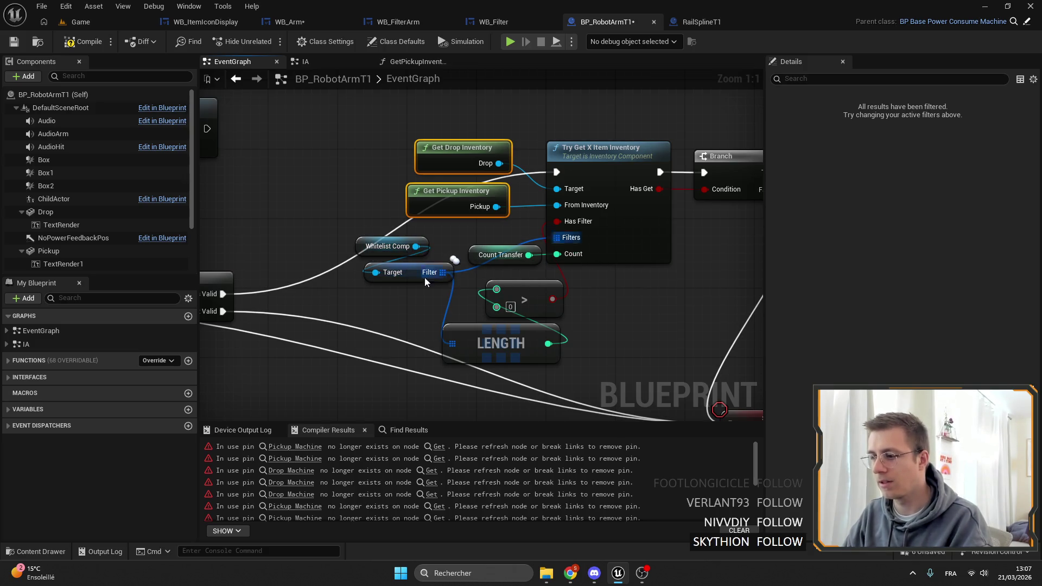
left_click(583, 248)
double_click(583, 248)
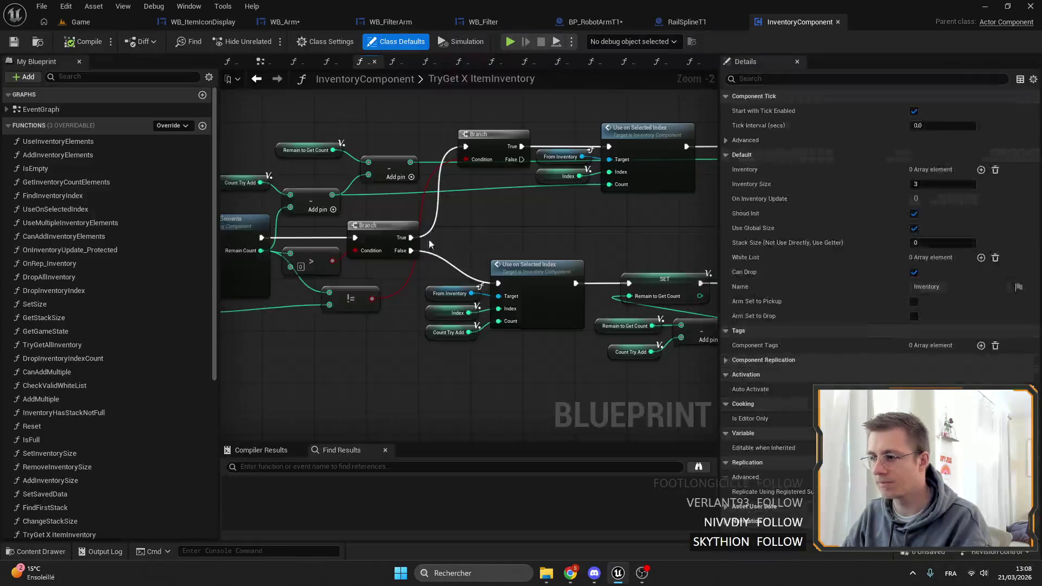
Step: Drag the Inventory getter further left in TryGet X ItemInventory, then return to the Game level editor
scroll(510, 231, "up", 5)
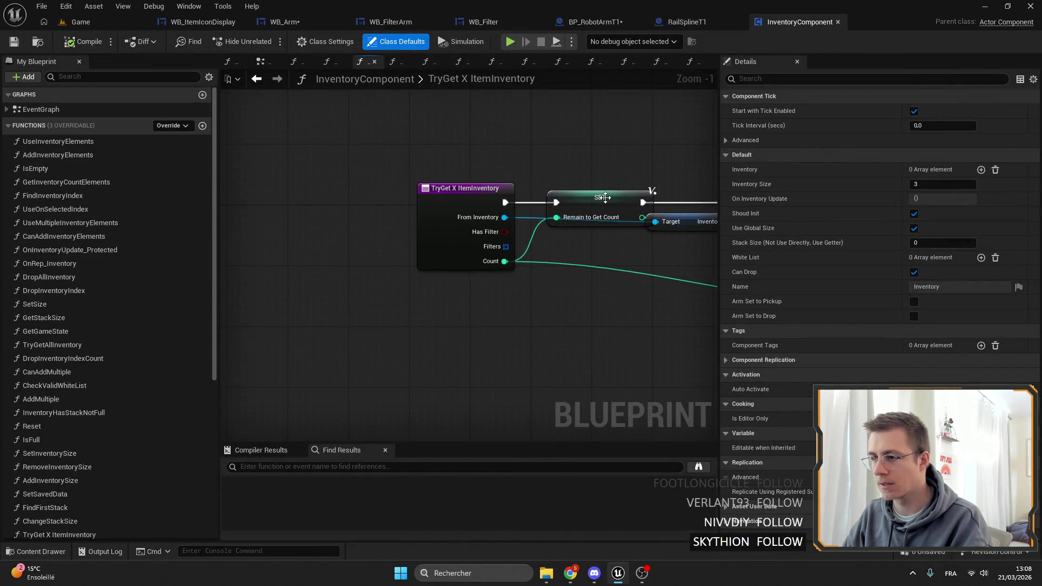
left_click(466, 246)
left_click_drag(465, 248, 407, 253)
scroll(386, 227, "down", 1)
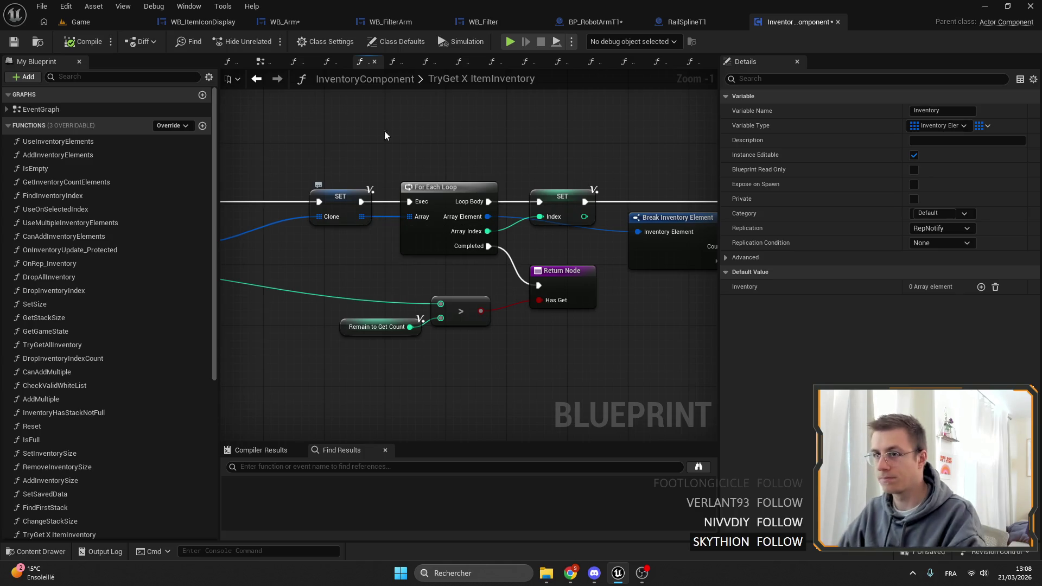
left_click(116, 25)
Step: Pull the viewport camera back to view the island cliffs
scroll(382, 200, "down", 10)
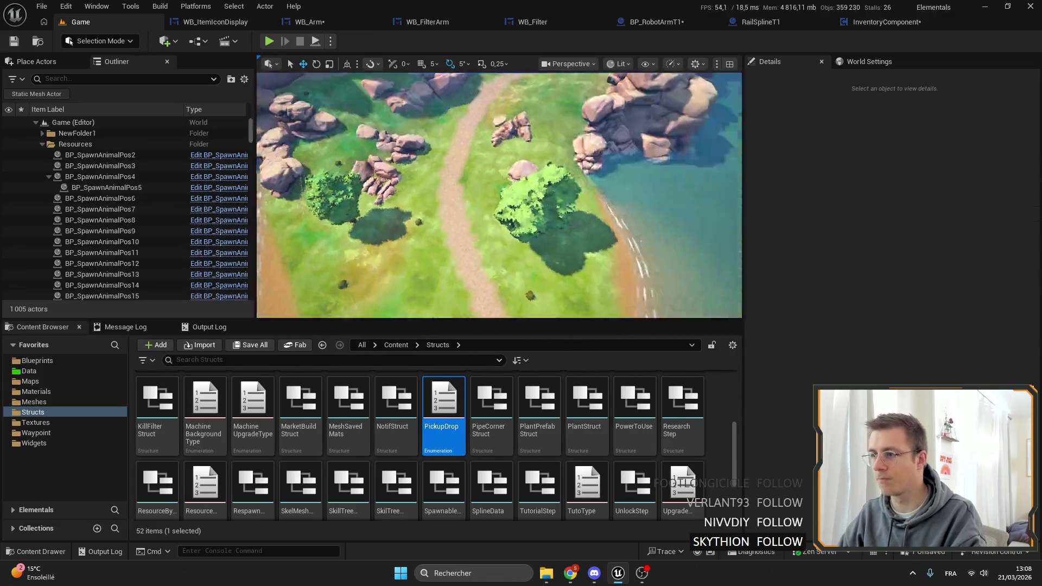
scroll(382, 201, "up", 10)
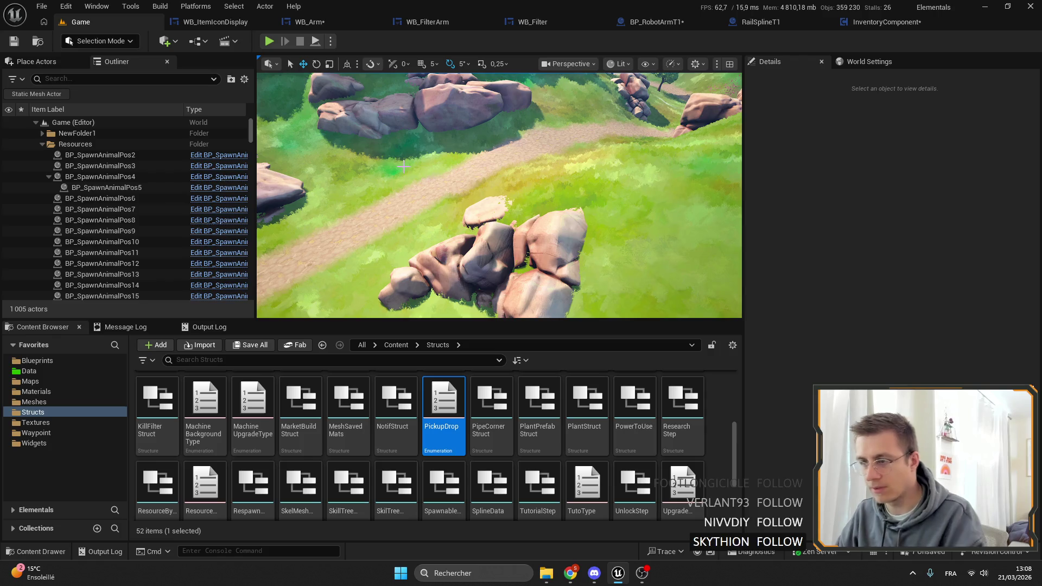
left_click_drag(416, 161, 433, 310)
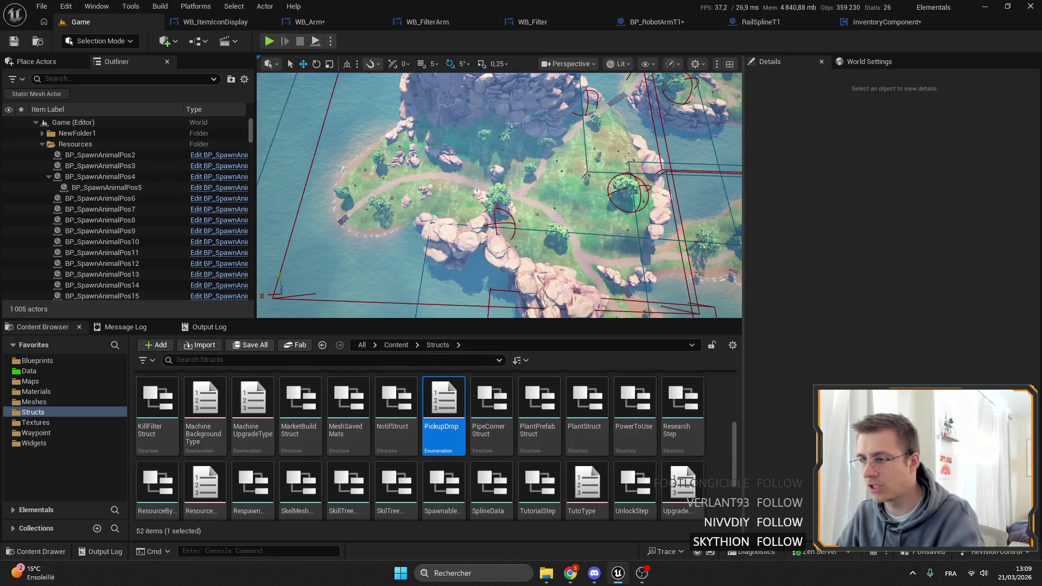
left_click_drag(428, 142, 430, 165)
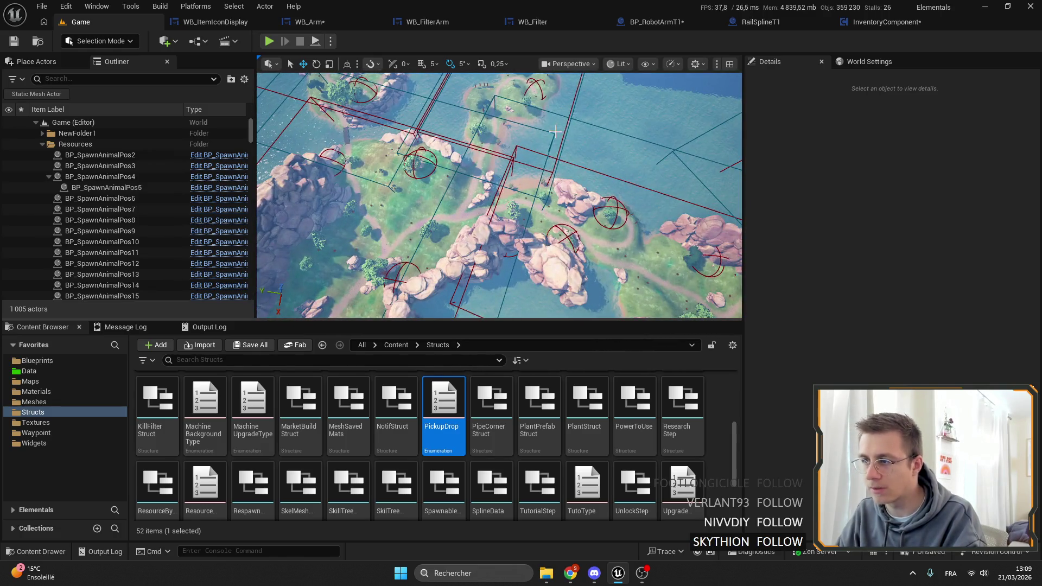
Step: Fly low over the rocks and path, then rise to a top-down island overview
key("w")
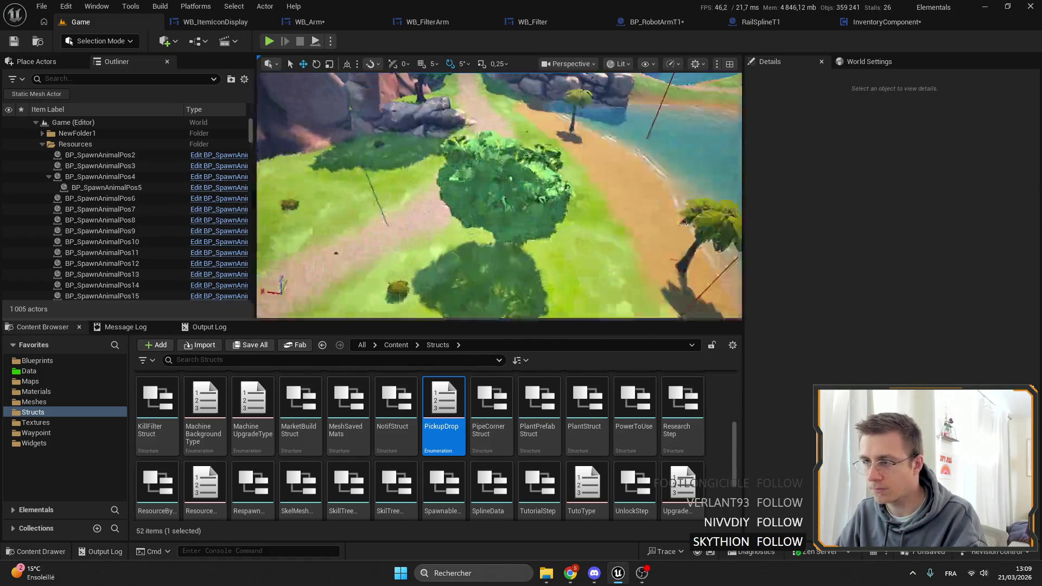
key("w")
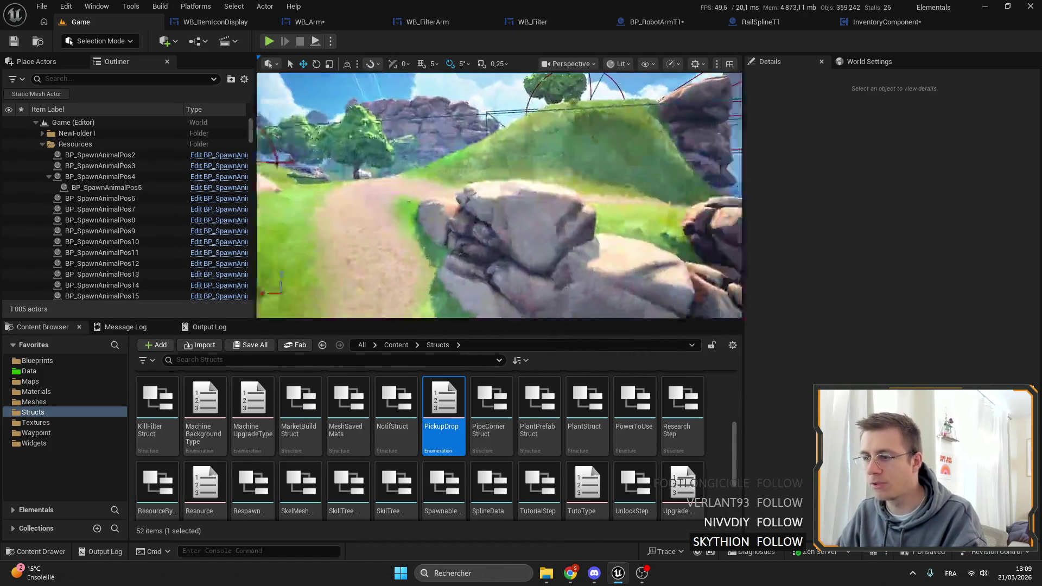
key("s")
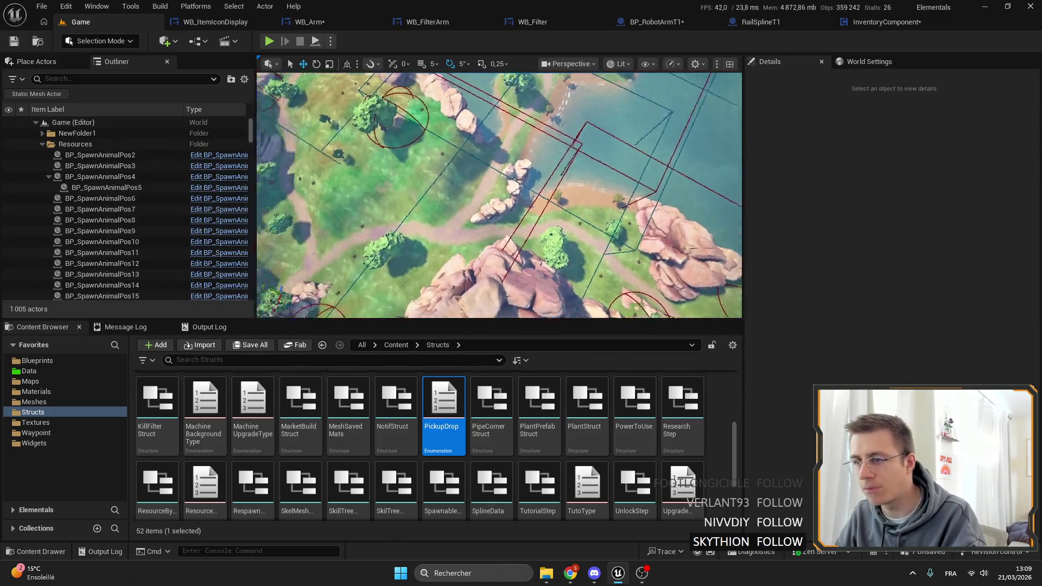
key("s")
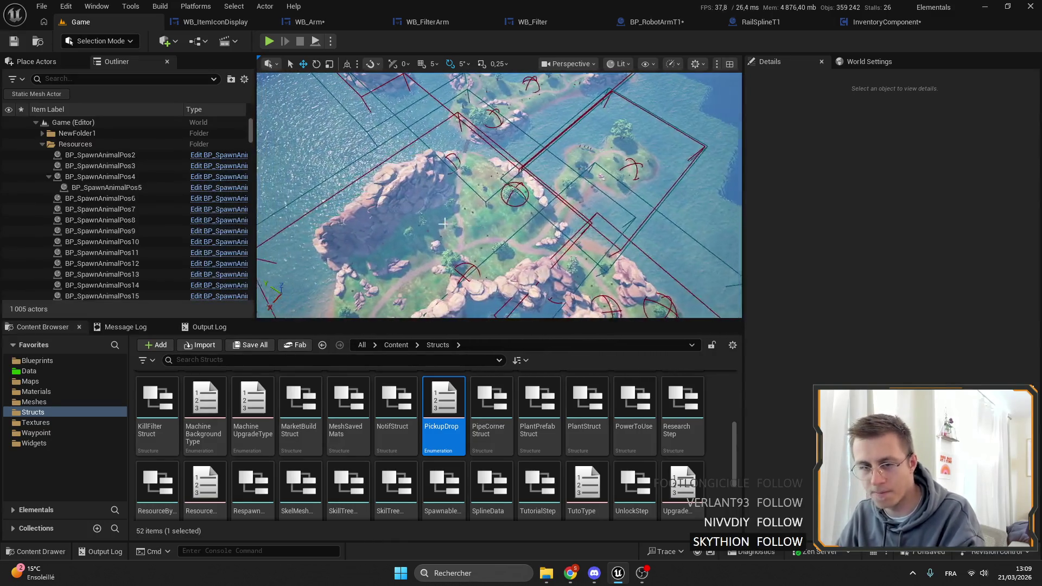
key("s")
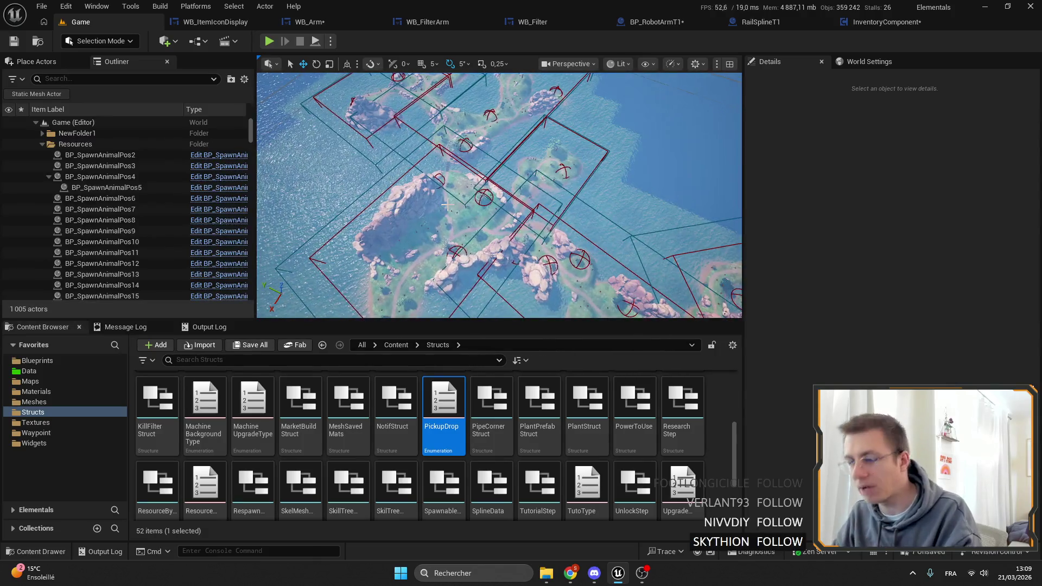
key("s")
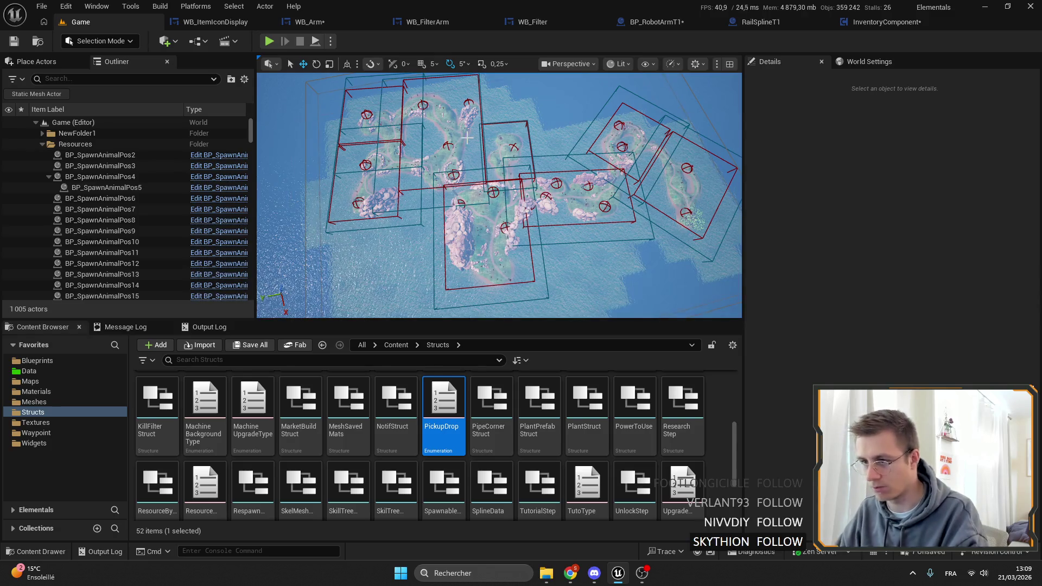
left_click_drag(467, 139, 436, 154)
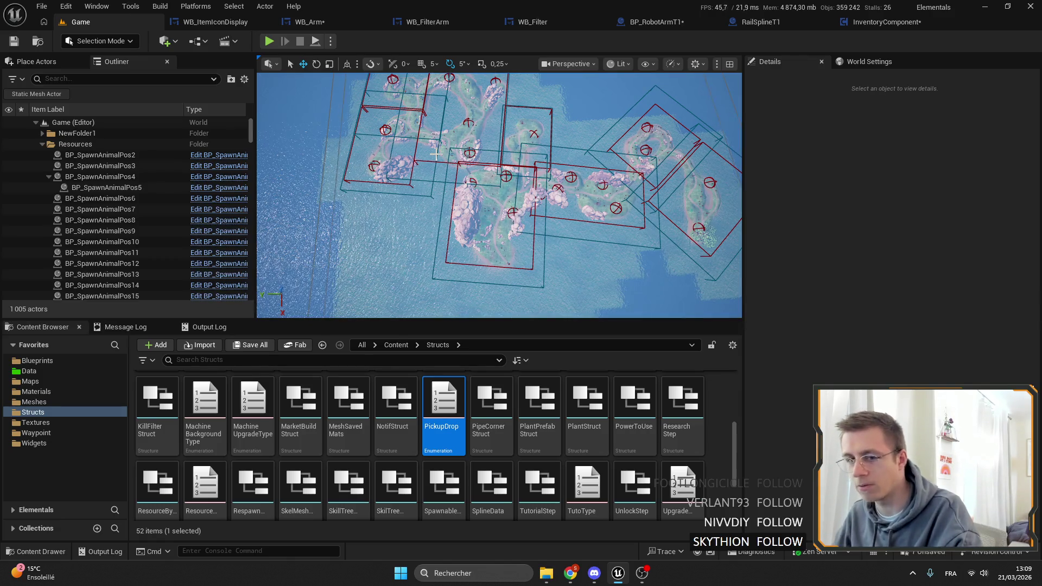
left_click_drag(436, 154, 436, 54)
Step: In BP_RobotArmT1, inspect the GetDropInventory and GetPickupInventory function graphs
left_click(645, 22)
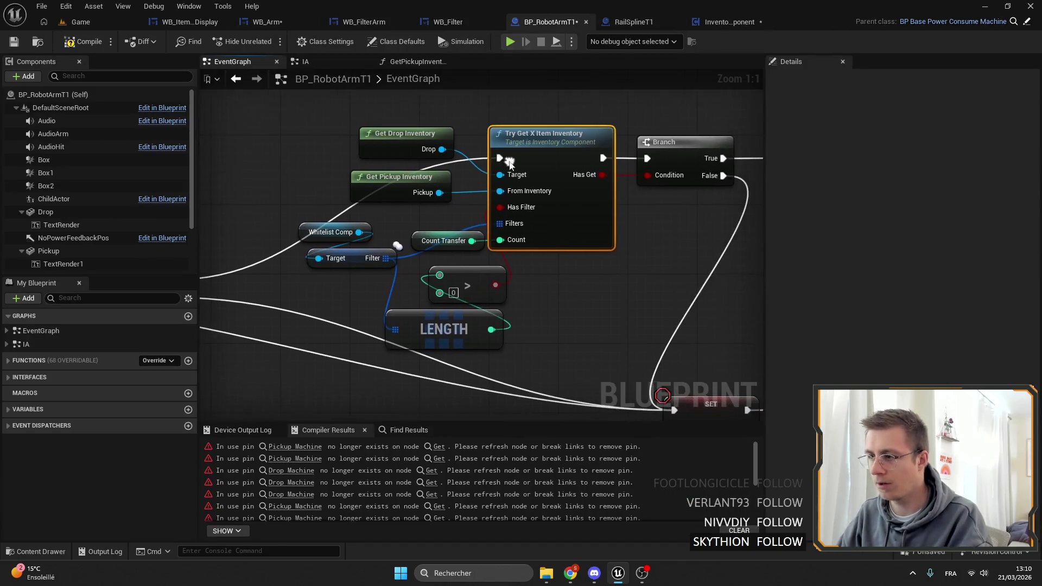
left_click_drag(511, 161, 586, 218)
left_click(483, 191)
left_click(477, 234, "shift")
left_click_drag(418, 147, 524, 169)
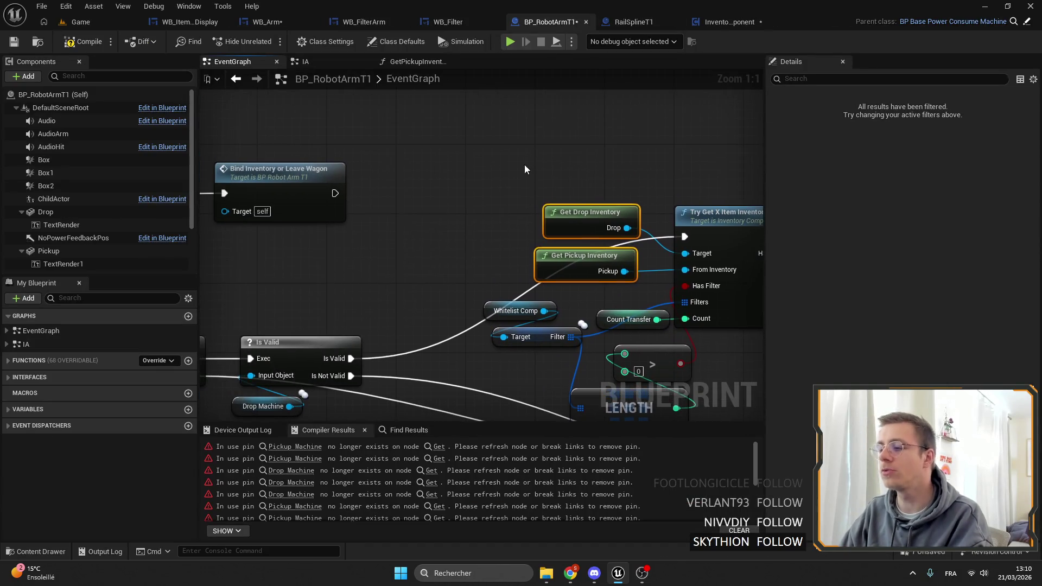
double_click(582, 215)
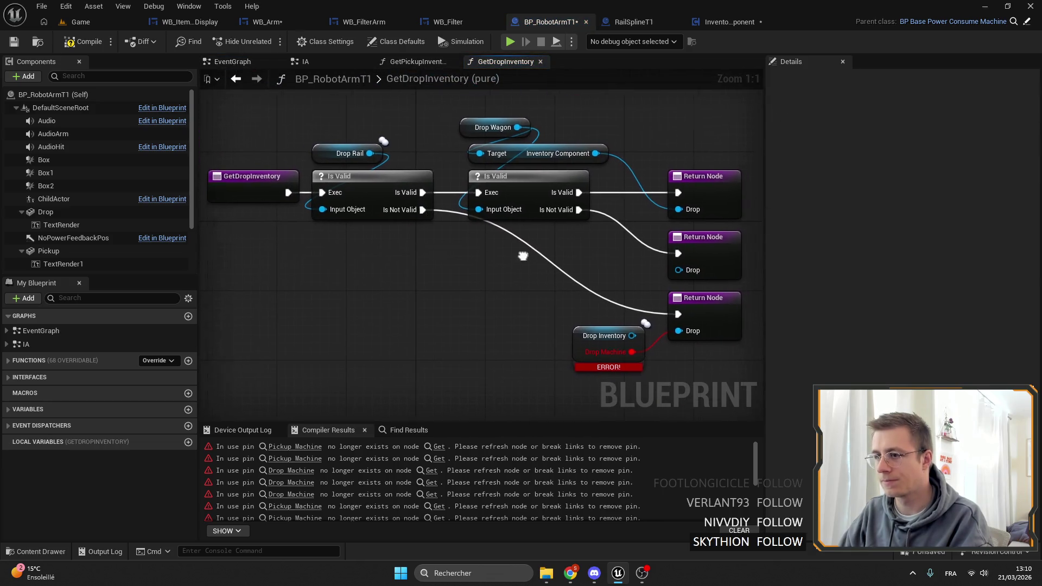
left_click_drag(527, 256, 516, 260)
left_click(399, 61)
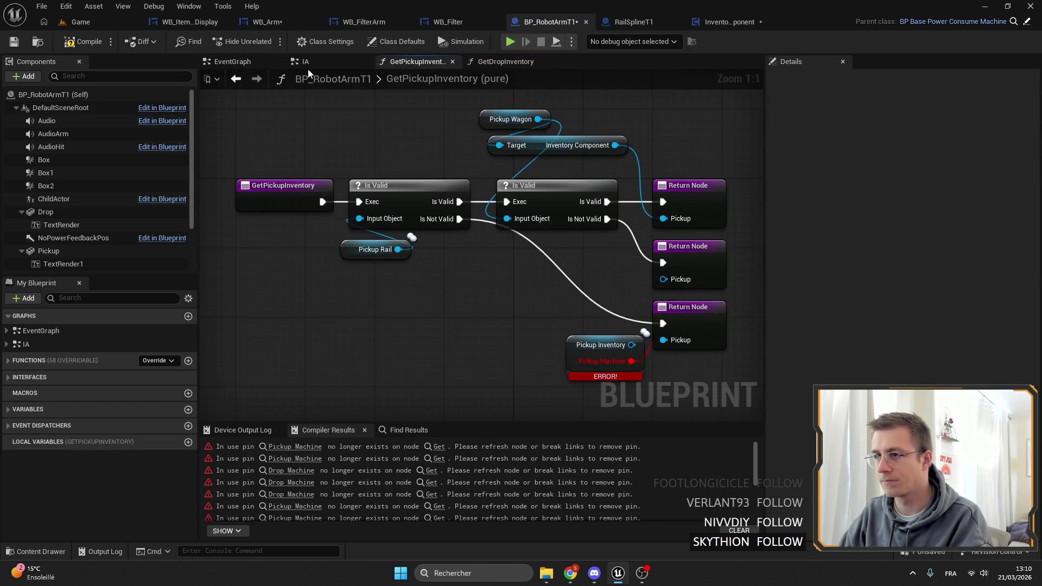
left_click(308, 67)
Step: Back in the TryToPickup event graph, enable a breakpoint on the InPickup SET node
double_click(669, 274)
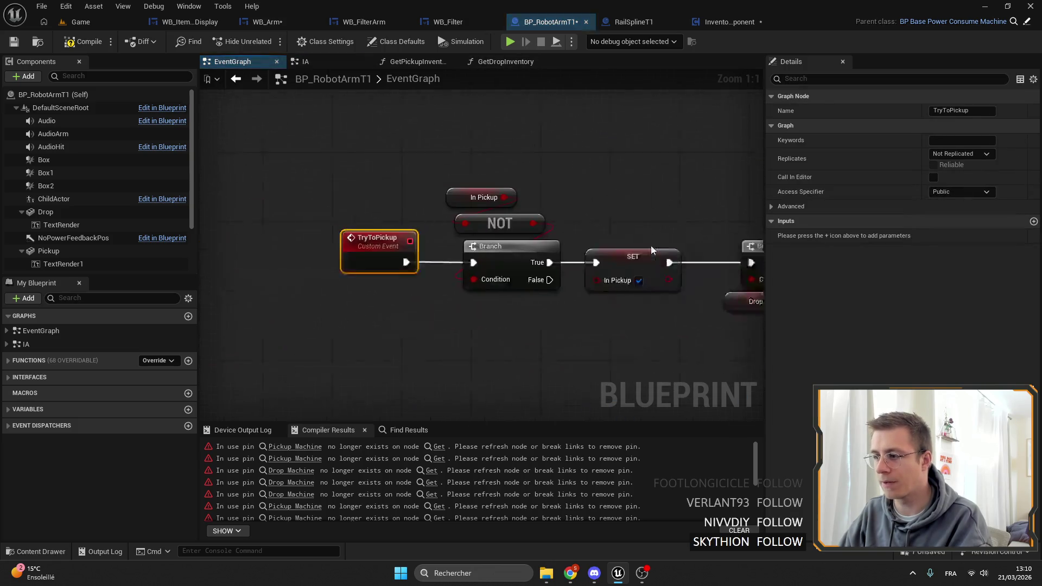
scroll(479, 110, "up", 1)
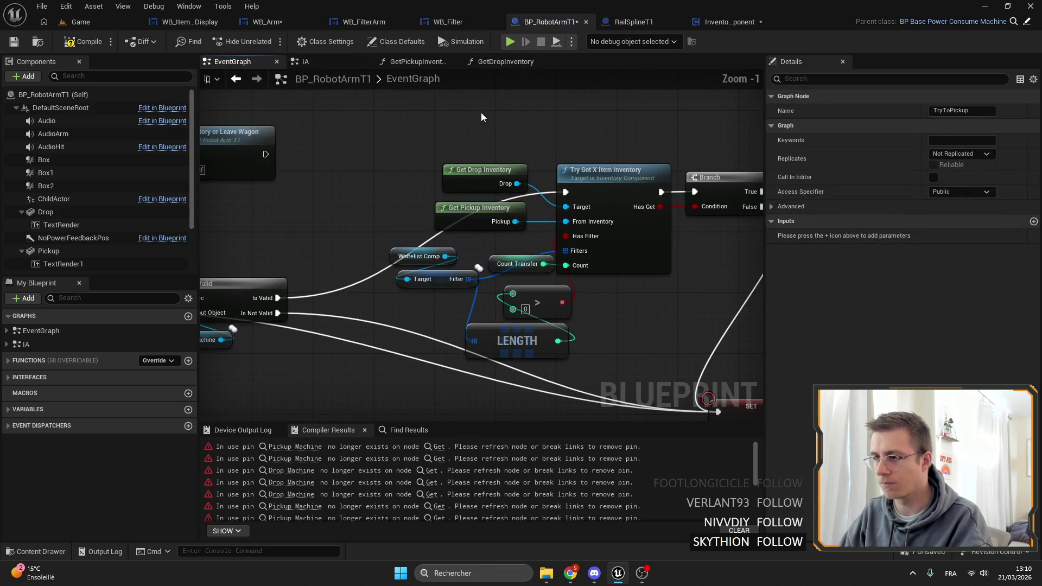
left_click(479, 109)
scroll(495, 167, "up", 1)
scroll(515, 115, "down", 2)
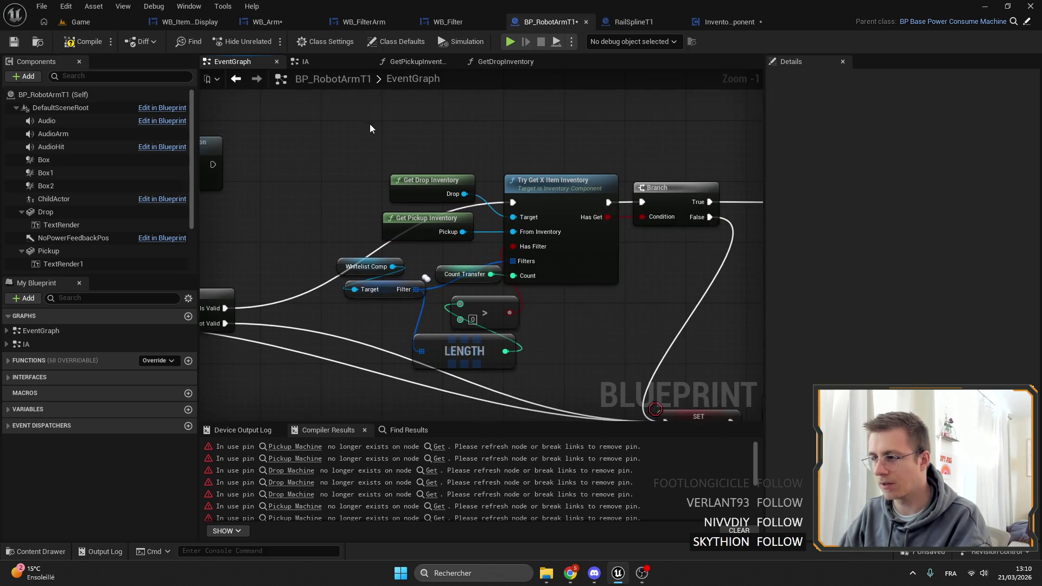
scroll(427, 157, "down", 1)
scroll(554, 204, "up", 1)
scroll(530, 178, "up", 1)
scroll(530, 177, "up", 1)
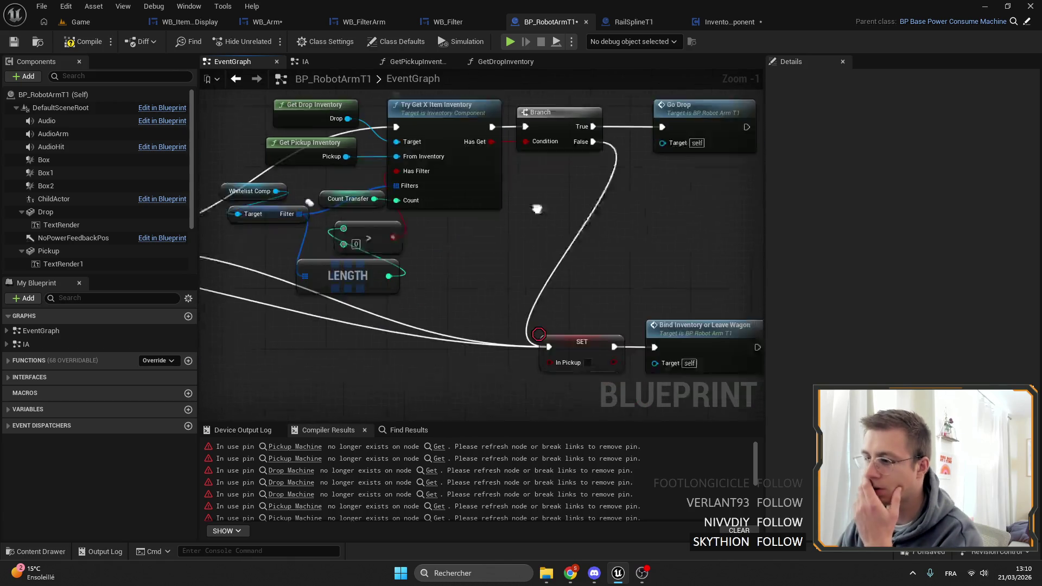
right_click(549, 313)
left_click(592, 500)
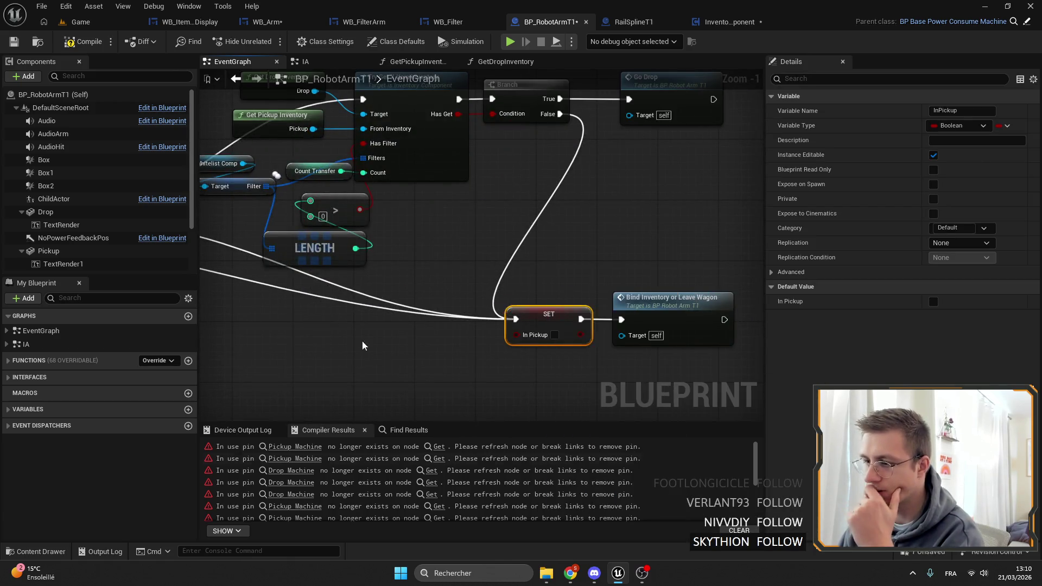
Step: Select the Get Drop Inventory and Get Pickup Inventory nodes together
scroll(535, 330, "down", 1)
mouse_move(524, 154)
left_mouse_down()
mouse_move(401, 157)
mouse_move(394, 170)
left_mouse_up()
scroll(393, 170, "up", 3)
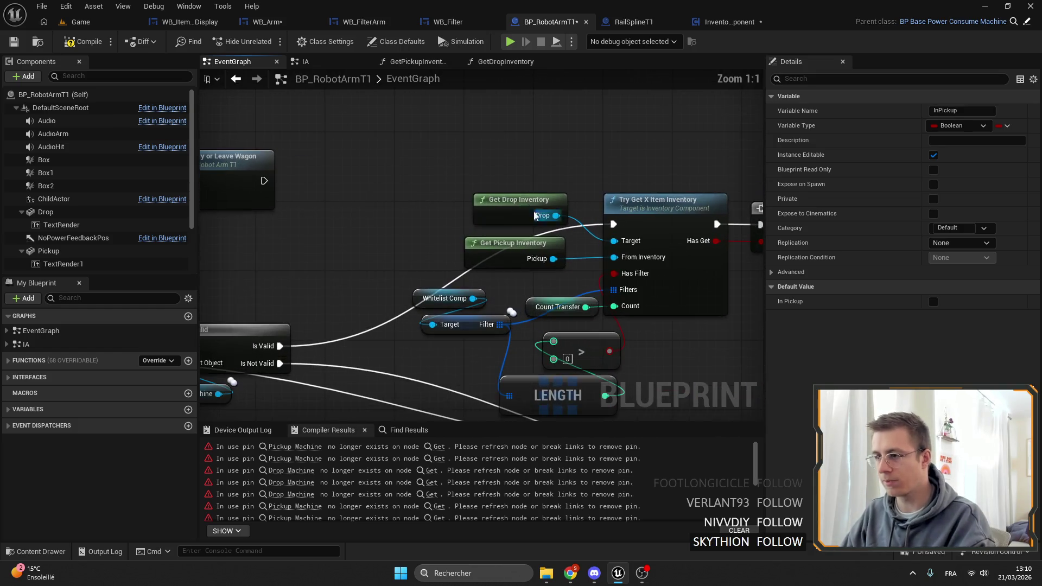
left_click(505, 204)
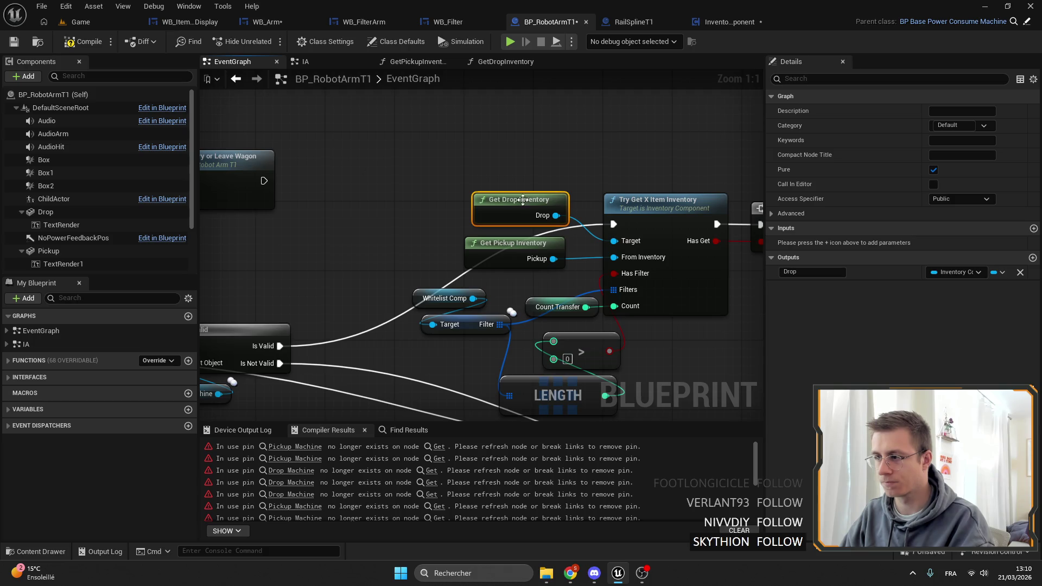
scroll(526, 203, "down", 3)
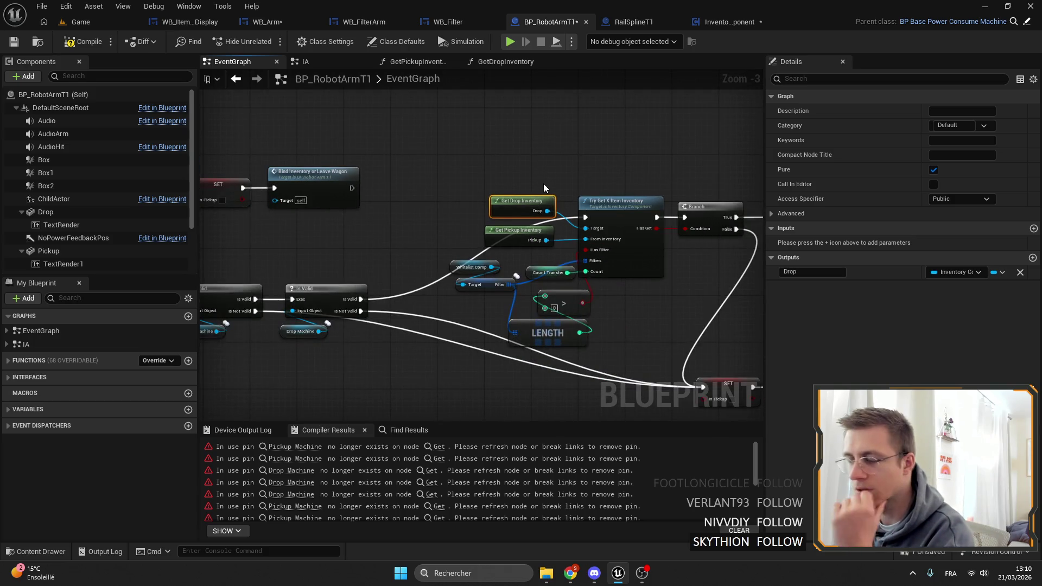
left_click(535, 262, "ctrl")
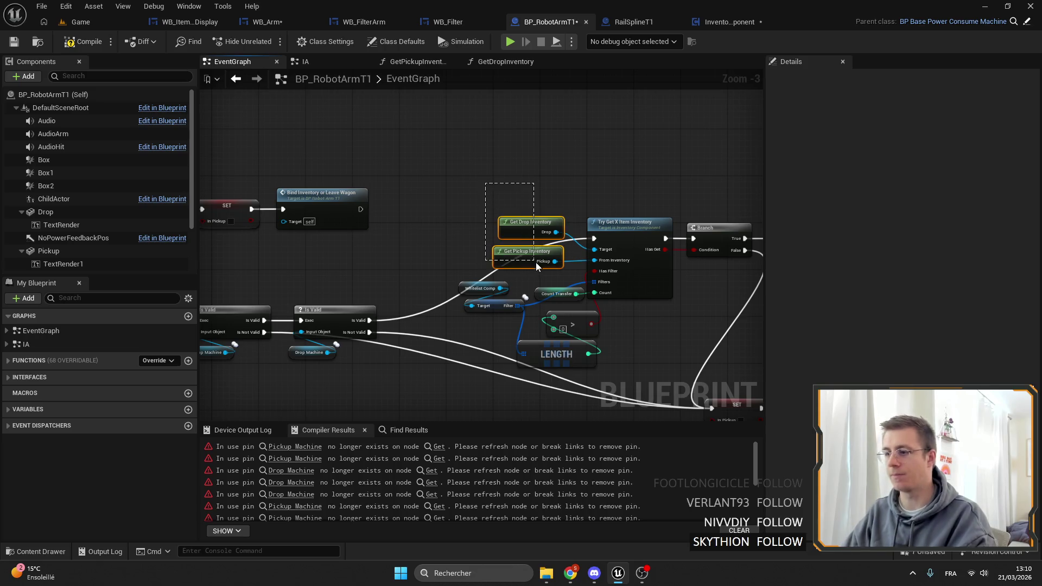
left_click_drag(529, 271, 529, 268)
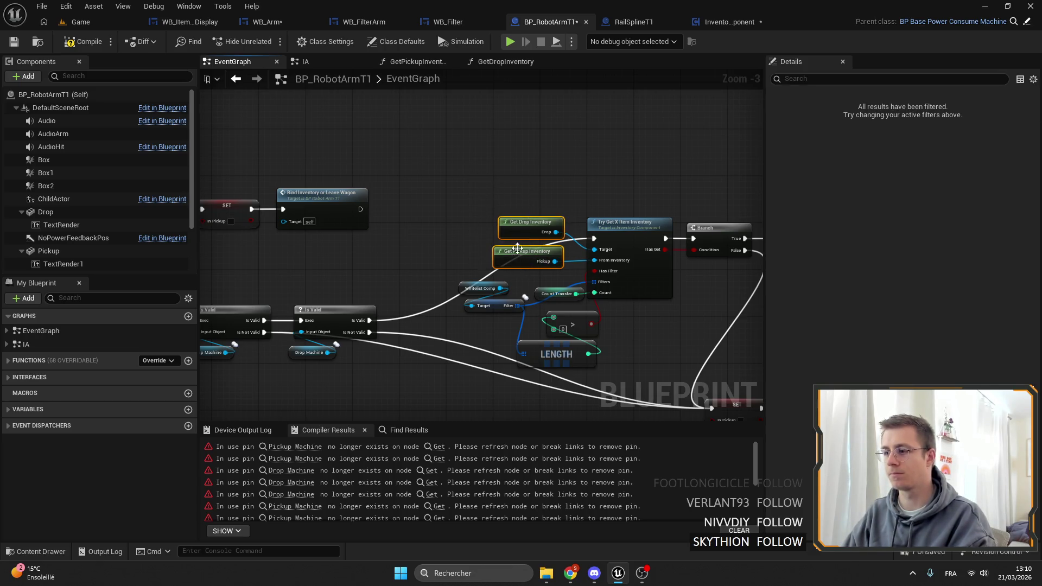
Step: Move the Pickup Machine variable node above Get Drop Inventory
left_click(456, 192)
mouse_move(454, 190)
left_mouse_down()
mouse_move(408, 190)
mouse_move(397, 177)
mouse_move(453, 186)
left_mouse_up()
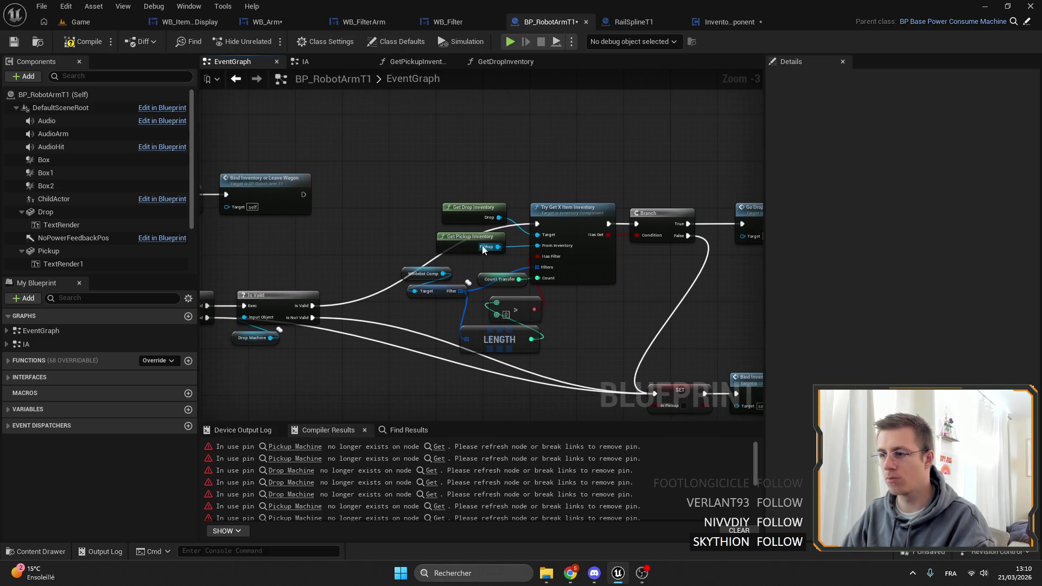
left_click_drag(462, 249, 648, 238)
left_click(293, 339)
mouse_move(285, 374)
left_mouse_down()
mouse_move(577, 197)
mouse_move(450, 149)
mouse_move(387, 140)
mouse_move(429, 146)
left_mouse_up()
Step: Add a Get All Inventories node for Pickup Machine by searching 'get all'
scroll(528, 186, "up", 2)
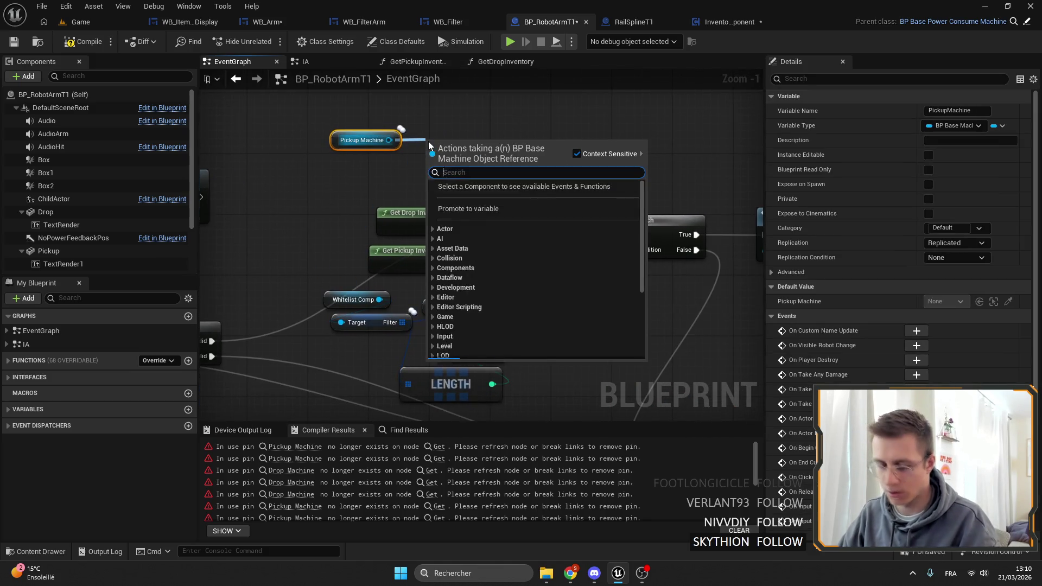
type("get all")
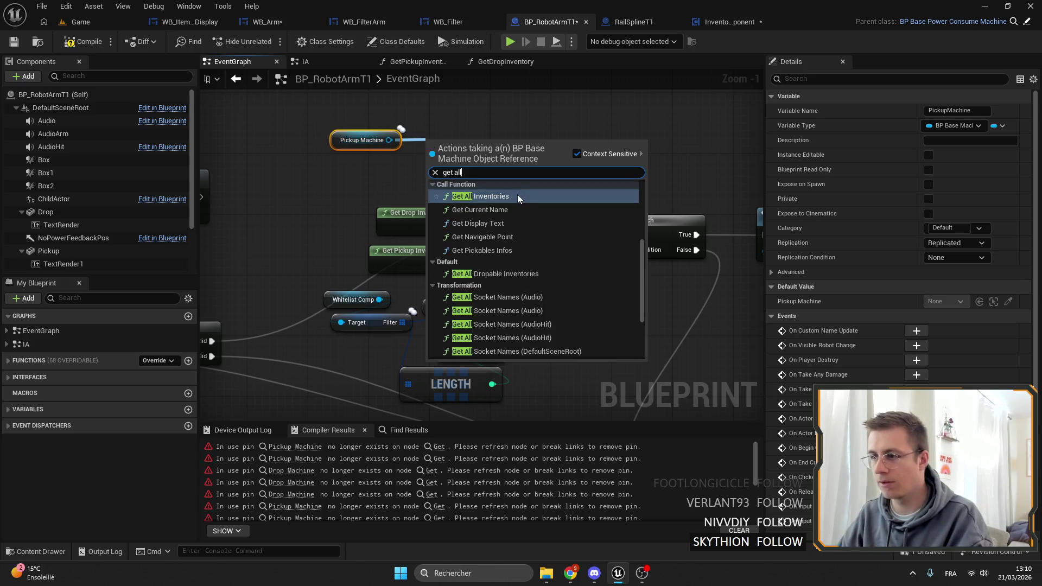
left_click(519, 195)
Step: Open the GetAllInventories function graph and select its Make Array node
double_click(519, 194)
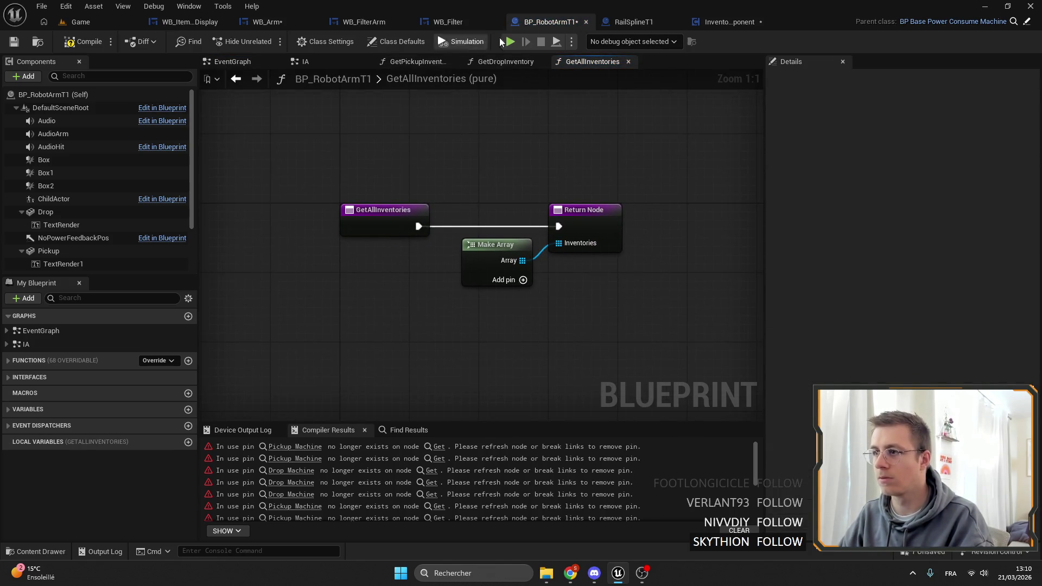
left_click_drag(483, 206, 517, 291)
left_click_drag(480, 218, 486, 222)
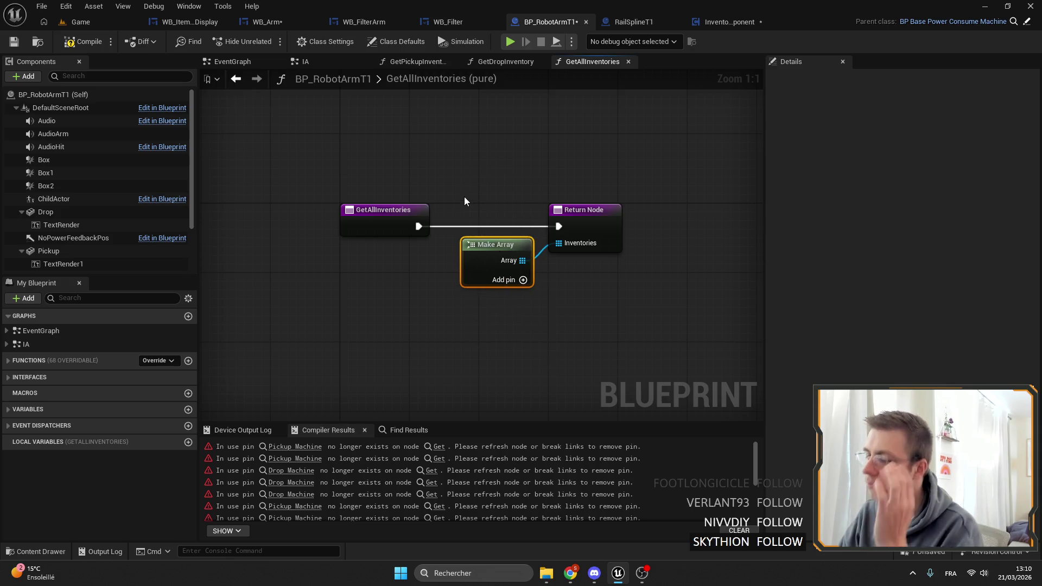
left_click(264, 23)
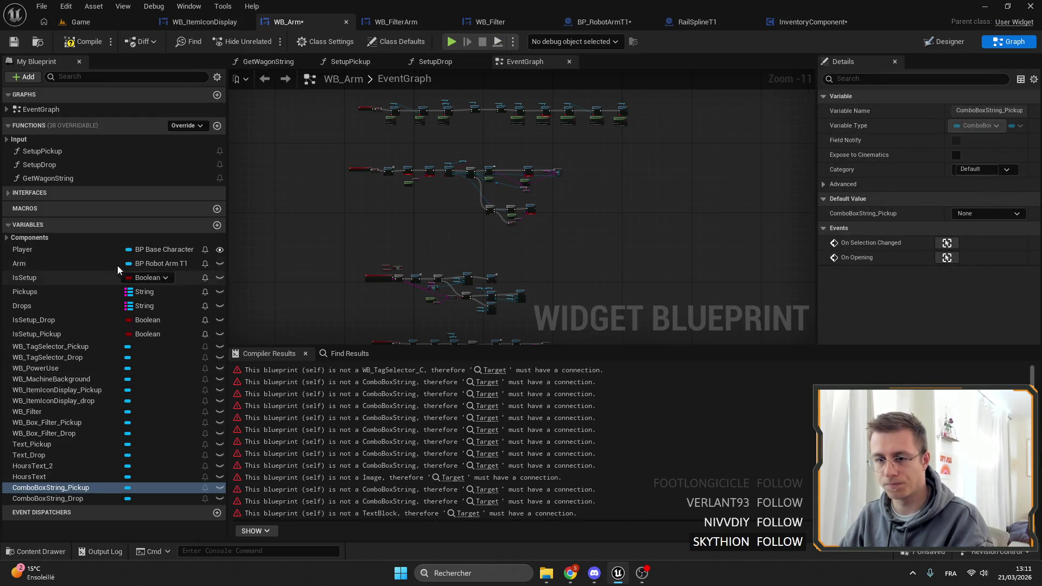
scroll(453, 274, "up", 7)
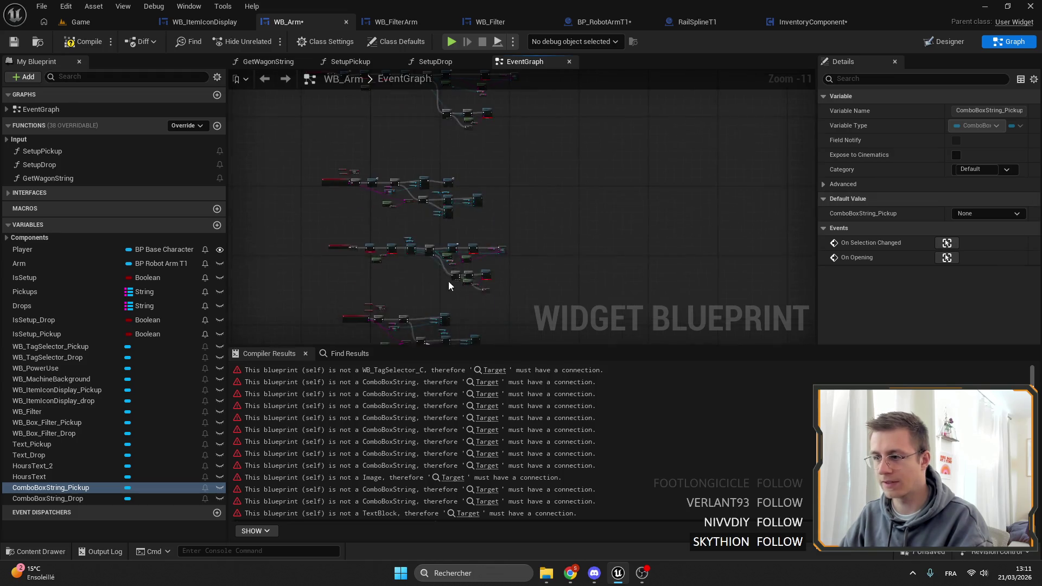
scroll(499, 251, "down", 3)
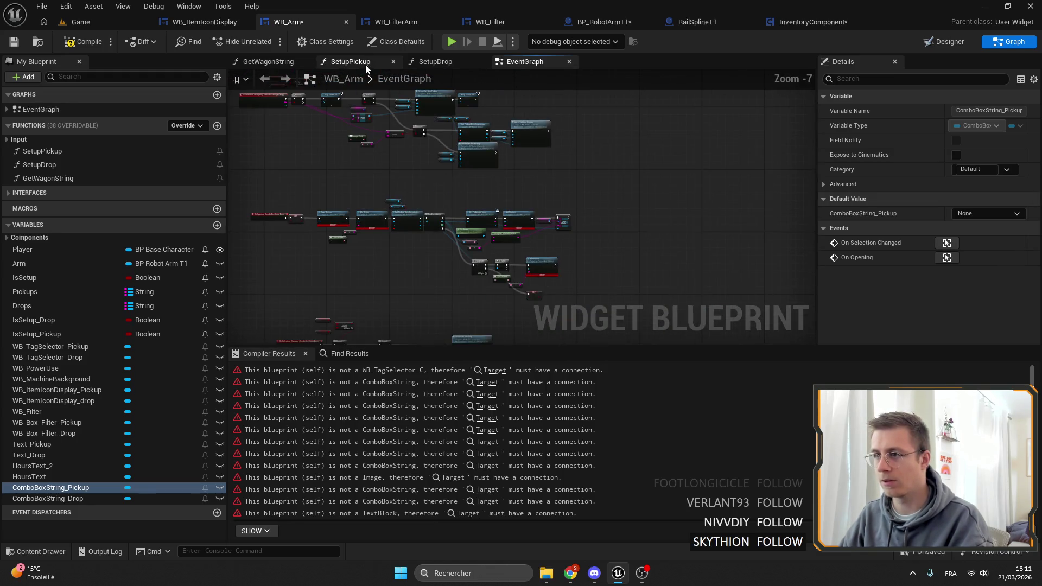
left_click(604, 22)
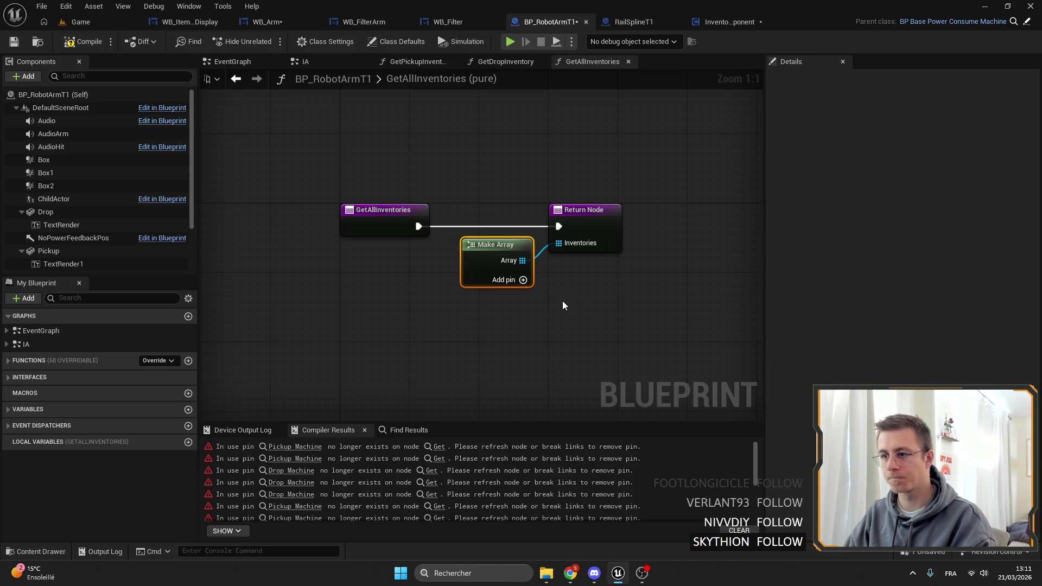
Step: Select the Return Node, then go back to the EventGraph and select Get All Inventories
left_click_drag(562, 301, 532, 304)
left_click(554, 213, "shift")
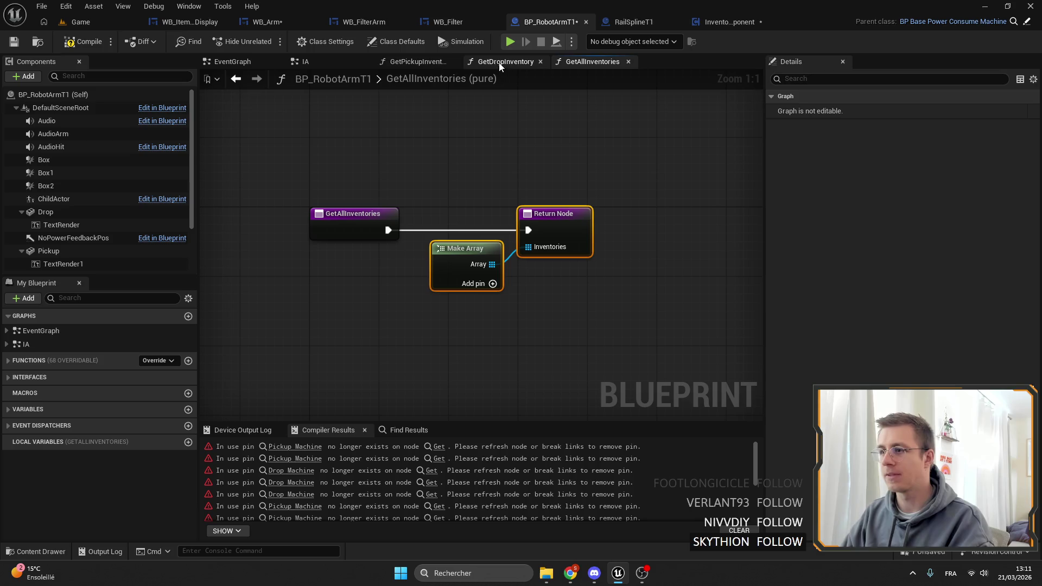
key("alt+Left")
key("alt+Left")
key("alt+Left")
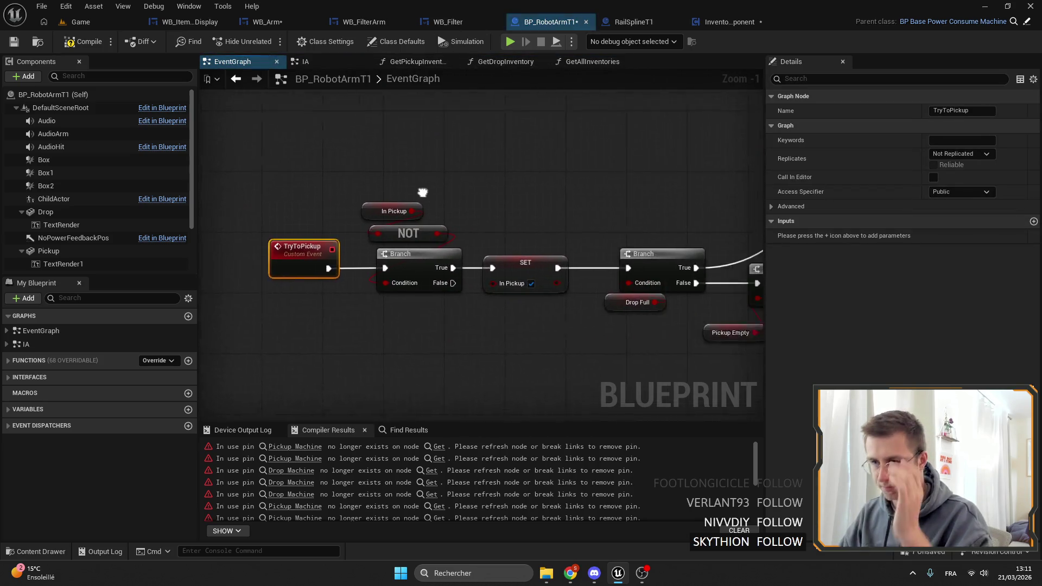
scroll(507, 221, "down", 4)
scroll(492, 190, "up", 3)
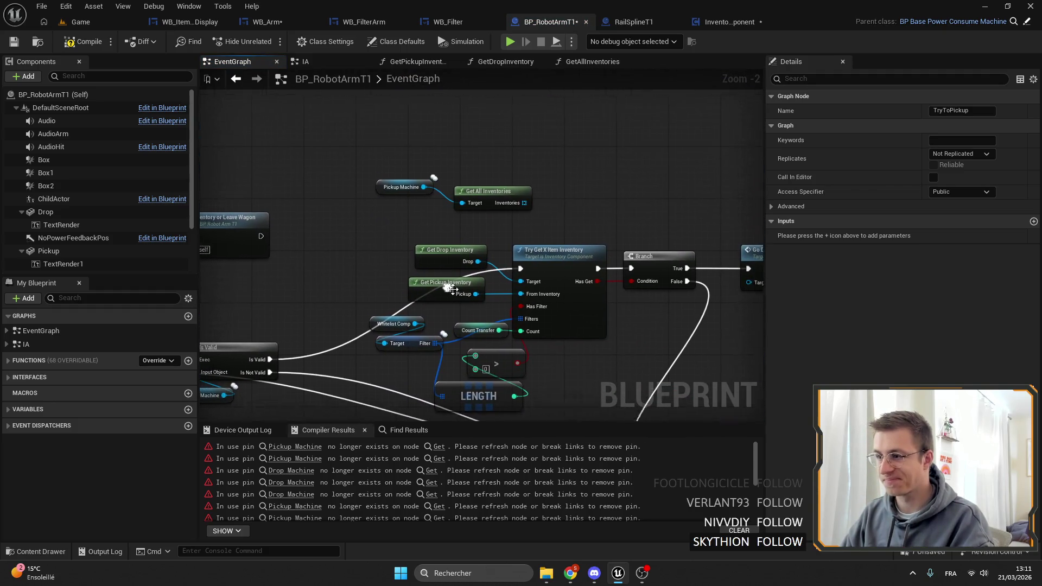
left_click(446, 206)
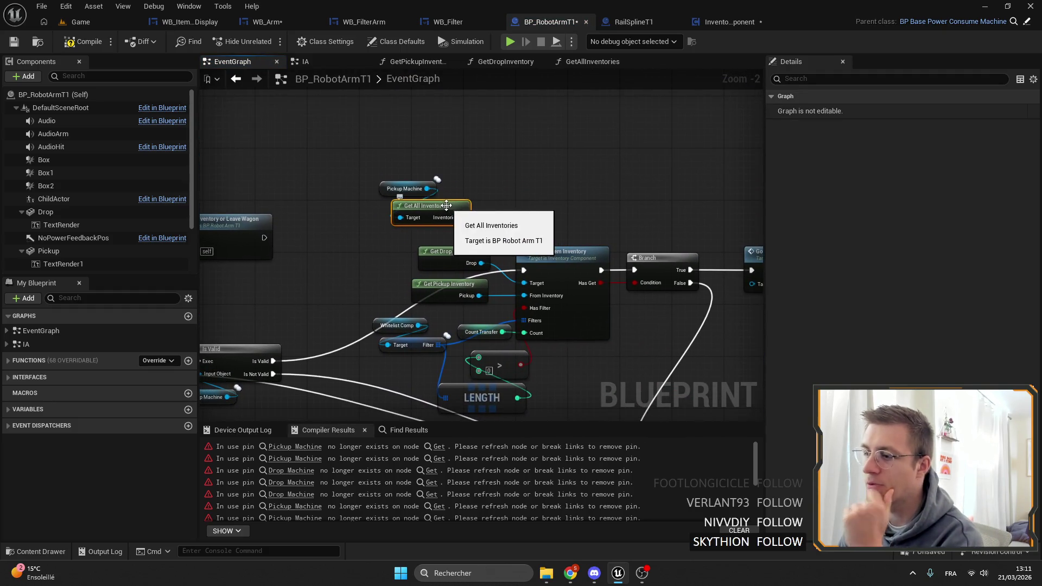
left_click_drag(514, 171, 644, 174)
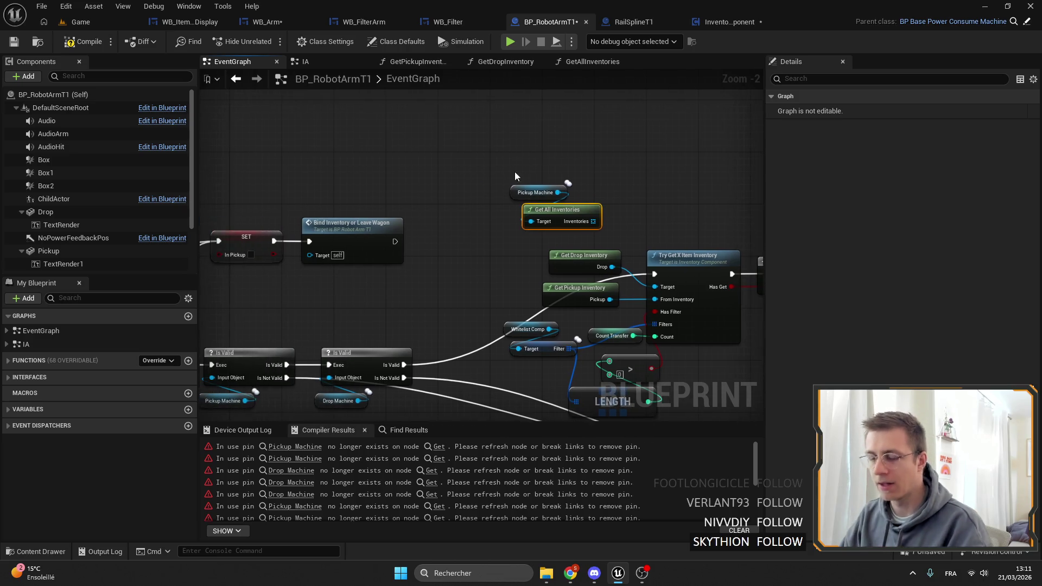
Step: Set Pickup Machine's Replication to RepNotify in Details, then open OnRep_PickupMachine
left_click(30, 377)
scroll(13, 526, "down", 1)
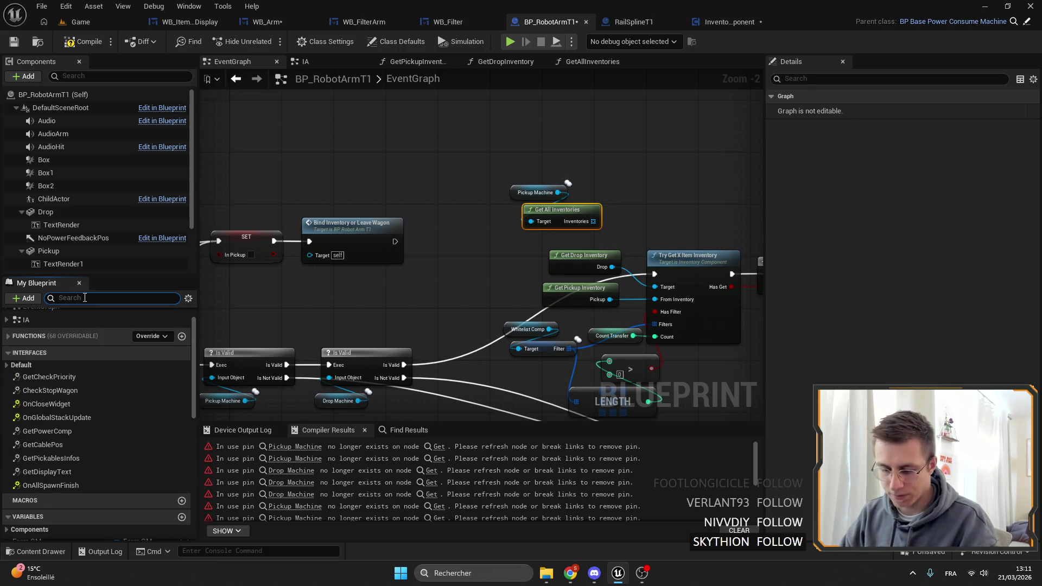
type("on")
scroll(435, 223, "up", 2)
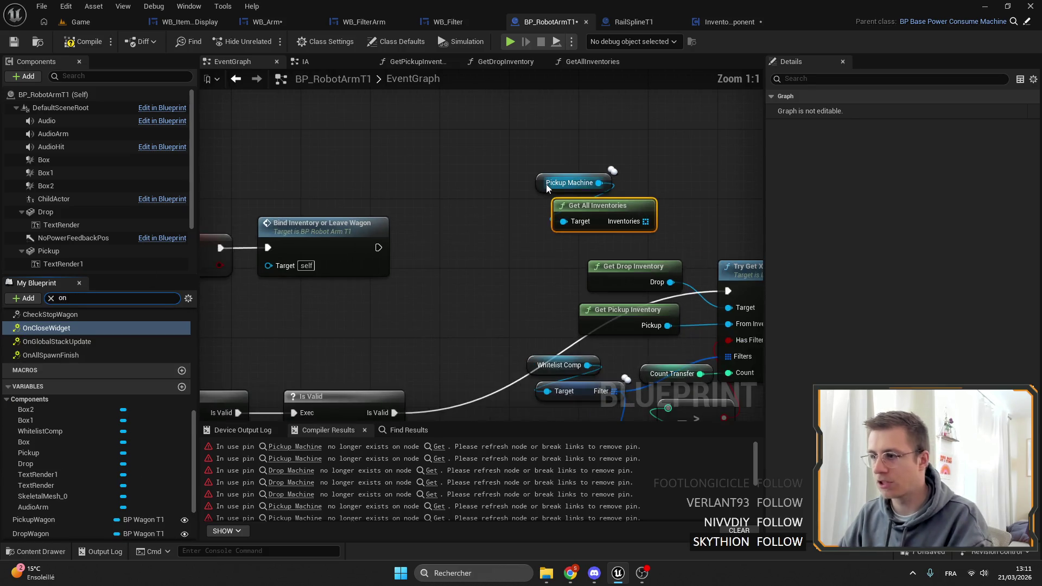
left_click(569, 183)
left_click(954, 243)
left_click(944, 276)
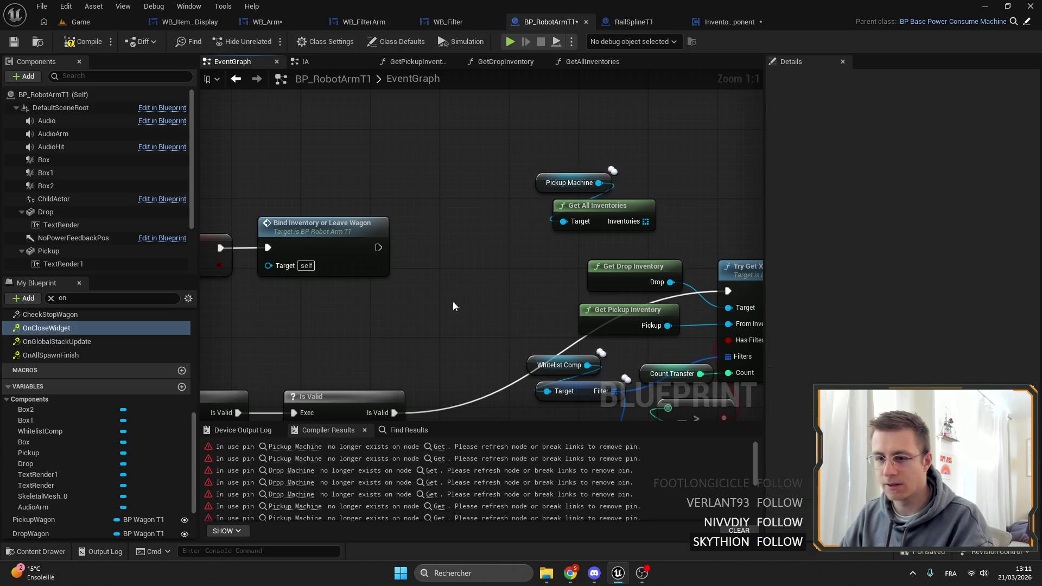
left_click(565, 186)
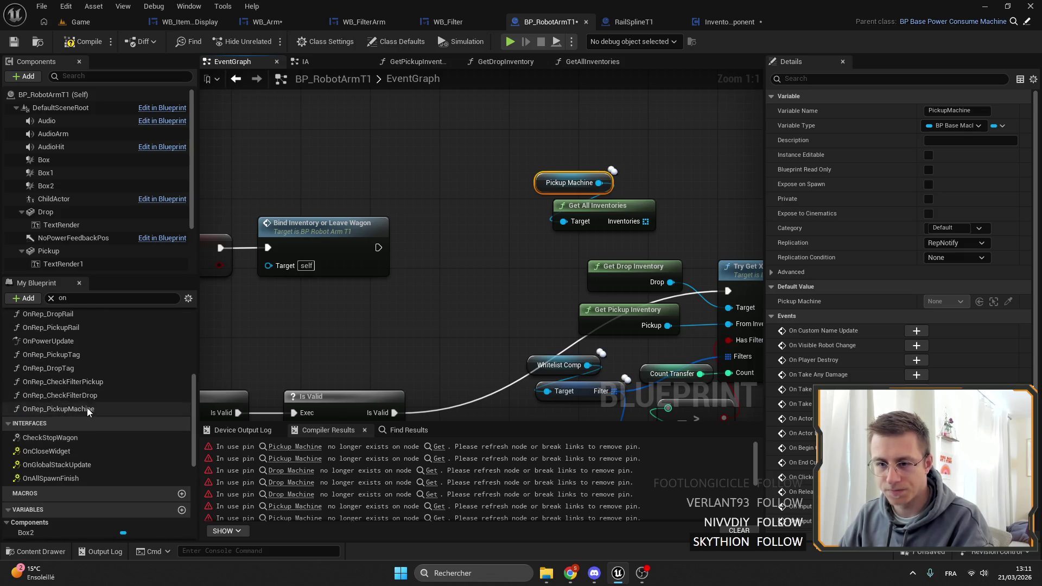
double_click(87, 408)
scroll(122, 520, "down", 5)
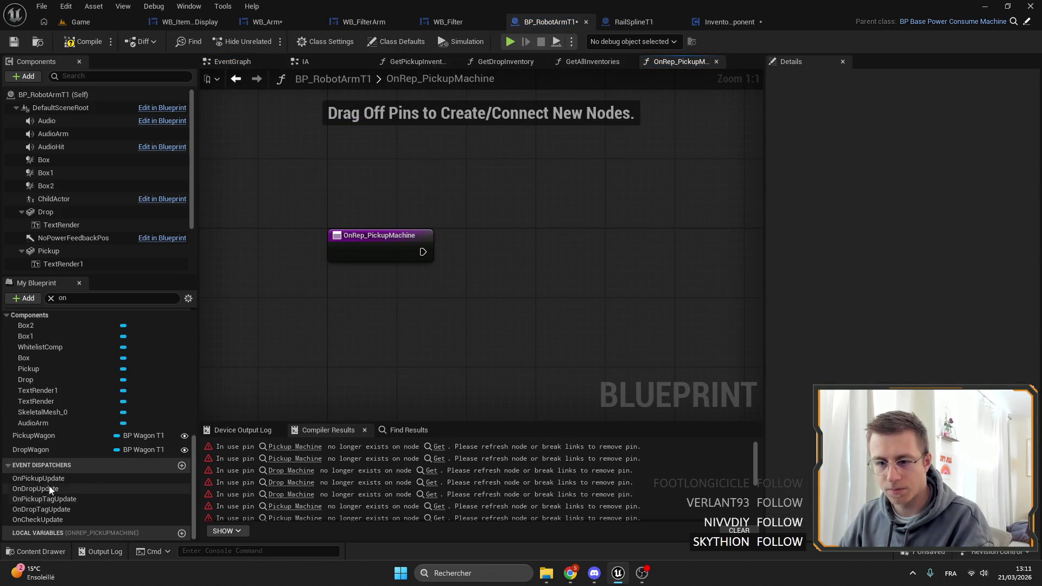
Step: Add a Call On Pickup Update node from the OnPickupUpdate dispatcher
left_click_drag(146, 465, 469, 228)
left_click(488, 243)
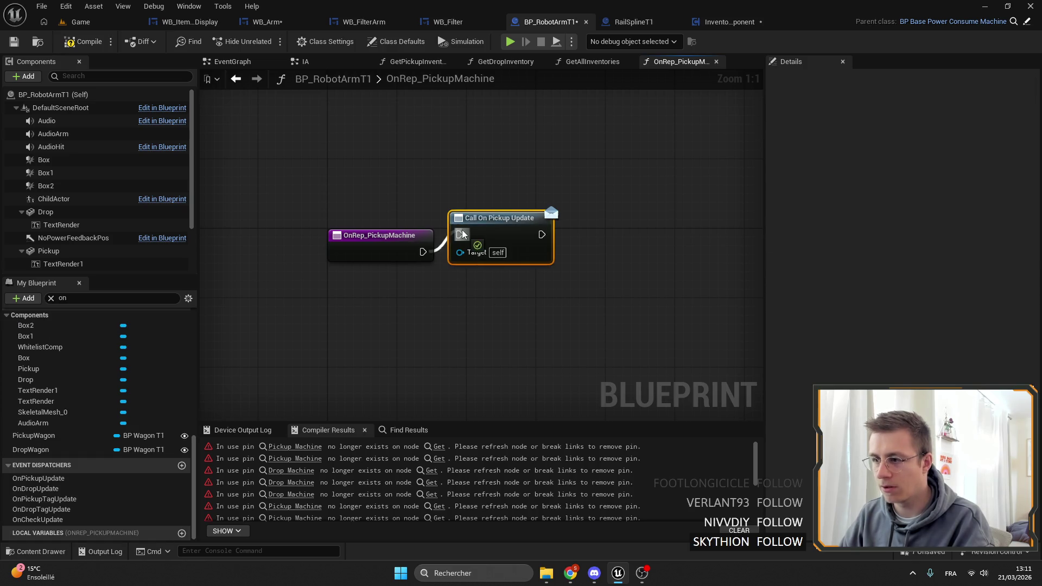
left_click_drag(442, 255, 487, 252)
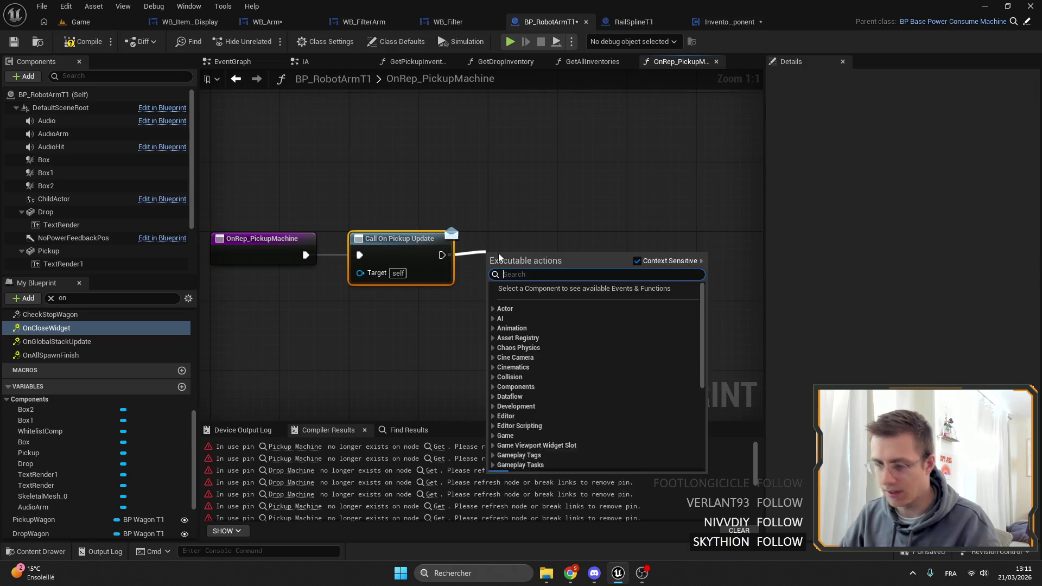
type("if ser")
left_click_drag(425, 227, 593, 227)
Step: Insert a Branch on the execution wire with an Is Server condition
mouse_move(380, 247)
left_mouse_down()
mouse_move(441, 238)
mouse_move(398, 301)
left_mouse_up()
key("Escape")
left_click(448, 248)
type("server")
key("Return")
Step: Add a Sequence after the entry node and wire its Then 1 to Call On Pickup Update
mouse_move(319, 243)
left_mouse_down()
mouse_move(223, 243)
mouse_move(325, 244)
left_mouse_up()
type("seq")
key("Return")
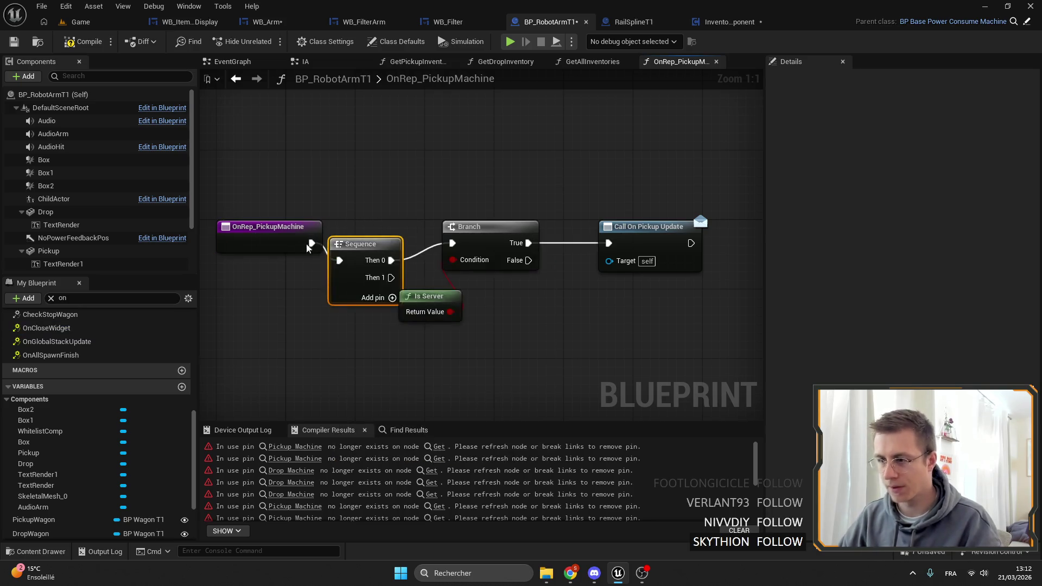
left_click_drag(289, 207, 347, 255)
left_click_drag(374, 242, 324, 235)
mouse_move(612, 178)
left_mouse_down()
mouse_move(498, 352)
mouse_move(445, 316)
left_mouse_up()
left_click(467, 307, "alt")
left_click_drag(322, 211, 426, 333)
Step: Nudge the Is Server node and place a Get Pickup Machine getter
scroll(102, 487, "up", 10)
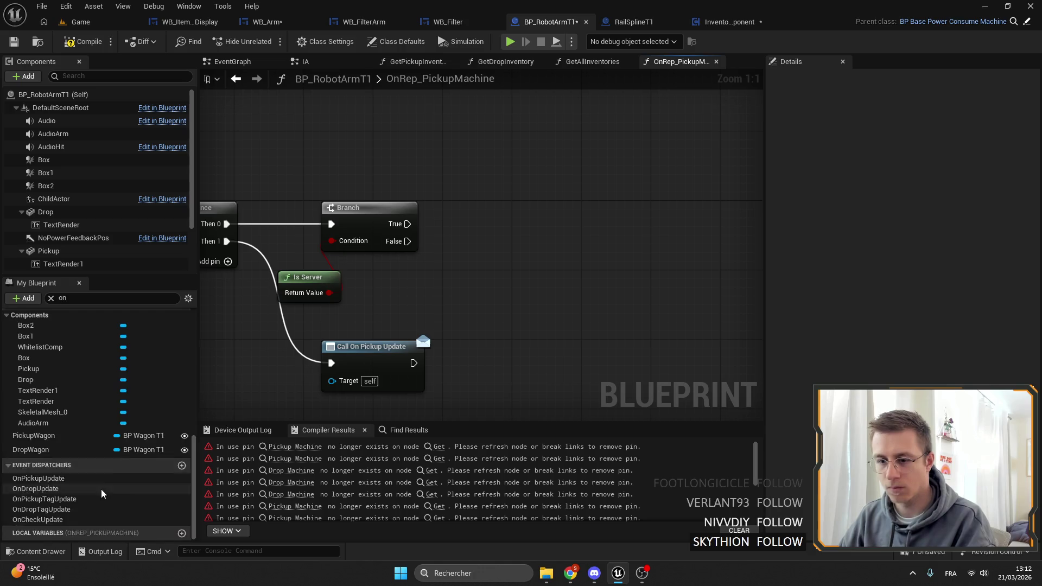
scroll(86, 450, "down", 10)
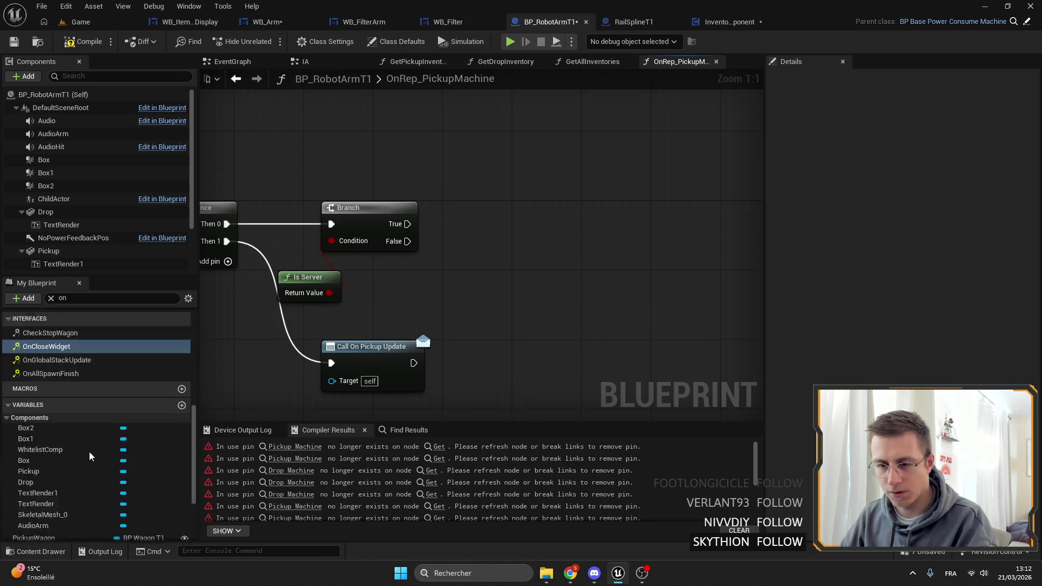
left_click(331, 294)
left_click_drag(332, 293, 348, 285)
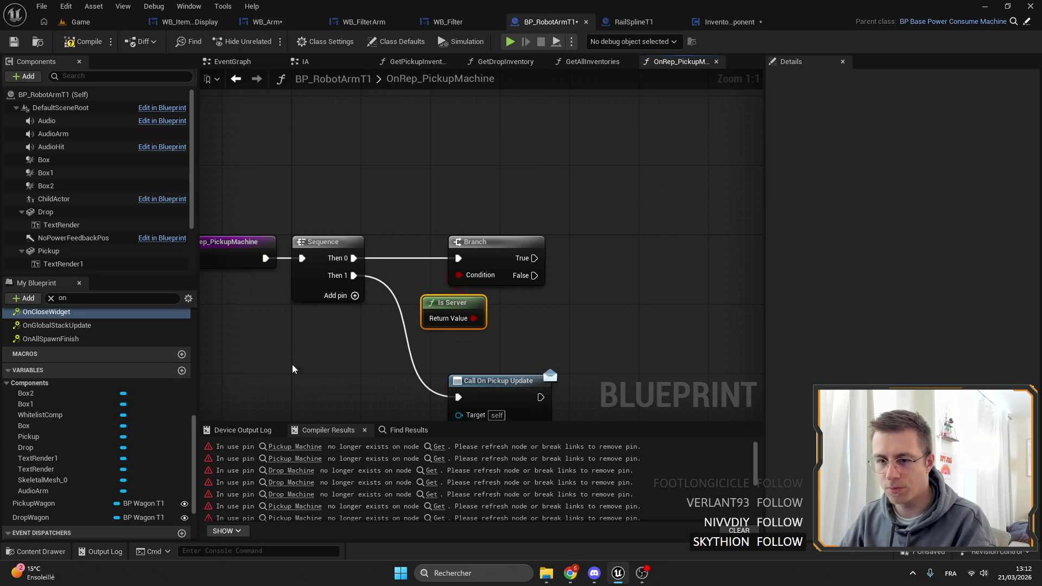
scroll(86, 412, "up", 5)
left_click(88, 297)
type("pickup")
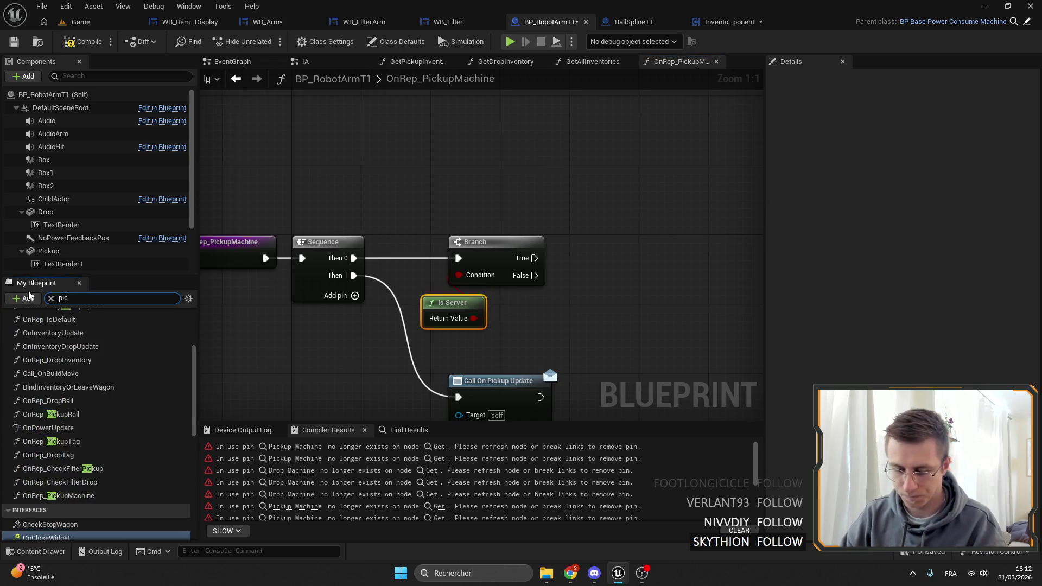
scroll(101, 414, "up", 2)
scroll(102, 414, "down", 4)
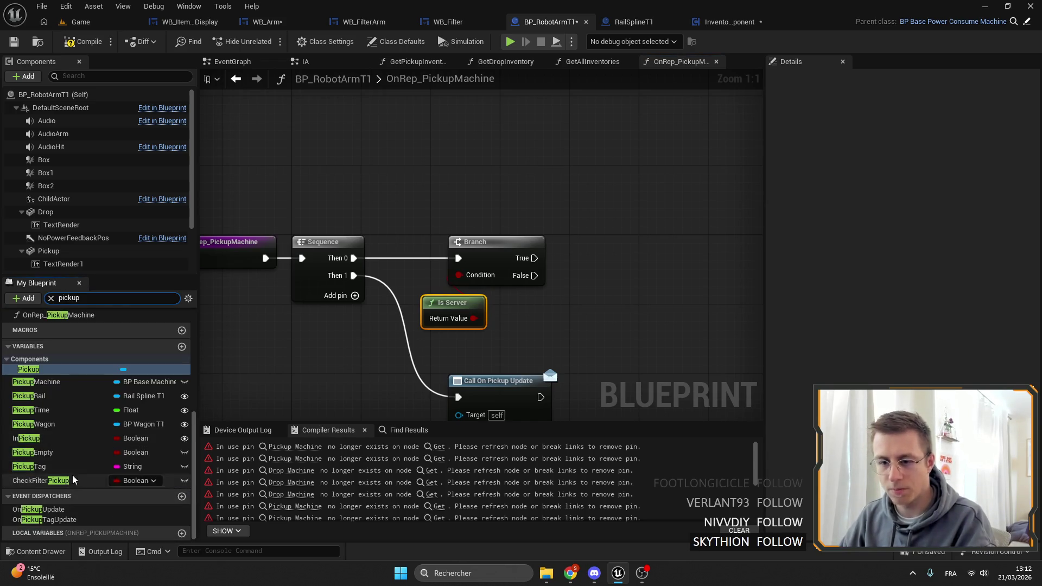
mouse_move(59, 383)
left_mouse_down()
mouse_move(388, 353)
mouse_move(588, 206)
left_mouse_up()
left_click(588, 201)
Step: Call Get All Inventories on the Pickup Machine getter
mouse_move(471, 188)
left_mouse_down()
mouse_move(516, 205)
mouse_move(428, 212)
mouse_move(312, 173)
left_mouse_up()
type("get inv")
key("Return")
mouse_move(387, 200)
left_mouse_down()
mouse_move(511, 200)
mouse_move(492, 223)
left_mouse_up()
left_click(539, 291)
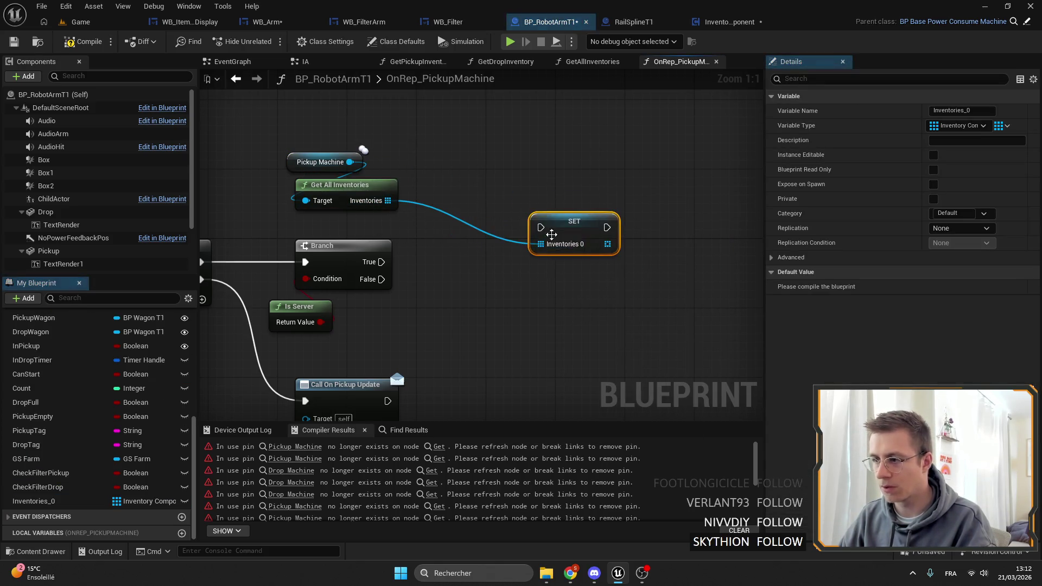
left_click(969, 110)
type("Pic")
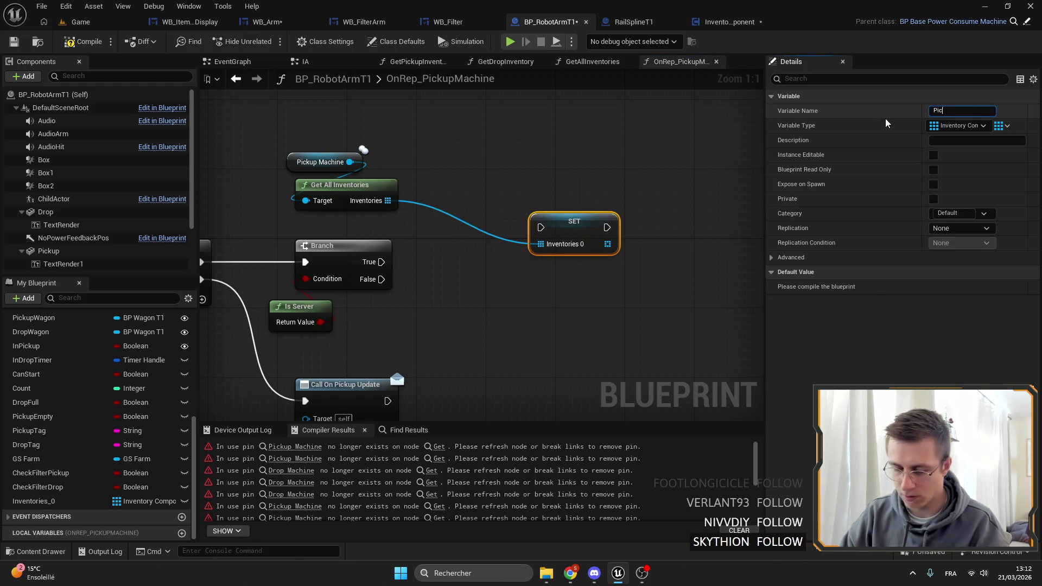
type("kupSaved")
key("BackSpace")
key("BackSpace")
key("BackSpace")
type("SavedPickup")
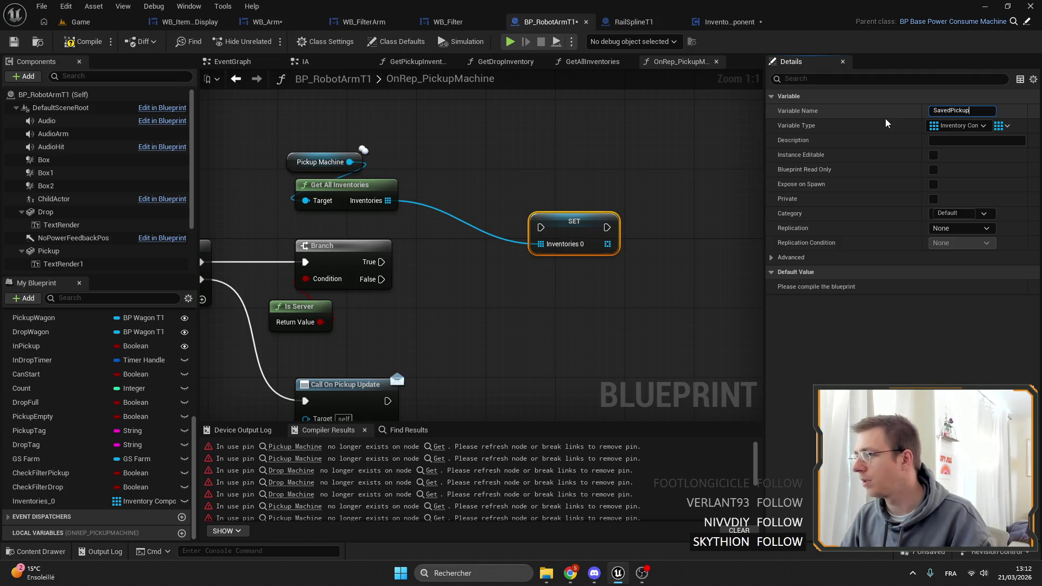
type("Inventory")
key("Return")
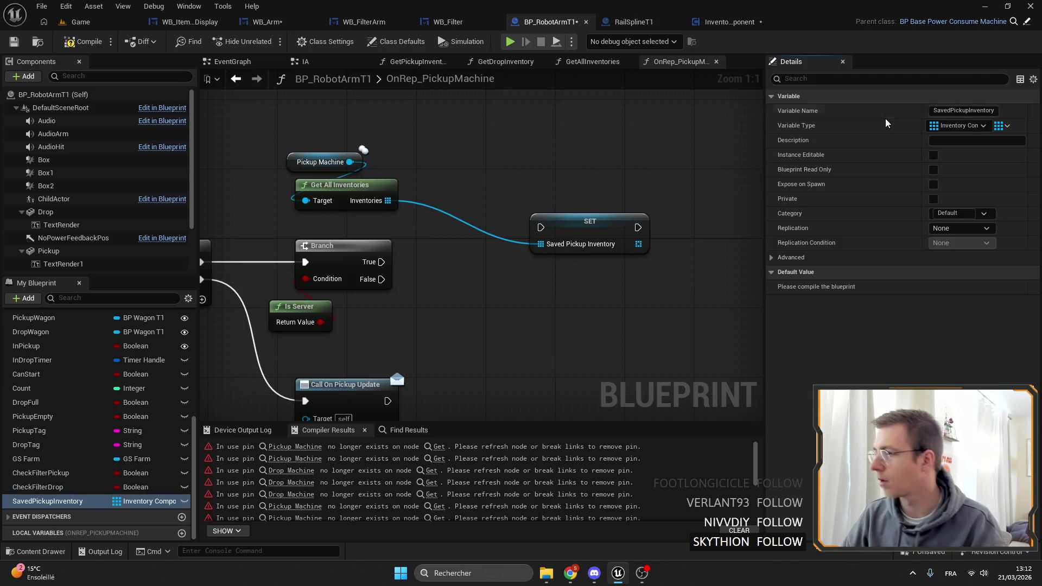
left_click(933, 199)
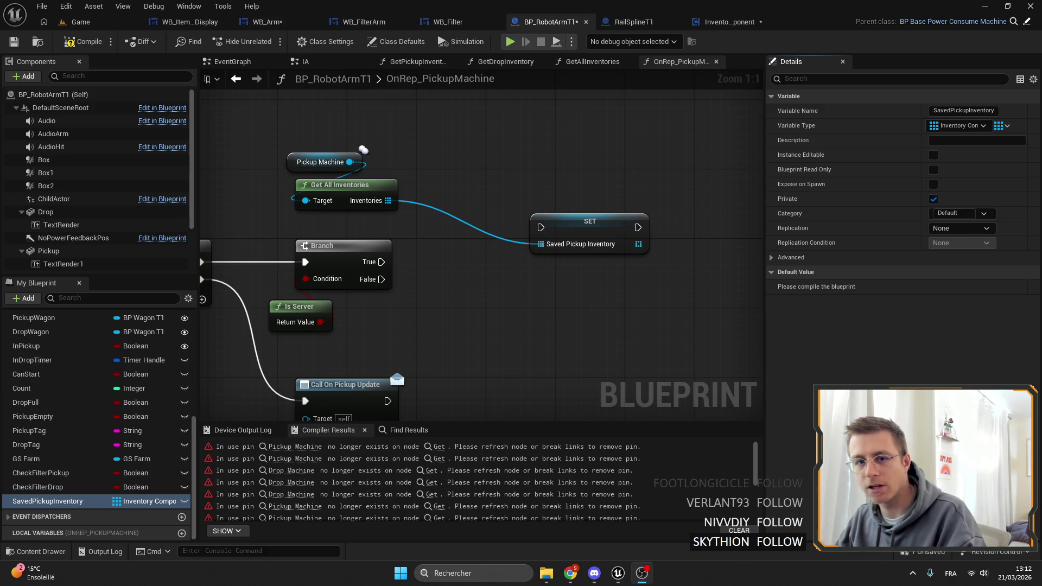
left_click(570, 572)
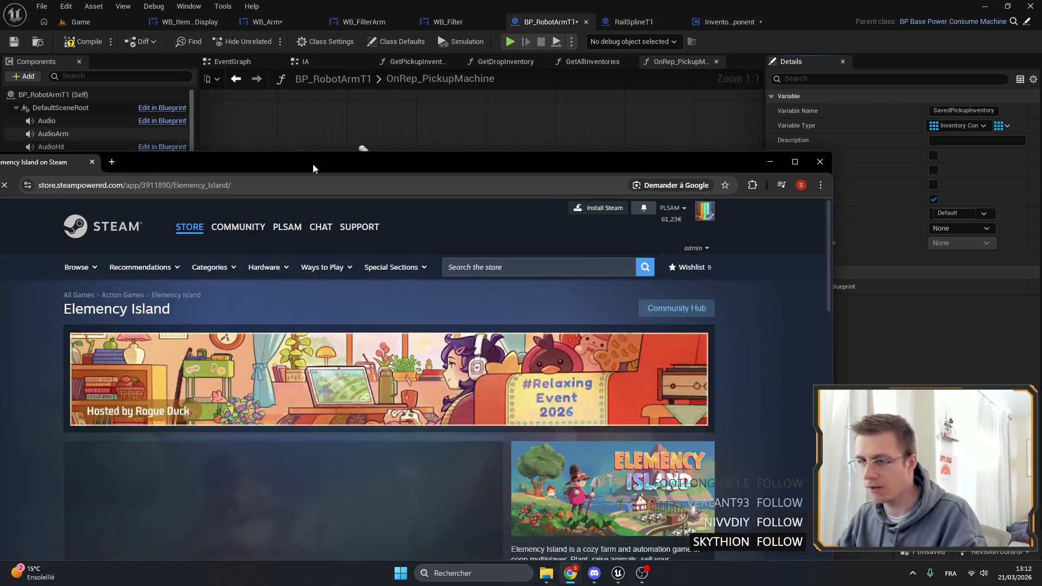
scroll(583, 292, "down", 10)
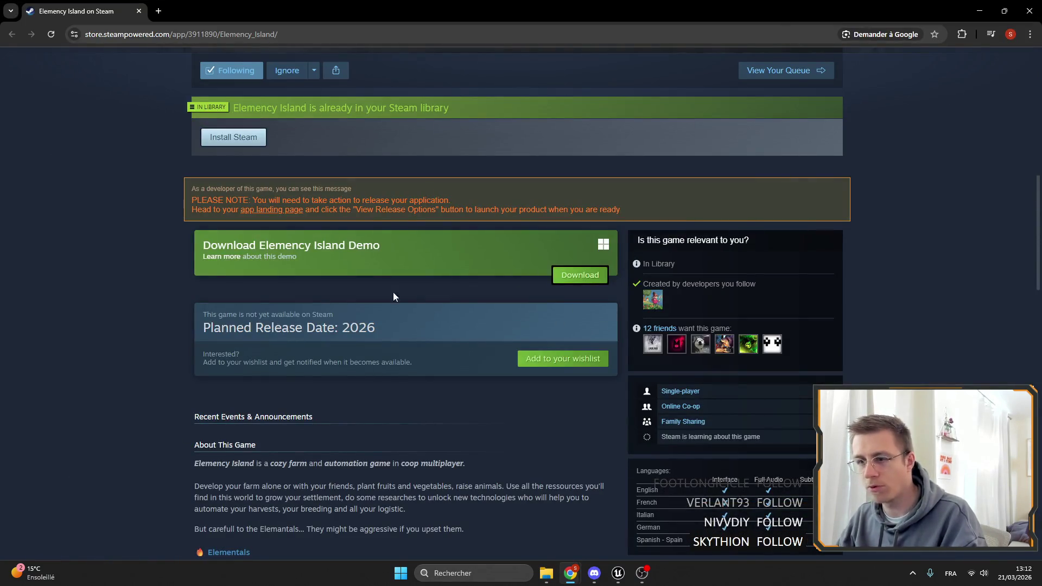
scroll(423, 252, "up", 7)
scroll(399, 271, "down", 1)
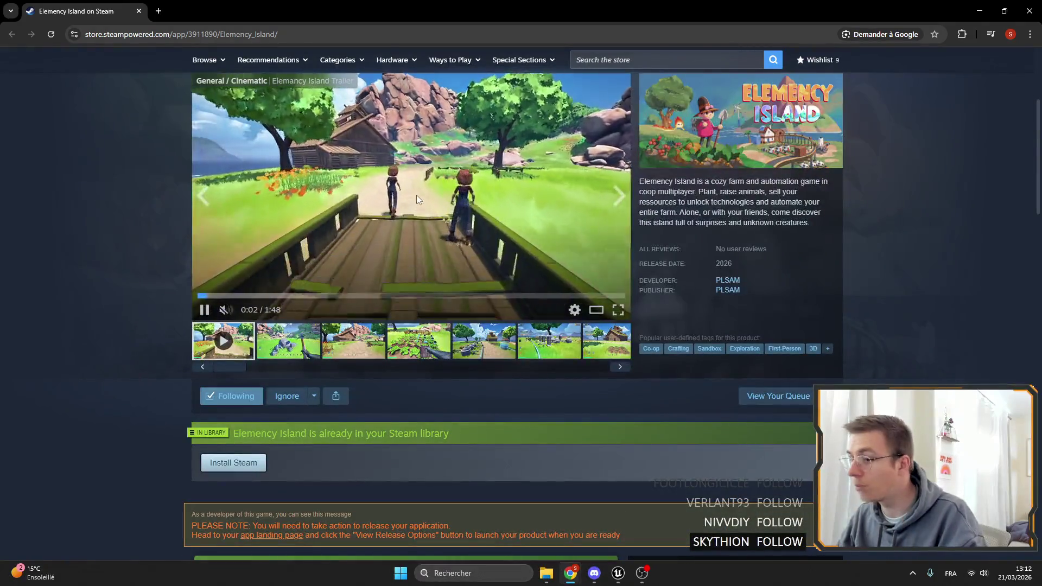
key("alt+Tab")
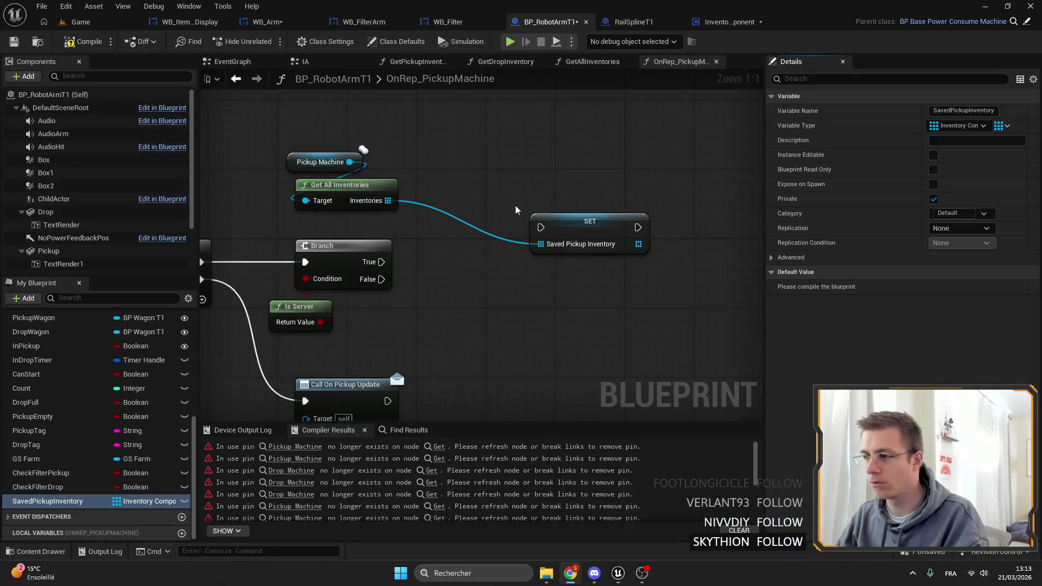
Step: Insert an Is Valid check on Pickup Machine between the Branch True output and SET
left_click_drag(456, 265, 521, 209)
left_click_drag(648, 172, 604, 187)
mouse_move(447, 206)
left_mouse_down()
mouse_move(516, 216)
mouse_move(565, 187)
left_mouse_up()
left_click_drag(645, 186, 627, 204)
left_click_drag(415, 106, 496, 121)
type("isva")
left_click(521, 187)
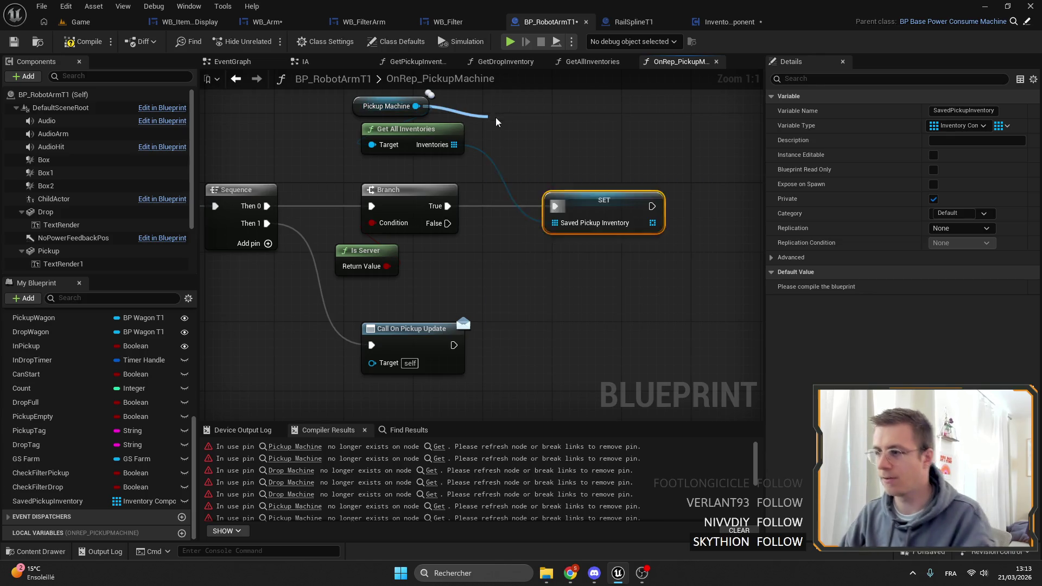
left_click_drag(447, 205, 493, 136)
mouse_move(554, 206)
left_mouse_down()
mouse_move(505, 190)
mouse_move(518, 186)
mouse_move(521, 195)
left_mouse_up()
mouse_move(530, 136)
left_mouse_down()
mouse_move(530, 206)
mouse_move(564, 197)
left_mouse_up()
left_click_drag(642, 196, 757, 195)
left_click_drag(521, 180, 671, 206)
Step: Wire Is Not Valid to a Clear node on a Saved Pickup Inventory getter
left_click_drag(47, 501, 556, 296)
left_click(655, 302)
left_click_drag(655, 301, 656, 302)
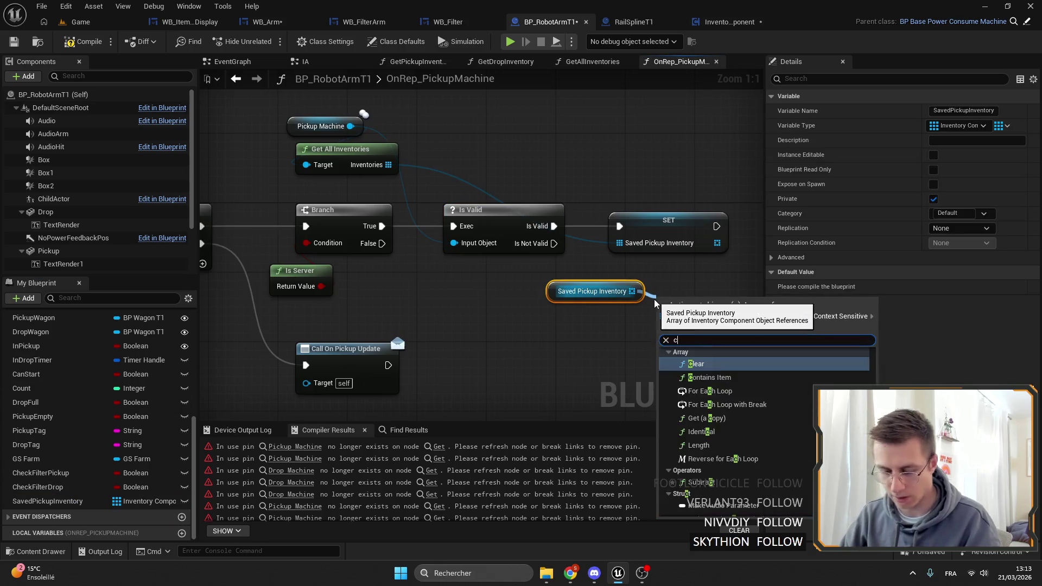
left_click(684, 347)
key("Delete")
mouse_move(382, 292)
left_mouse_down()
mouse_move(426, 298)
mouse_move(350, 321)
mouse_move(418, 311)
left_mouse_up()
type("clear")
key("Return")
left_click(352, 292, "ctrl")
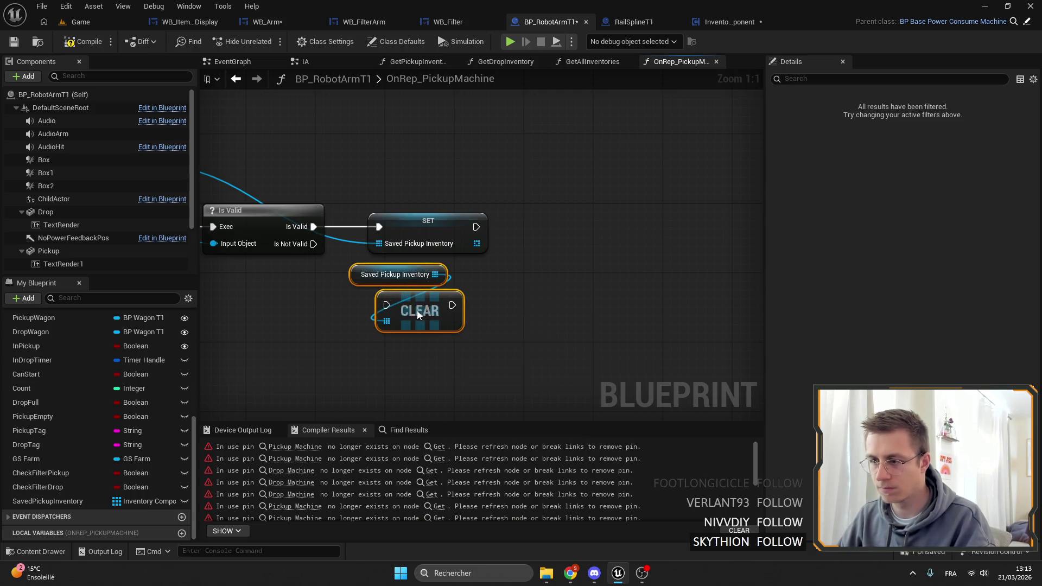
left_click_drag(314, 243, 378, 305)
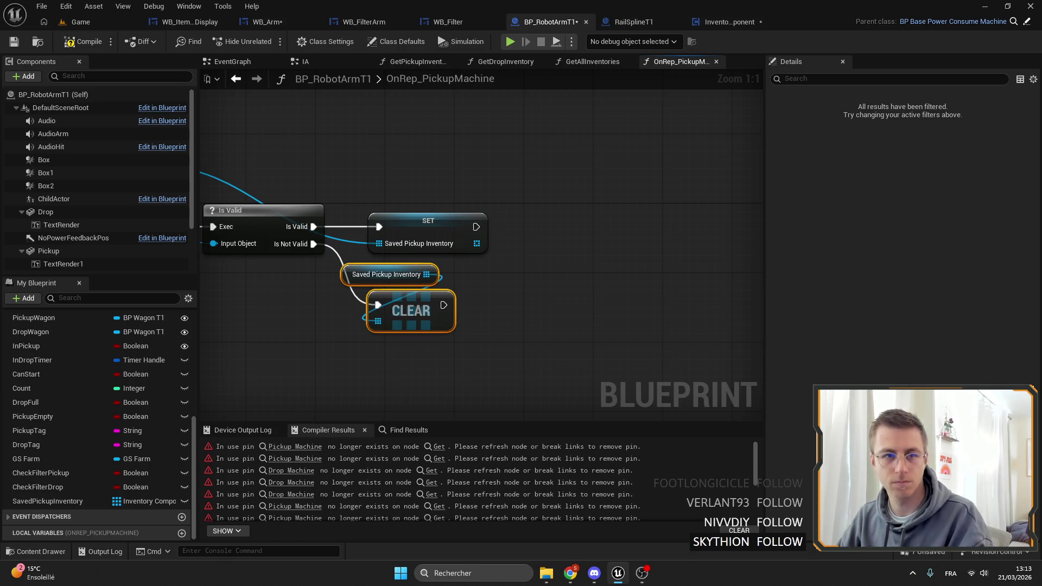
scroll(395, 253, "down", 3)
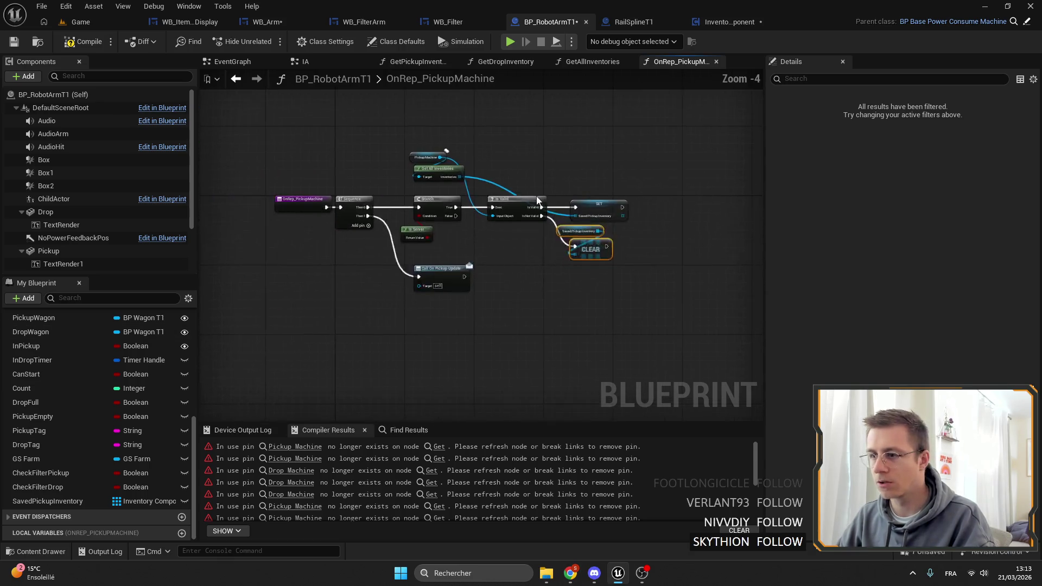
Step: Duplicate SavedPickupInventory with Ctrl+D and rename the copy SavedDropInventory
left_click_drag(394, 253, 452, 284)
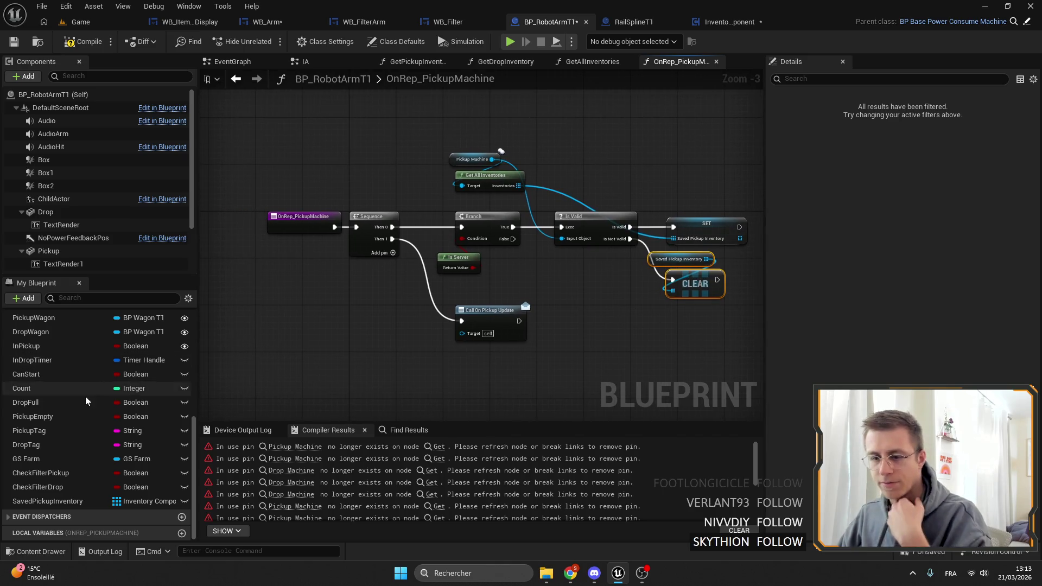
left_click(48, 502)
key("ctrl+d")
left_click_drag(56, 516, 39, 516)
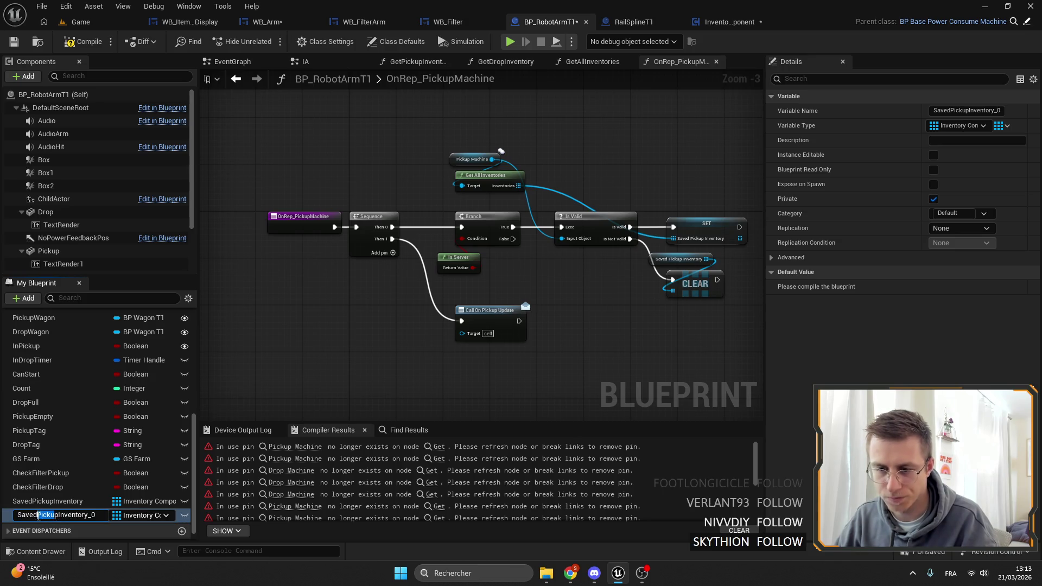
type("Drop")
key("BackSpace")
key("End")
key("BackSpace")
key("BackSpace")
key("Return")
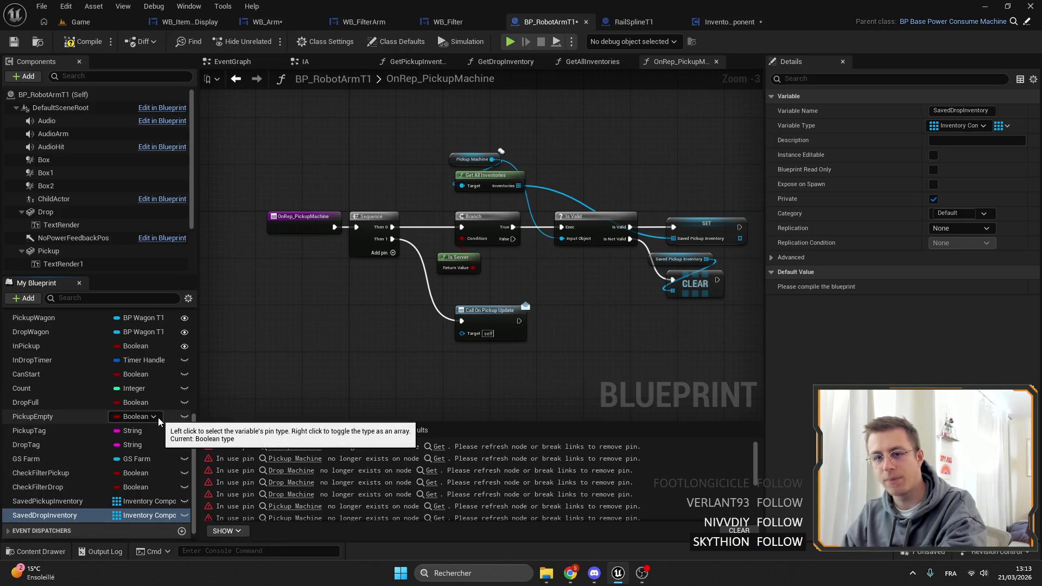
Step: Return to the Game level editor
mouse_move(333, 204)
left_mouse_down()
mouse_move(274, 133)
mouse_move(252, 145)
left_mouse_up()
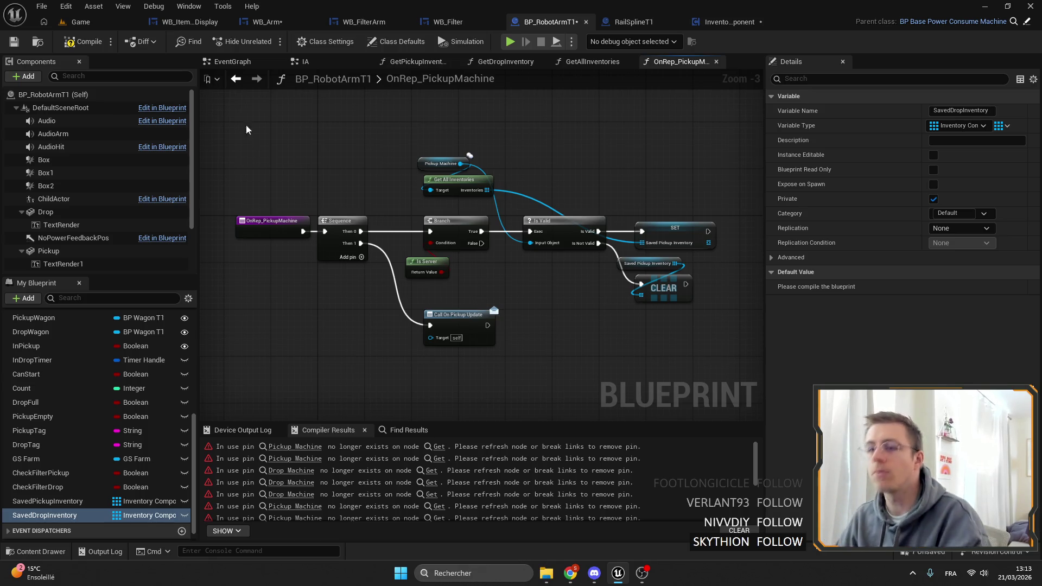
left_click(112, 23)
scroll(482, 213, "down", 10)
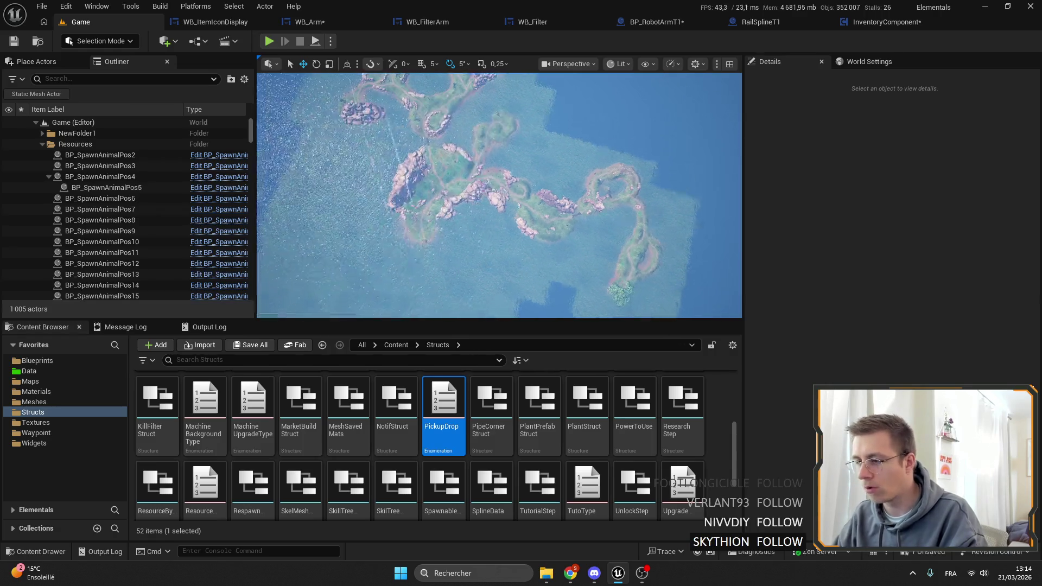
scroll(581, 232, "up", 3)
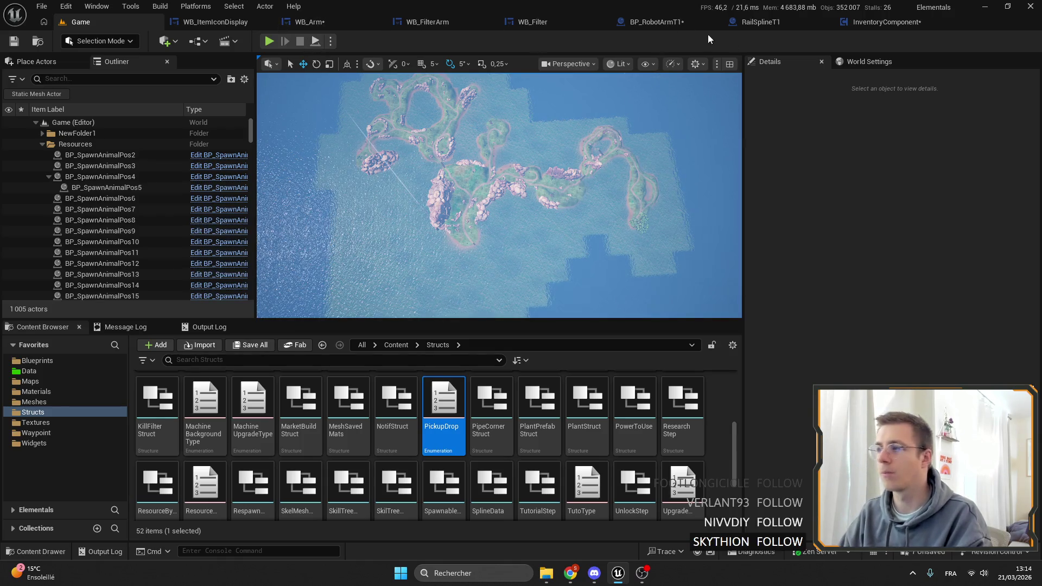
left_click(649, 22)
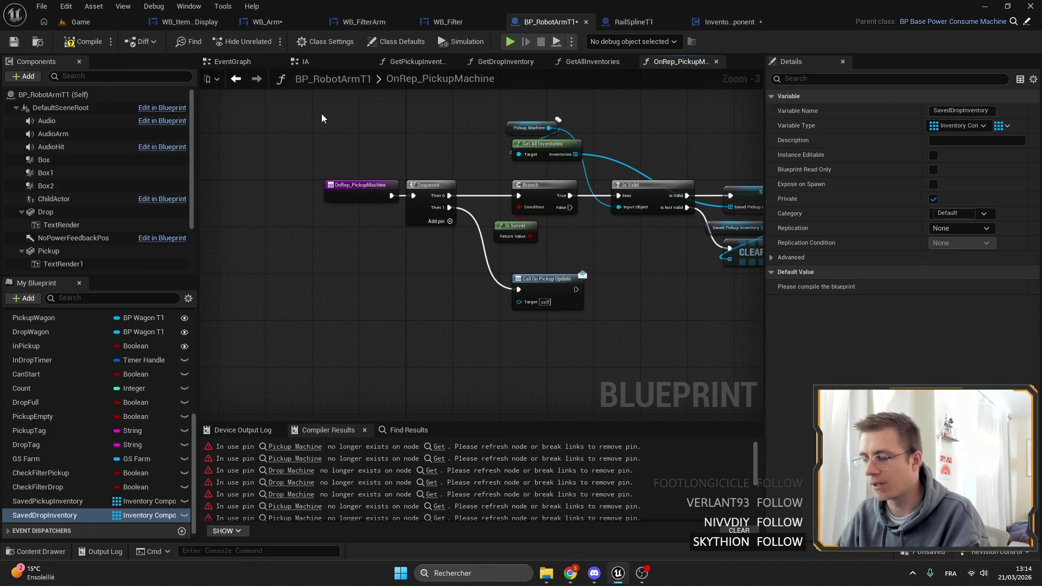
Step: Find the DropMachine variable and set its Replication to RepNotify
mouse_move(624, 216)
left_mouse_down()
mouse_move(499, 212)
mouse_move(564, 225)
left_mouse_up()
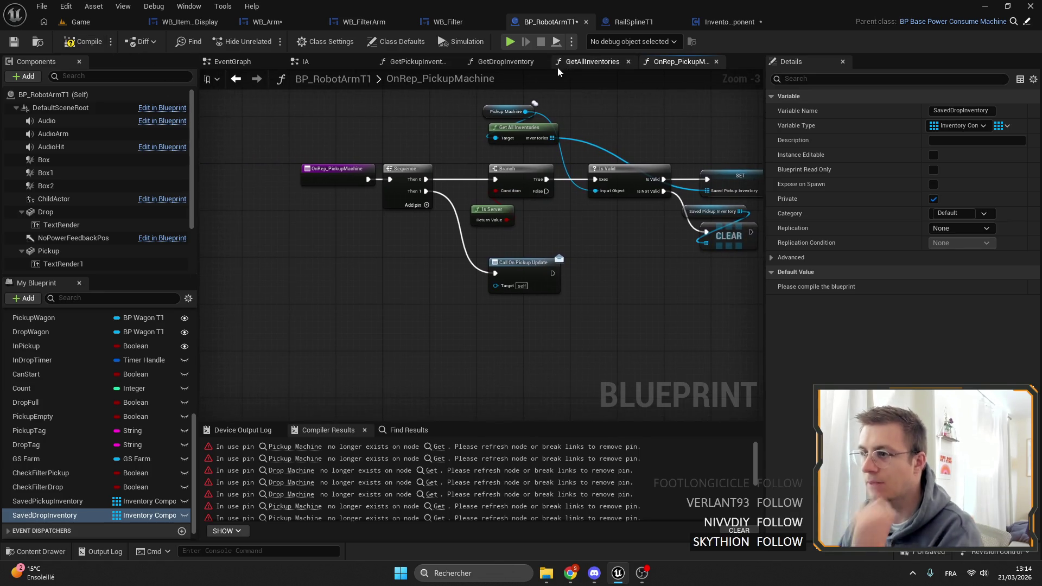
scroll(108, 380, "up", 10)
left_click(92, 298)
type("drop")
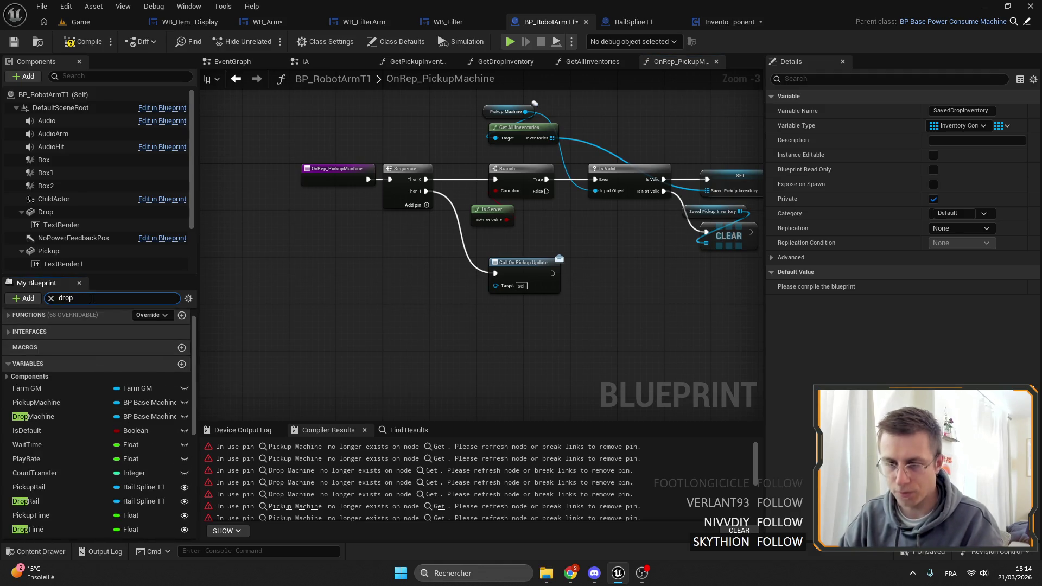
left_click(52, 369)
left_click(954, 242)
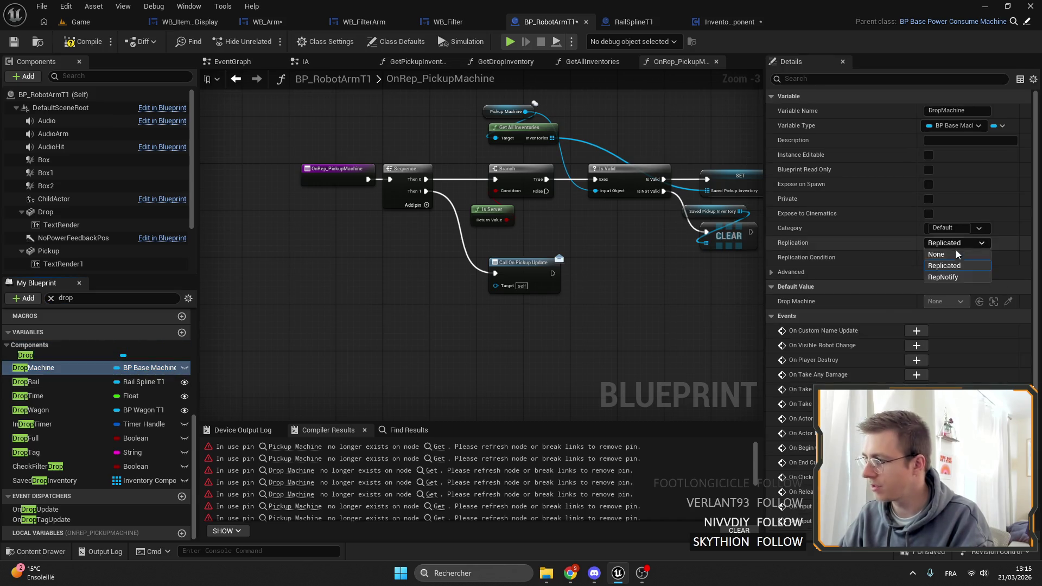
left_click(955, 279)
Step: Open the newly created OnRep_DropMachine function graph
left_click(442, 287)
scroll(442, 288, "down", 3)
scroll(441, 235, "up", 4)
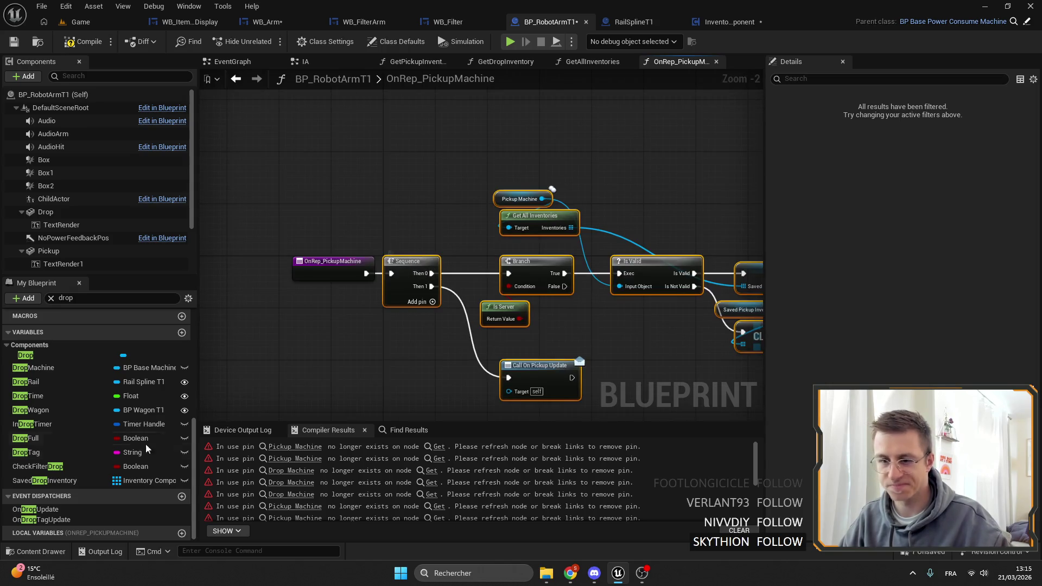
scroll(63, 466, "up", 5)
double_click(67, 439)
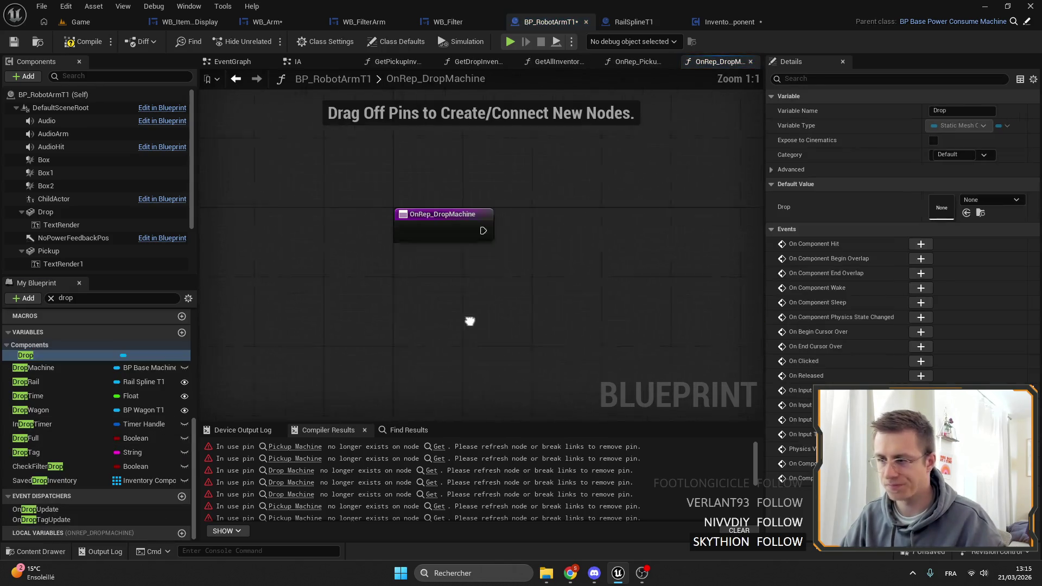
Step: Paste the copied pickup logic into OnRep_DropMachine and align entry and Sequence with Branch
key("ctrl+v")
mouse_move(435, 202)
left_mouse_down()
mouse_move(583, 202)
mouse_move(516, 204)
left_mouse_up()
left_click(282, 230, "shift")
left_click_drag(390, 239, 409, 233)
mouse_move(509, 183)
left_mouse_down()
mouse_move(455, 217)
mouse_move(335, 237)
left_mouse_up()
Step: Make the SET node and the getter use Saved Drop Inventory
scroll(96, 459, "up", 3)
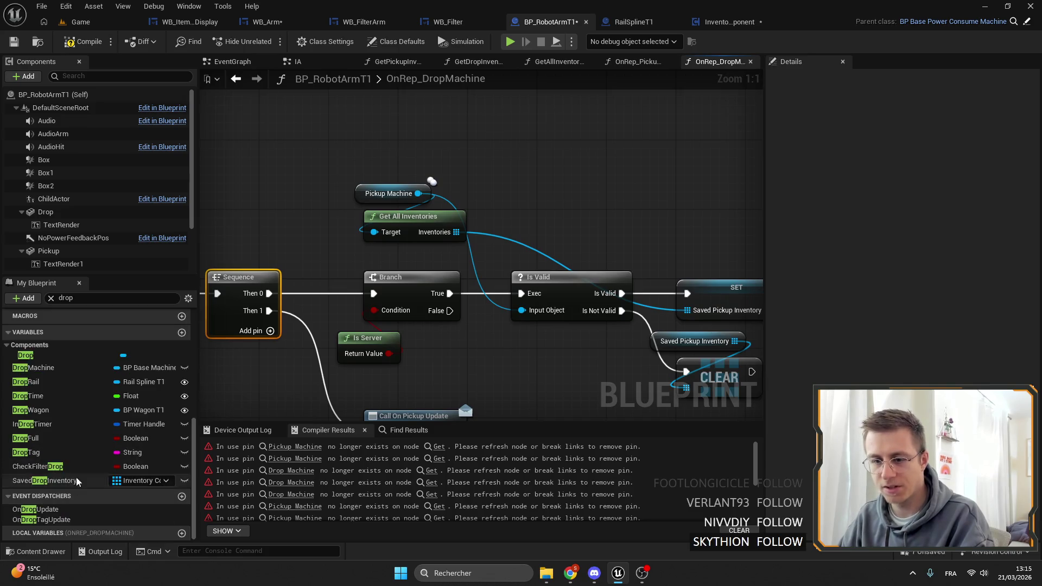
scroll(96, 459, "down", 3)
left_click_drag(55, 402, 358, 194)
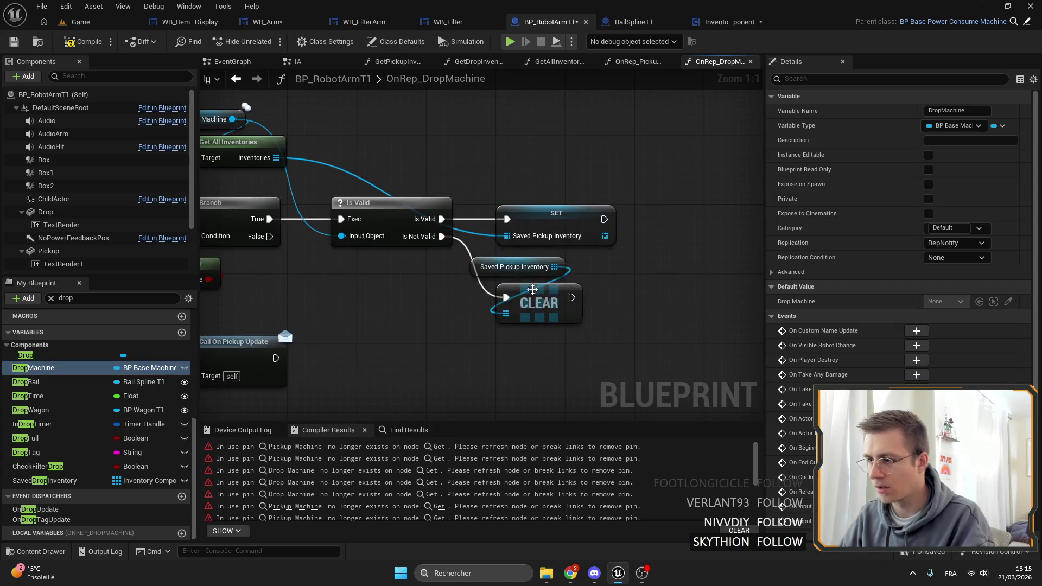
left_click_drag(54, 481, 591, 234)
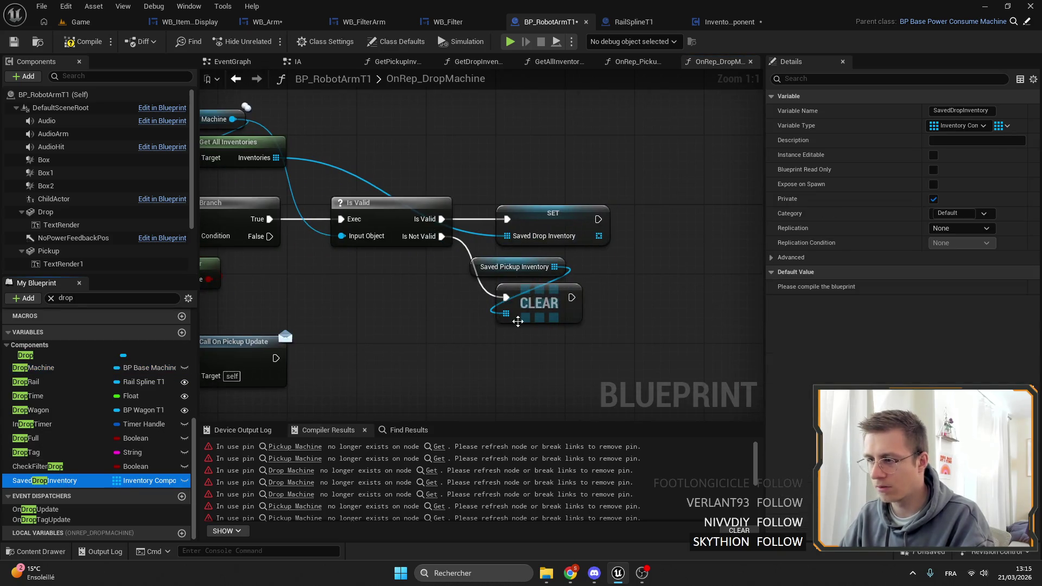
mouse_move(54, 480)
left_mouse_down()
mouse_move(483, 300)
mouse_move(491, 265)
left_mouse_up()
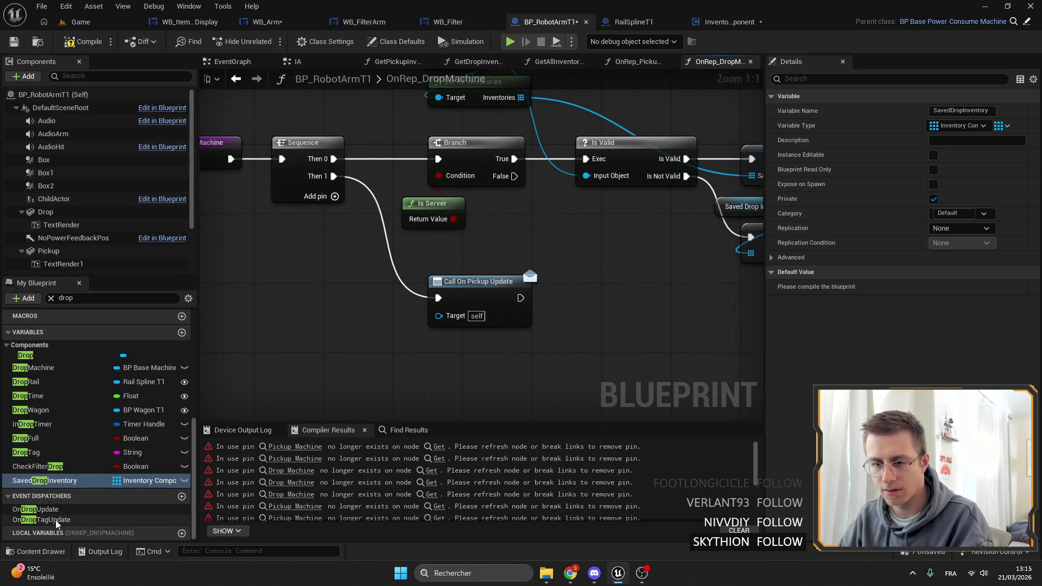
Step: Replace Call On Pickup Update with Call On Drop Update, wired from Sequence Then 1
left_click(38, 509)
left_click_drag(128, 481, 491, 301)
left_click(505, 310)
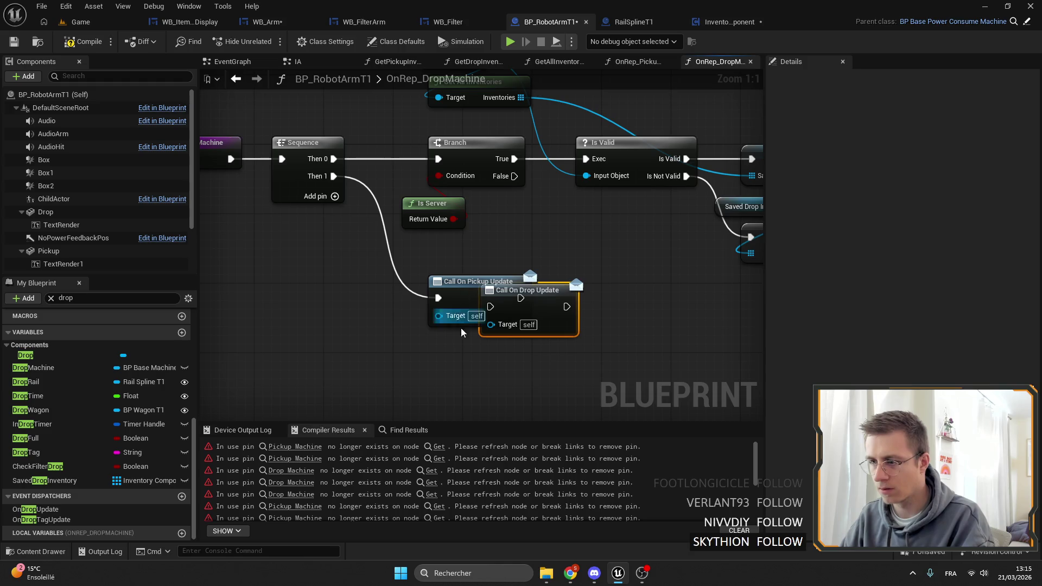
left_click(461, 281)
key("Delete")
mouse_move(333, 176)
left_mouse_down()
mouse_move(439, 233)
mouse_move(490, 306)
mouse_move(472, 265)
mouse_move(557, 278)
left_mouse_up()
Step: Delete the OnRep_DropInventory function from My Blueprint
scroll(60, 369, "up", 10)
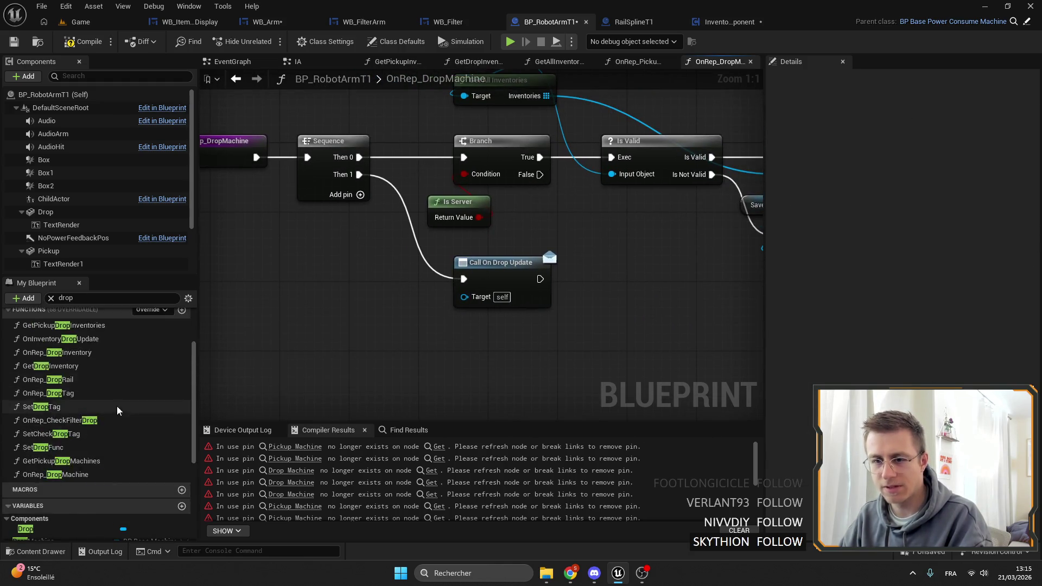
scroll(127, 408, "down", 1)
double_click(96, 407)
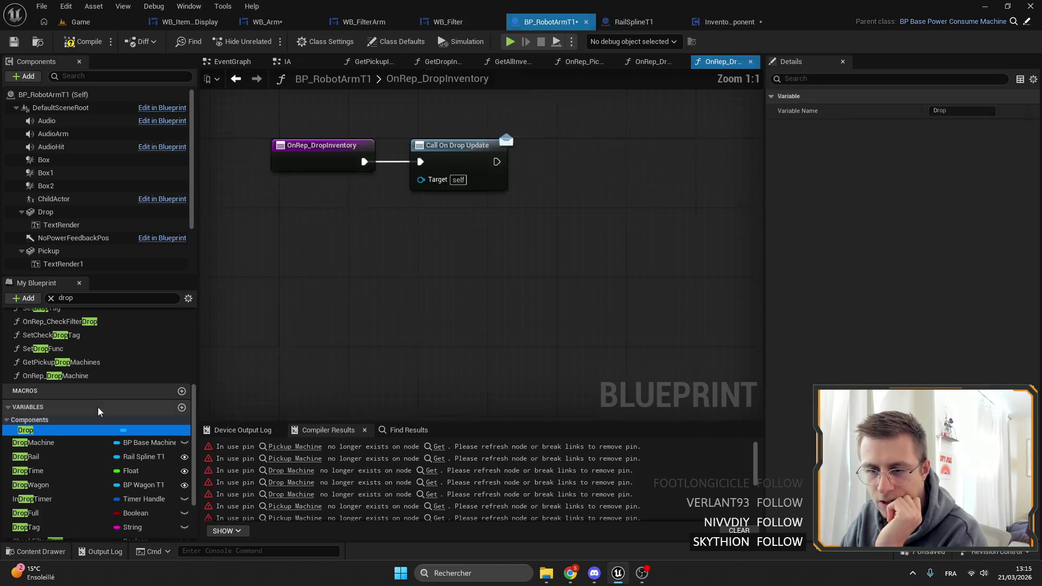
scroll(109, 369, "up", 5)
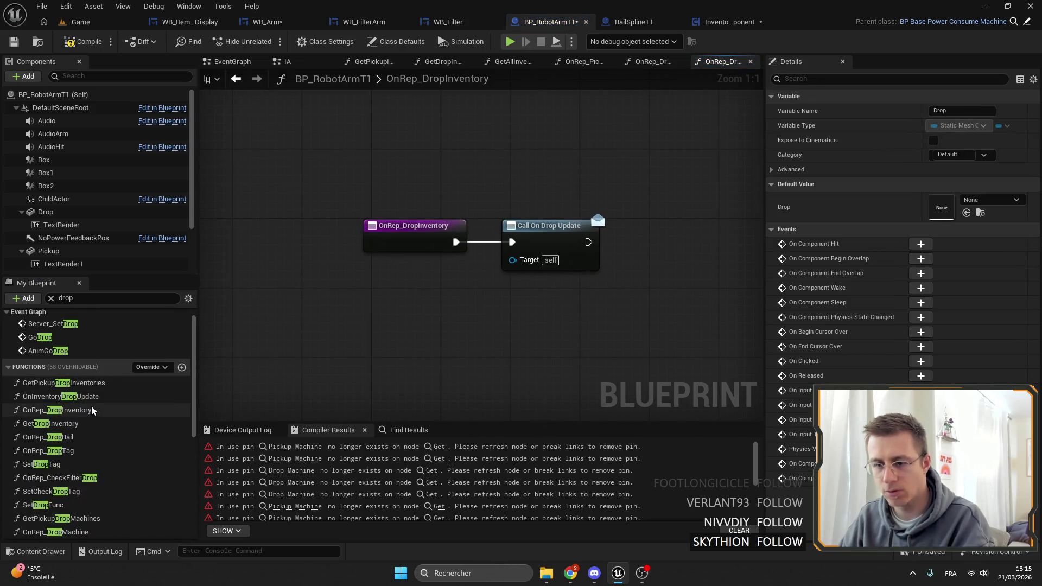
left_click(89, 410)
key("Delete")
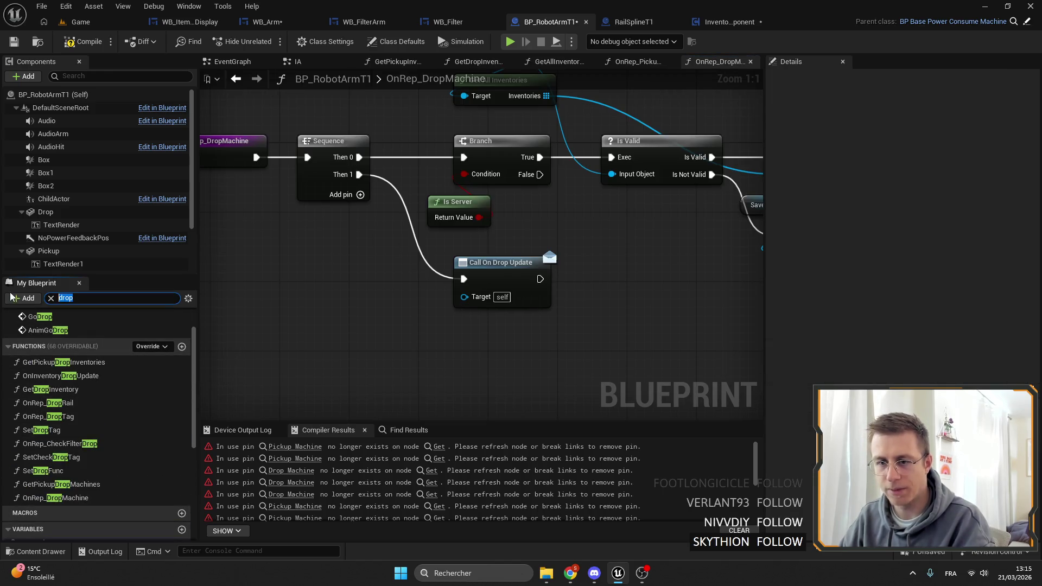
Step: Search members for 'picki', select the Pickup component, then compile and save the blueprint
type("pick")
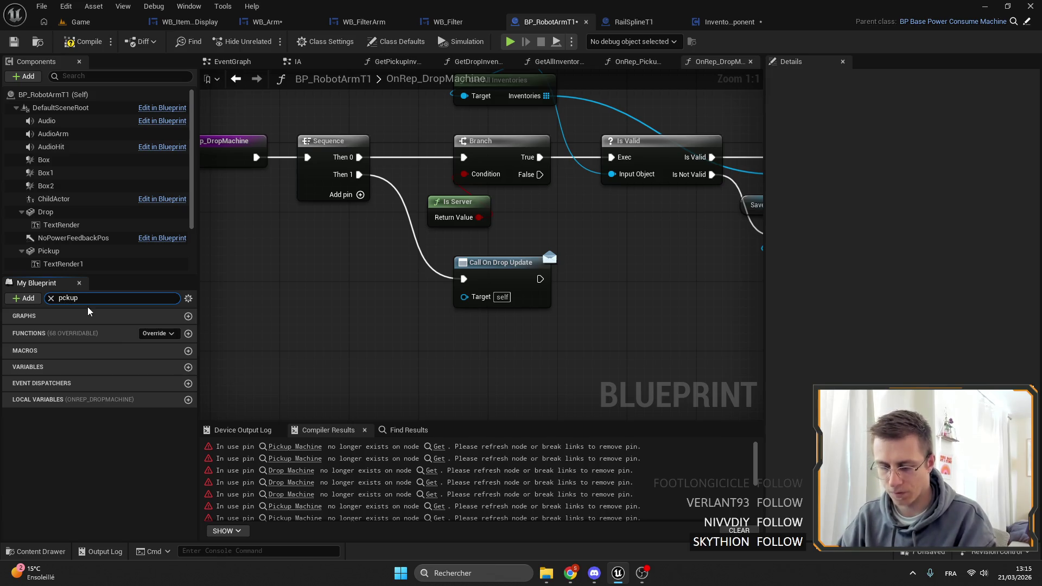
type("i")
scroll(63, 388, "down", 5)
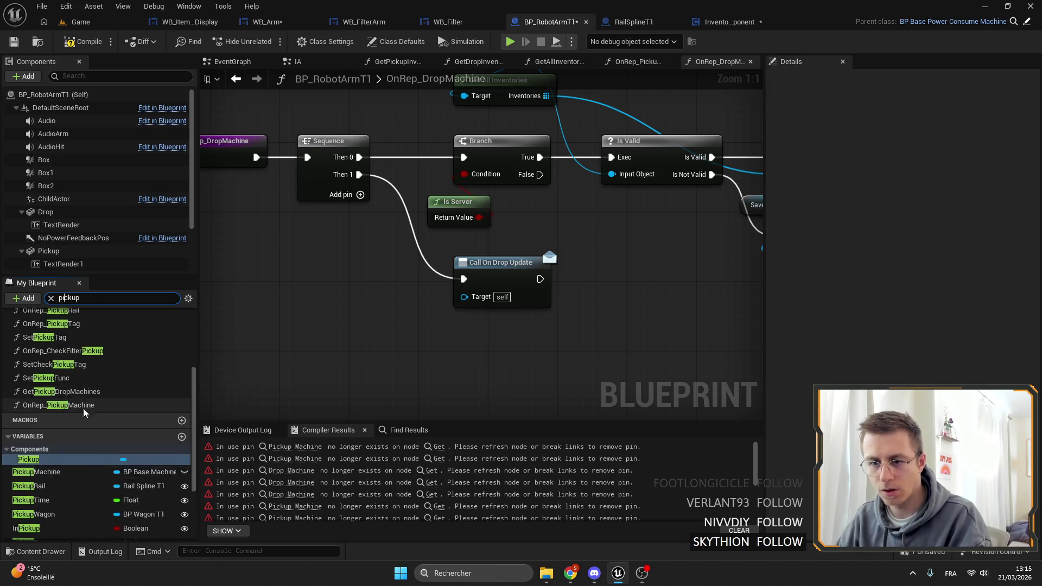
scroll(76, 402, "down", 3)
left_click(67, 393)
scroll(67, 393, "down", 2)
left_click(70, 43)
left_click(12, 43)
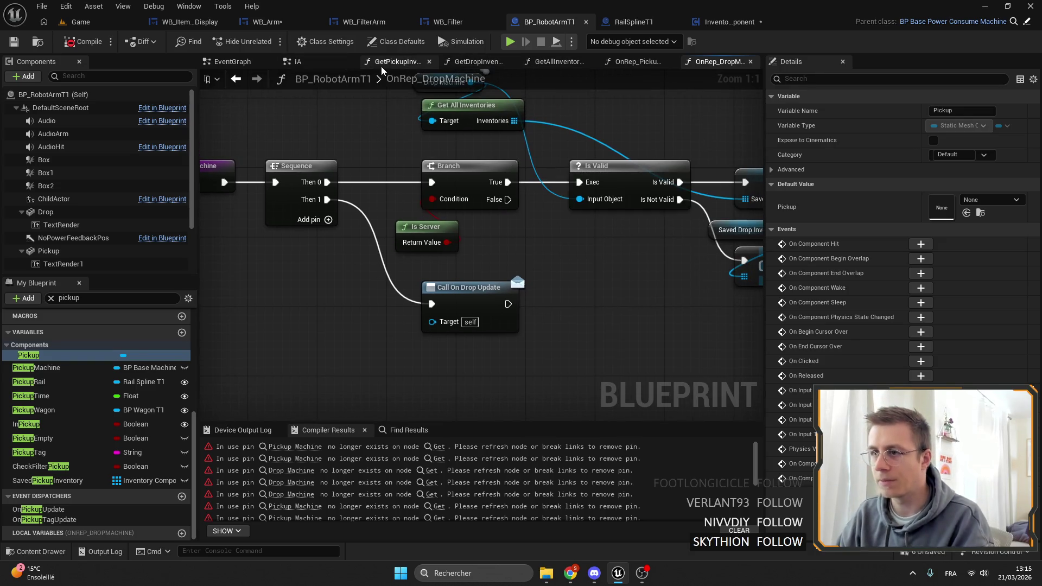
left_click(232, 61)
Step: Close every graph tab except EventGraph
right_click(235, 61)
left_click(301, 135)
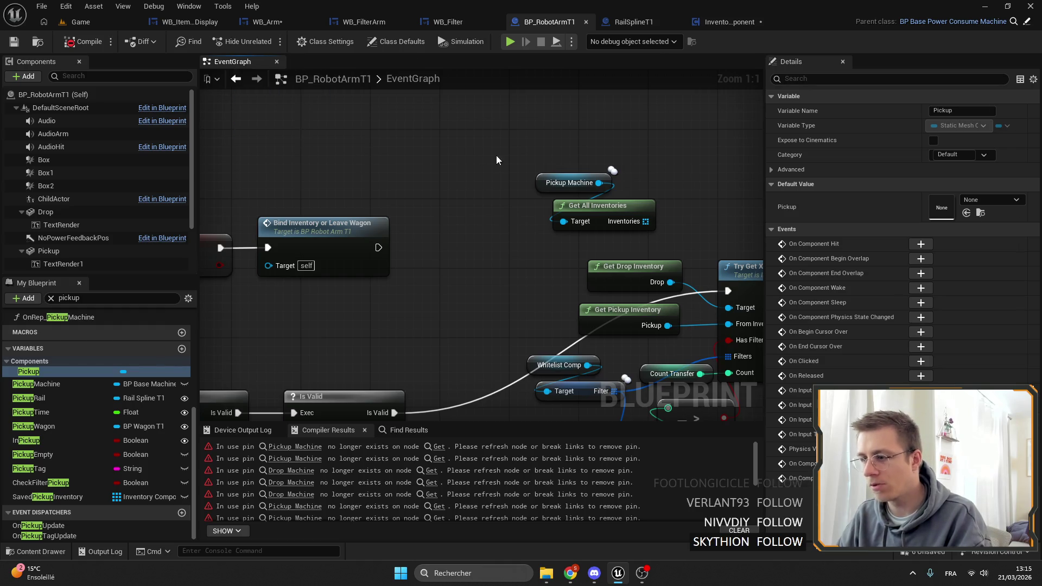
scroll(496, 160, "down", 5)
scroll(554, 221, "up", 4)
Step: Replace Pickup Machine and Get All Inventories with a Saved Pickup Inventory For Each Loop fed by Is Valid
mouse_move(452, 159)
left_mouse_down()
mouse_move(342, 138)
mouse_move(461, 197)
left_mouse_up()
key("Delete")
key("Delete")
left_click_drag(53, 497, 369, 130)
left_click(405, 147)
mouse_move(436, 128)
left_mouse_down()
mouse_move(467, 145)
mouse_move(503, 135)
mouse_move(506, 105)
mouse_move(491, 99)
left_mouse_up()
type("for each")
key("Return")
mouse_move(225, 352)
left_mouse_down()
mouse_move(362, 287)
mouse_move(460, 109)
left_mouse_up()
Step: Move the Saved Pickup Inventory getter up beside the For Each Loop
left_click_drag(499, 200, 405, 201)
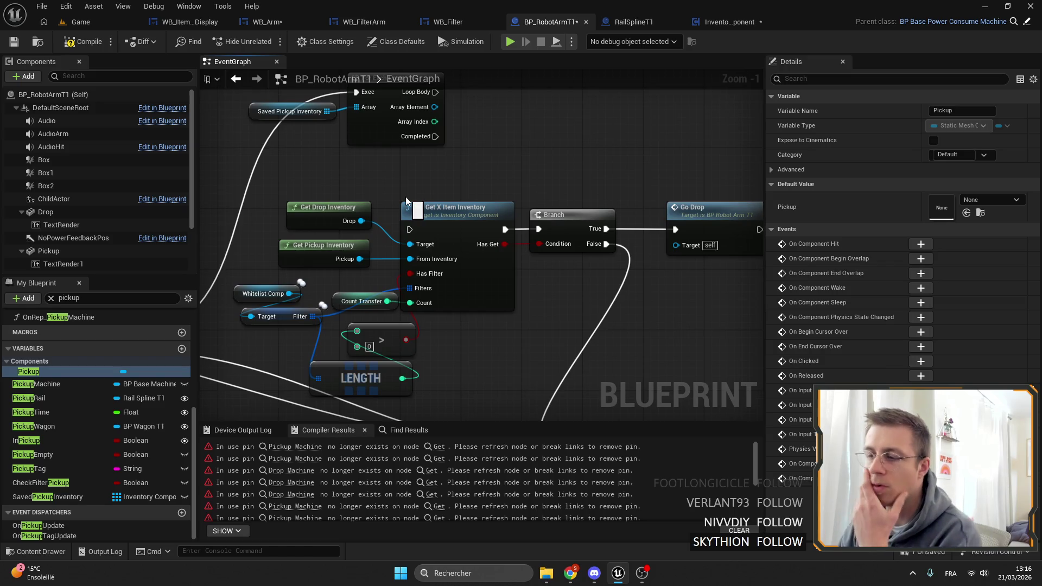
scroll(400, 194, "down", 4)
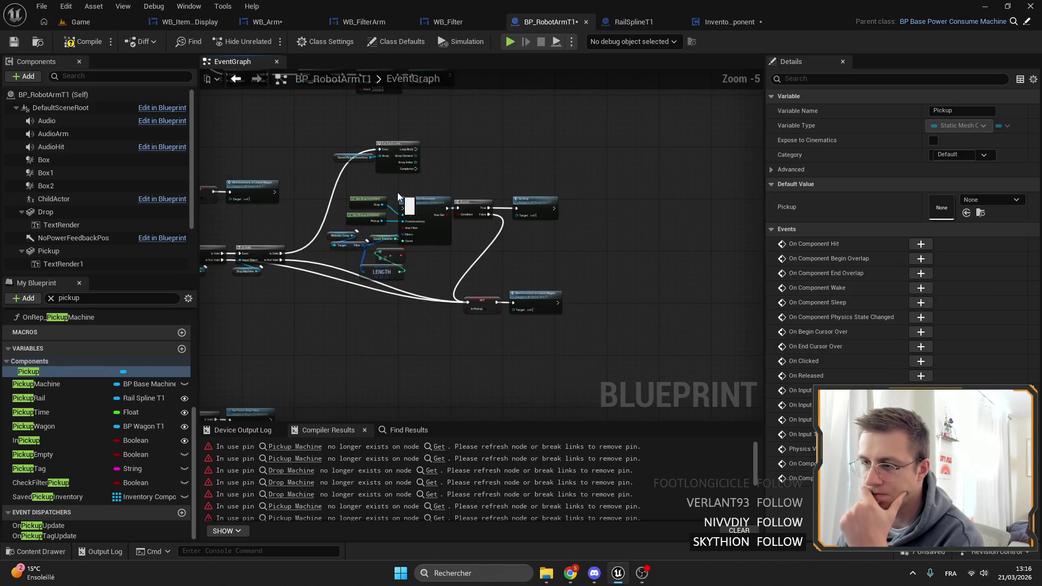
scroll(397, 192, "up", 6)
mouse_move(252, 172)
left_mouse_down()
mouse_move(356, 102)
mouse_move(373, 139)
left_mouse_up()
left_click(373, 131, "ctrl")
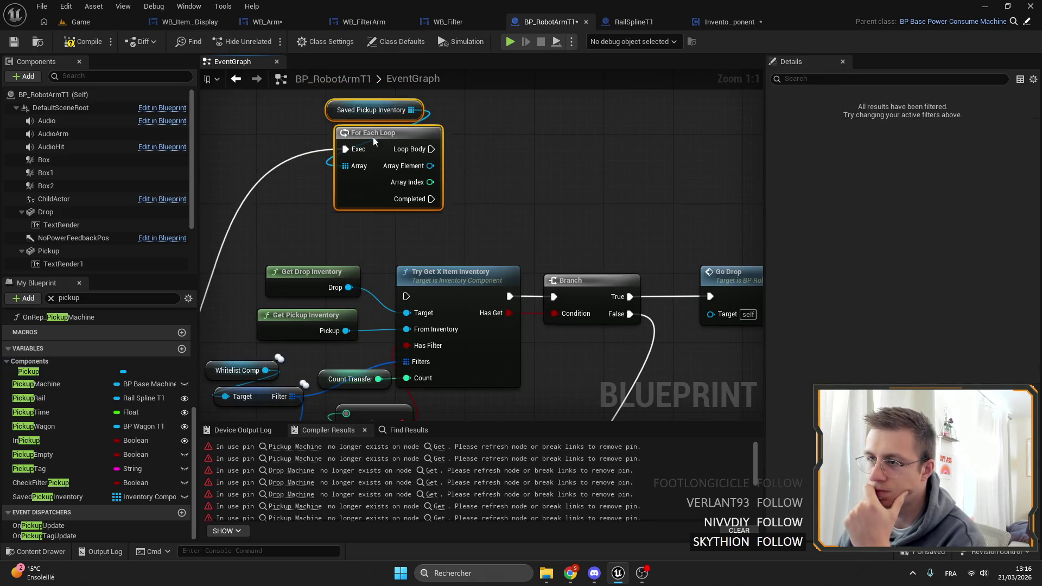
left_click(507, 160)
scroll(487, 154, "down", 3)
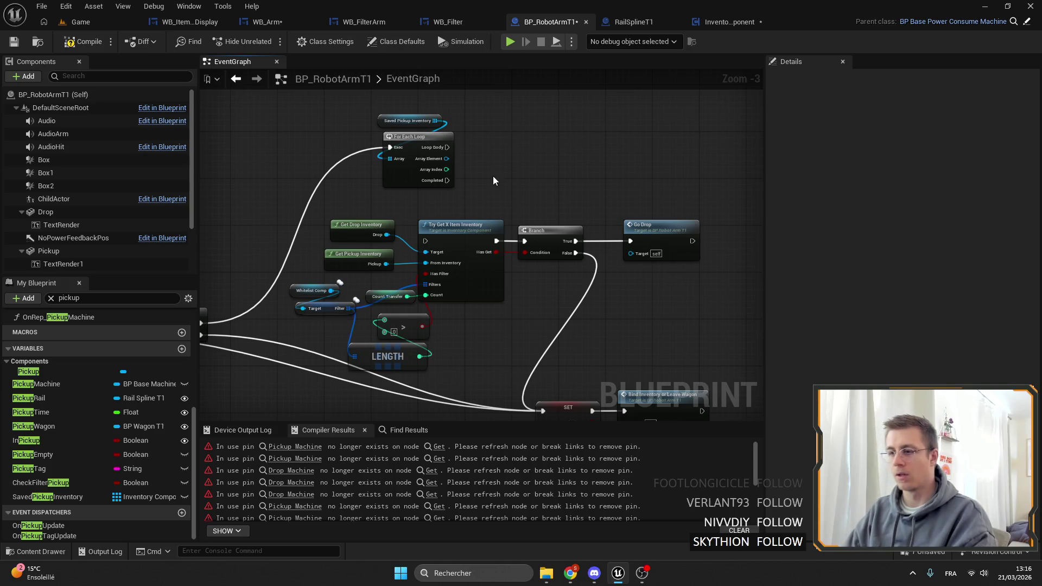
left_click_drag(483, 190, 455, 194)
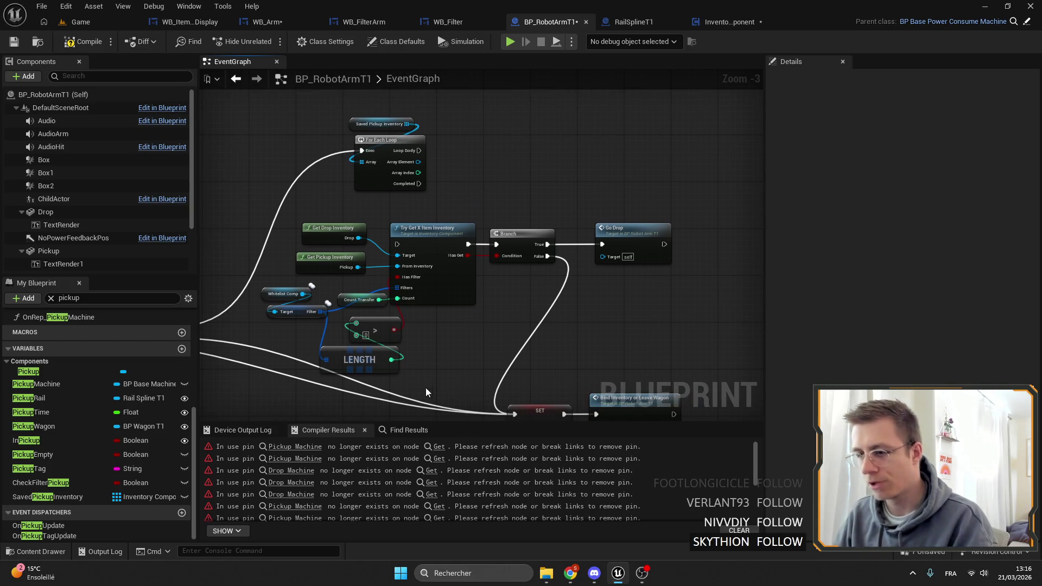
Step: Select the Try Get X Item Inventory group, the Filter variable, and the SET and Bind Inventory nodes
left_click_drag(426, 391, 302, 223)
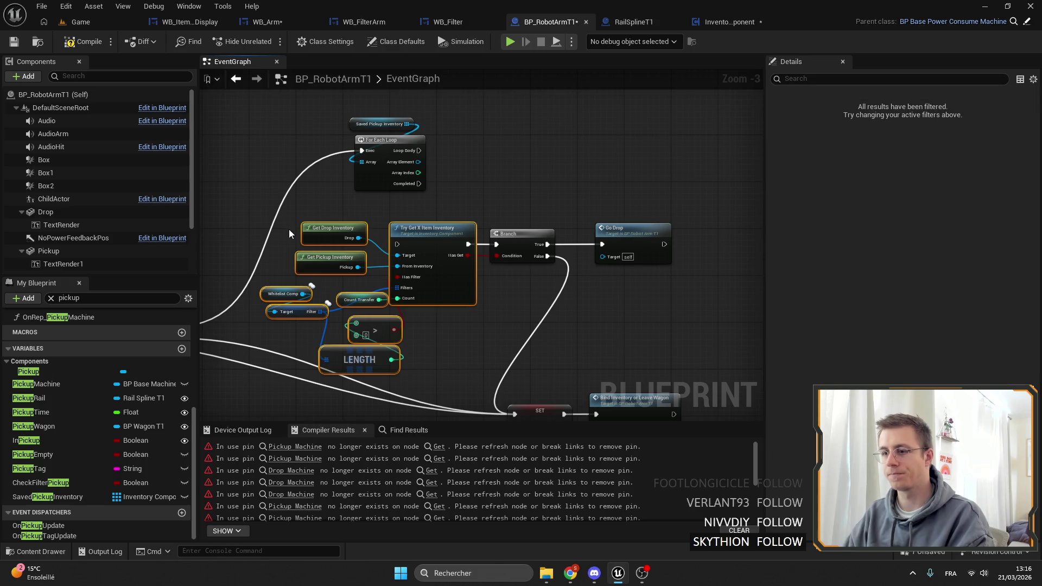
left_click(297, 329)
left_click(302, 313)
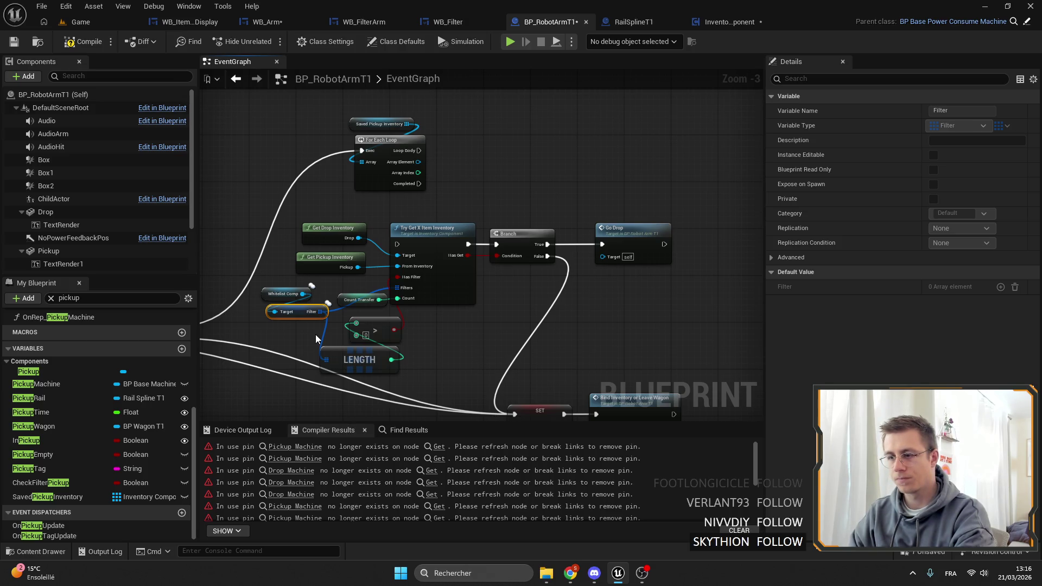
left_click_drag(617, 350, 490, 343)
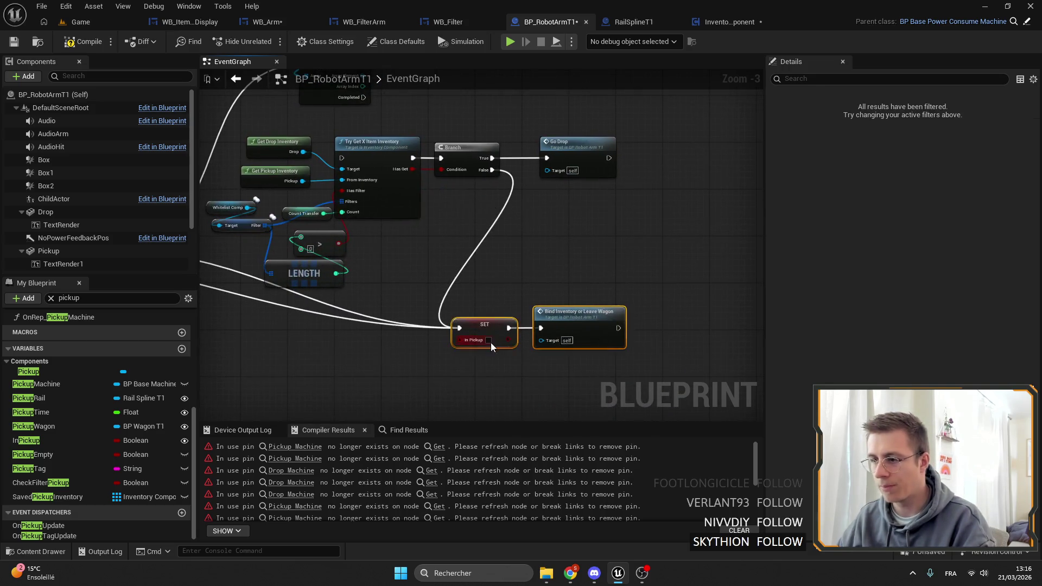
scroll(491, 342, "down", 8)
scroll(458, 272, "up", 5)
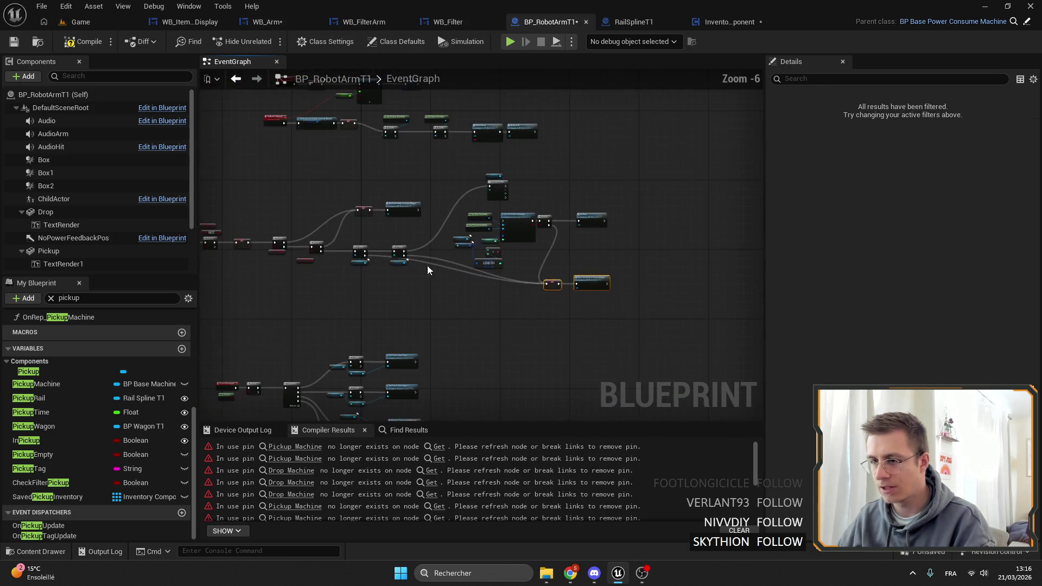
Step: Shift the whole pickup node group right to reveal the TryToPickup event
mouse_move(697, 303)
left_mouse_down()
mouse_move(402, 170)
mouse_move(245, 177)
mouse_move(267, 170)
left_mouse_up()
scroll(597, 233, "up", 2)
left_click(582, 236)
scroll(470, 229, "down", 6)
scroll(469, 229, "up", 5)
scroll(460, 220, "down", 2)
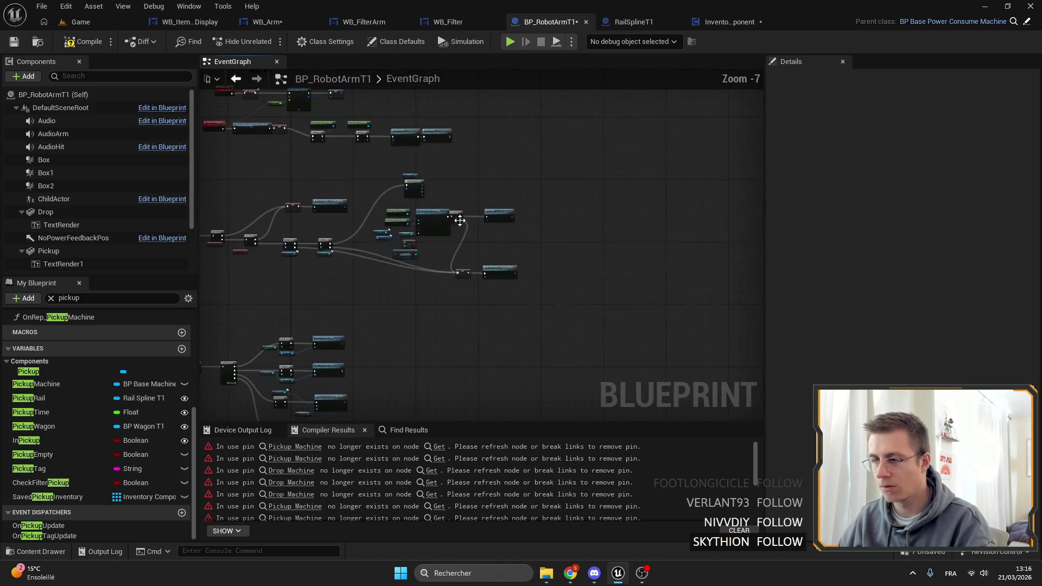
scroll(460, 220, "up", 2)
left_click_drag(727, 312, 302, 188)
scroll(290, 242, "up", 3)
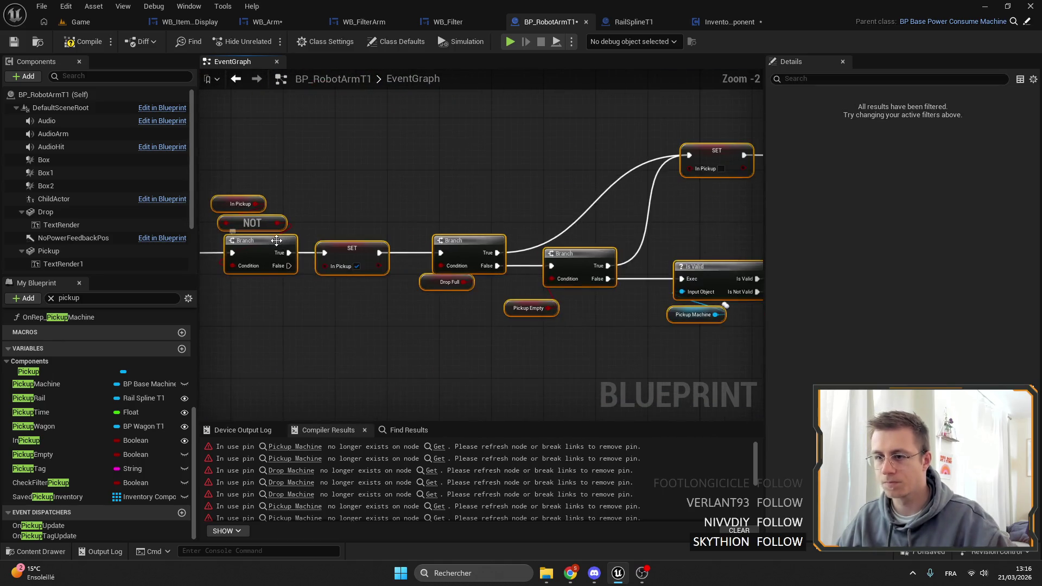
left_click_drag(276, 240, 442, 237)
left_click(386, 275)
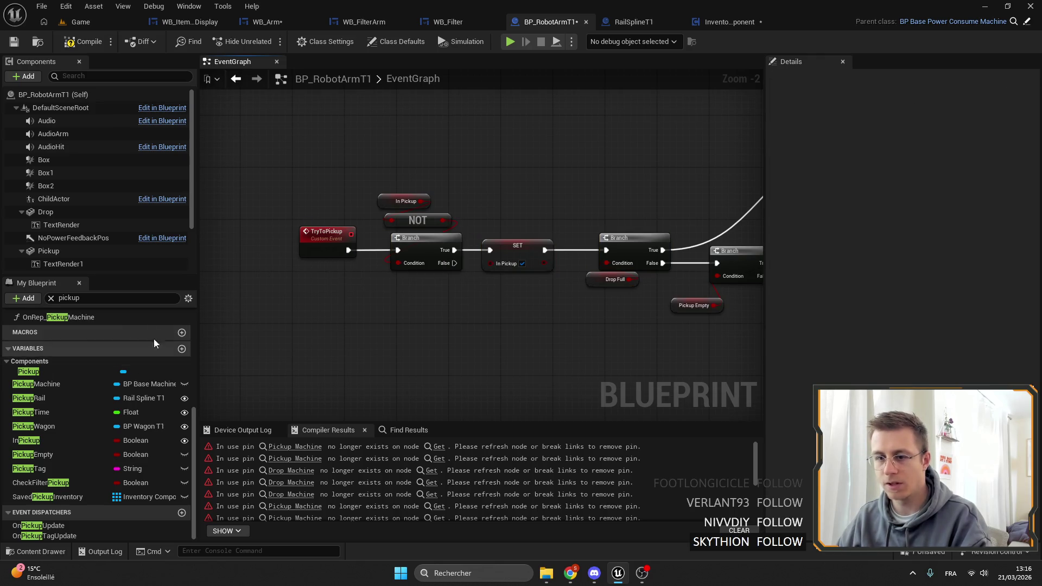
Step: Add a new function named TryToPickupNew
scroll(151, 346, "up", 5)
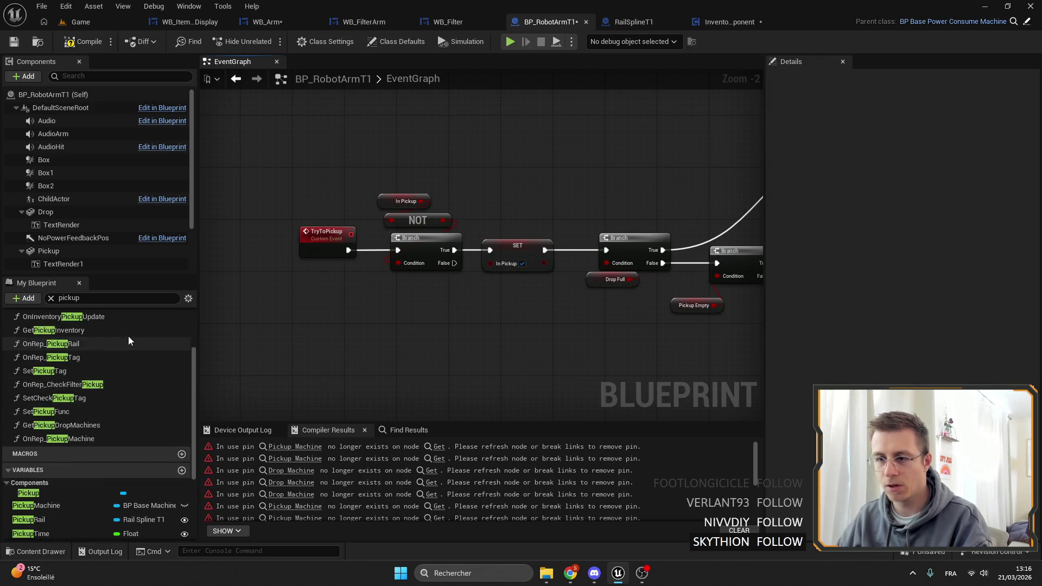
left_click(118, 298)
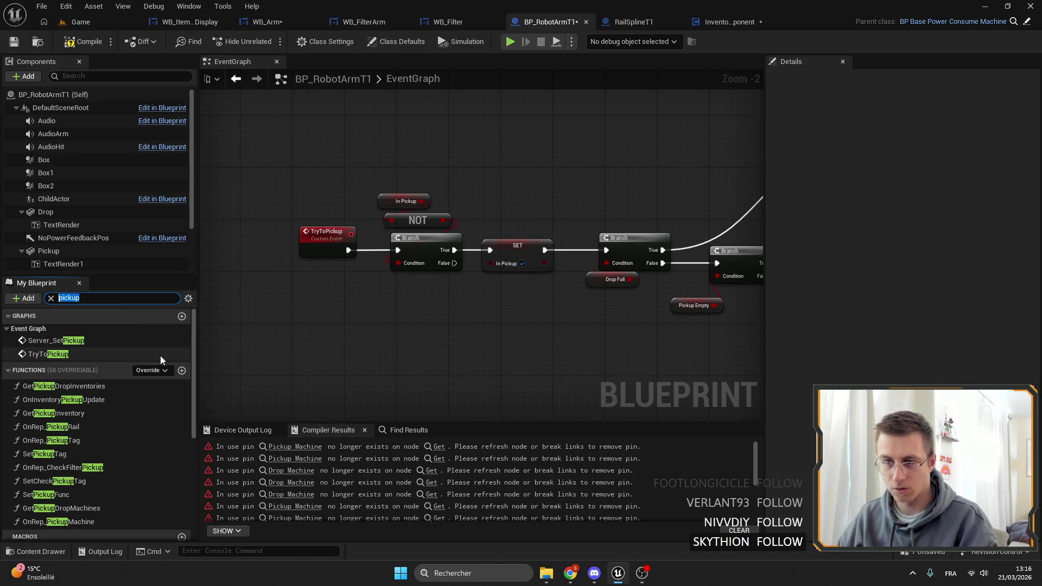
left_click(182, 370)
type("Try")
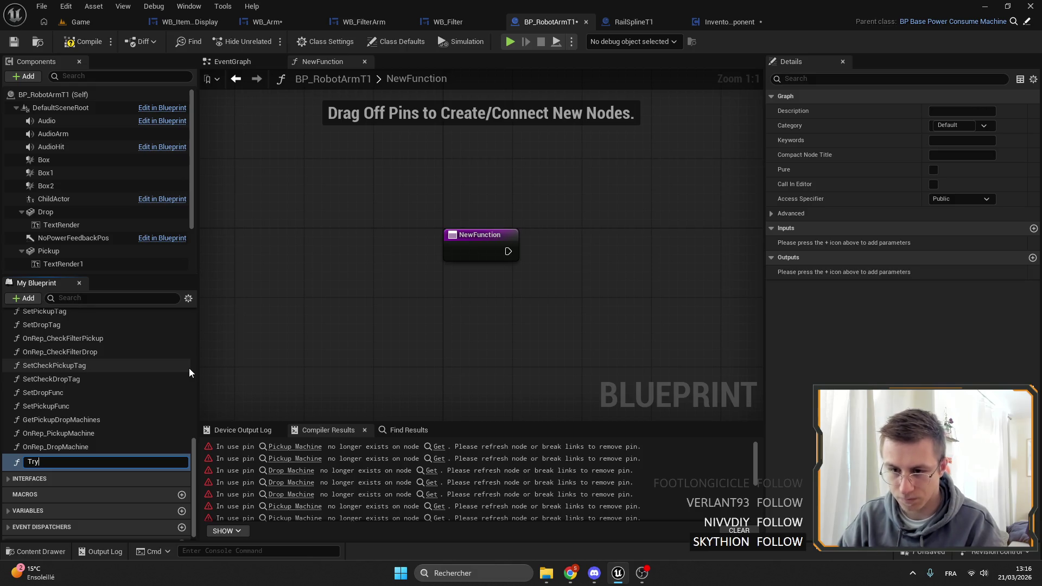
type("ToPickyup")
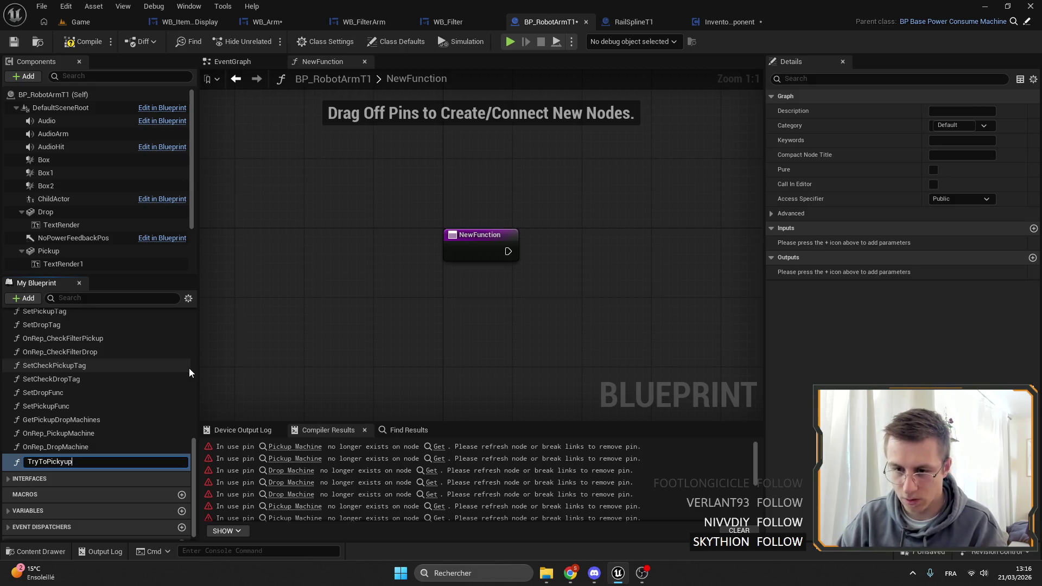
key("BackSpace")
key("BackSpace")
type("upNew")
key("Return")
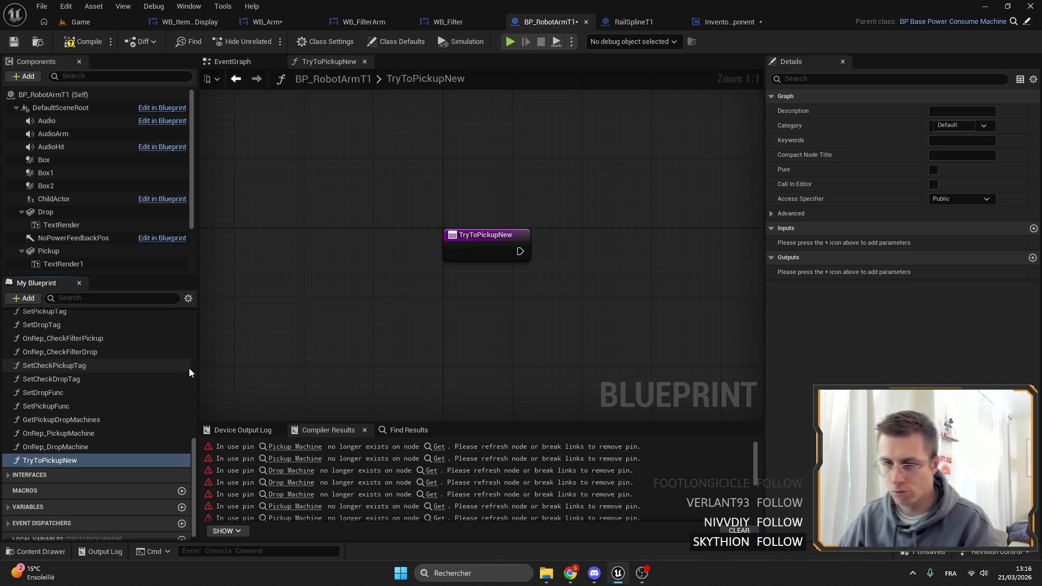
Step: Paste the copied pickup nodes into TryToPickupNew and wire its entry to the Branch
scroll(413, 261, "down", 3)
key("ctrl+v")
right_click(700, 280)
mouse_move(322, 215)
left_mouse_down()
mouse_move(685, 233)
mouse_move(217, 272)
left_mouse_up()
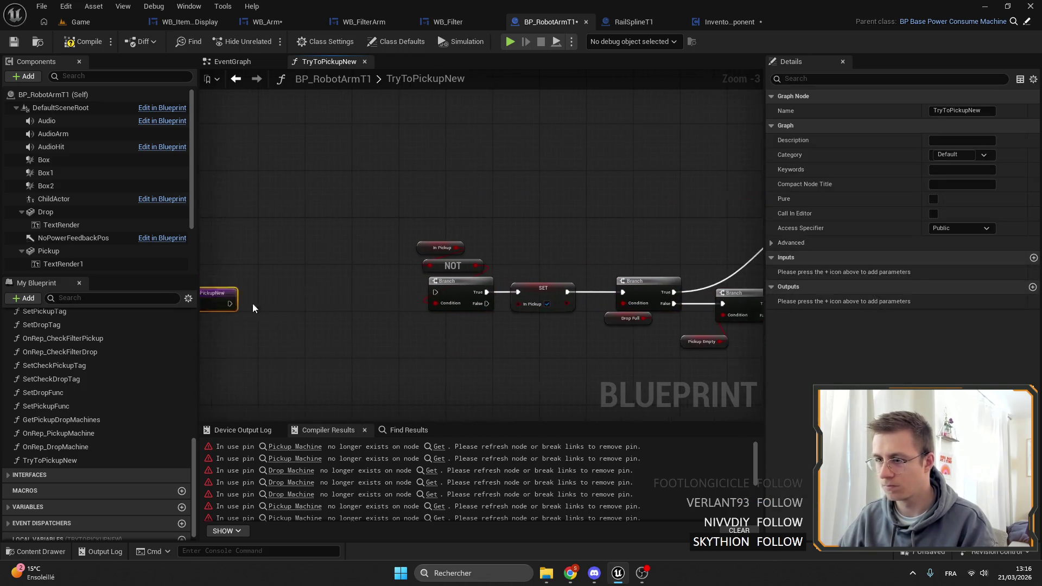
scroll(326, 288, "up", 3)
mouse_move(356, 294)
left_mouse_down()
mouse_move(478, 288)
mouse_move(390, 277)
left_mouse_up()
scroll(470, 283, "down", 1)
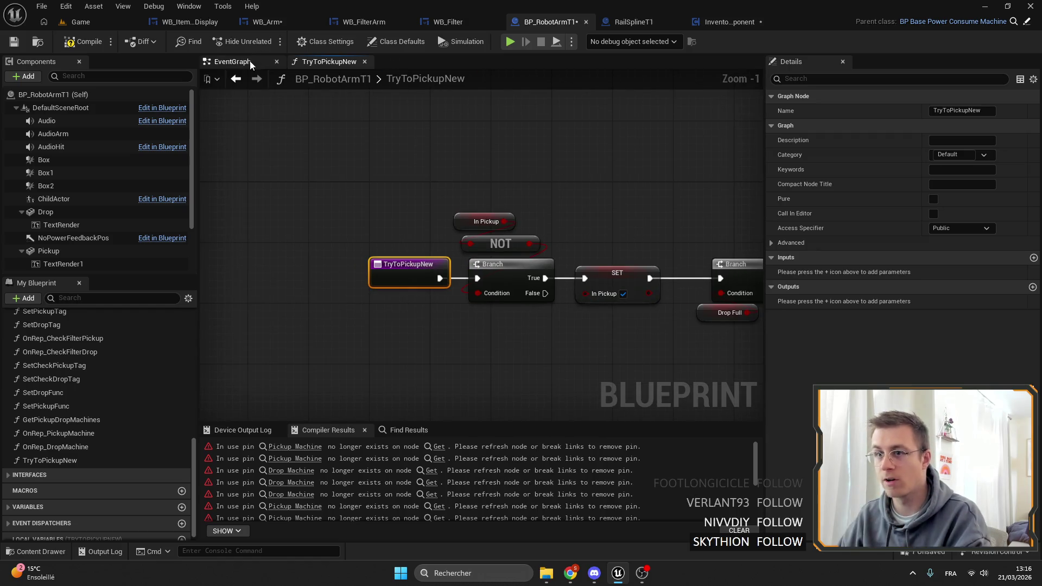
Step: Back in the EventGraph, box-select the old pickup node cluster
left_click(233, 61)
scroll(610, 252, "down", 5)
left_click_drag(644, 264, 259, 156)
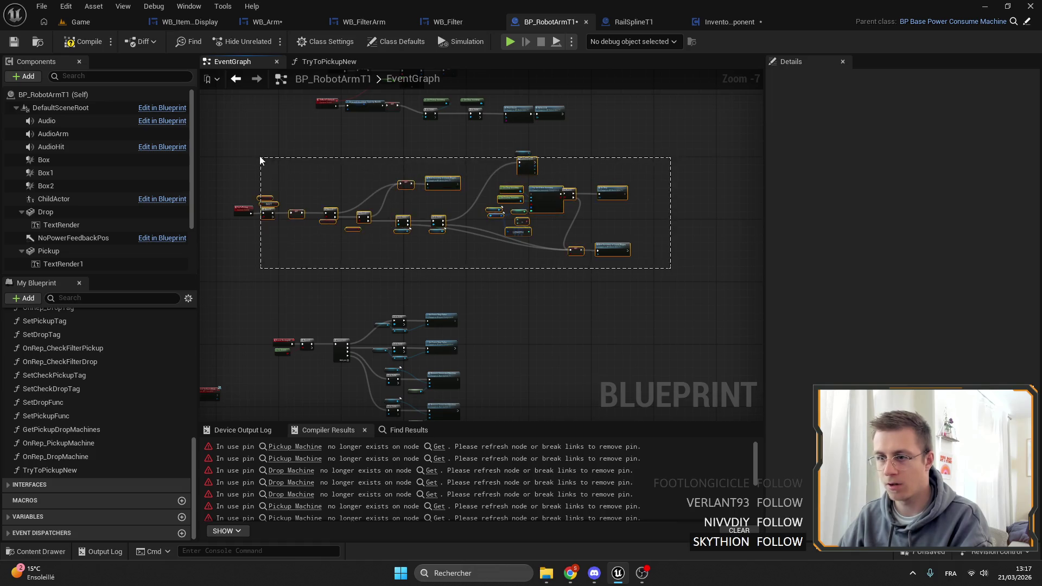
Step: Delete the old pickup cluster and find TryToPickup references by name, jumping to the IA graph call
key("Delete")
scroll(553, 258, "up", 5)
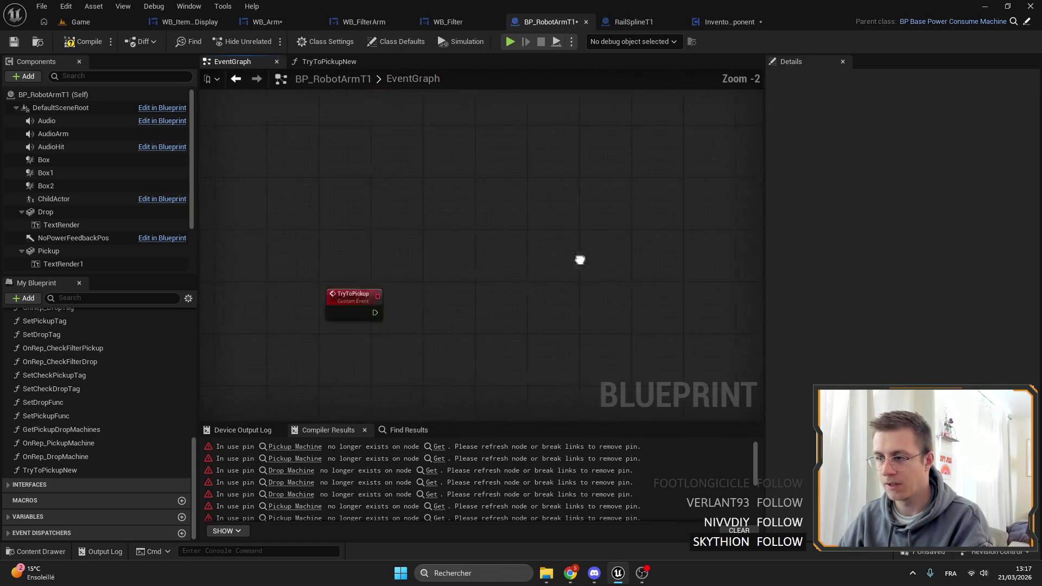
right_click(397, 319)
mouse_move(481, 360)
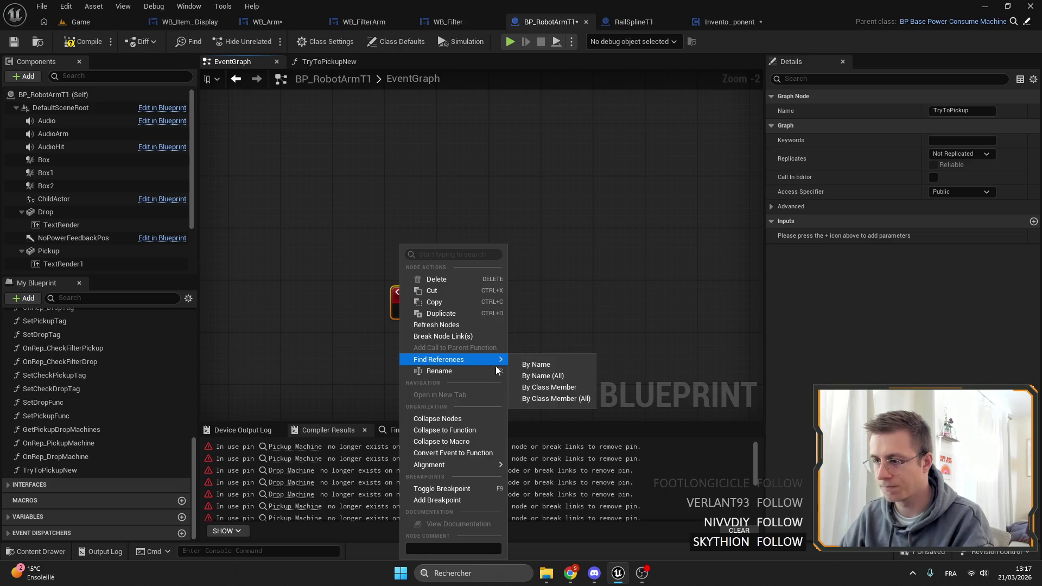
left_click(559, 383)
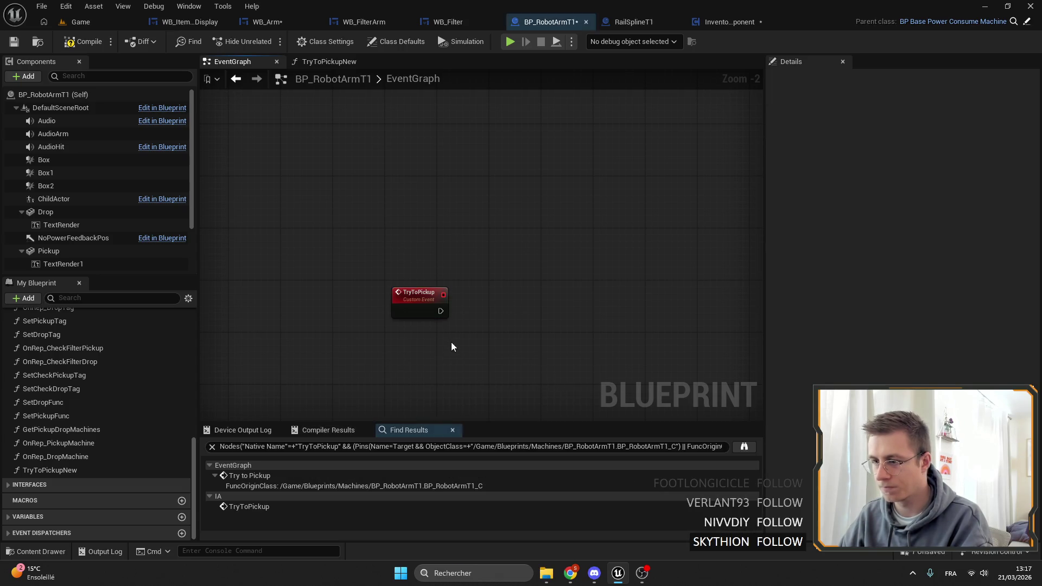
right_click(401, 303)
left_click(558, 363)
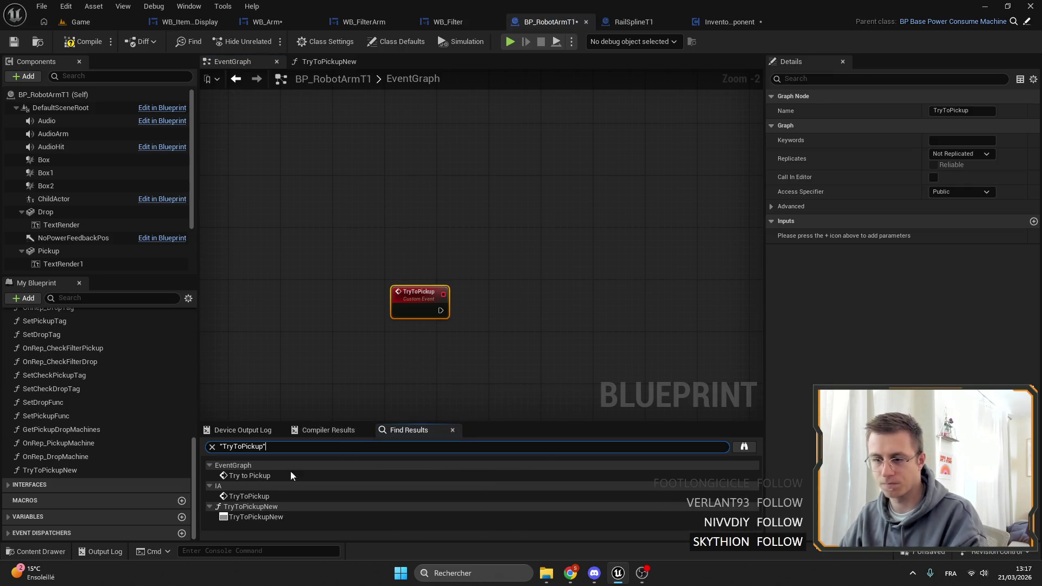
left_click(252, 475)
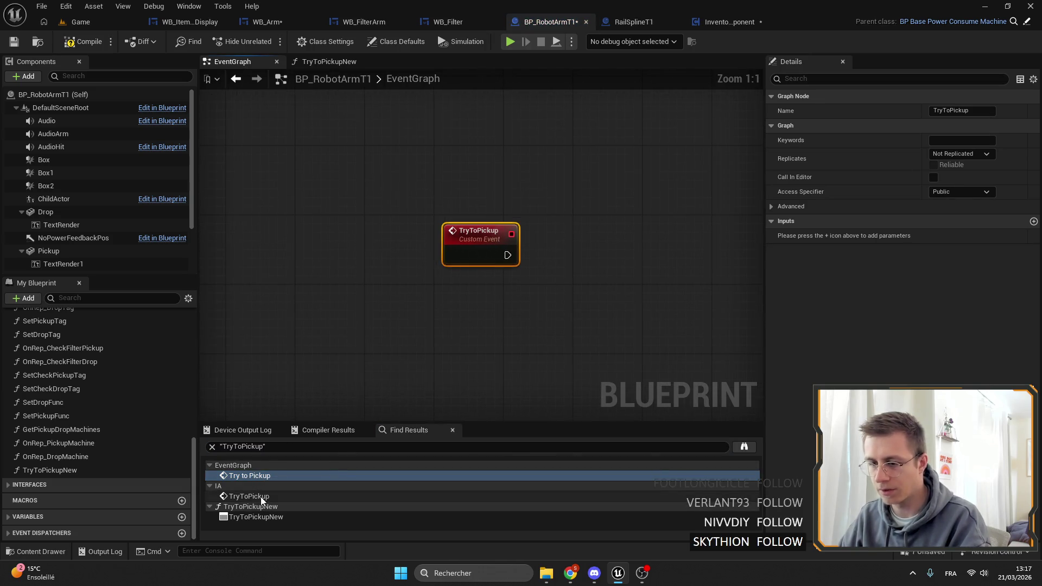
left_click(260, 496)
Step: Put a Try to Pickup New call on the Branch True output, replacing the old Try to Pickup node
left_click_drag(422, 266, 429, 278)
type("try to")
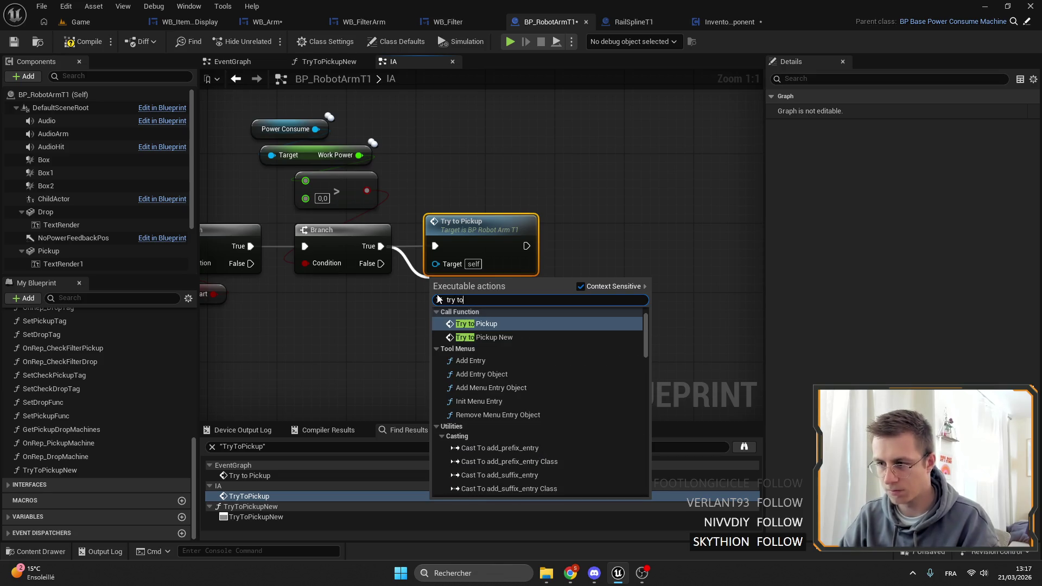
left_click(509, 338)
left_click(490, 229)
key("Delete")
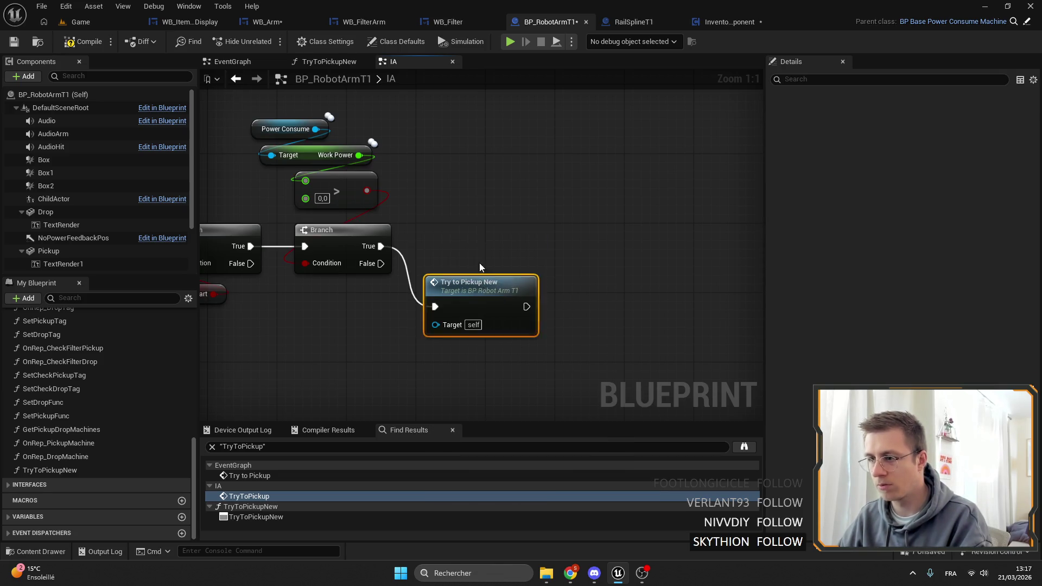
left_click_drag(482, 278, 480, 224)
double_click(280, 474)
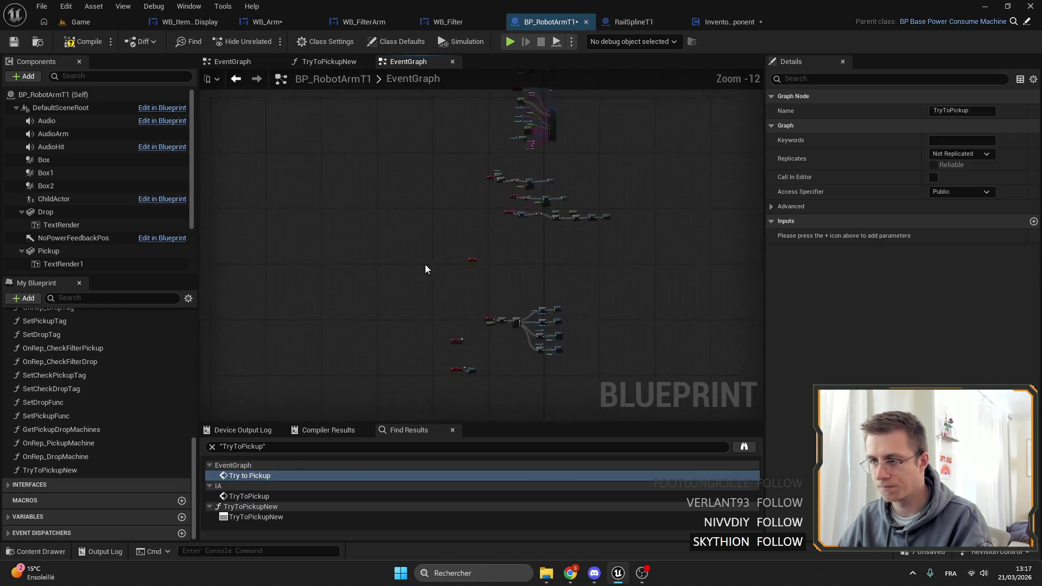
Step: Delete the old TryToPickup event, compile, and shift the remaining red event nodes in EventGraph
key("Delete")
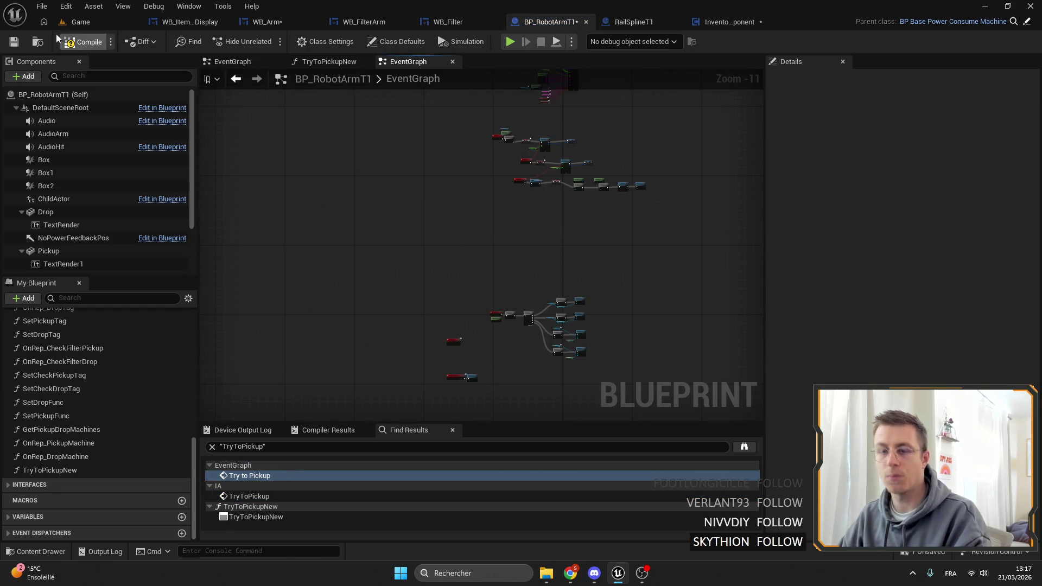
key("F7")
mouse_move(596, 193)
left_mouse_down()
mouse_move(501, 212)
mouse_move(446, 288)
left_mouse_up()
scroll(430, 307, "up", 3)
left_click_drag(277, 238, 376, 352)
left_click_drag(326, 272, 383, 344)
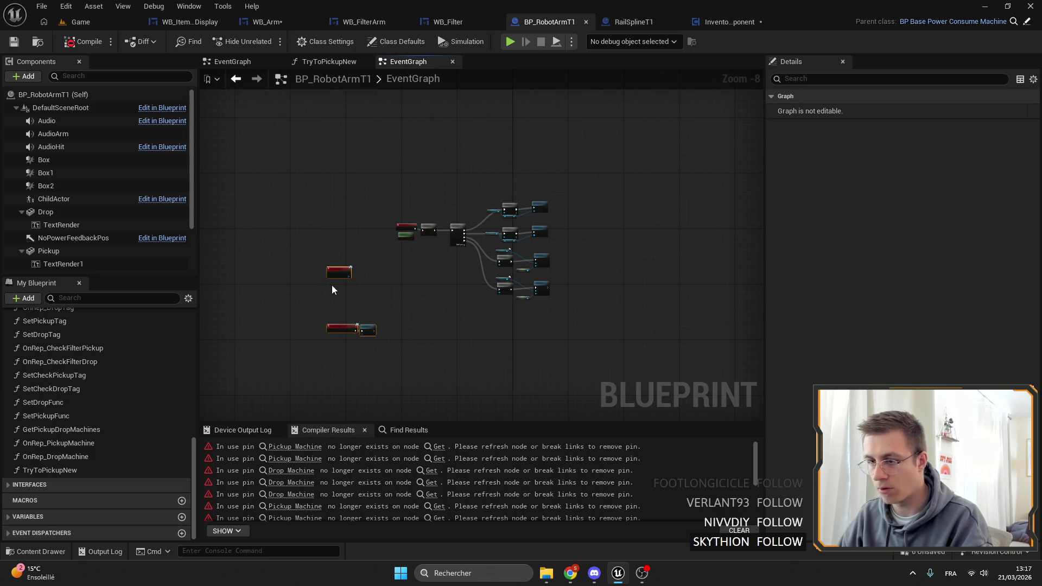
left_click_drag(334, 281, 402, 318)
scroll(402, 318, "down", 3)
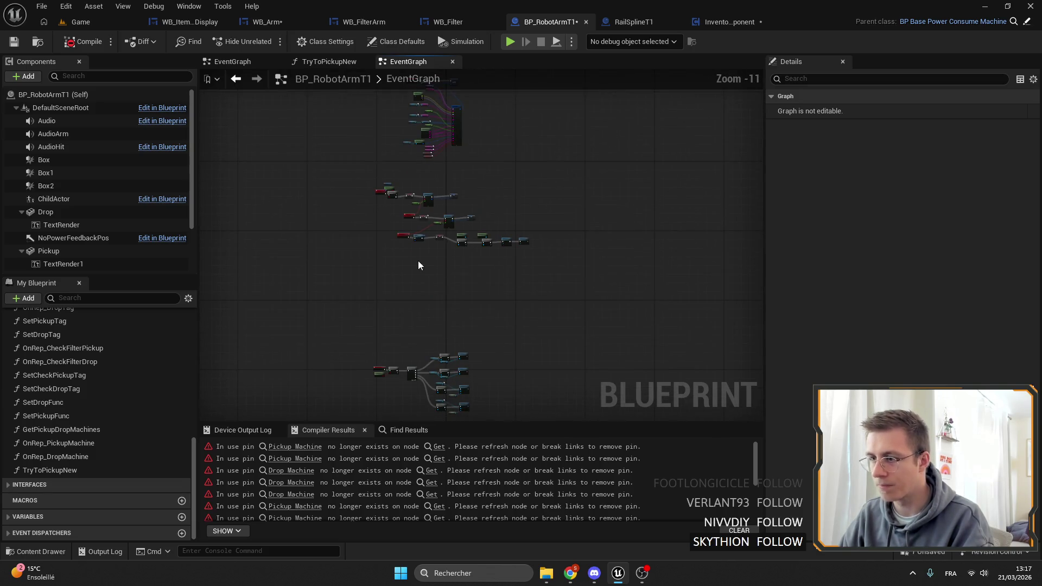
left_click_drag(375, 176, 374, 177)
scroll(489, 228, "up", 3)
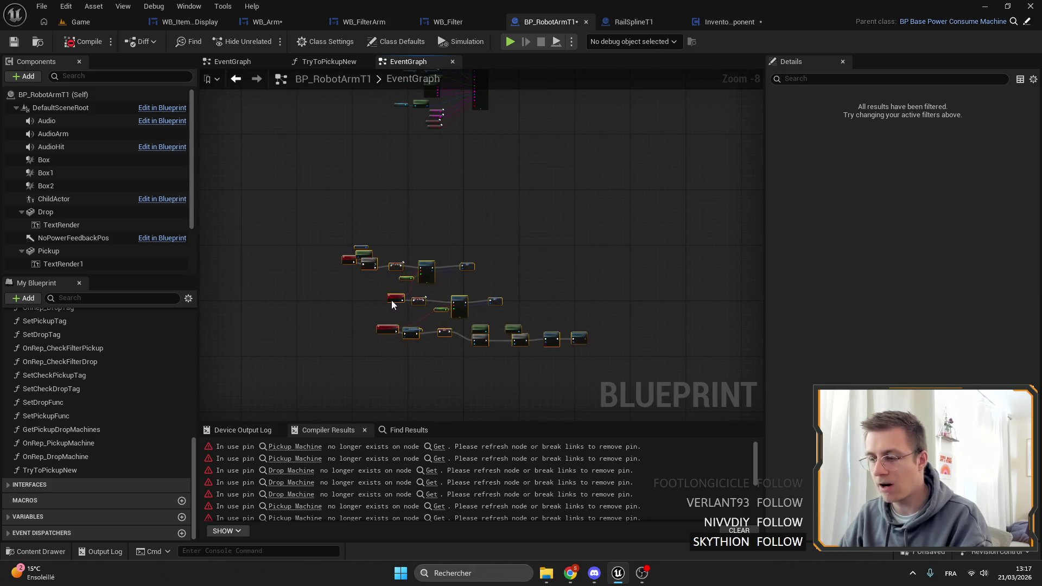
left_click(554, 251)
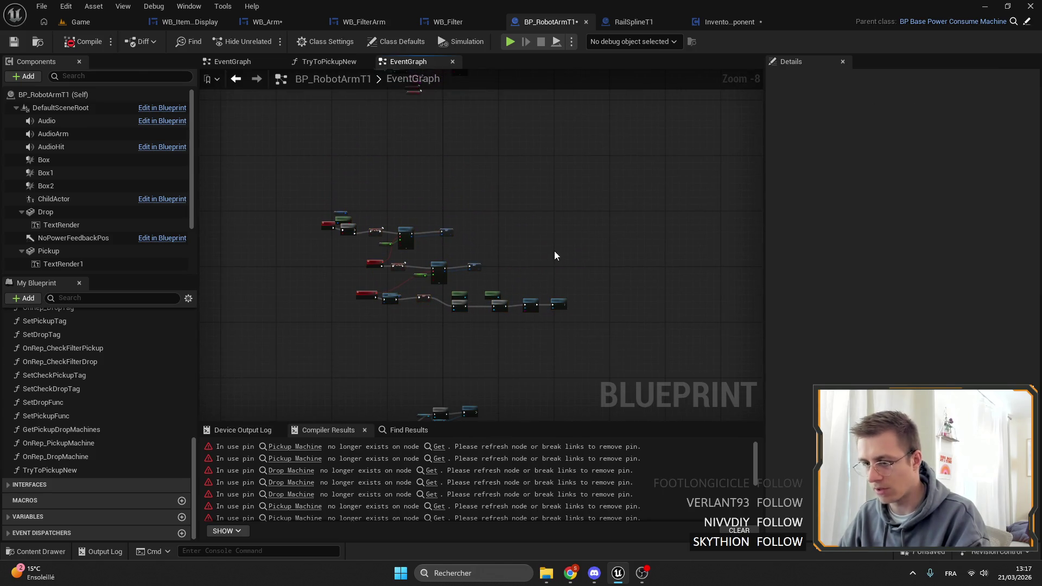
Step: Rename the TryToPickupNew function to TryToPickup
left_click(324, 63)
scroll(455, 180, "down", 3)
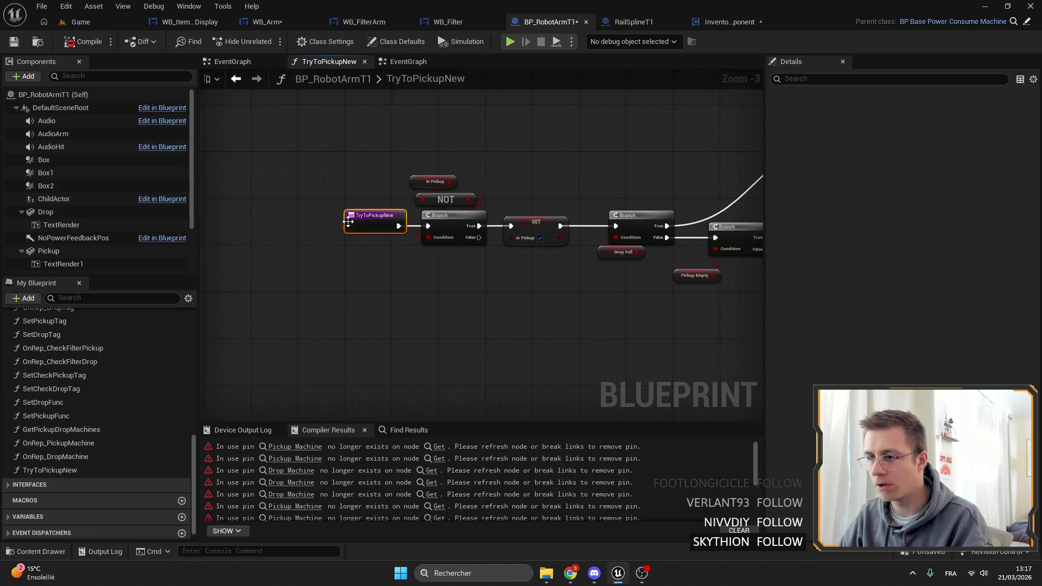
double_click(969, 111)
key("BackSpace")
key("Return")
Step: Move the Branch and Go Drop nodes up and to the right in TryToPickup
mouse_move(572, 187)
left_mouse_down()
mouse_move(430, 190)
mouse_move(266, 227)
mouse_move(521, 235)
mouse_move(434, 236)
mouse_move(420, 204)
left_mouse_up()
scroll(434, 236, "up", 3)
scroll(522, 326, "down", 4)
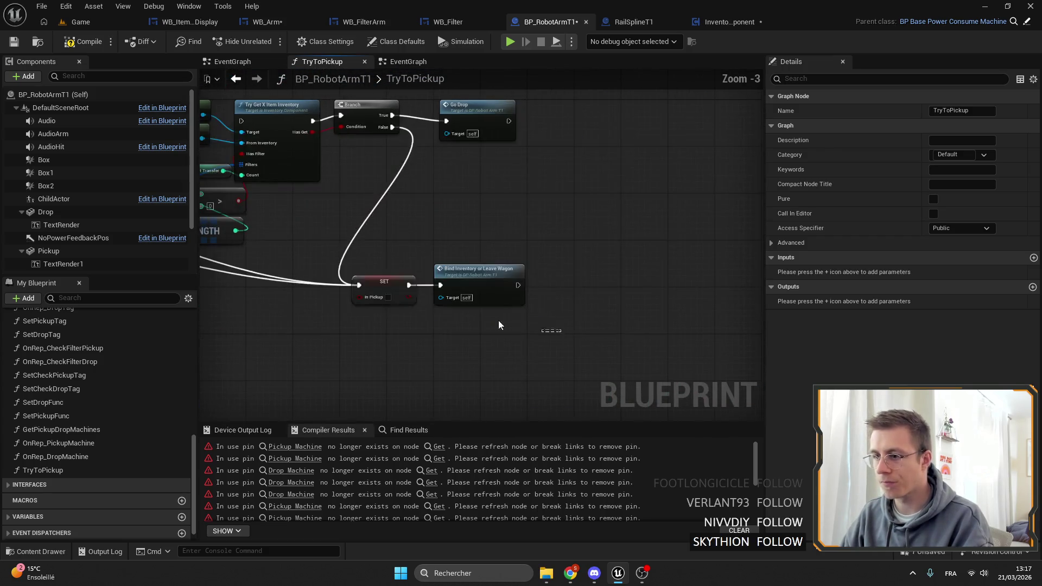
left_click_drag(522, 325, 458, 310)
mouse_move(377, 247)
left_mouse_down()
mouse_move(537, 229)
mouse_move(460, 289)
left_mouse_up()
mouse_move(403, 263)
left_mouse_down()
mouse_move(555, 234)
mouse_move(548, 223)
left_mouse_up()
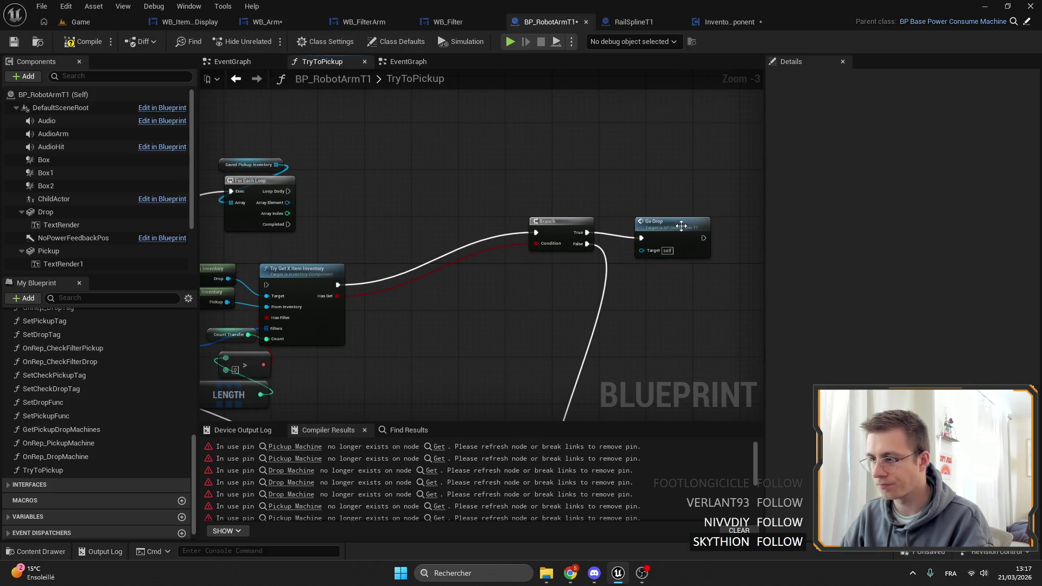
left_click_drag(453, 199, 635, 173)
Step: Reposition the Try Get X Item group, For Each Loop and Saved Pickup Inventory, then add a new function
left_click_drag(520, 350, 326, 231)
mouse_move(446, 247)
left_mouse_down()
mouse_move(548, 242)
mouse_move(634, 159)
left_mouse_up()
scroll(488, 163, "up", 3)
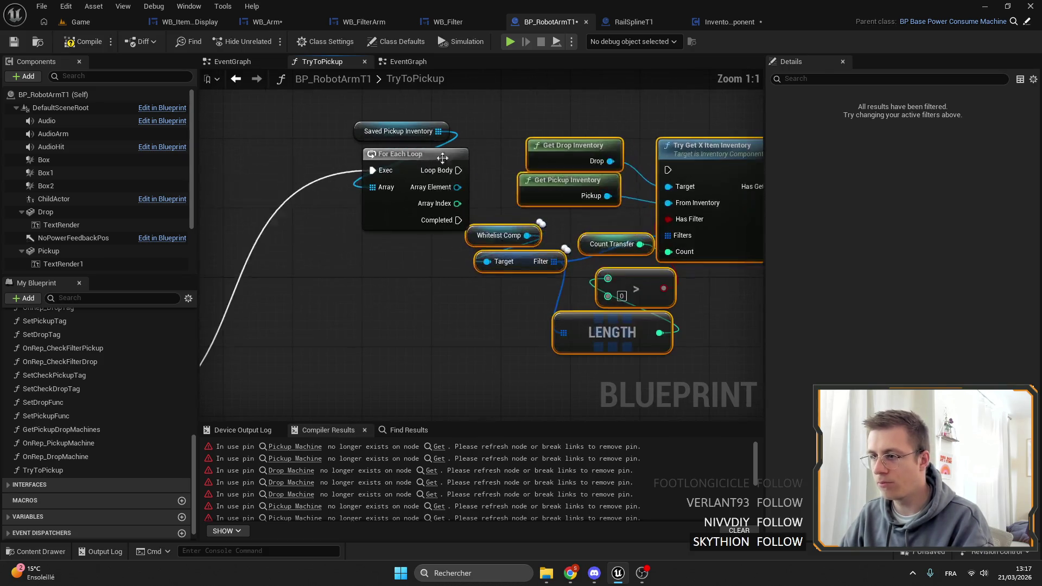
mouse_move(518, 145)
left_mouse_down()
mouse_move(437, 187)
mouse_move(529, 187)
mouse_move(210, 161)
left_mouse_up()
mouse_move(375, 230)
left_mouse_down()
mouse_move(426, 174)
mouse_move(411, 209)
left_mouse_up()
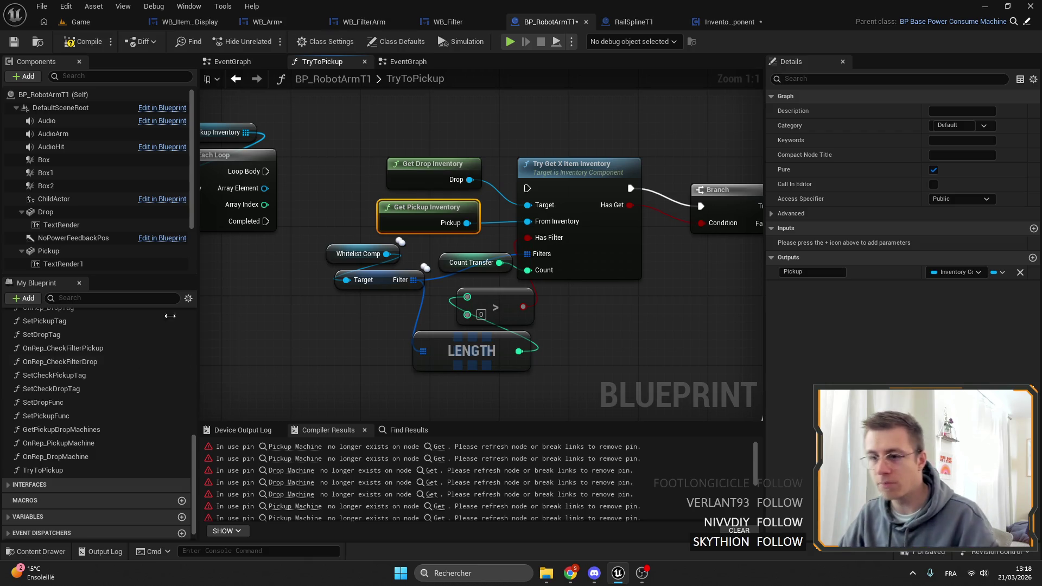
scroll(125, 403, "up", 5)
left_click(182, 334)
Step: Name the new function ComputeDropInventory
type("GetDrop")
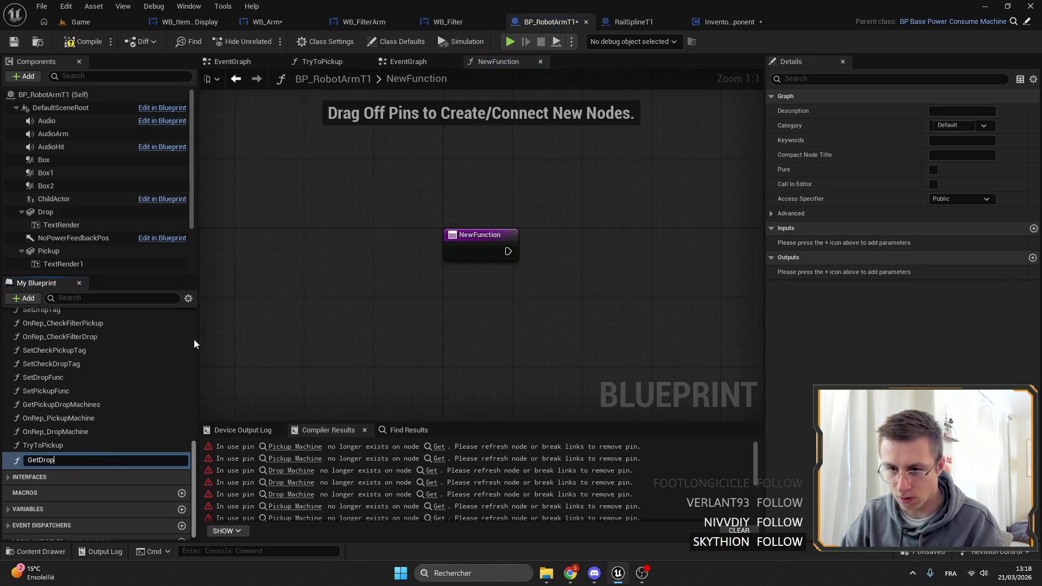
type("Inventory")
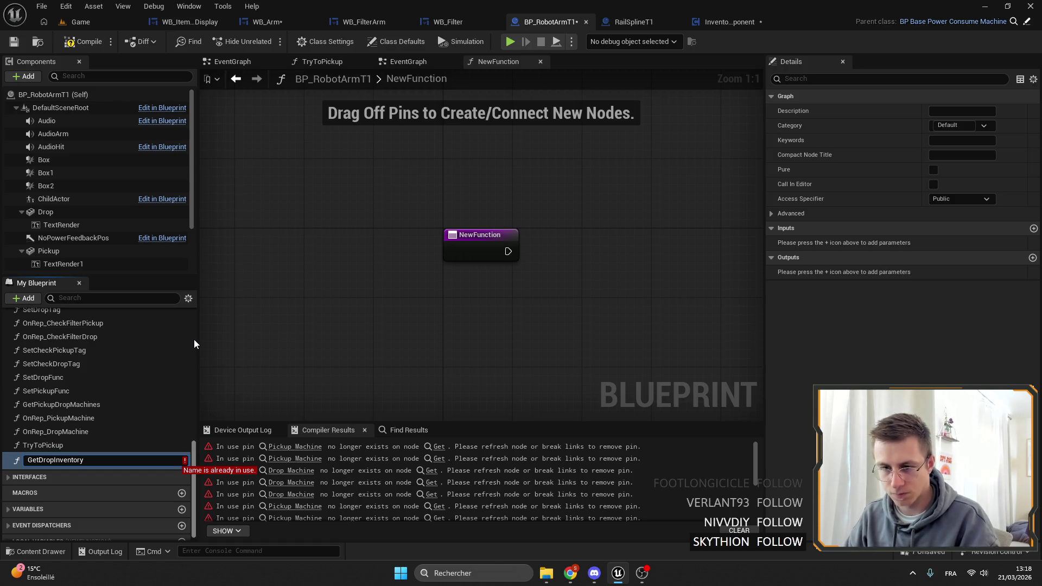
key("Home")
key("Delete")
key("Delete")
key("Delete")
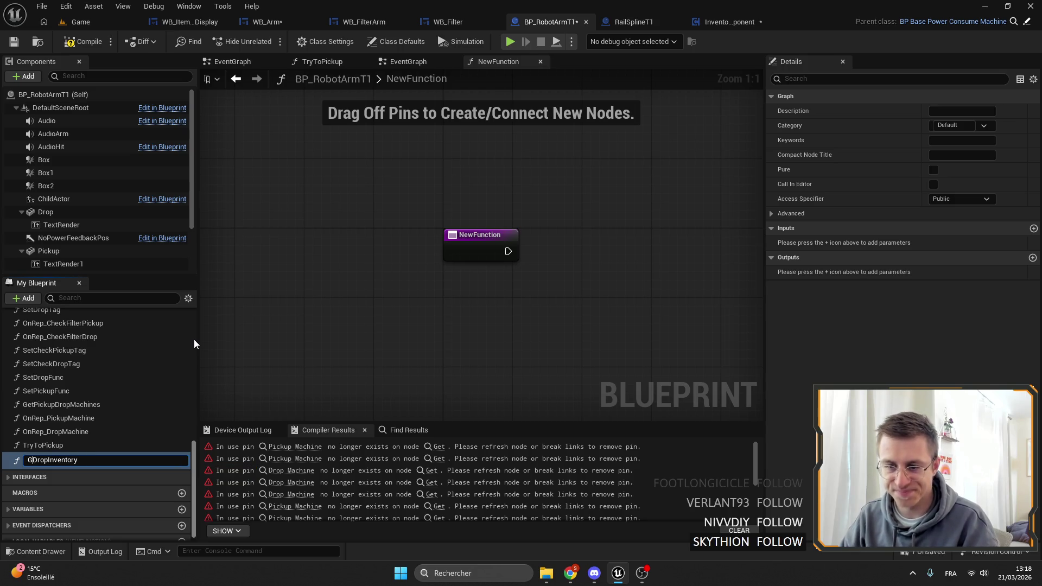
type("Compute")
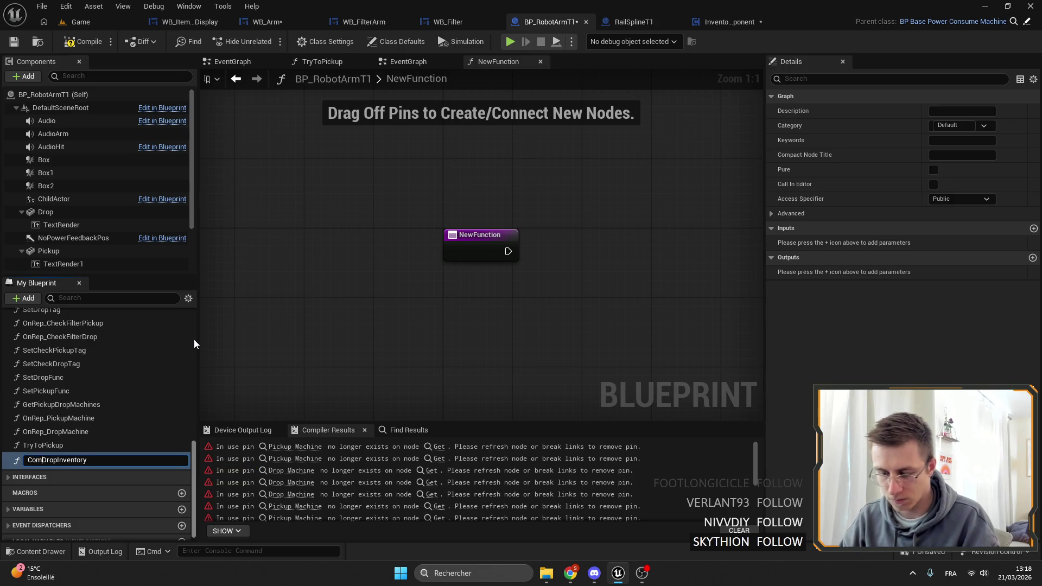
key("Return")
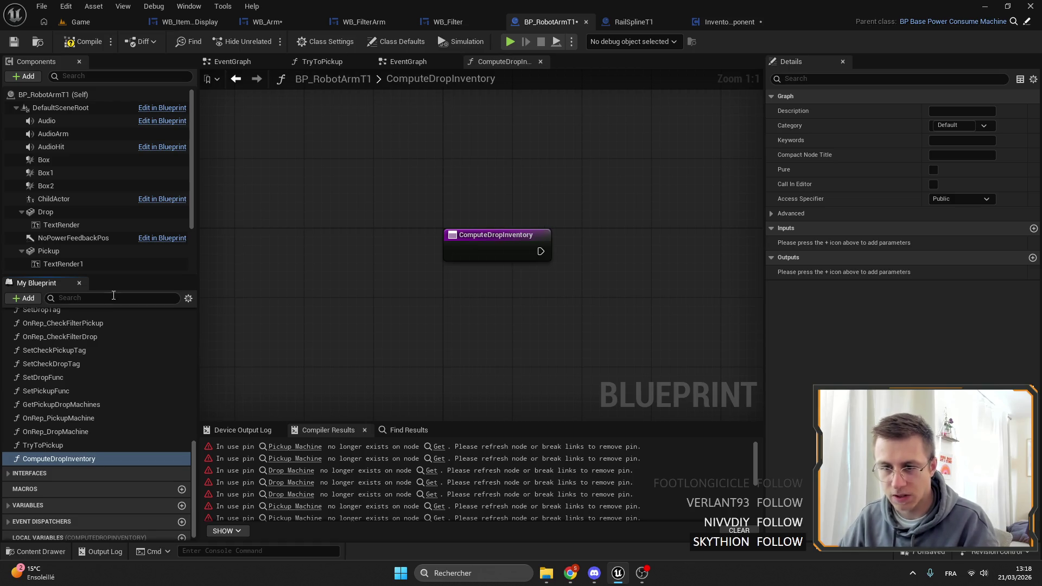
Step: Open GetDropInventory for reference, then add an output to ComputeDropInventory
type("getdrop")
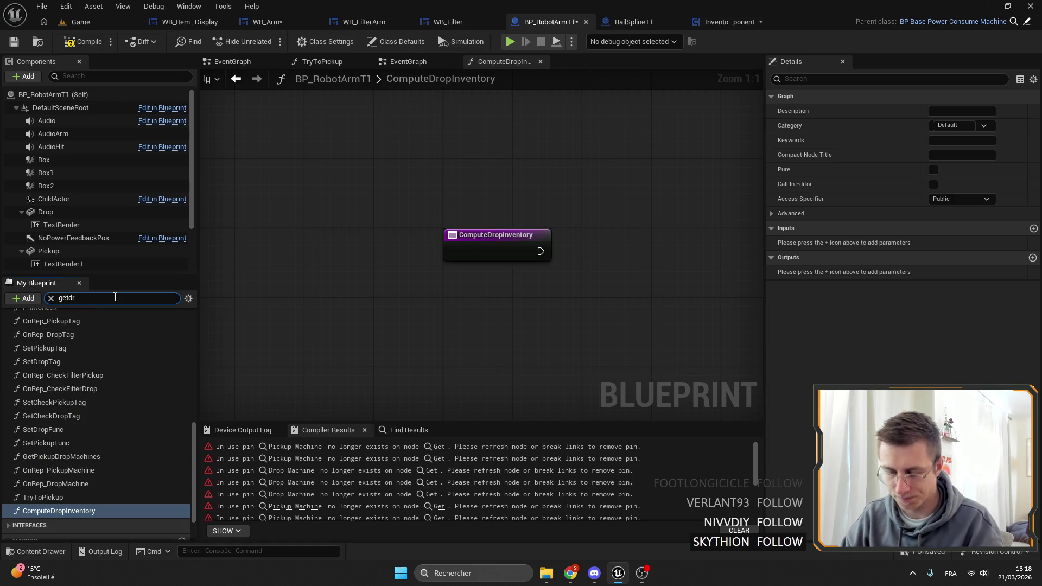
double_click(61, 348)
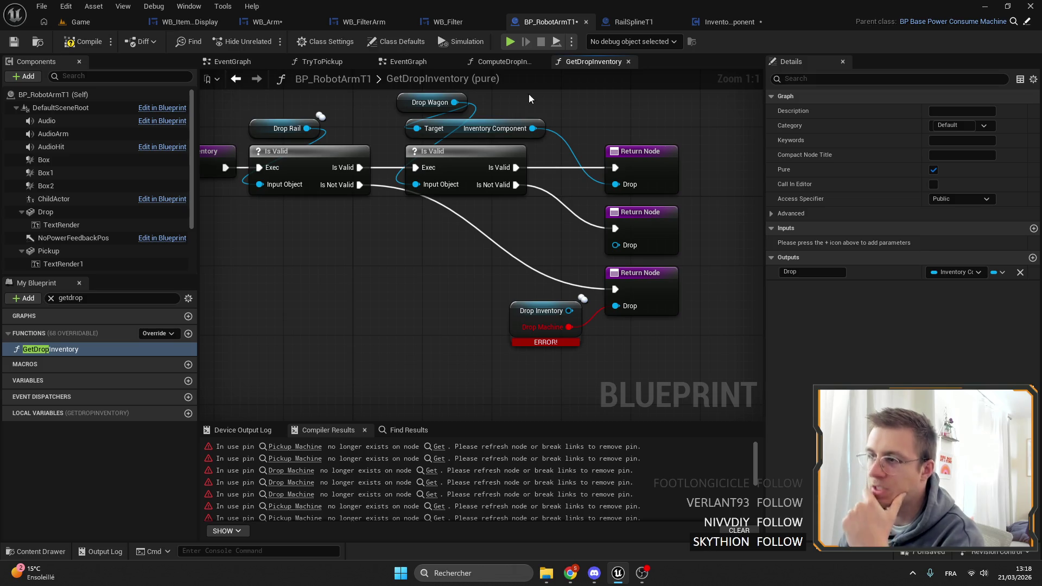
left_click(494, 63)
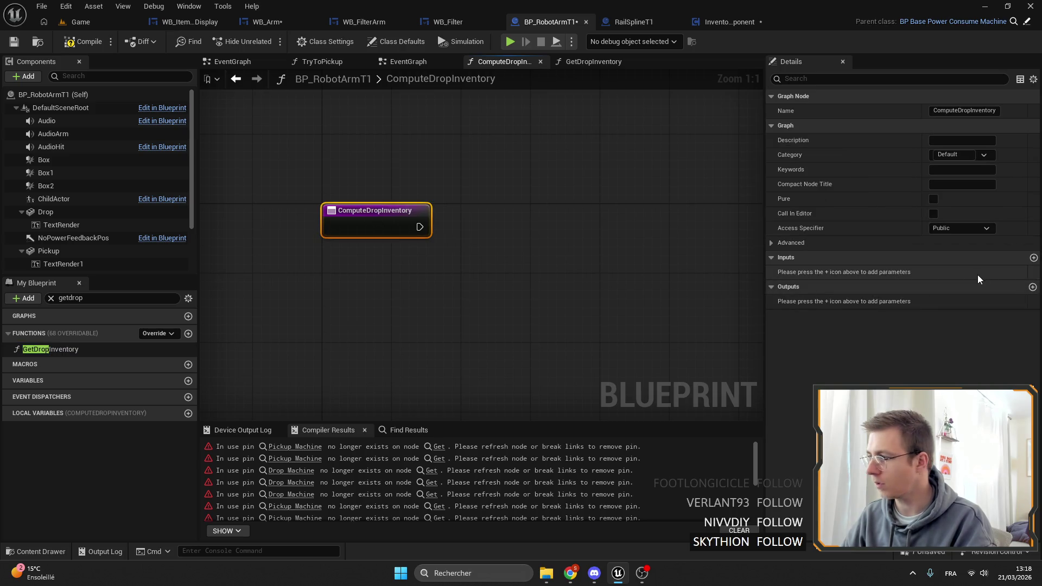
left_click(1032, 258)
Step: Name the new output Inventory, move the Return Node right, and save
left_click(940, 272)
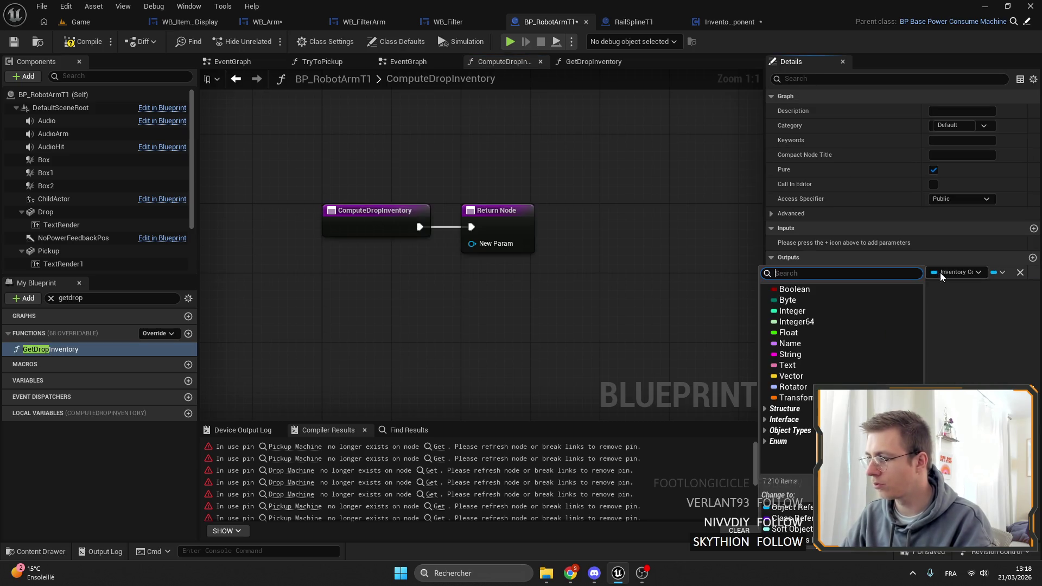
left_click(844, 271)
key("BackSpace")
type("Inventorys")
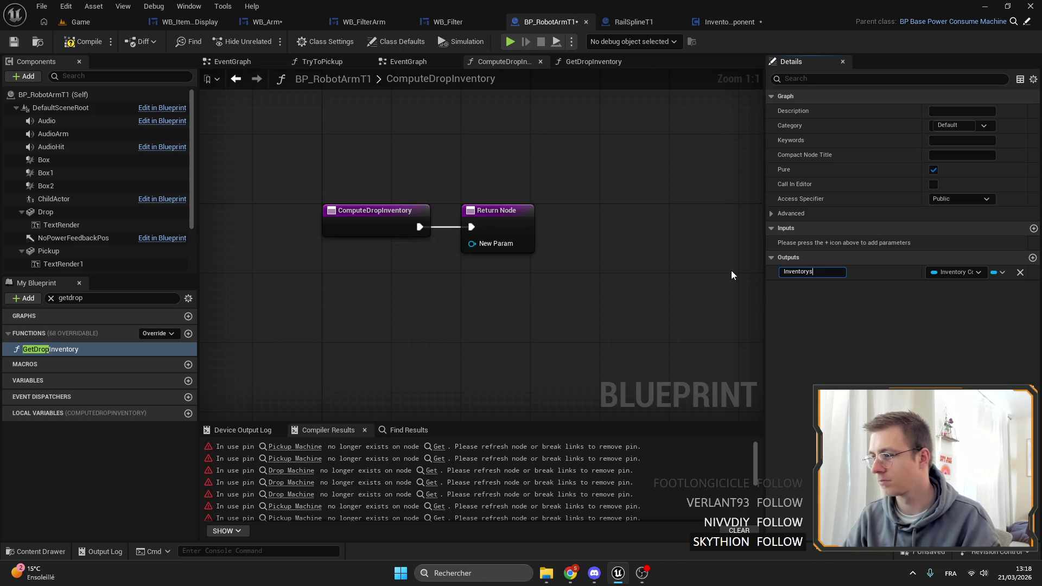
key("ctrl+z")
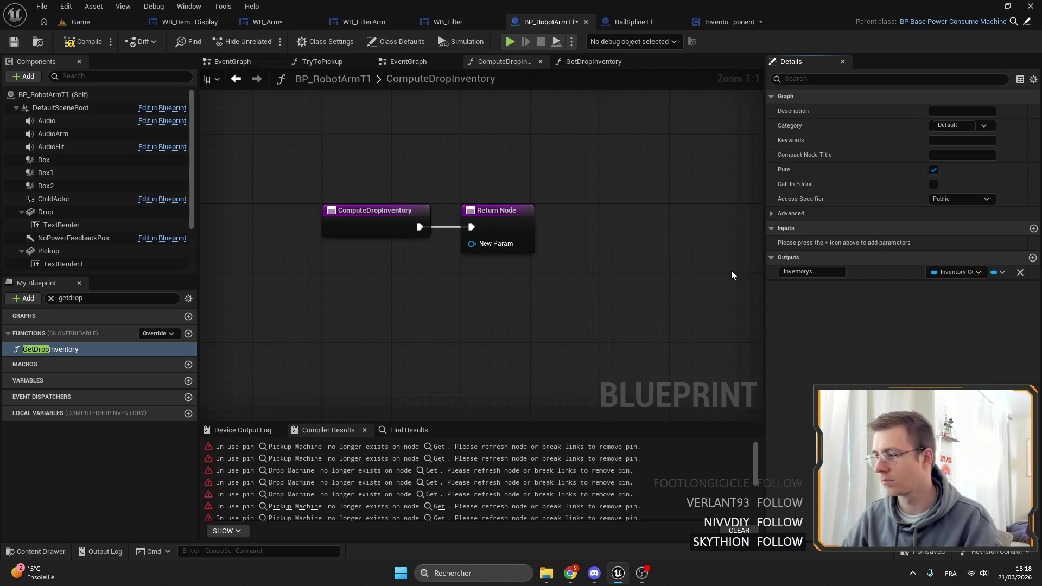
left_click_drag(375, 202, 542, 205)
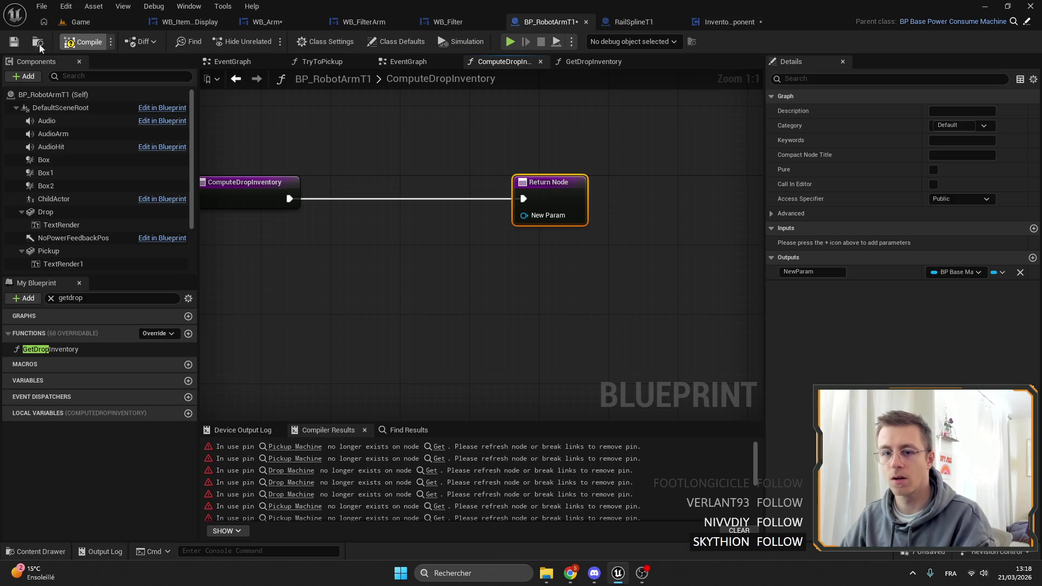
left_click(13, 42)
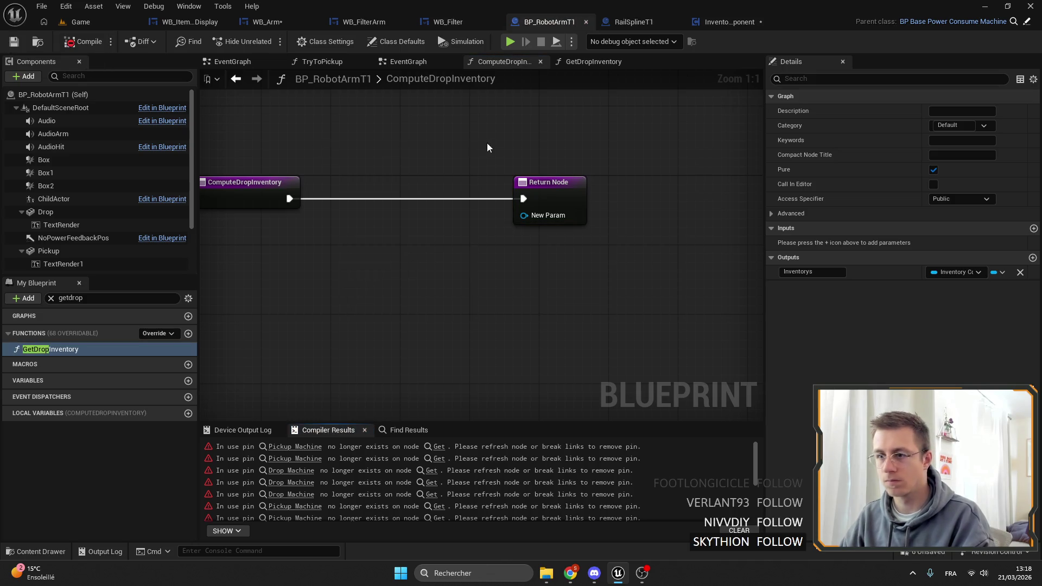
Step: Make the output an array, save, and refresh the Return Node's pins
left_click(955, 272)
left_click(997, 272)
left_click(976, 299)
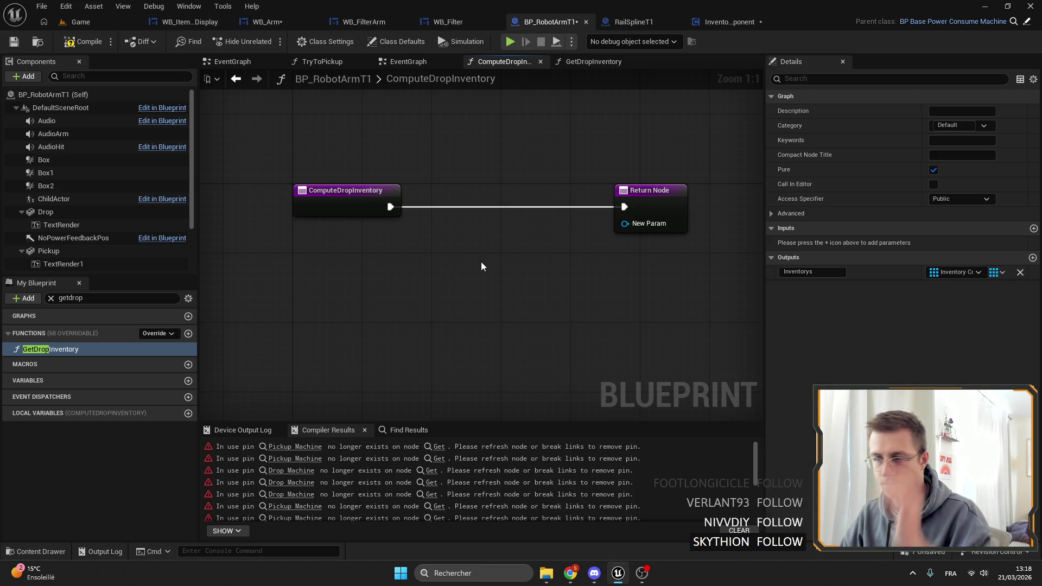
left_click(13, 41)
right_click(667, 219)
left_click(705, 297)
Step: Rename the output to Inventorys and compile the blueprint
left_click(812, 271)
type("Inventry")
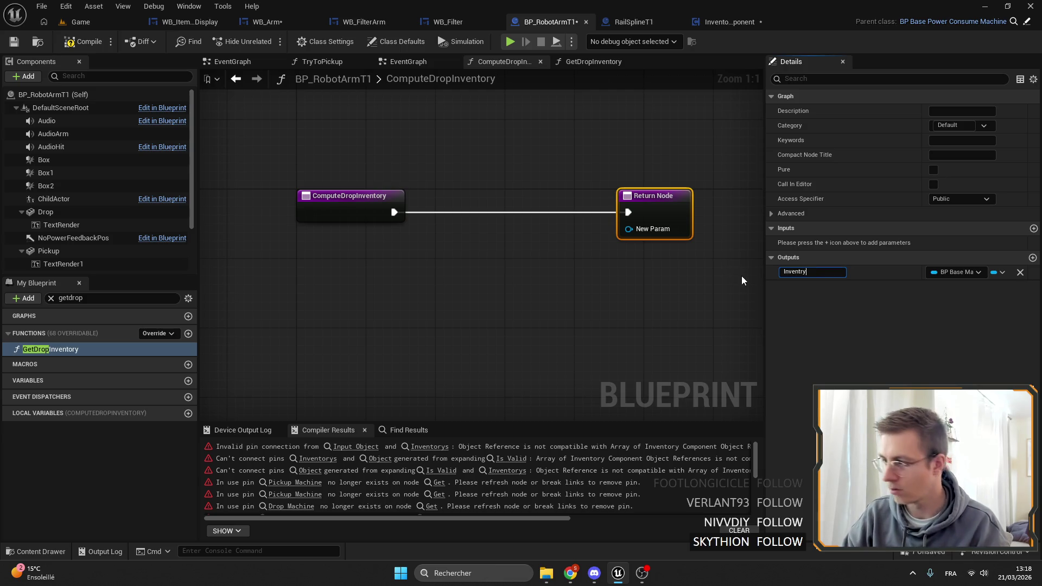
key("BackSpace")
key("BackSpace")
type("ory")
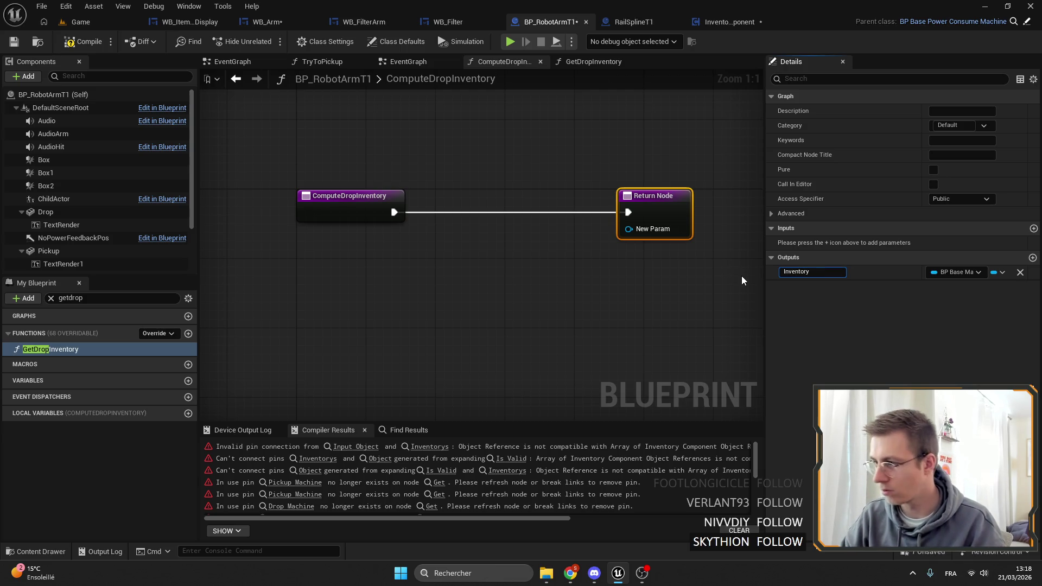
left_click(741, 280)
key("ctrl+z")
key("ctrl+z")
key("ctrl+z")
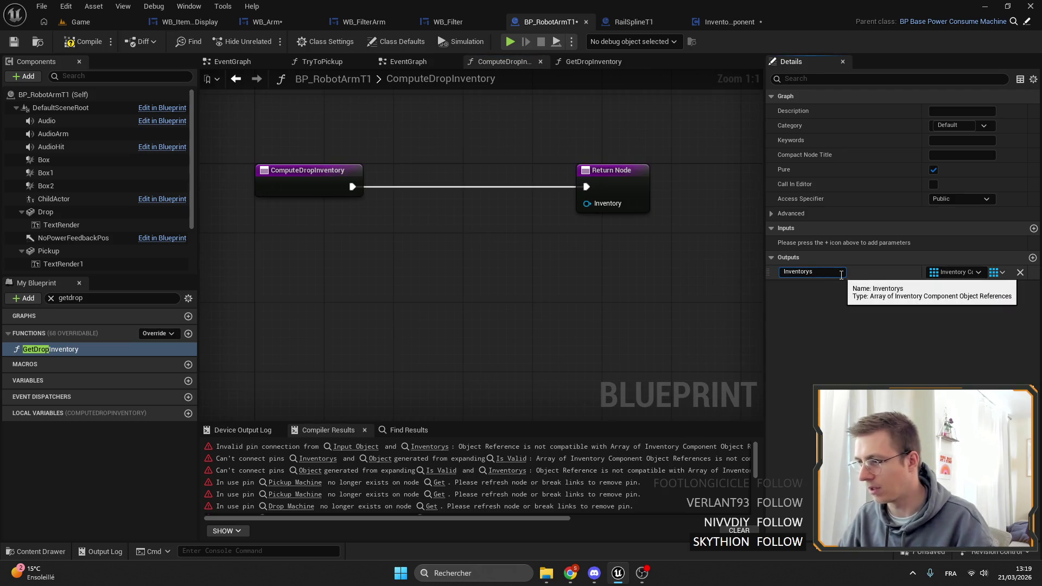
left_click(840, 273)
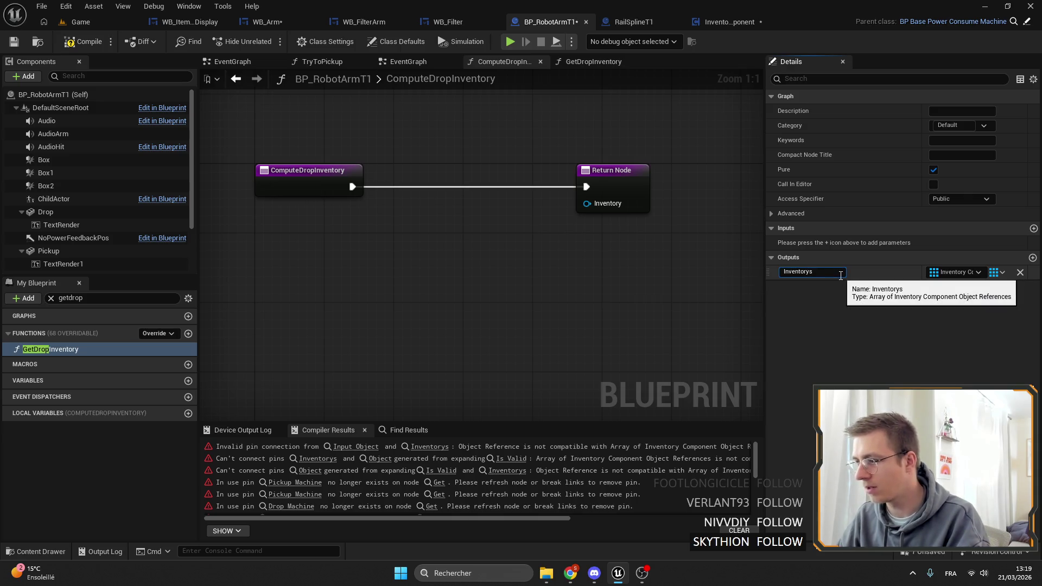
key("BackSpace")
type("s")
key("Return")
left_click(84, 42)
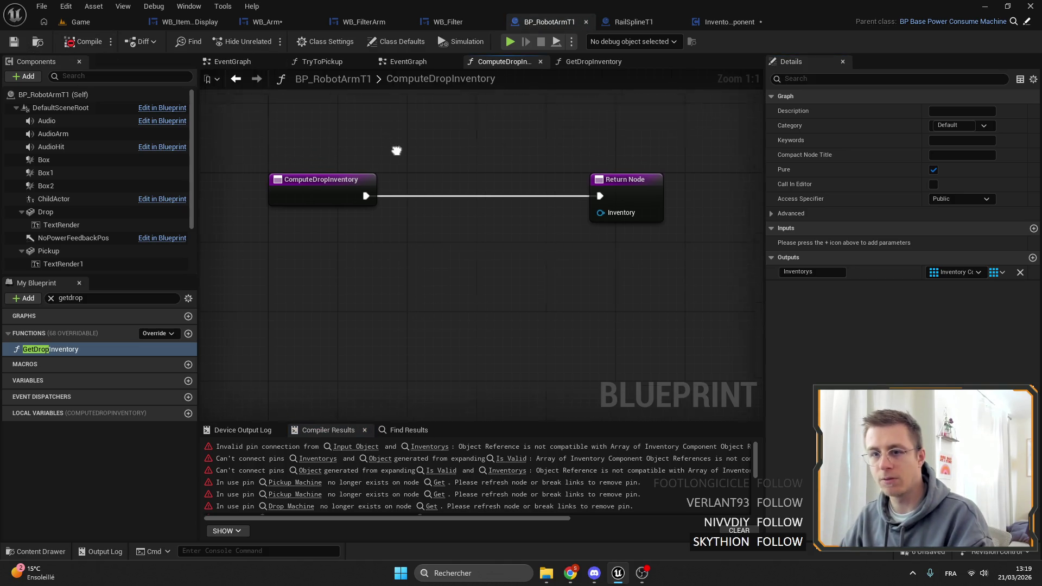
left_click(51, 298)
Step: Place a Saved Drop Inventory getter in the ComputeDropInventory graph
type("drop")
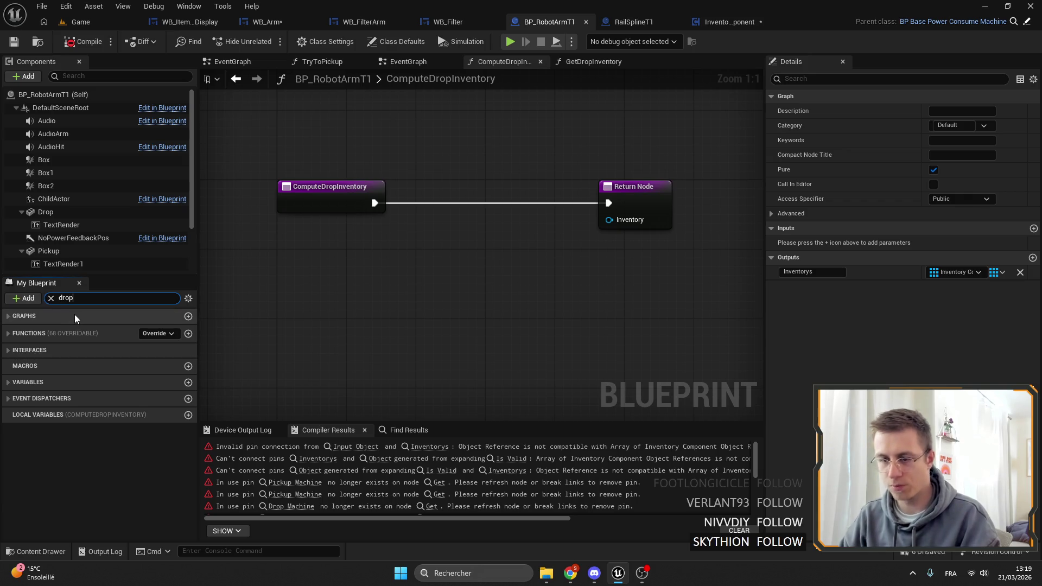
mouse_move(56, 480)
left_mouse_down()
mouse_move(419, 249)
mouse_move(339, 250)
left_mouse_up()
left_click(421, 263)
scroll(81, 434, "up", 10)
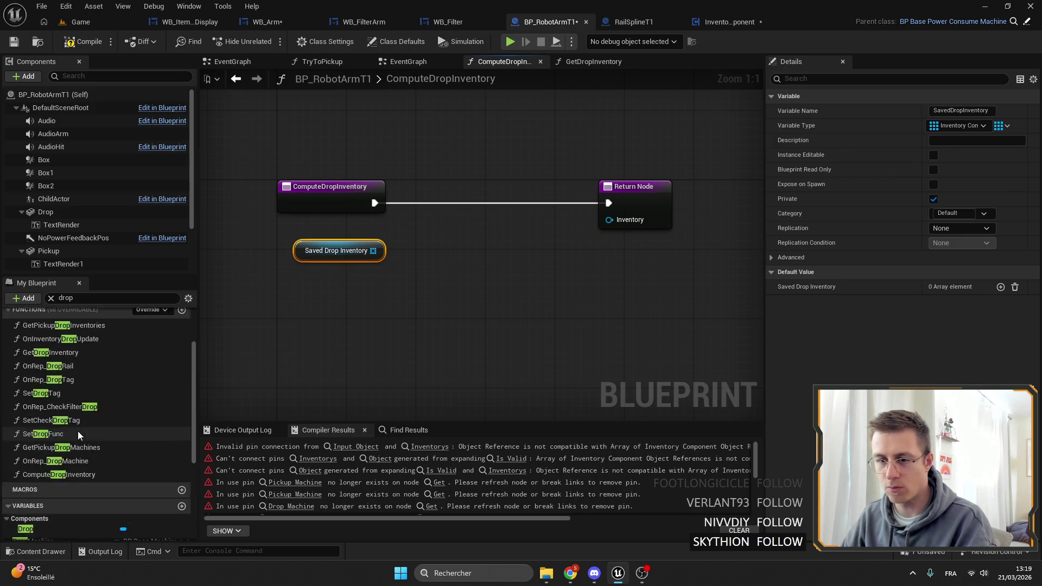
left_click(66, 298)
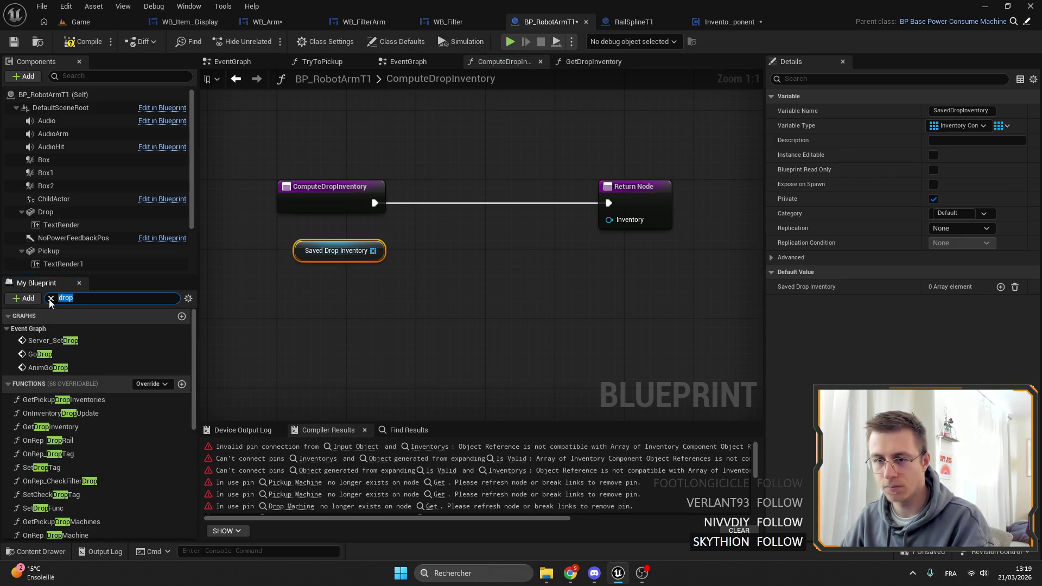
key("BackSpace")
left_click(24, 315)
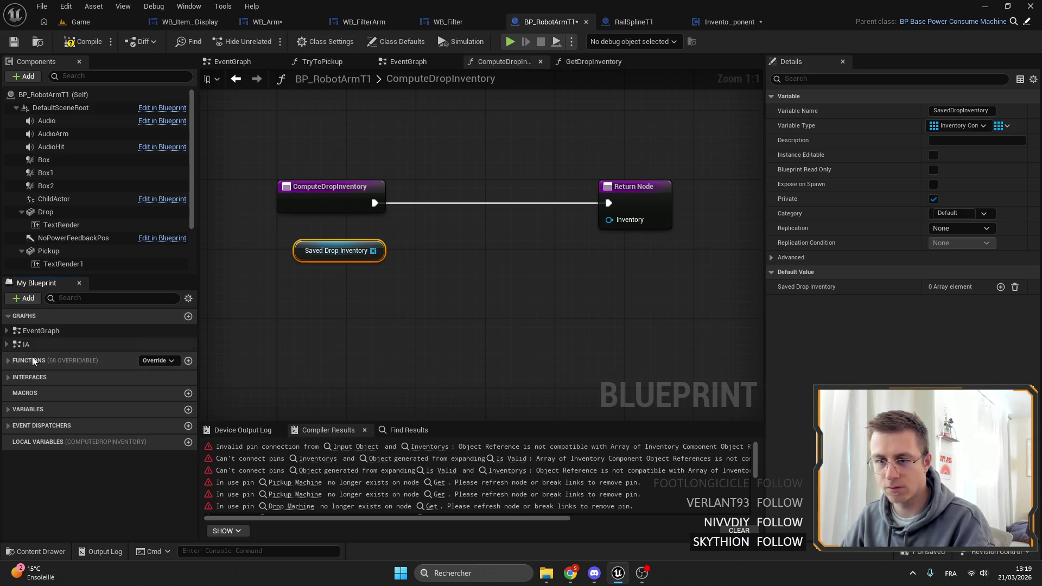
scroll(84, 250, "down", 3)
Step: Get Whitelist Comp's Filter array and loop over it with a For Each Loop from the function entry
left_click_drag(86, 264, 346, 279)
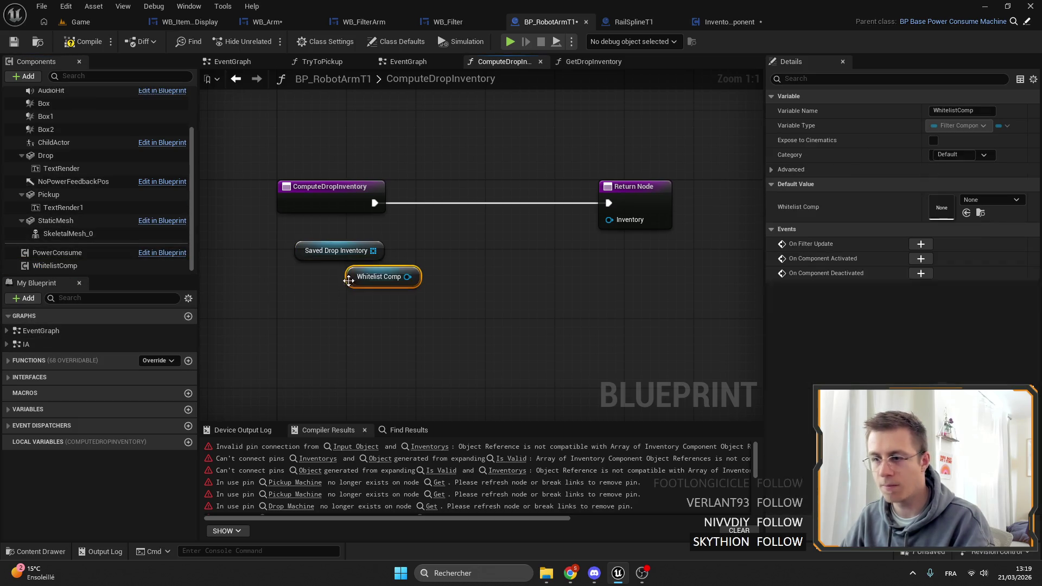
left_click_drag(410, 278, 457, 285)
type("filter")
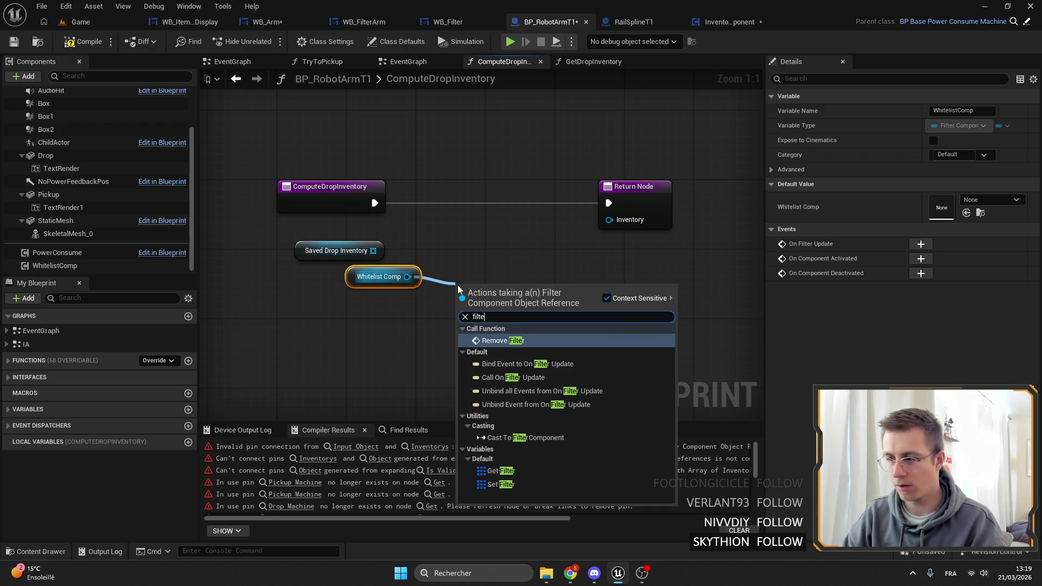
left_click(517, 459)
mouse_move(495, 293)
left_mouse_down()
mouse_move(413, 306)
mouse_move(412, 320)
mouse_move(444, 315)
mouse_move(365, 161)
mouse_move(382, 167)
left_mouse_up()
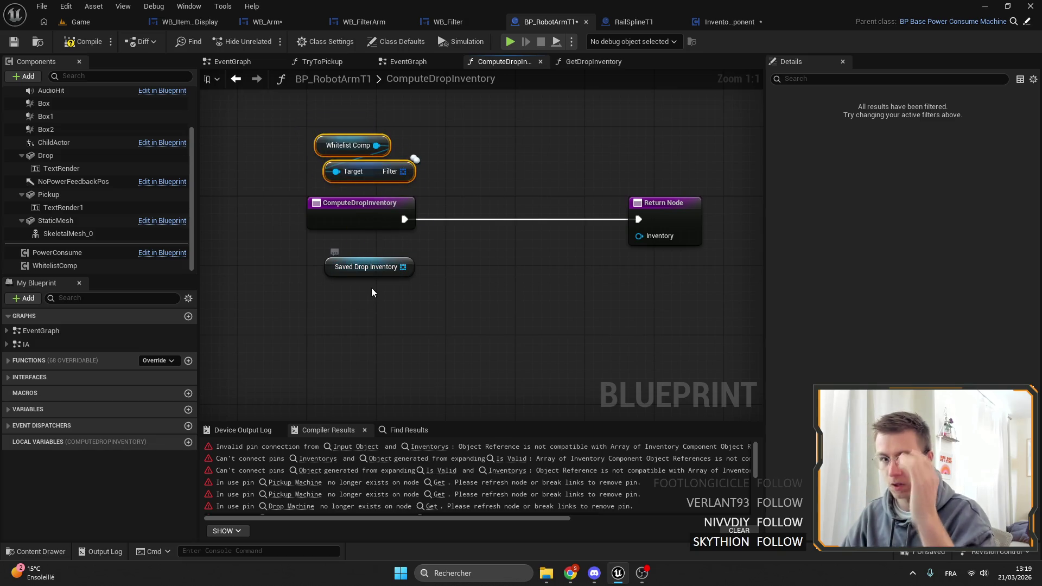
left_click_drag(372, 166, 411, 167)
left_click(413, 169)
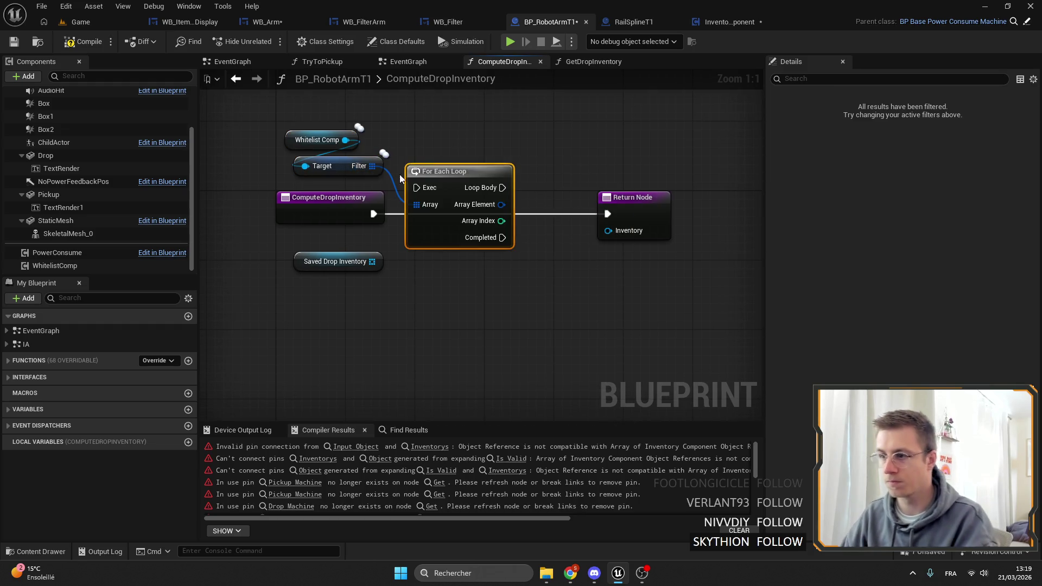
left_click(365, 214)
mouse_move(365, 213)
left_mouse_down()
mouse_move(356, 213)
mouse_move(416, 187)
left_mouse_up()
Step: Move Whitelist Comp and Filter above the loop and add Break Filter on Array Element
mouse_move(310, 105)
left_mouse_down()
mouse_move(393, 172)
mouse_move(491, 177)
left_mouse_up()
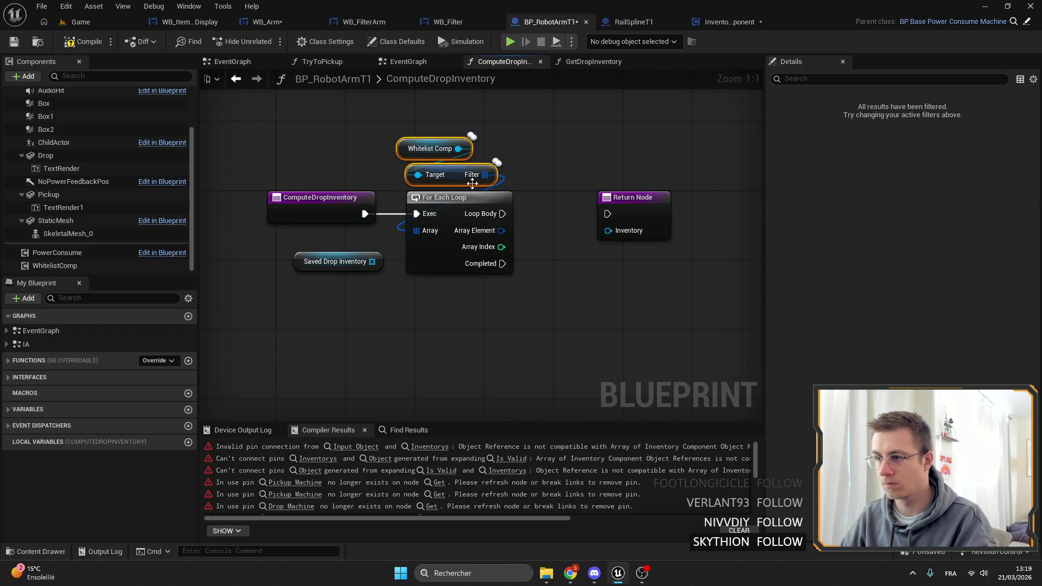
left_click_drag(408, 180, 399, 181)
left_click_drag(460, 230, 535, 346)
left_click(499, 264)
Step: Make the output an array named Inventorys and move the Return Node
left_click(475, 216)
left_click(1001, 272)
left_click(992, 303)
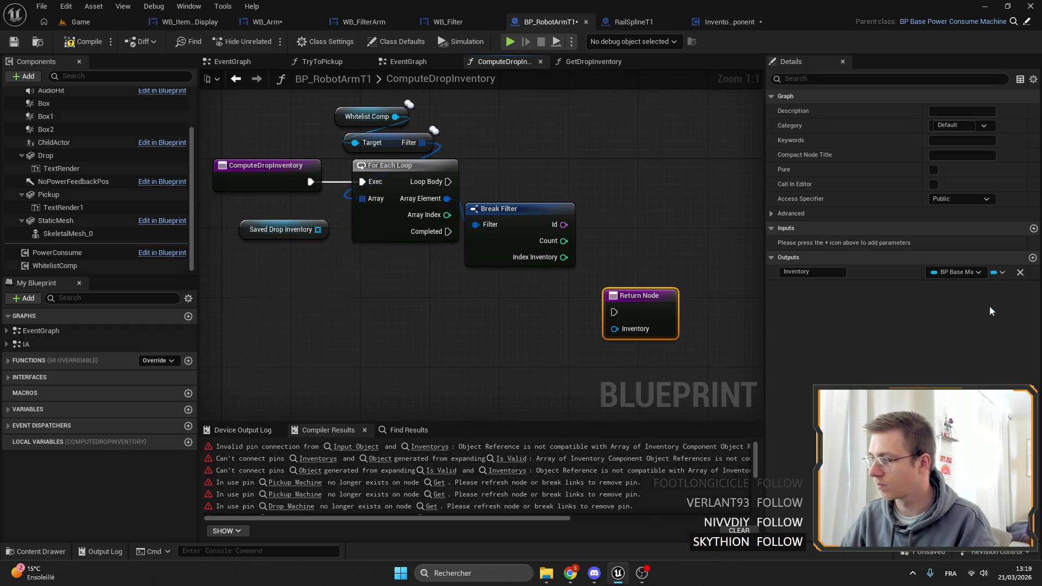
left_click(821, 273)
type("s")
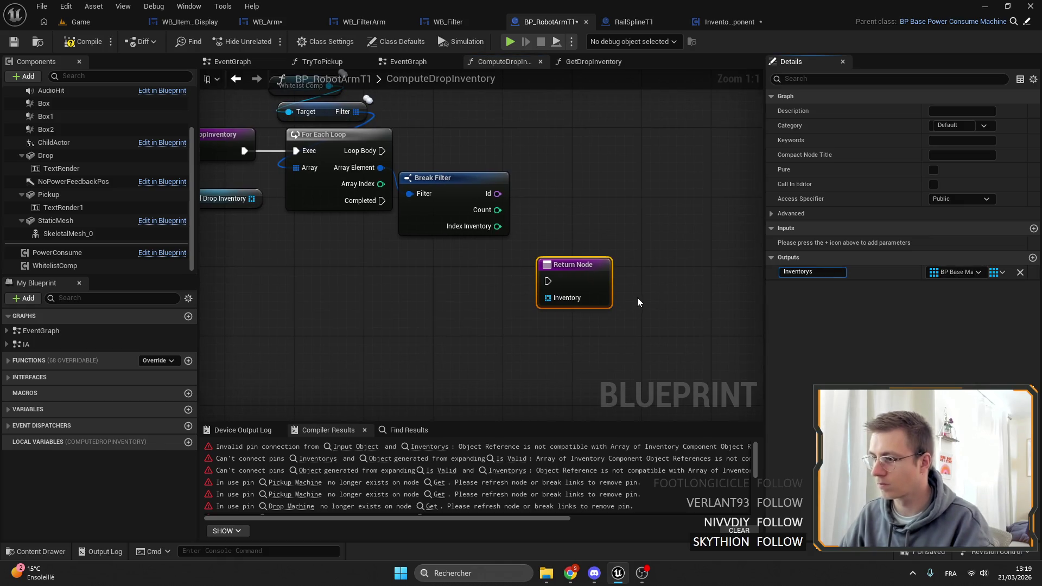
mouse_move(564, 287)
left_mouse_down()
mouse_move(644, 320)
mouse_move(439, 314)
left_mouse_up()
Step: Promote the Inventorys pin to a local variable tmp and wire loop Completed to Return
left_click(503, 372)
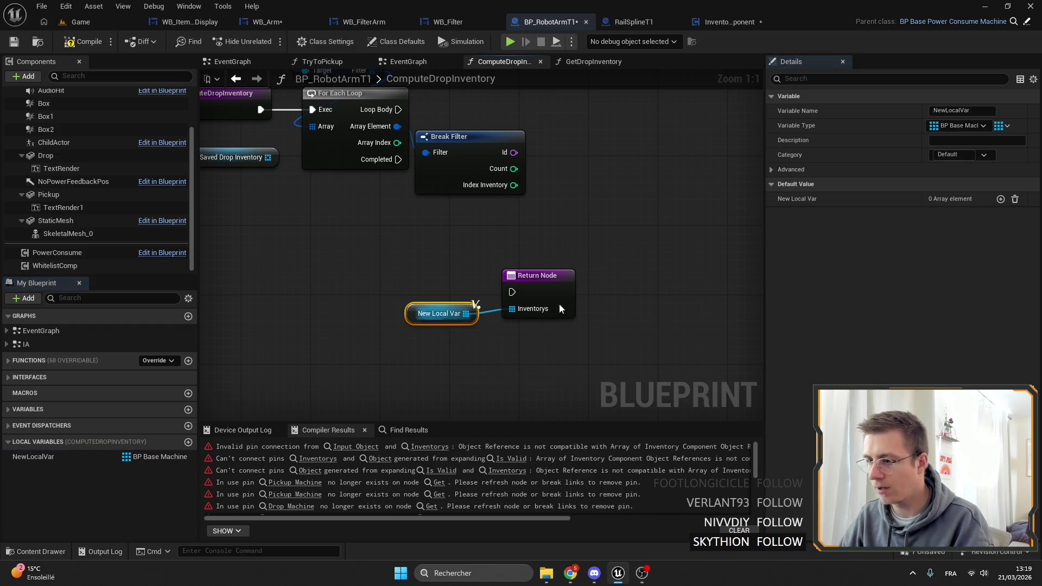
left_click(961, 111)
type("tmp")
key("Return")
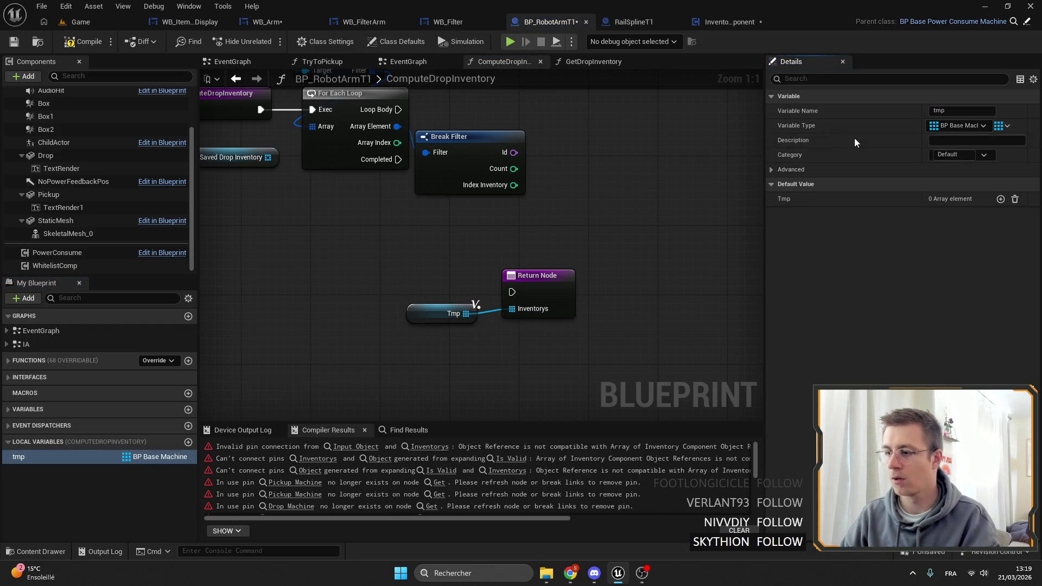
mouse_move(448, 172)
left_mouse_down()
mouse_move(576, 304)
mouse_move(563, 305)
mouse_move(550, 252)
left_mouse_up()
left_click_drag(444, 202, 462, 185)
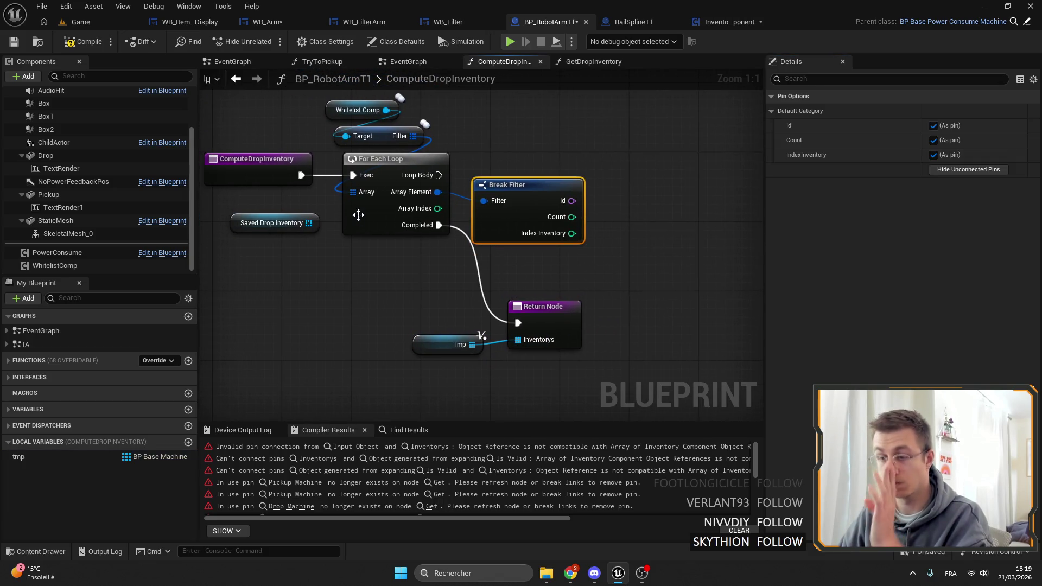
Step: GET Saved Drop Inventory by Index Inventory, hiding Break Filter's Id and Count pins
left_click_drag(315, 207, 526, 129)
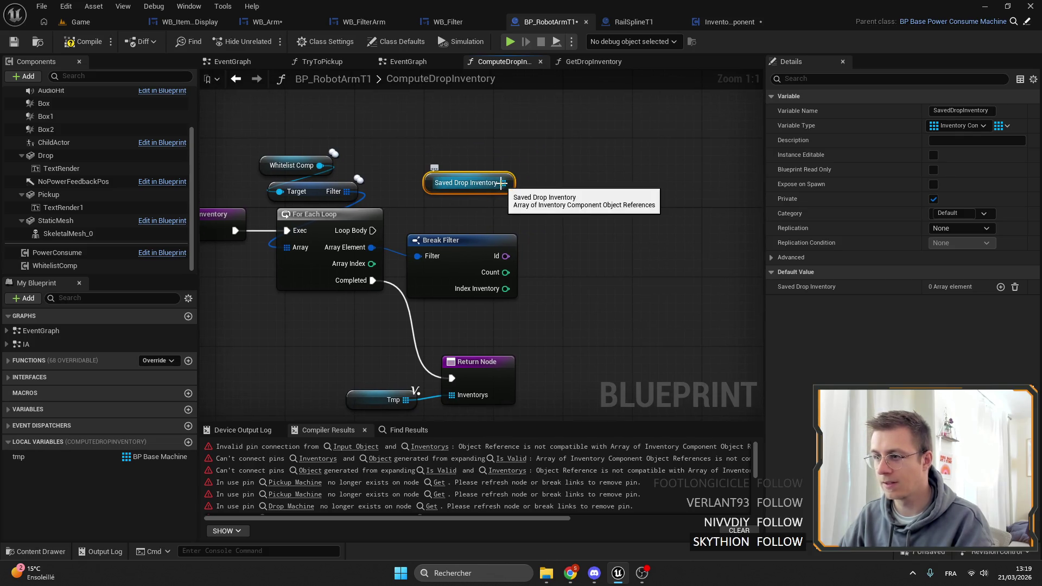
mouse_move(503, 183)
left_mouse_down()
mouse_move(582, 194)
mouse_move(501, 287)
left_mouse_up()
type("get")
key("Return")
left_click(481, 240)
left_click(933, 140)
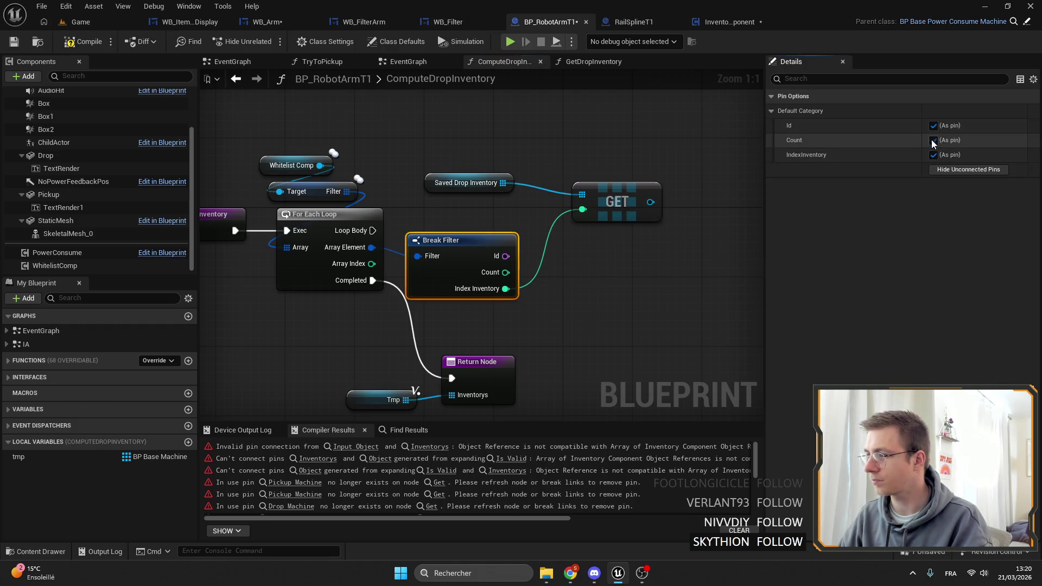
left_click(933, 125)
left_click_drag(617, 189, 573, 223)
left_click_drag(465, 183, 465, 217)
Step: Add Unique the fetched entry into a copied tmp node, wired from the loop body
left_click(312, 403)
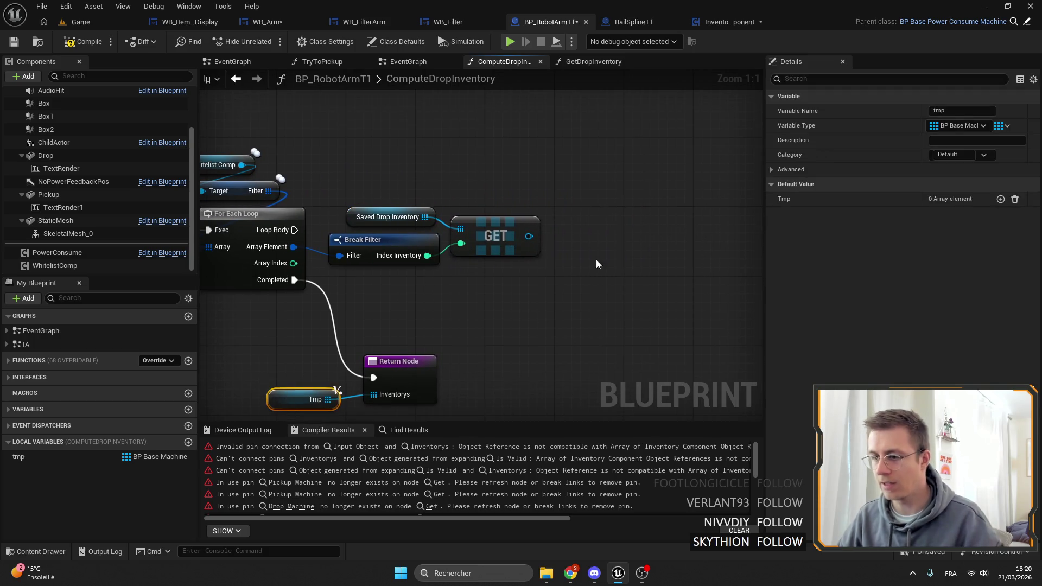
key("ctrl+c")
key("ctrl+v")
left_click_drag(596, 200, 627, 213)
type("add")
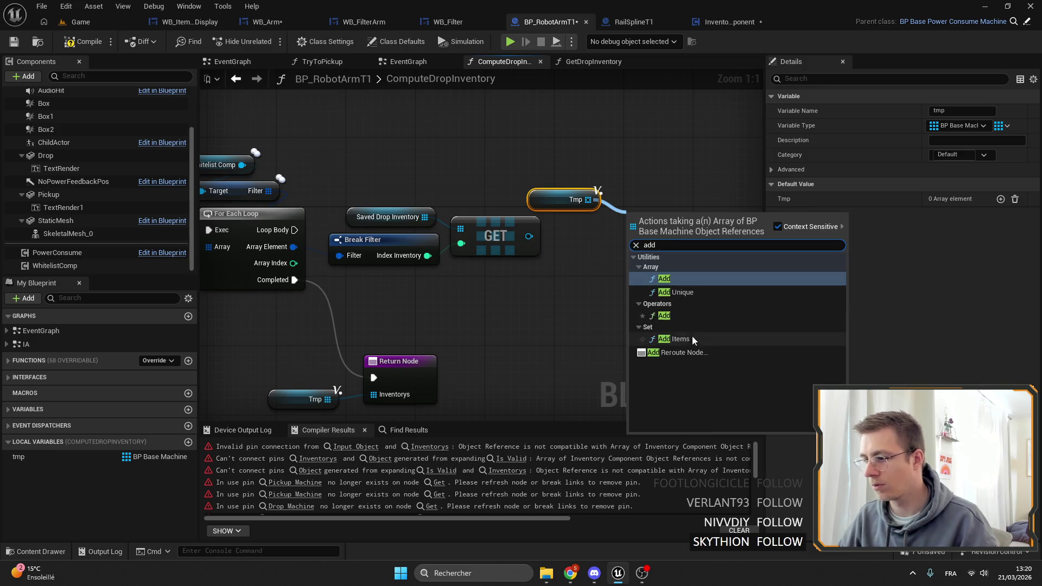
key("Return")
left_click_drag(391, 227, 722, 219)
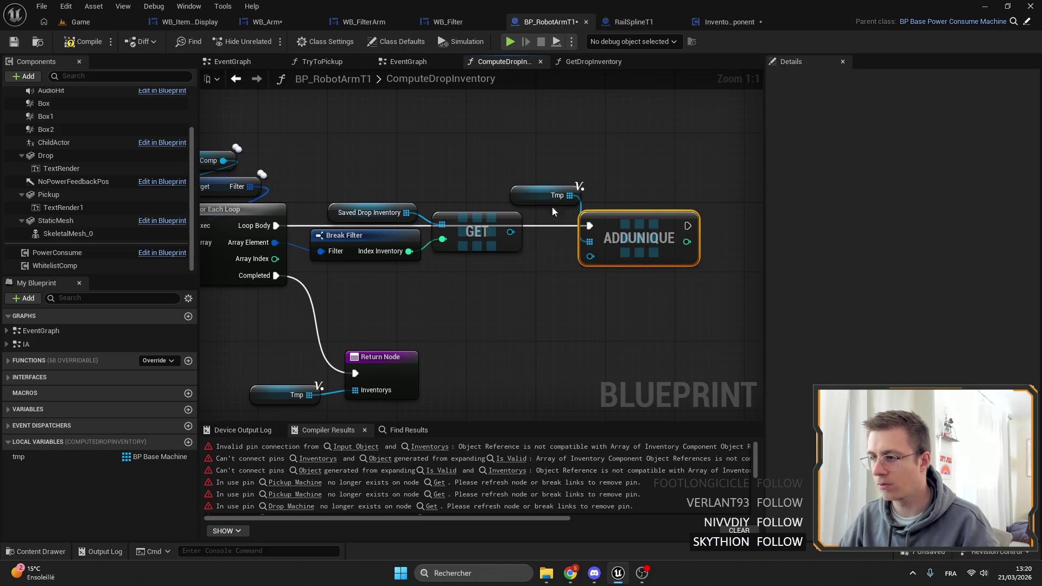
left_click_drag(517, 199, 594, 199)
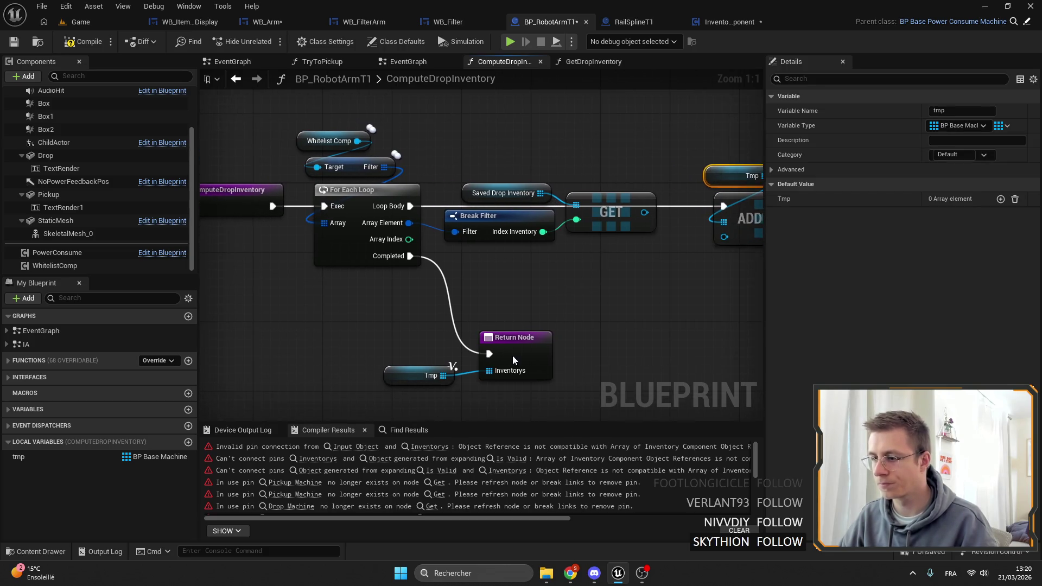
left_click(513, 337)
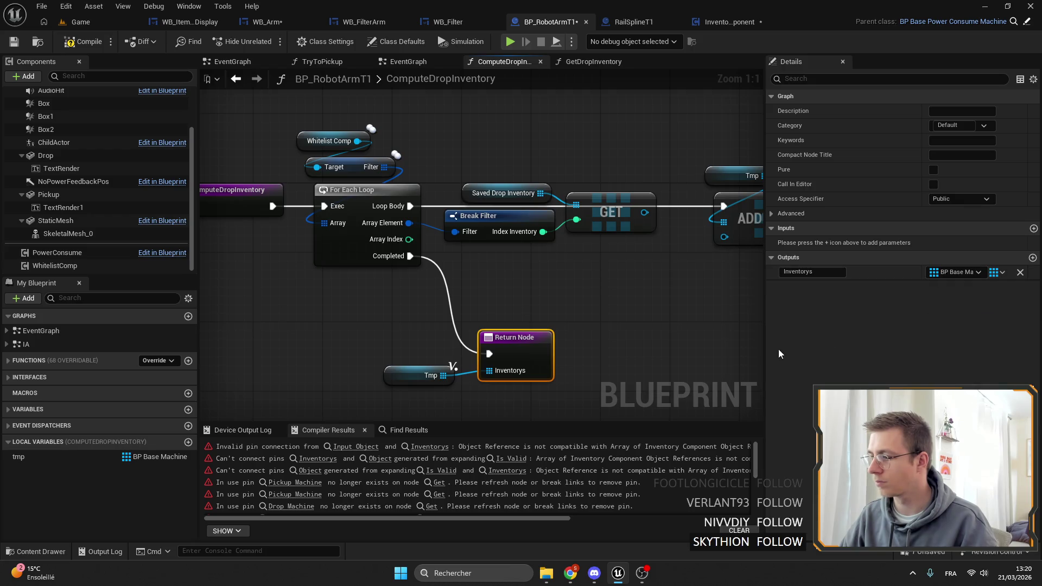
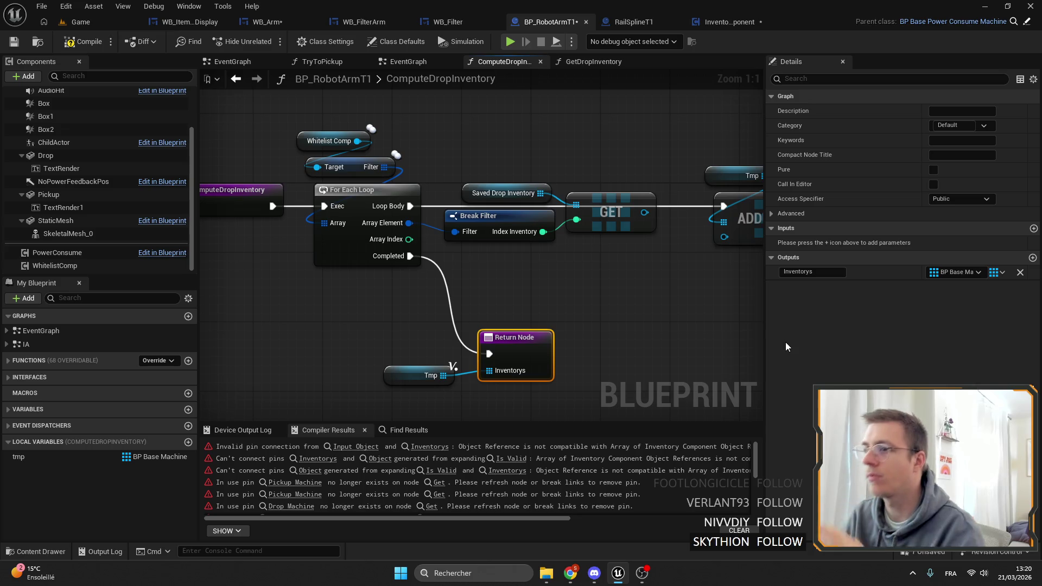
Step: Check the WB_Filter widget layout, then return to the ComputeDropInventory graph
left_click(454, 25)
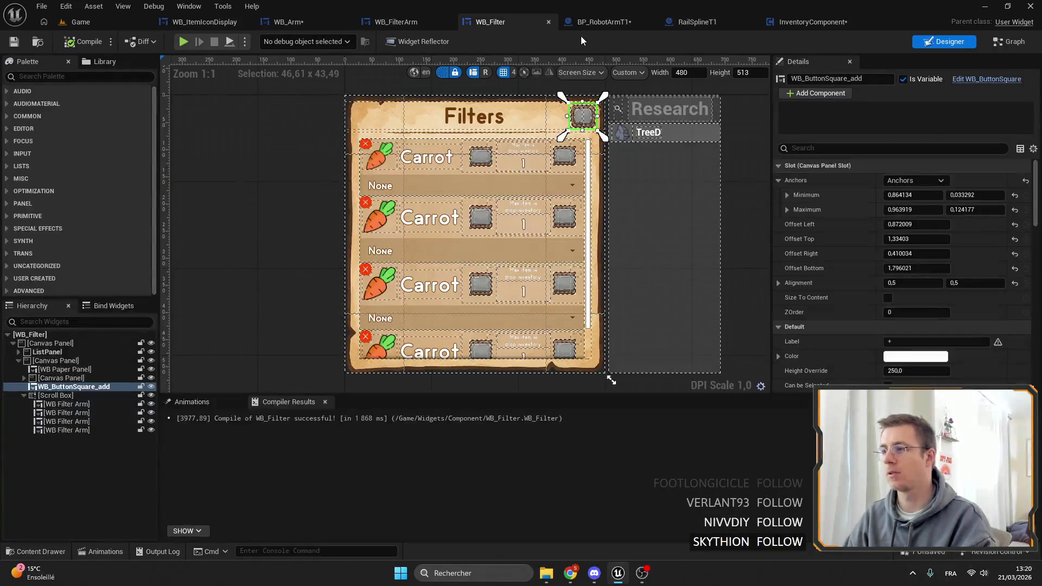
left_click(578, 23)
mouse_move(733, 239)
left_mouse_down()
mouse_move(689, 255)
mouse_move(627, 251)
left_mouse_up()
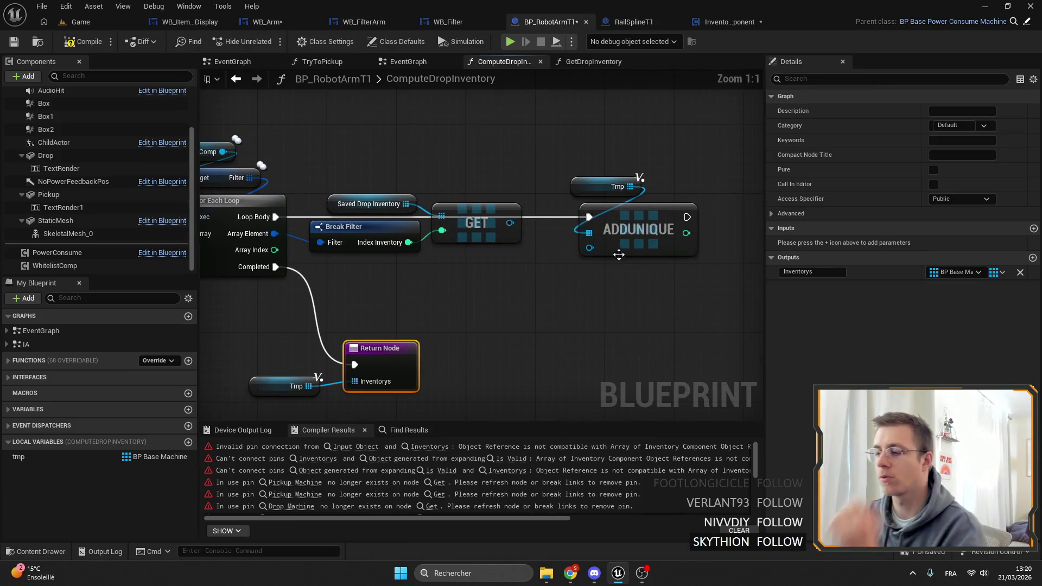
left_click_drag(510, 223, 591, 253)
right_click(531, 293)
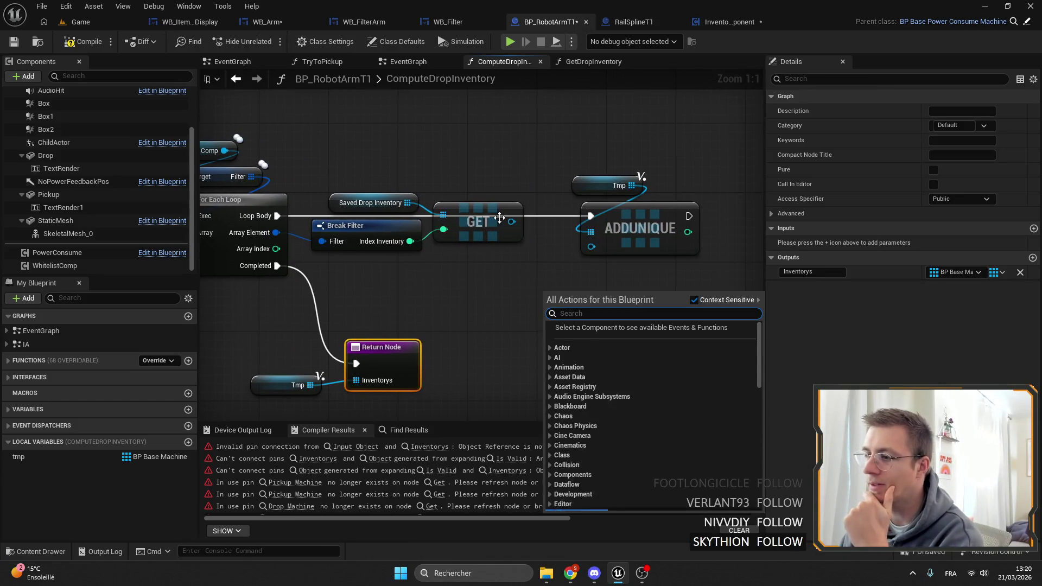
Step: Move Saved Drop Inventory, Break Filter and GET slightly lower, then review tmp's type settings
left_click_drag(462, 274, 393, 165)
left_click_drag(477, 222, 486, 256)
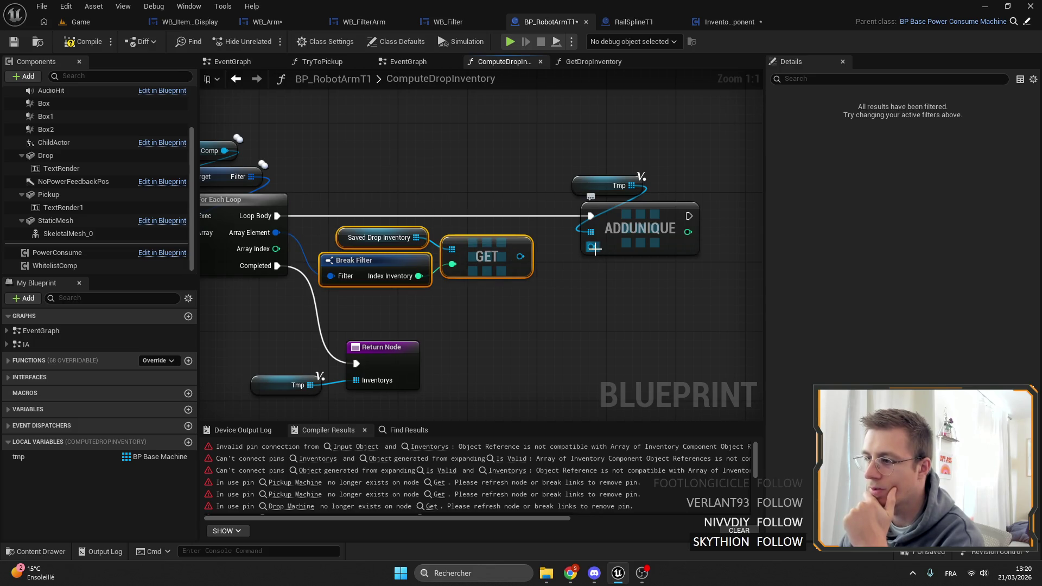
left_click(608, 185)
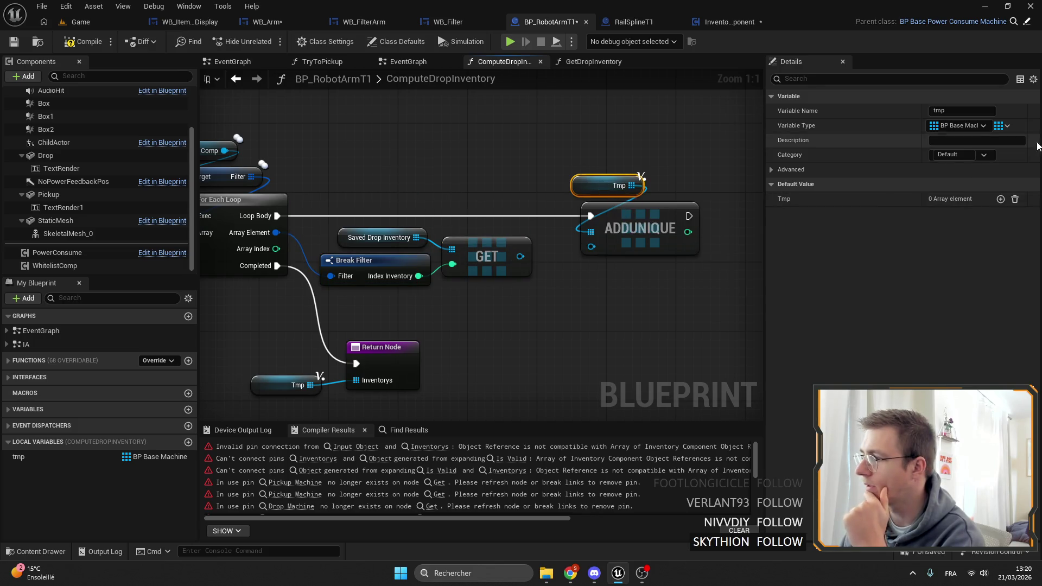
left_click(960, 126)
left_click(413, 349)
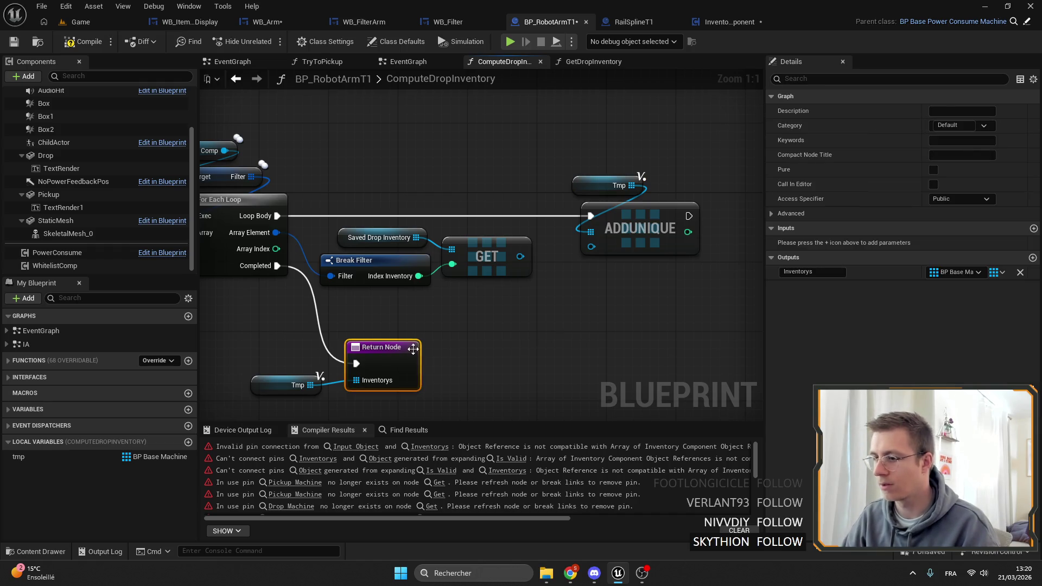
Step: Change the Inventorys output pin type from BP Base Machine to Inventory Component
left_click(965, 272)
type("invenbt")
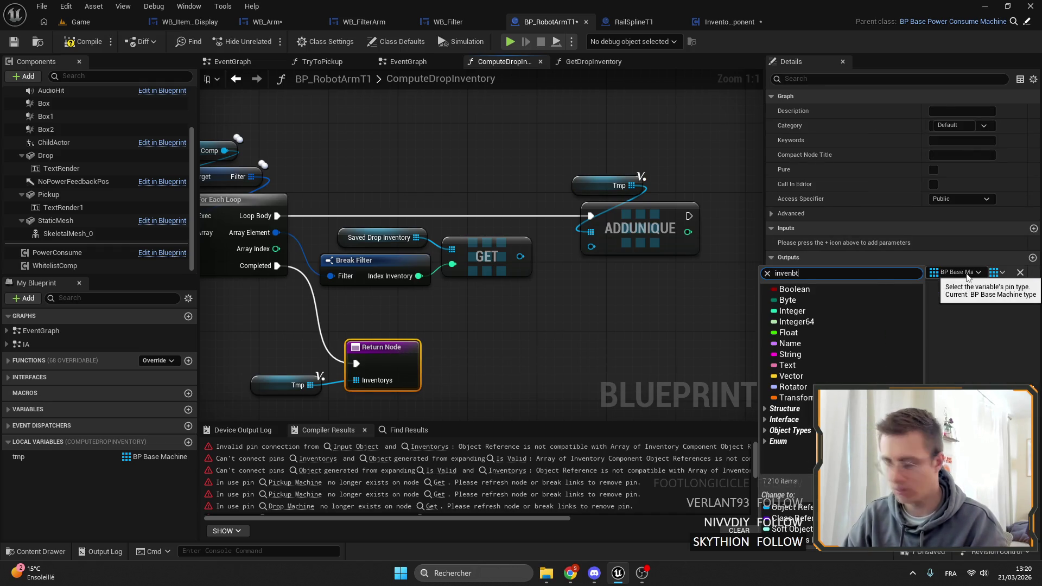
key("BackSpace")
key("BackSpace")
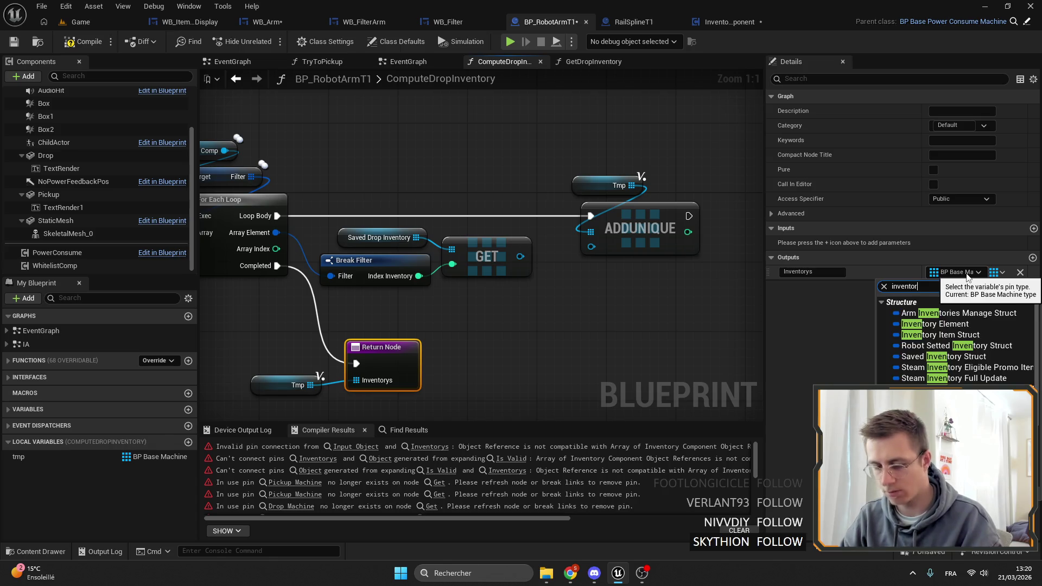
type("y")
scroll(955, 337, "down", 5)
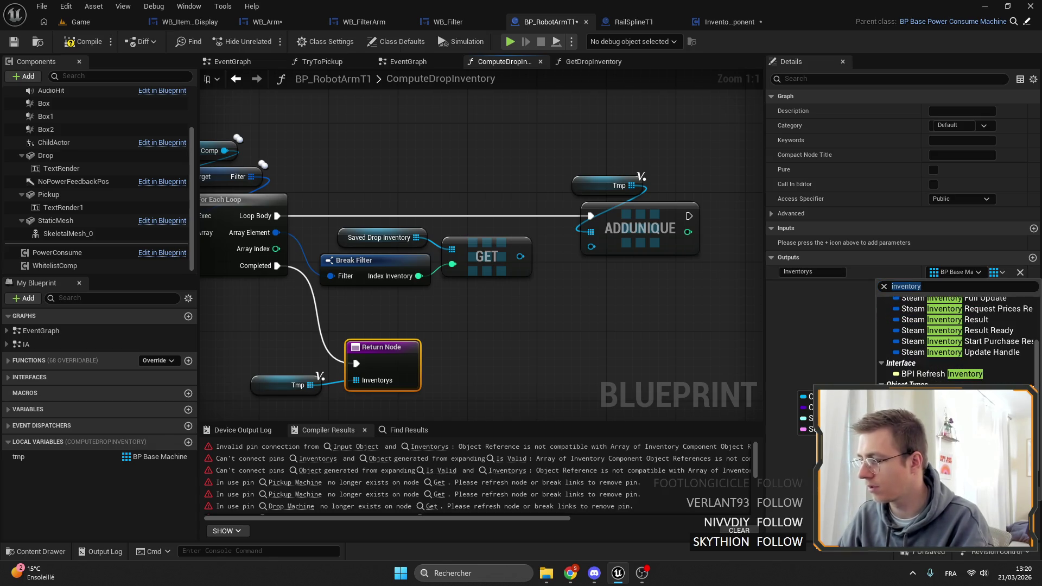
left_click(805, 407)
left_click(955, 272)
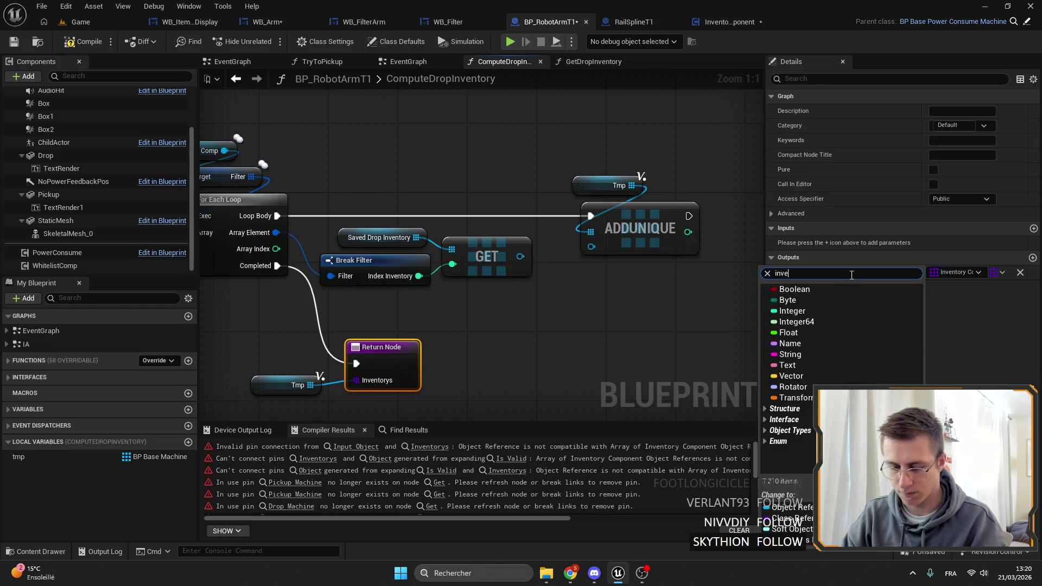
type("ntory")
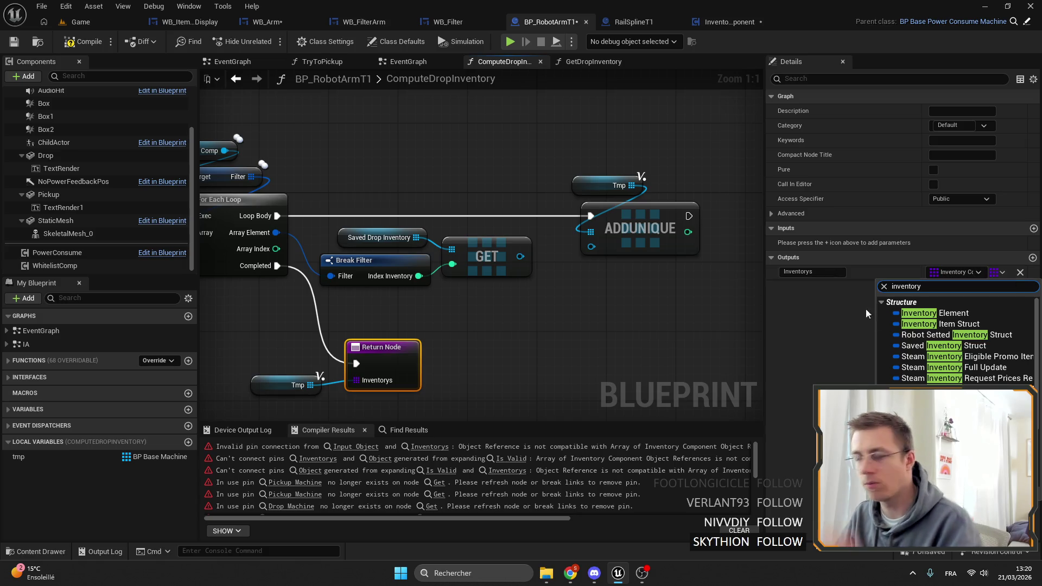
scroll(955, 342, "down", 1)
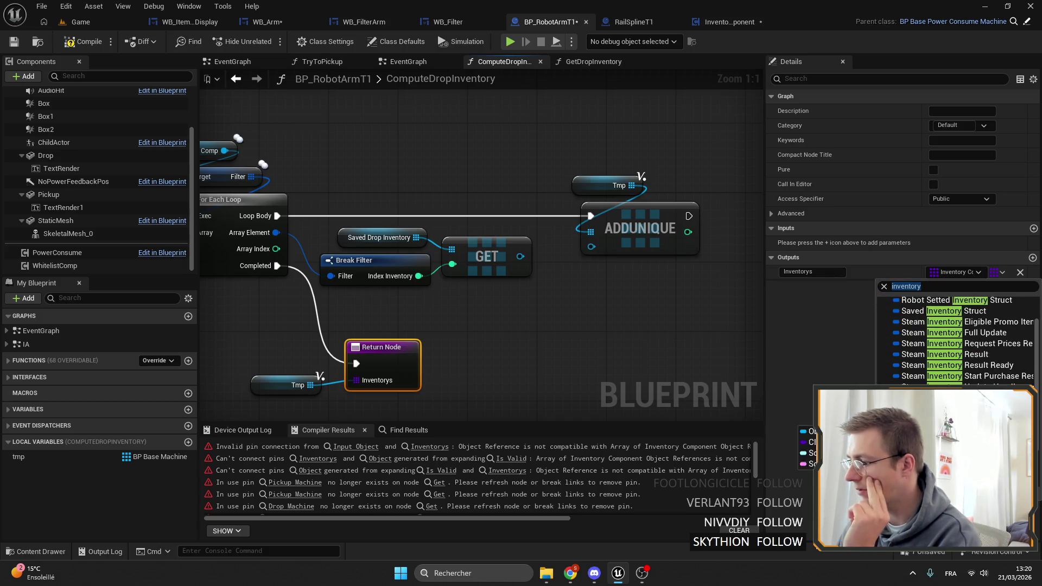
left_click(812, 283)
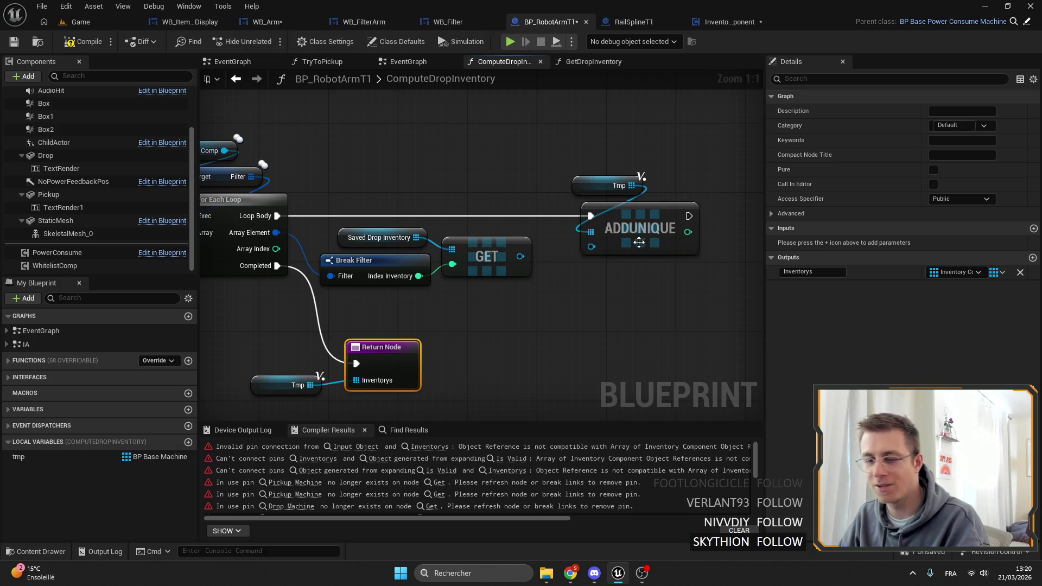
left_click_drag(471, 264, 537, 264)
Step: Replace the old ADDUNIQUE with a new Add Unique on Tmp, driven by Loop Body
key("Escape")
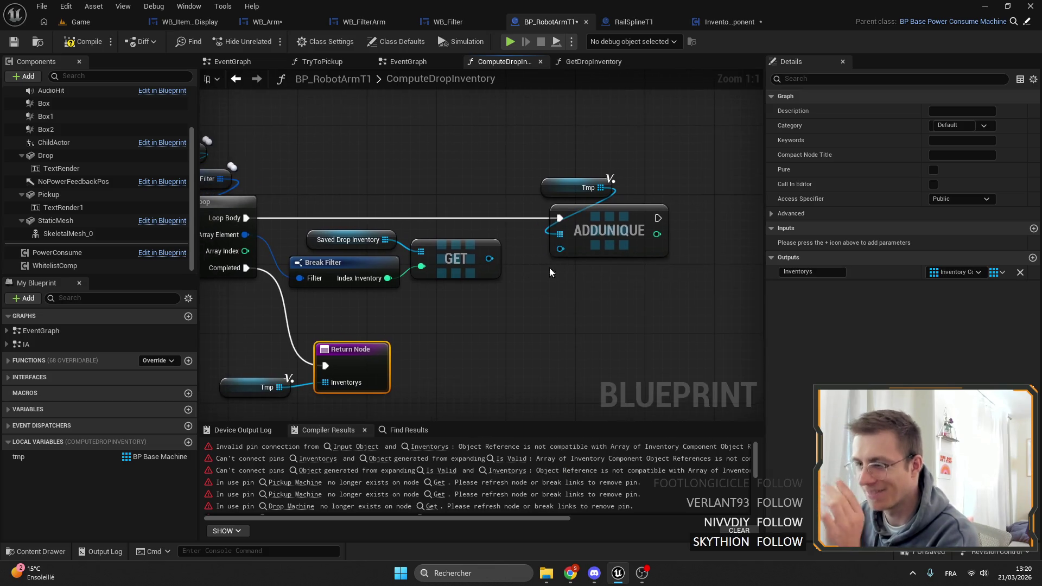
left_click(611, 222)
right_click(601, 215)
left_click_drag(600, 188, 651, 190)
type("add unique")
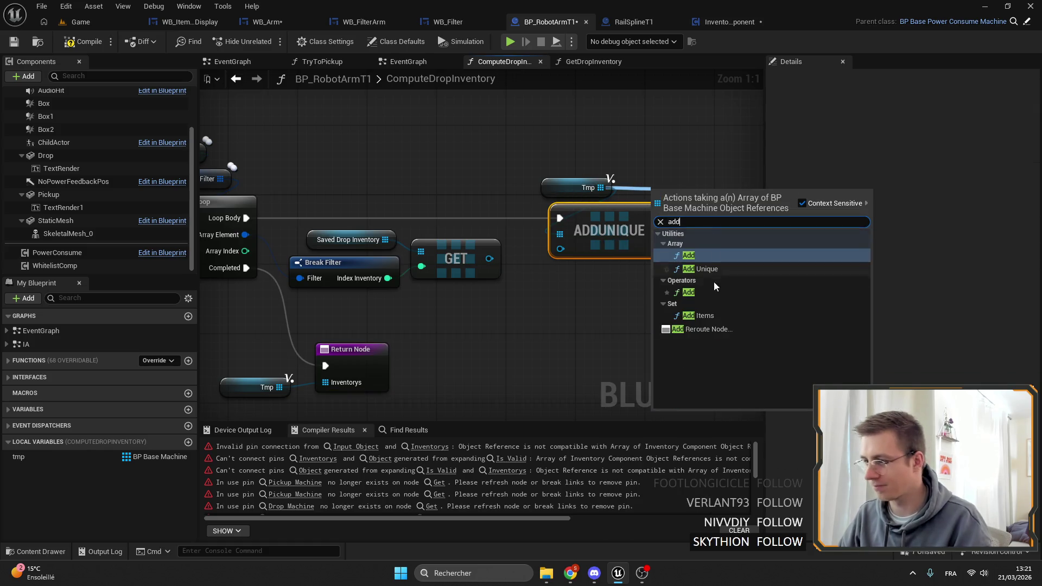
left_click(715, 270)
key("Delete")
mouse_move(290, 229)
left_mouse_down()
mouse_move(759, 258)
mouse_move(749, 222)
mouse_move(602, 242)
left_mouse_up()
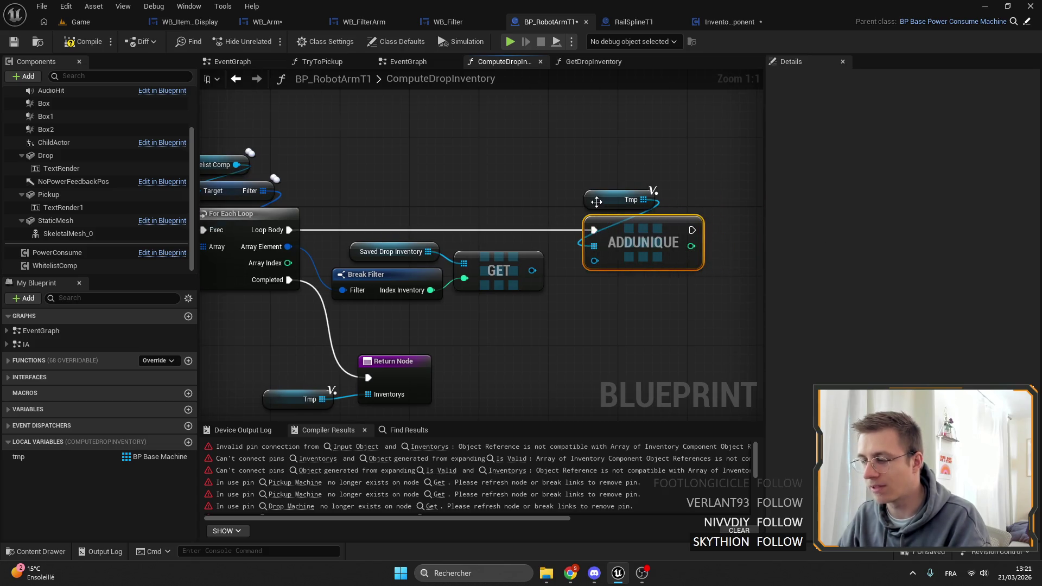
Step: Try wiring the GET output in, then undo so the ADDUNIQUE node is removed
left_click(597, 201)
left_click_drag(532, 270, 624, 273)
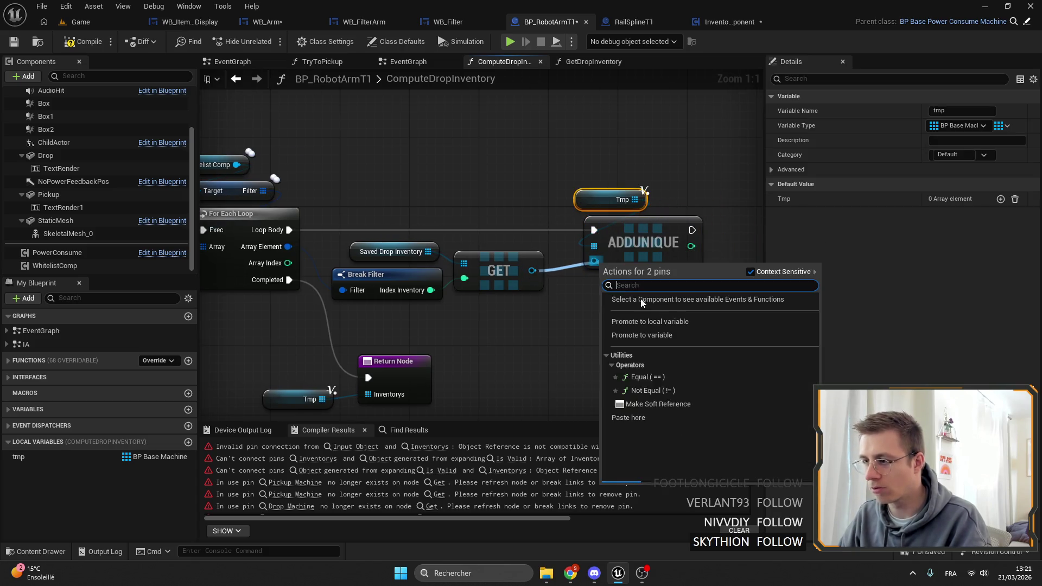
right_click(521, 224)
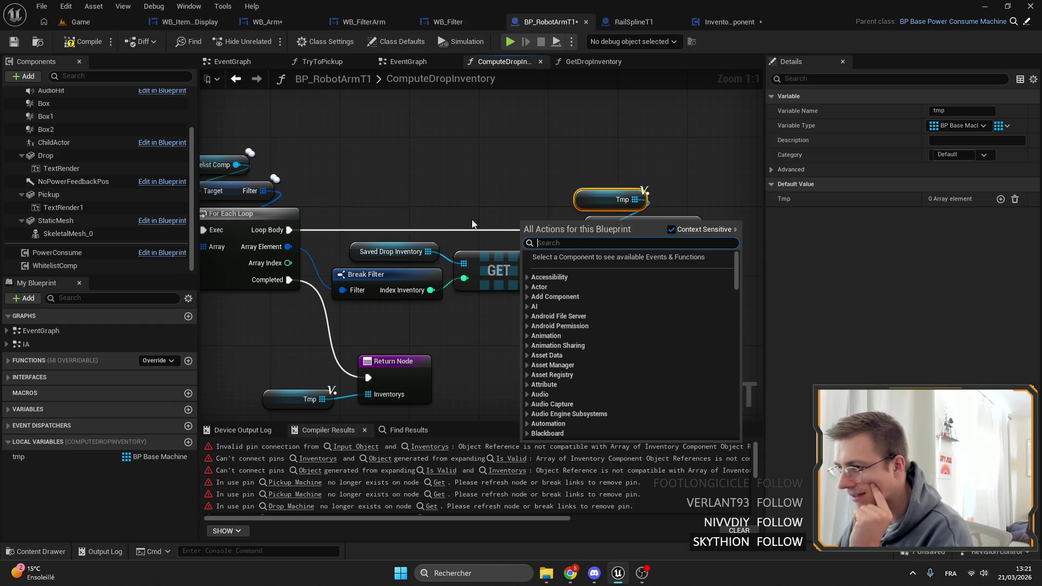
right_click(469, 223)
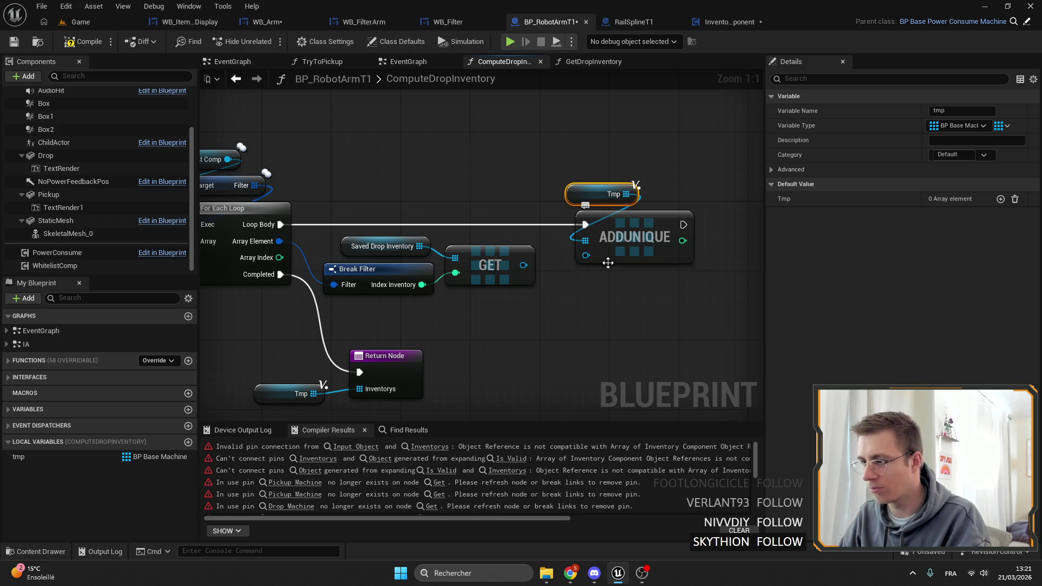
key("ctrl+z")
Step: Change tmp's variable type to an Inventory Component object reference and confirm the change
left_click(958, 126)
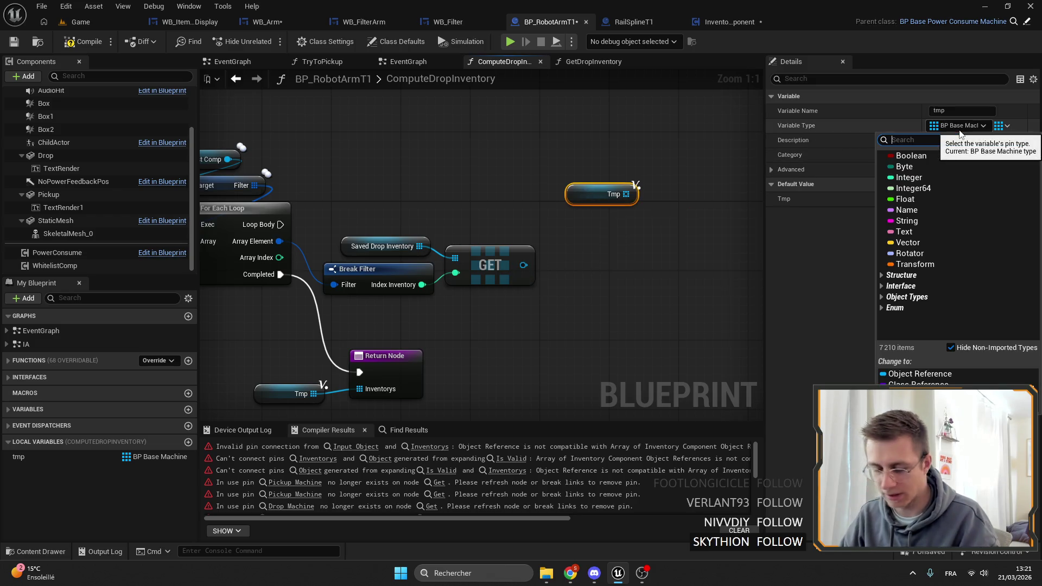
type("compop")
mouse_move(946, 157)
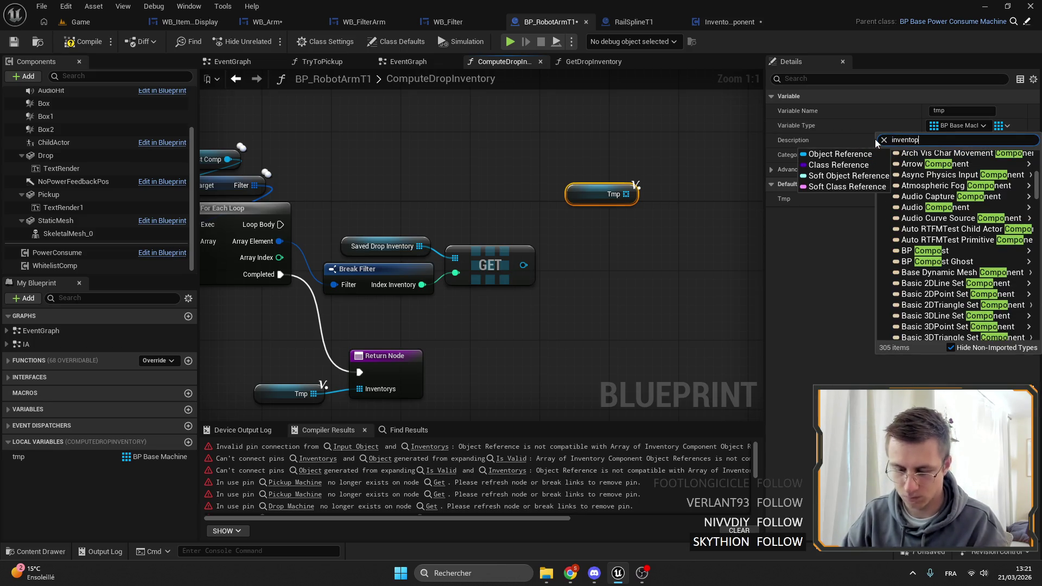
type("ry")
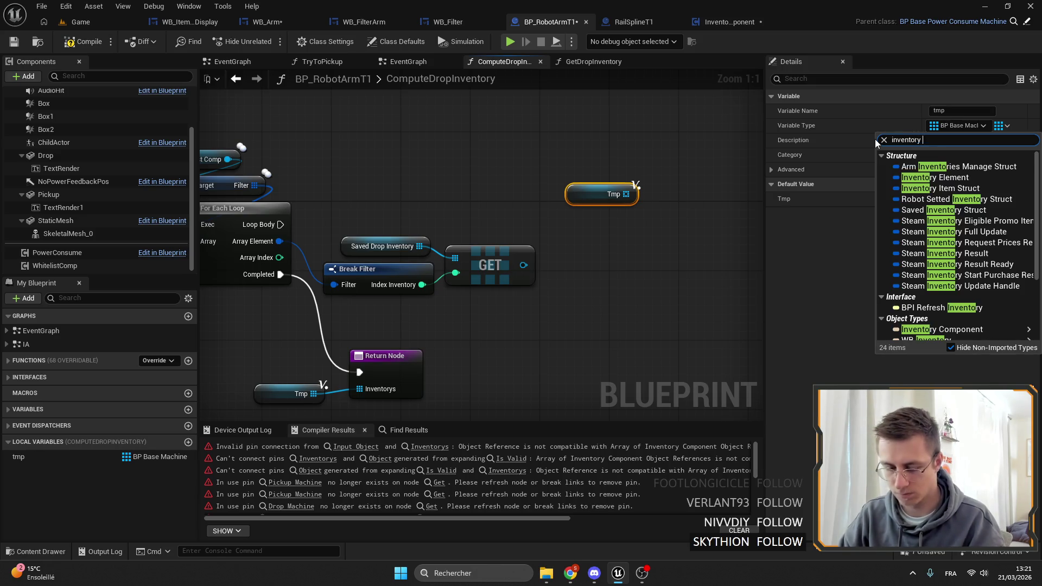
type("p")
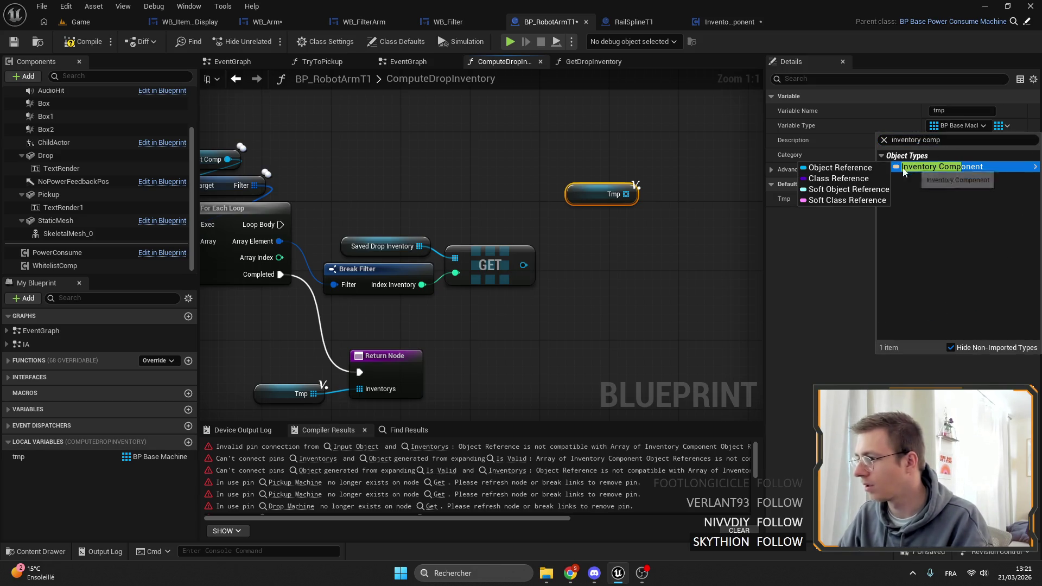
left_click(900, 166)
left_click(573, 306)
Step: Add a new ADDUNIQUE on Tmp, wired from Loop Body and fed the GET result
left_click_drag(626, 194, 659, 209)
type("ad")
left_click(703, 292)
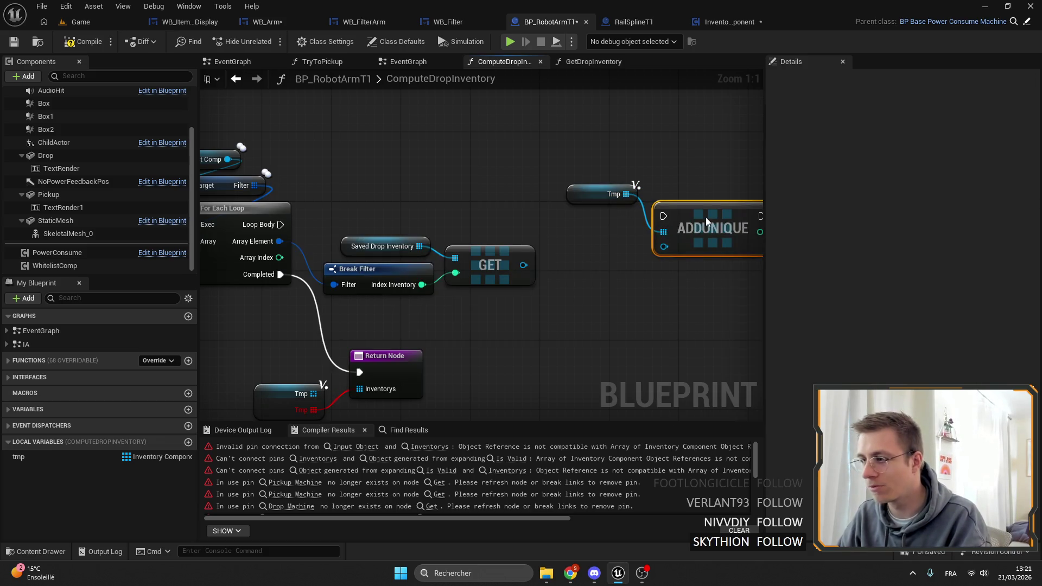
mouse_move(284, 223)
left_mouse_down()
mouse_move(585, 224)
mouse_move(580, 263)
mouse_move(520, 266)
left_mouse_up()
mouse_move(458, 339)
left_mouse_down()
mouse_move(484, 347)
mouse_move(505, 335)
left_mouse_up()
left_click_drag(531, 302, 531, 284)
left_click(453, 132)
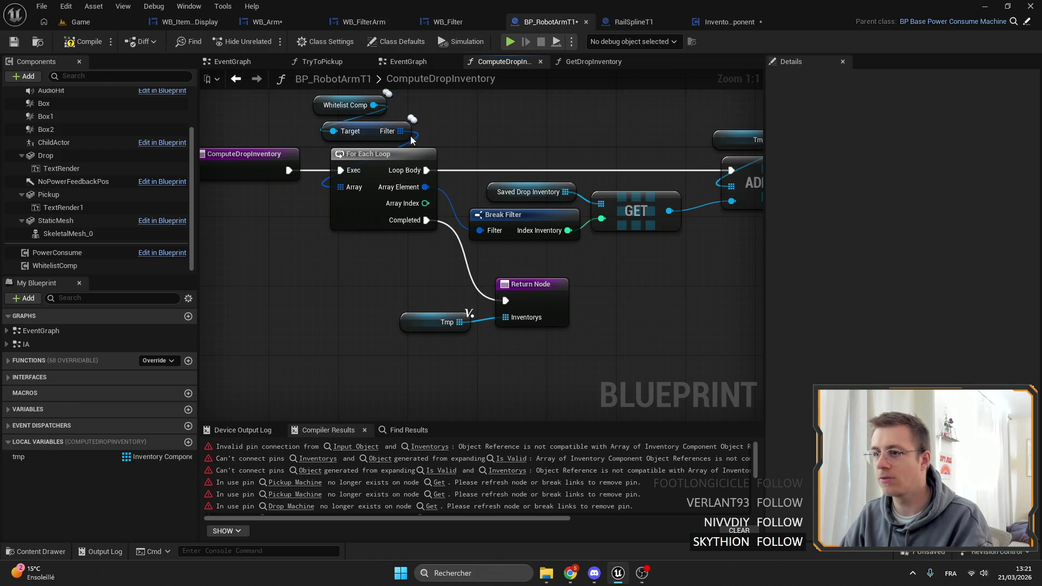
Step: Mark ComputeDropInventory as Pure, compile and save, then go to the TryToPickup graph
left_click(244, 160)
left_click(932, 199)
left_click(10, 43)
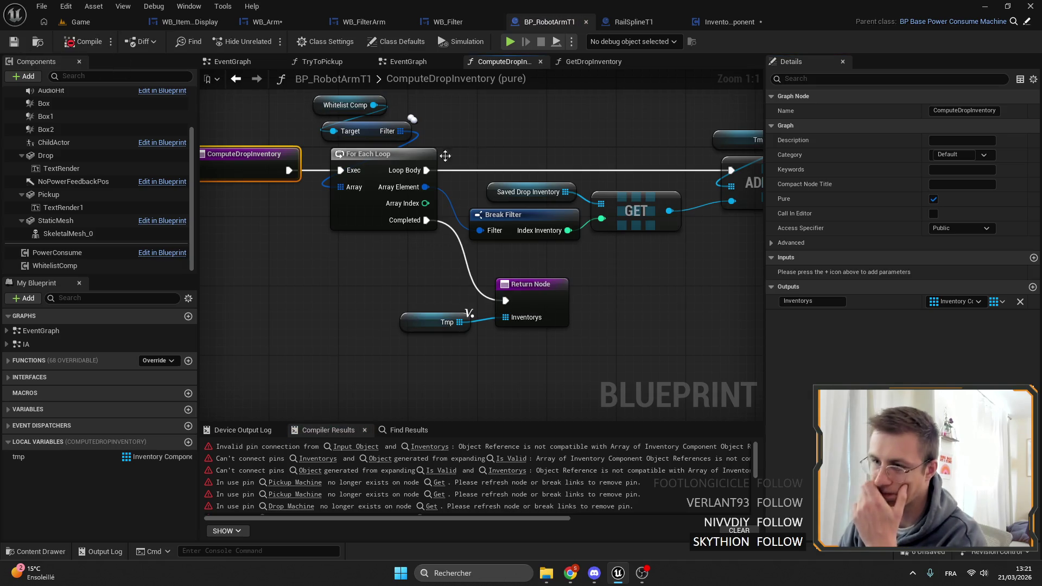
left_click(414, 63)
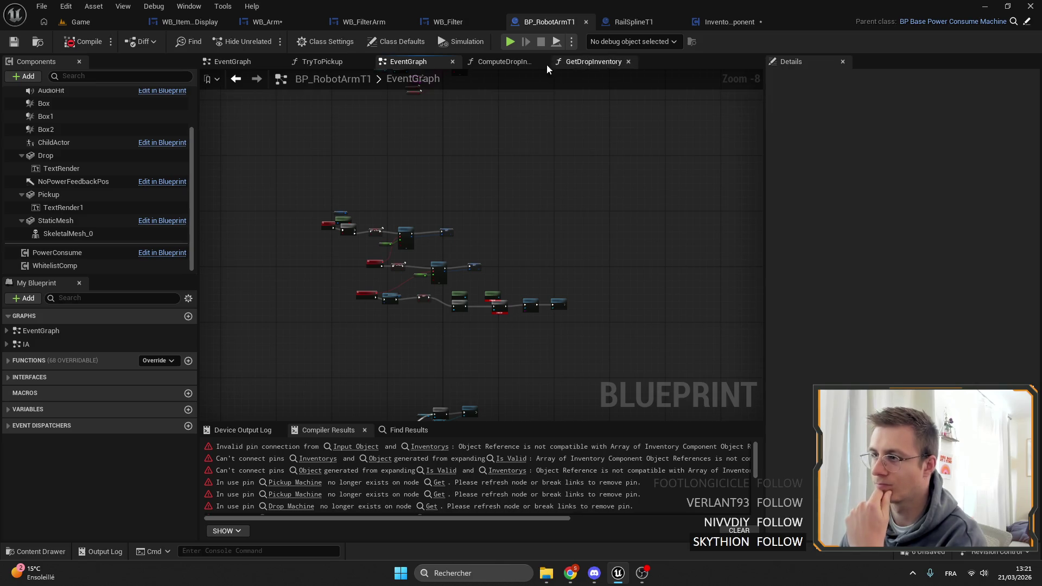
left_click(323, 61)
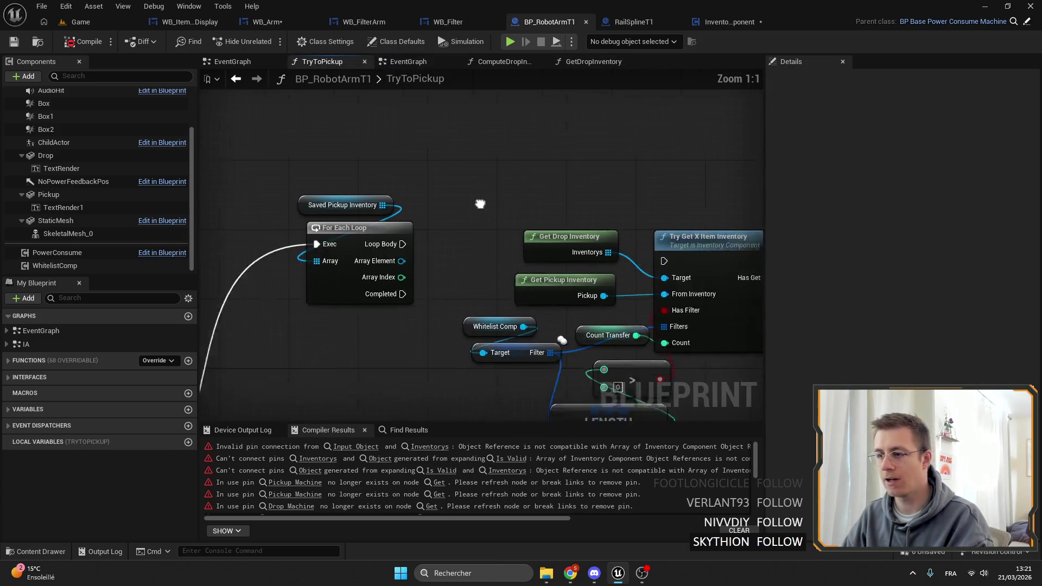
Step: Place a ComputeDropInventory call into the TryToPickup graph from My Blueprint
left_click_drag(492, 210, 422, 164)
left_click(18, 377)
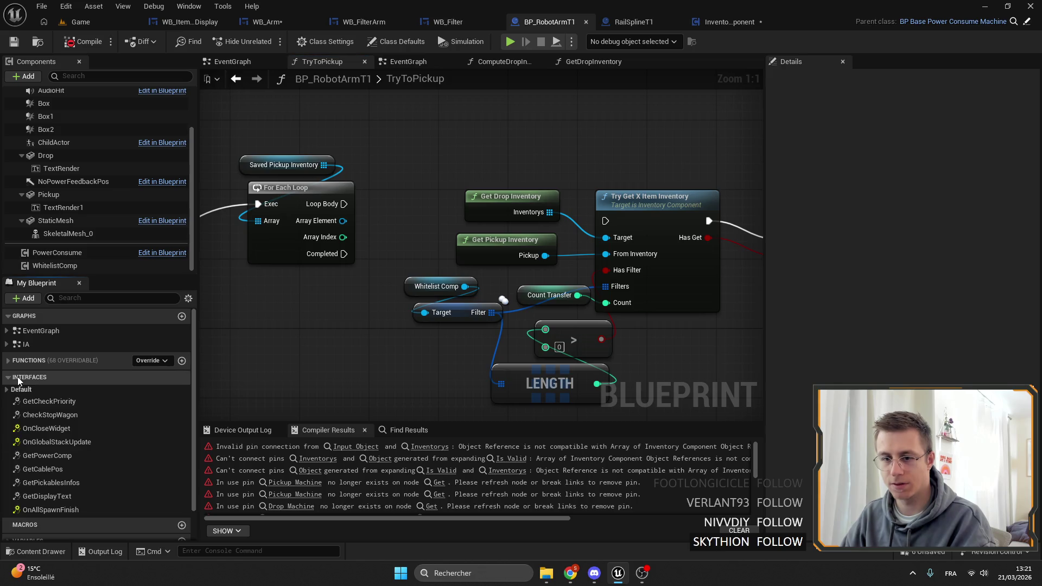
left_click(17, 361)
scroll(76, 454, "down", 5)
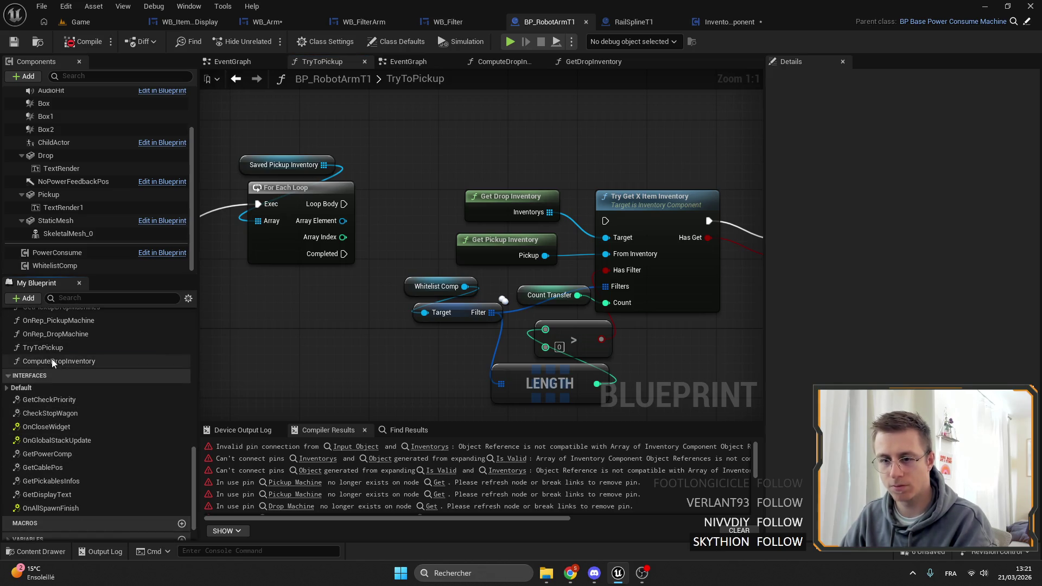
left_click_drag(53, 362, 367, 111)
Step: Add a For Each Loop over its Inventorys, run from the outer loop's body
left_click_drag(442, 126, 500, 126)
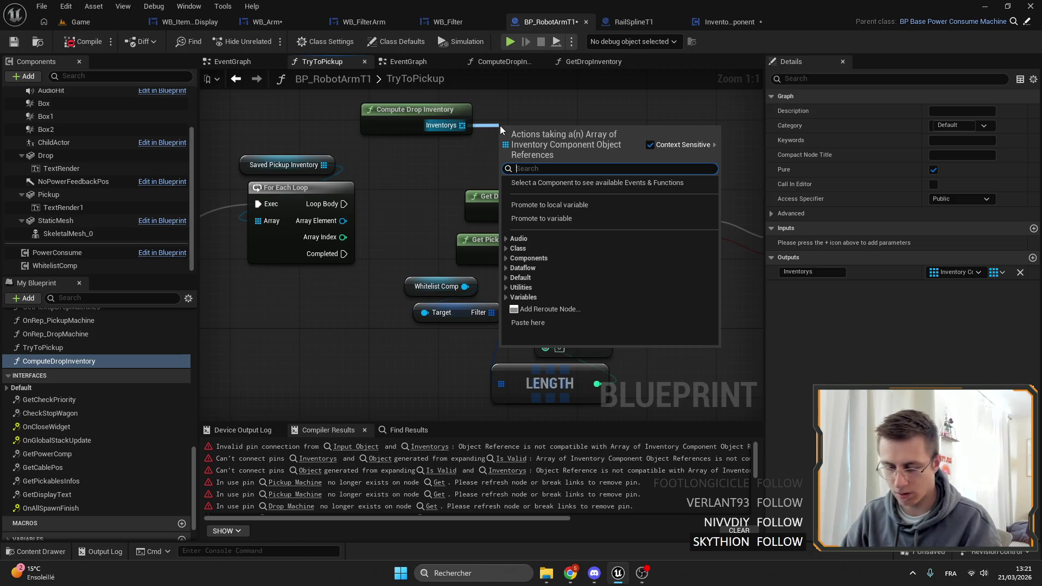
type("for each")
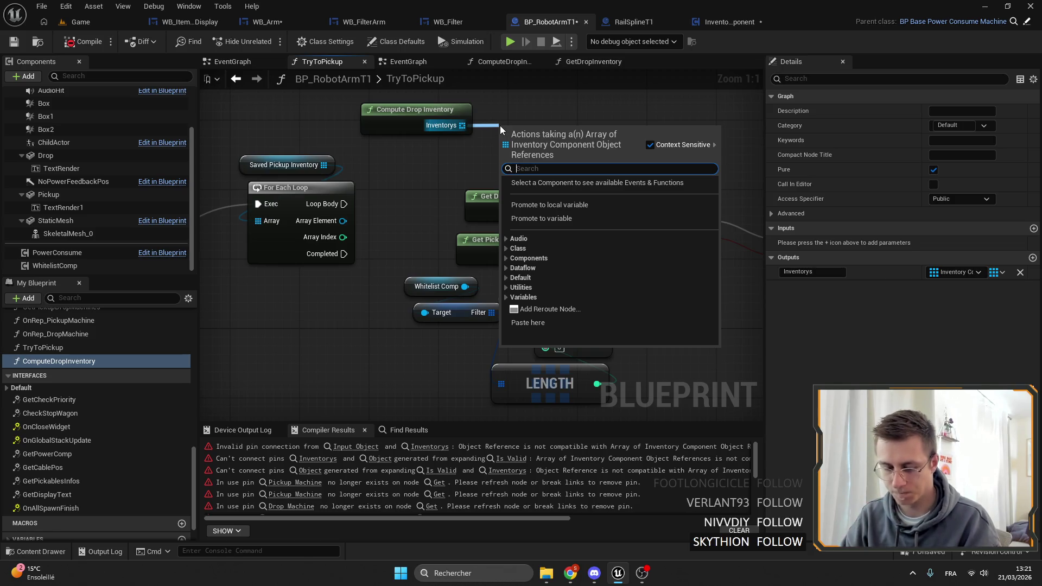
key("Return")
mouse_move(343, 204)
left_mouse_down()
mouse_move(500, 142)
mouse_move(428, 196)
left_mouse_up()
left_click_drag(392, 114, 413, 148)
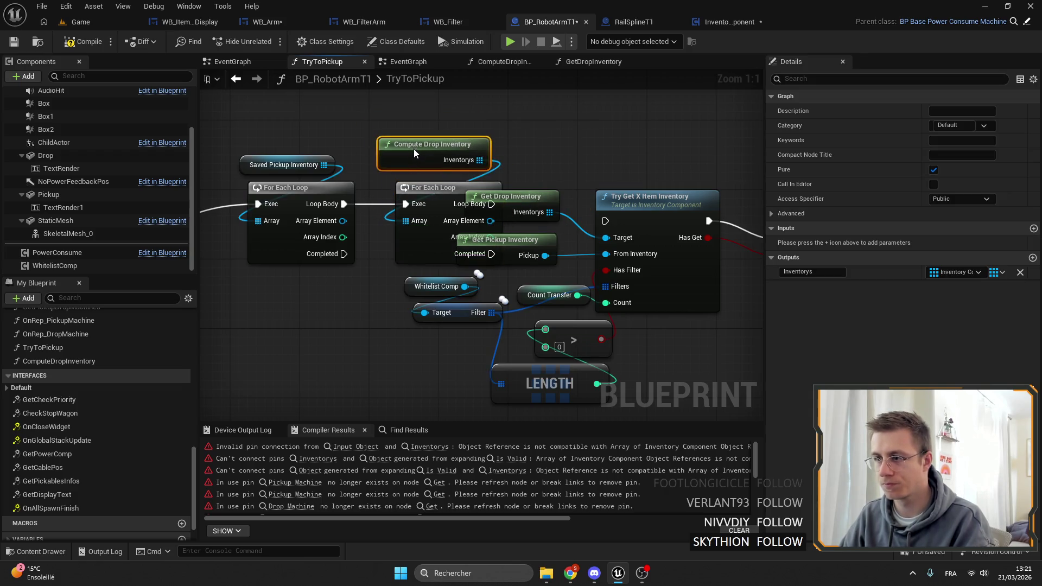
Step: Survey the graph and select the Try Get, Branch and Go Drop nodes
scroll(413, 149, "down", 3)
scroll(574, 278, "down", 2)
left_click_drag(467, 280, 553, 314)
left_click_drag(567, 254, 414, 176)
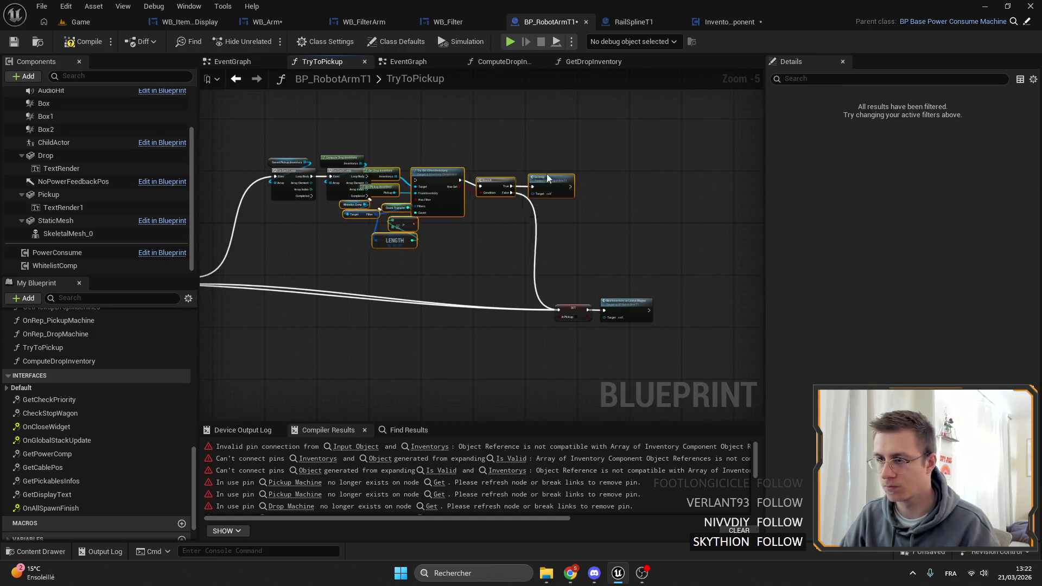
scroll(591, 185, "up", 4)
left_click_drag(511, 178, 556, 178)
Step: Add a Return Node after Go Drop, cut Branch's False link, and align Go Drop with Branch
type("return")
scroll(627, 336, "down", 2)
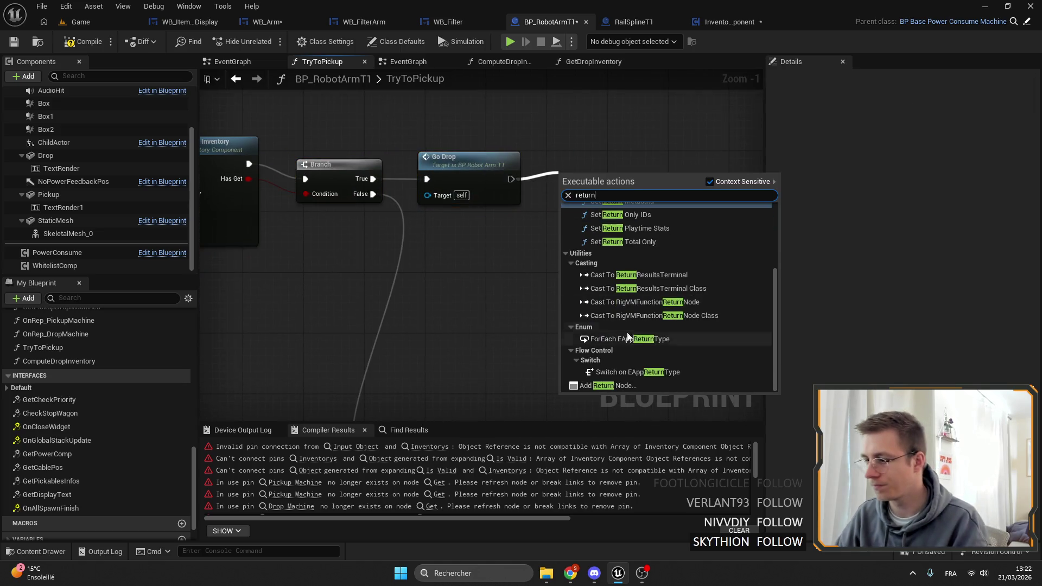
left_click(597, 386)
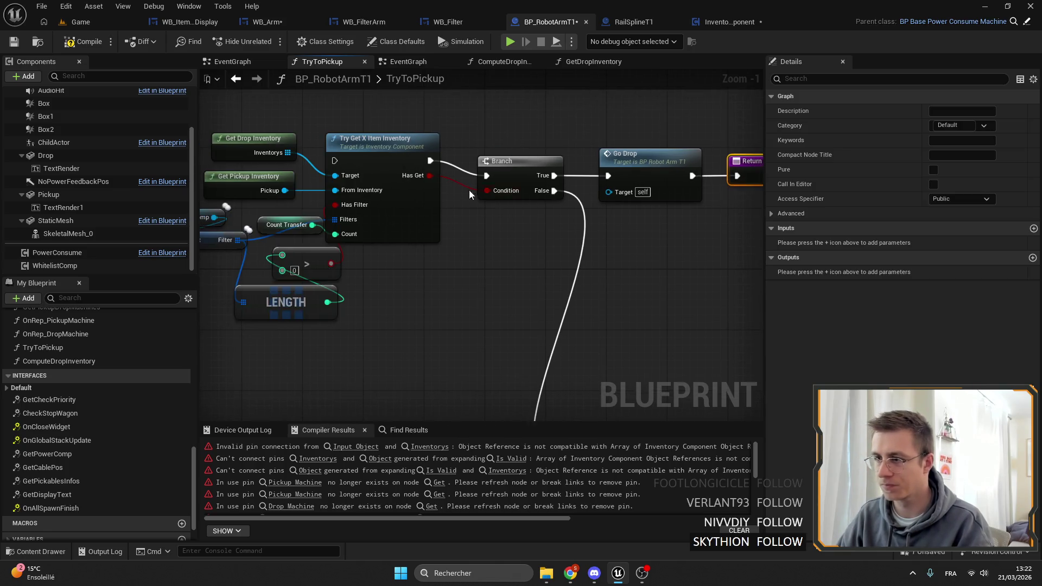
left_click(521, 182)
left_click(553, 190, "alt")
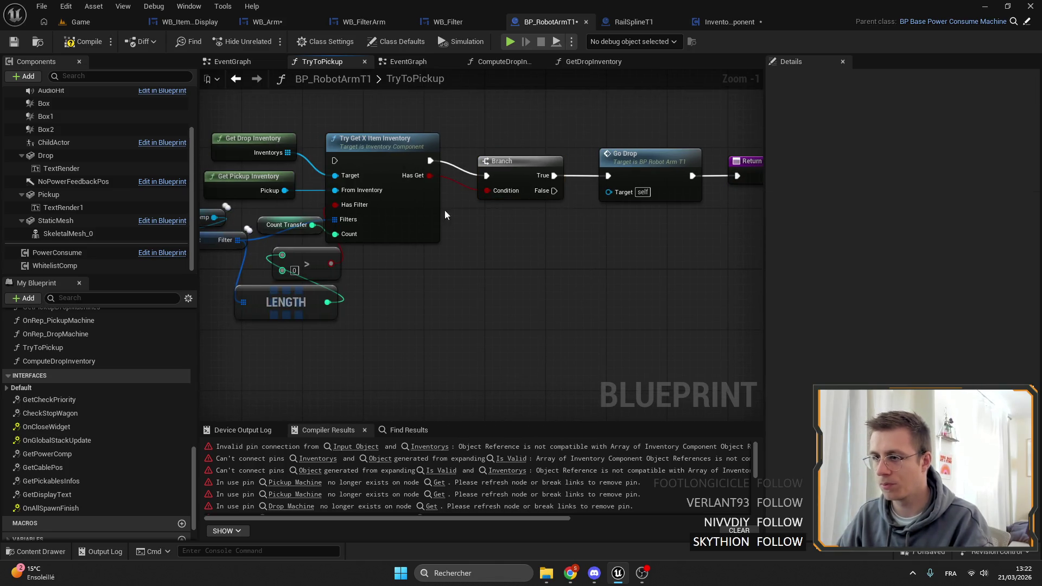
left_click_drag(520, 160, 519, 145)
left_click_drag(735, 224, 625, 225)
left_click_drag(520, 156, 513, 140)
scroll(573, 202, "down", 1)
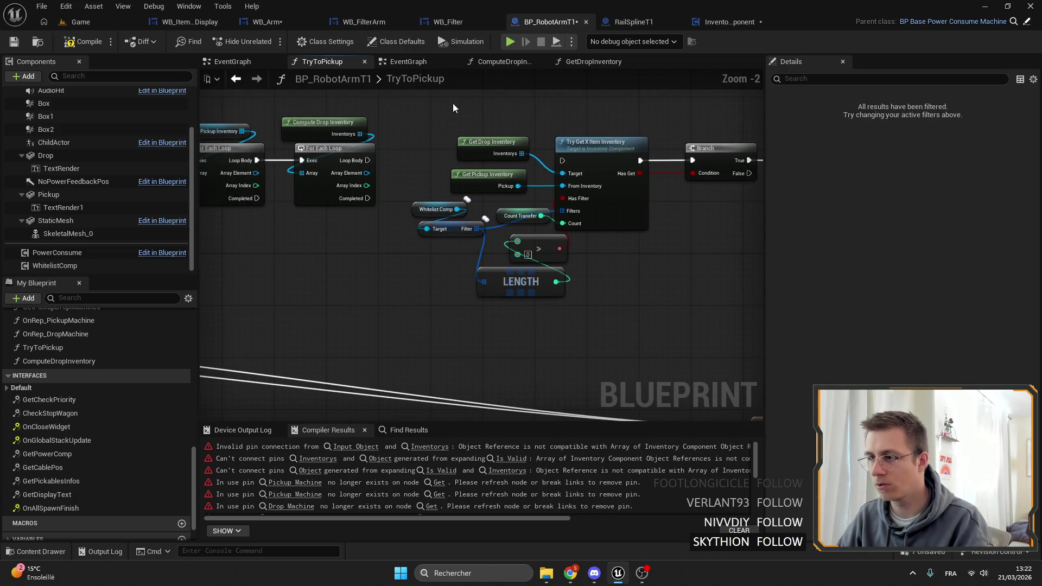
Step: Delete the Get Drop and Get Pickup Inventory nodes and run Try Get X Item Inventory from the inner loop
key("Delete")
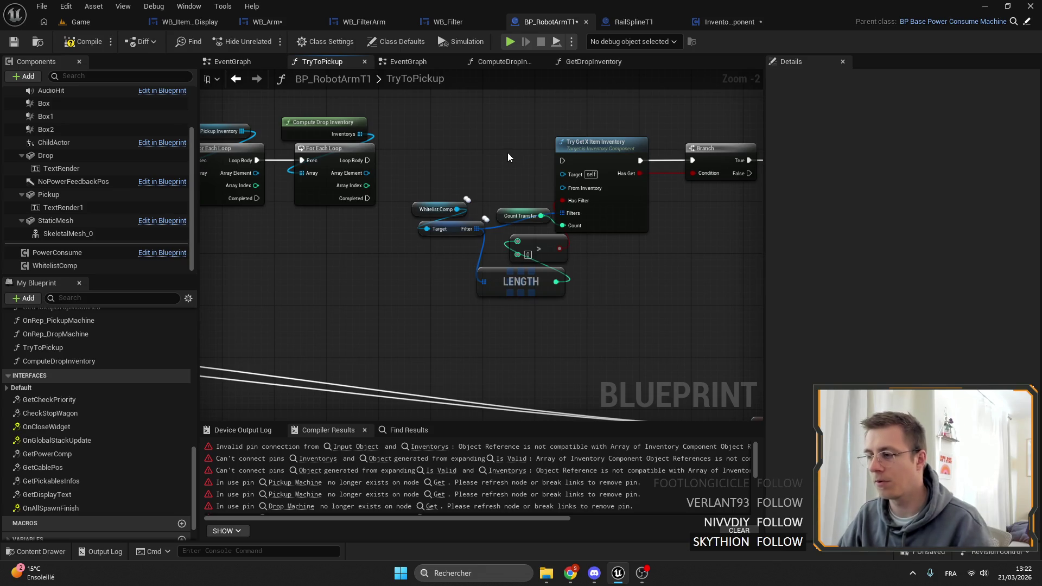
key("ctrl+z")
key("Delete")
left_click_drag(367, 160, 559, 160)
Step: Shift the inner loop and Try Get chain rightward, tidy helper nodes, then duplicate ComputeDropInventory
mouse_move(354, 164)
left_mouse_down()
mouse_move(379, 157)
mouse_move(496, 190)
mouse_move(545, 296)
left_mouse_up()
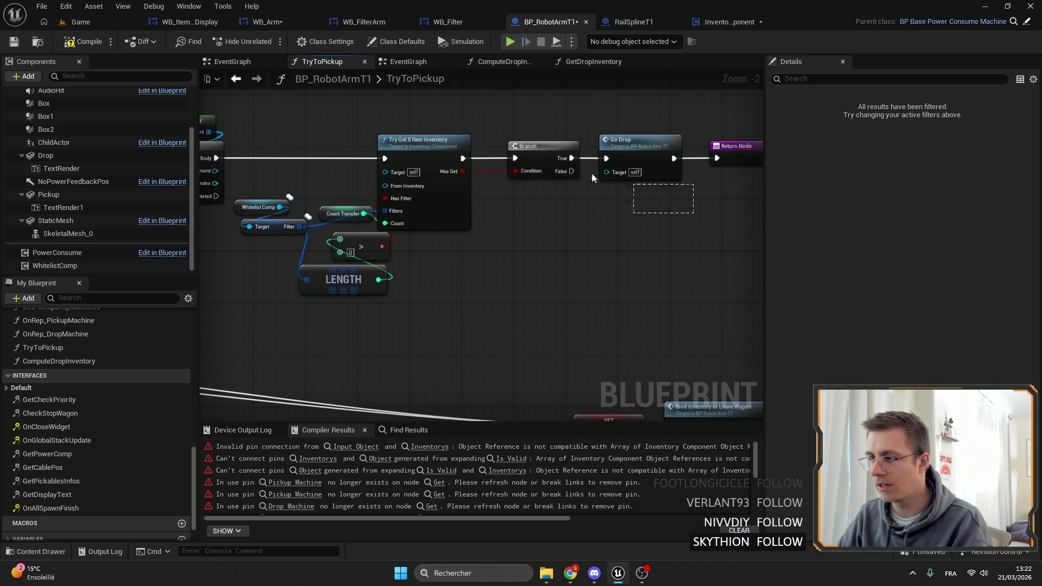
left_click_drag(347, 122, 668, 205)
left_click_drag(355, 145, 552, 129)
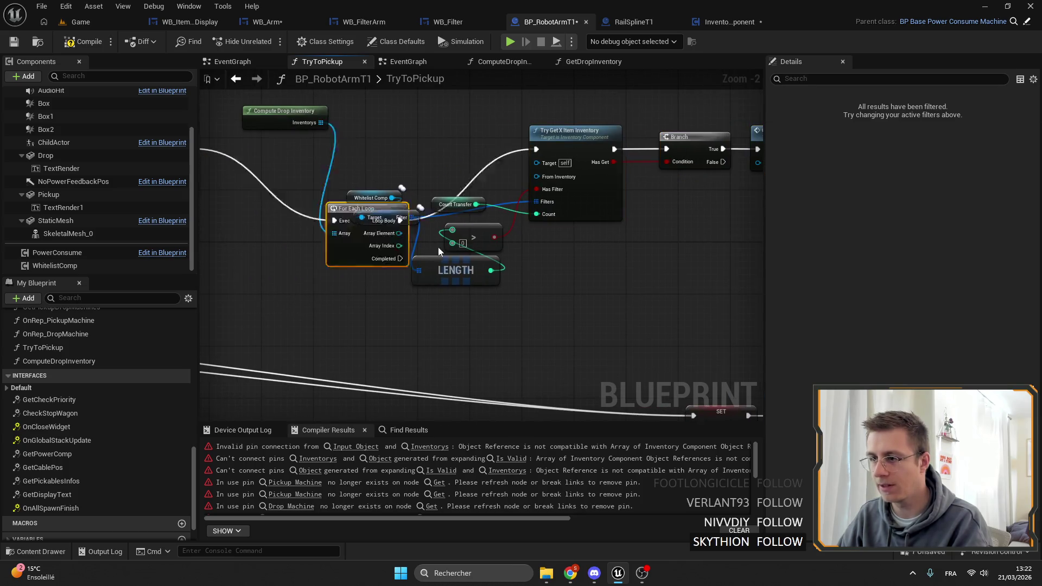
left_click(304, 138)
left_click_drag(385, 170, 504, 282)
left_click_drag(456, 234, 451, 221)
left_click(499, 253)
scroll(522, 280, "up", 2)
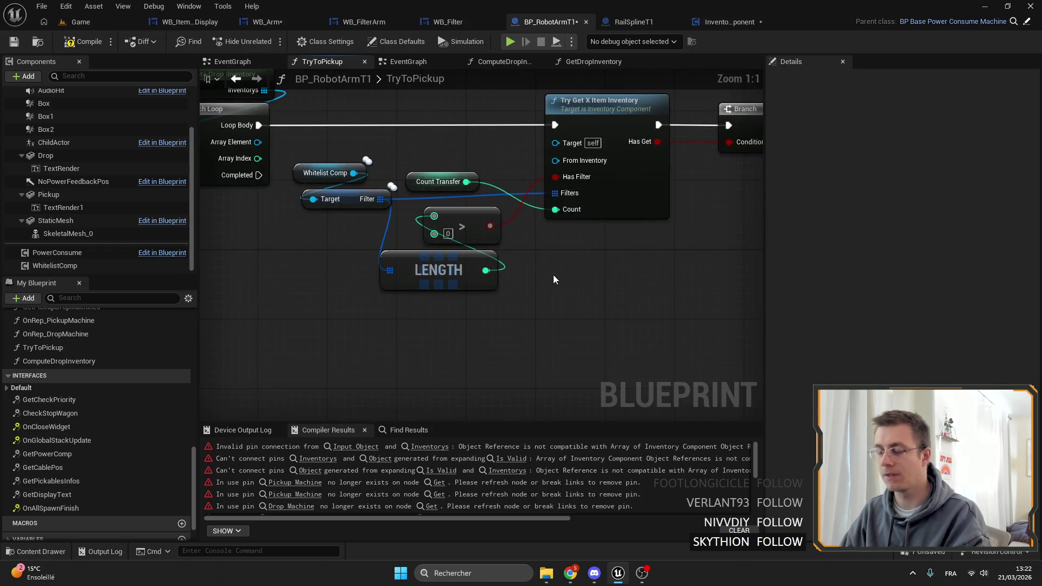
left_click_drag(552, 275, 601, 302)
scroll(80, 379, "up", 2)
left_click(76, 391)
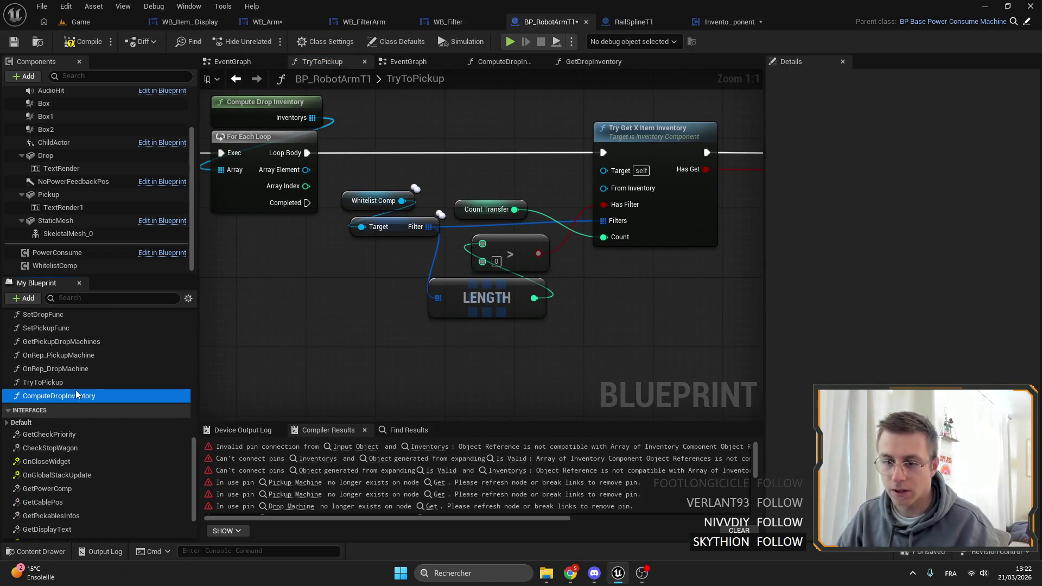
key("ctrl+d")
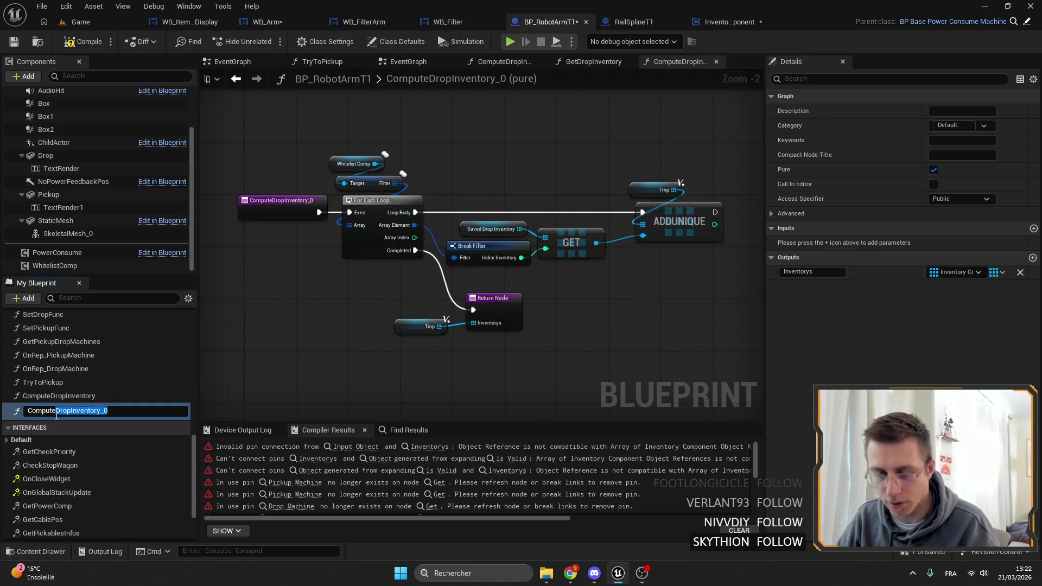
Step: Rename the duplicate to ComputeFilter and add a single Inventory Component input named Inventory
type("Filt")
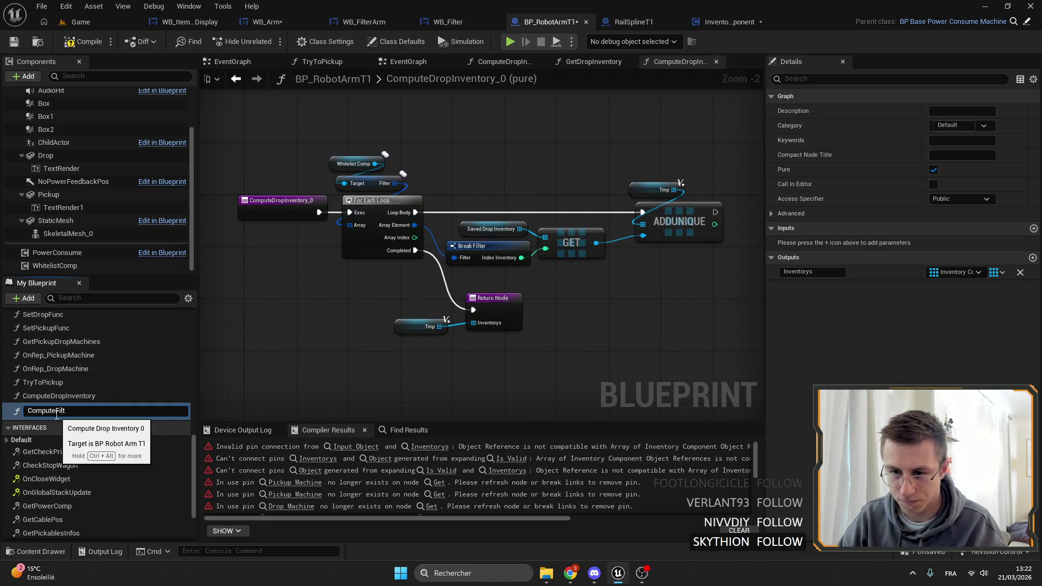
type("er")
key("Return")
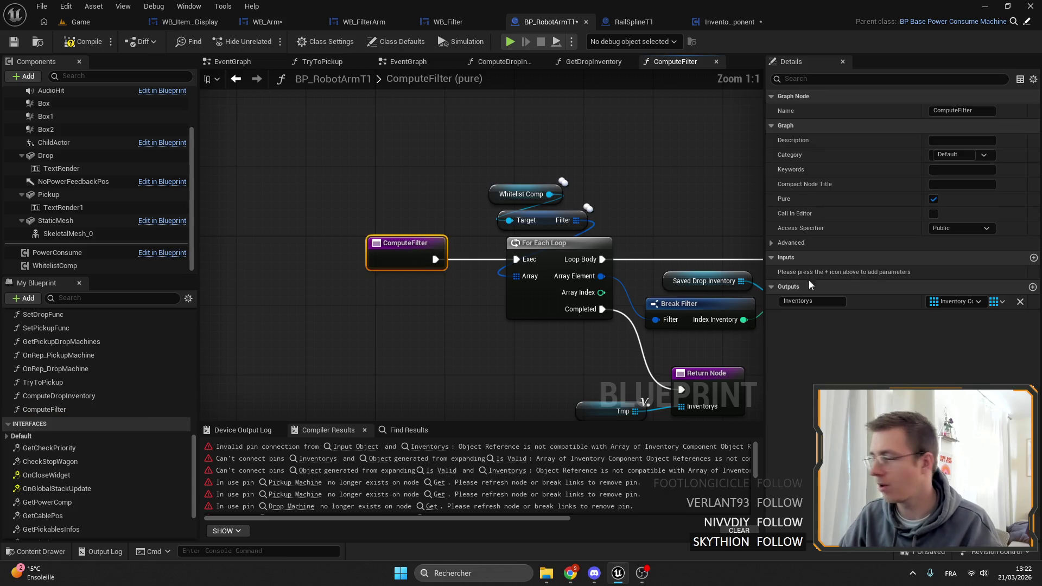
left_click(1033, 258)
left_click(962, 272)
left_click(812, 273)
left_click(811, 272)
type("Inventory")
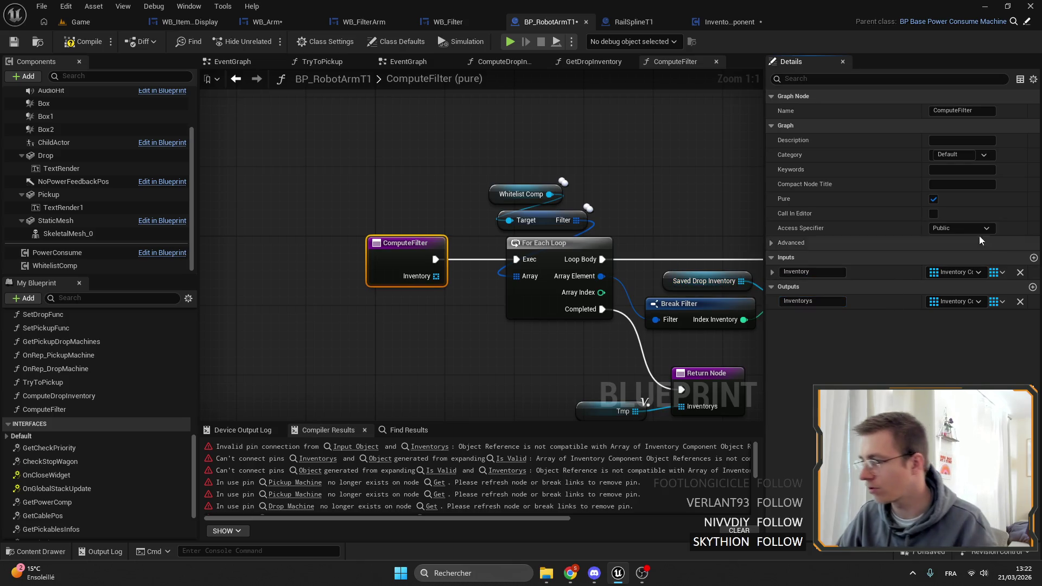
left_click(962, 272)
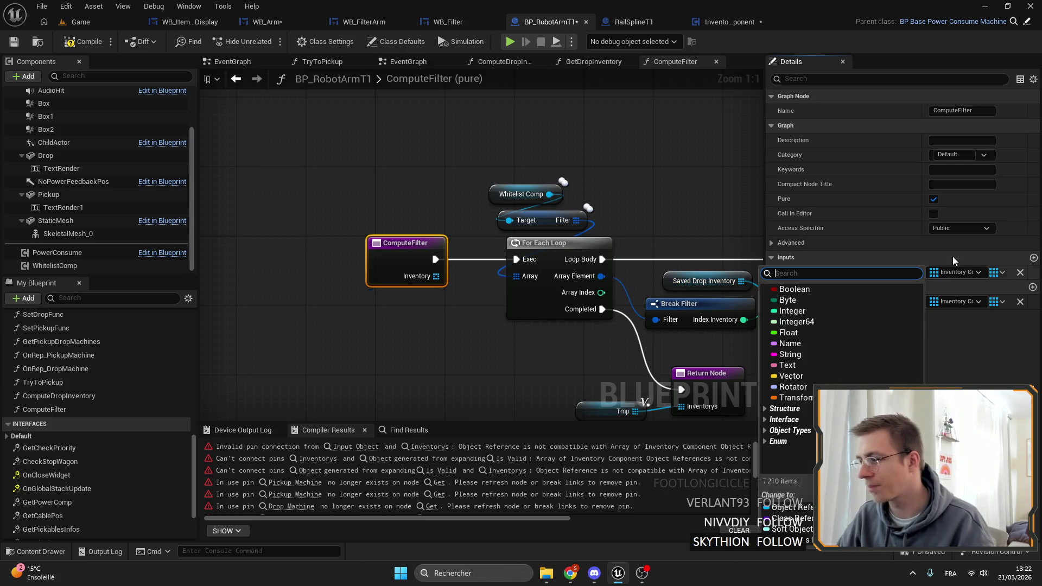
left_click(792, 508)
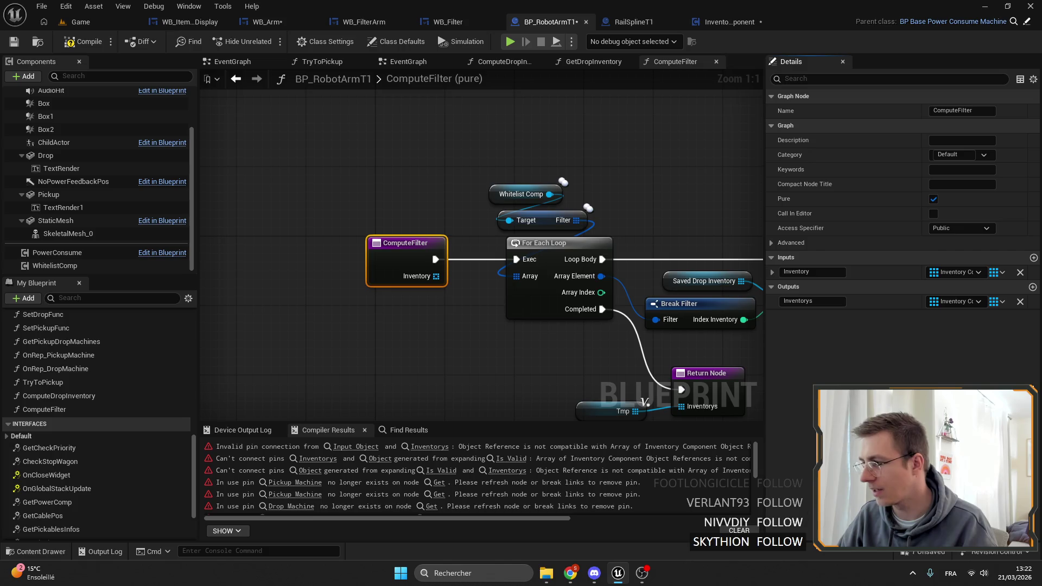
left_click(997, 272)
left_click(1004, 295)
Step: Set the function output's type to Filter and name it Filters
right_click(705, 310)
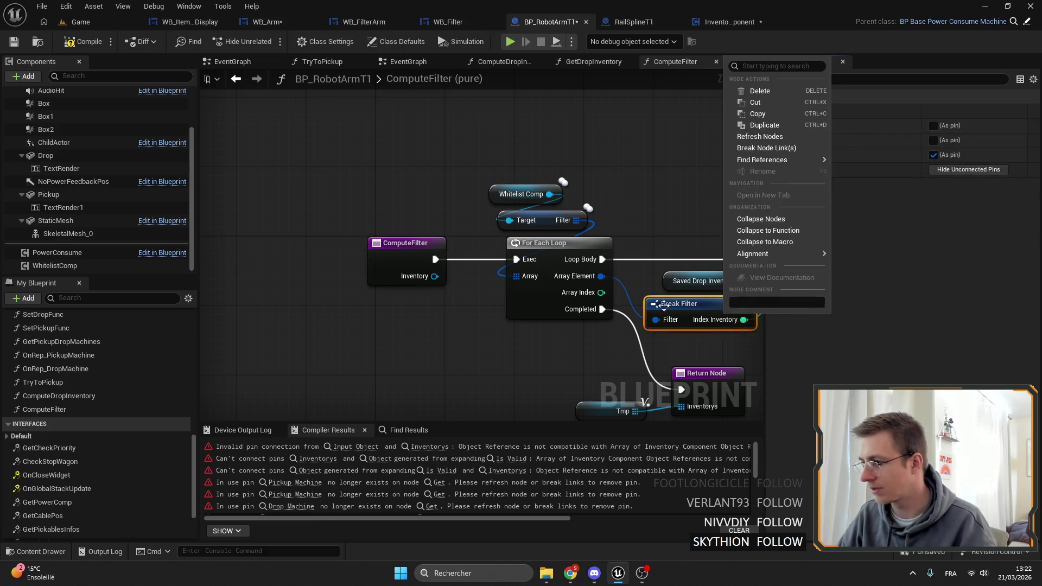
left_click_drag(561, 247, 390, 233)
left_click(954, 301)
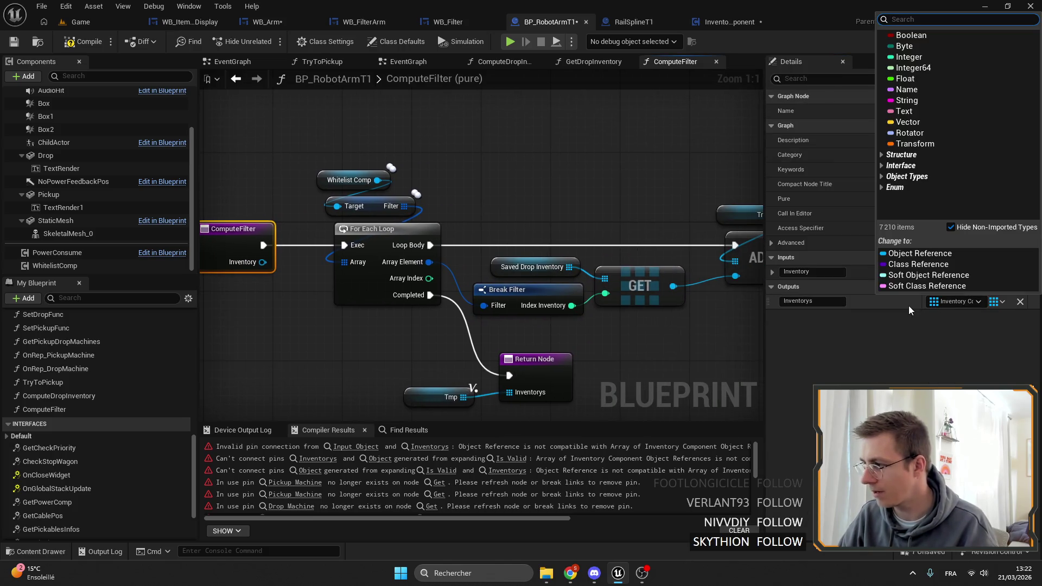
type("filter")
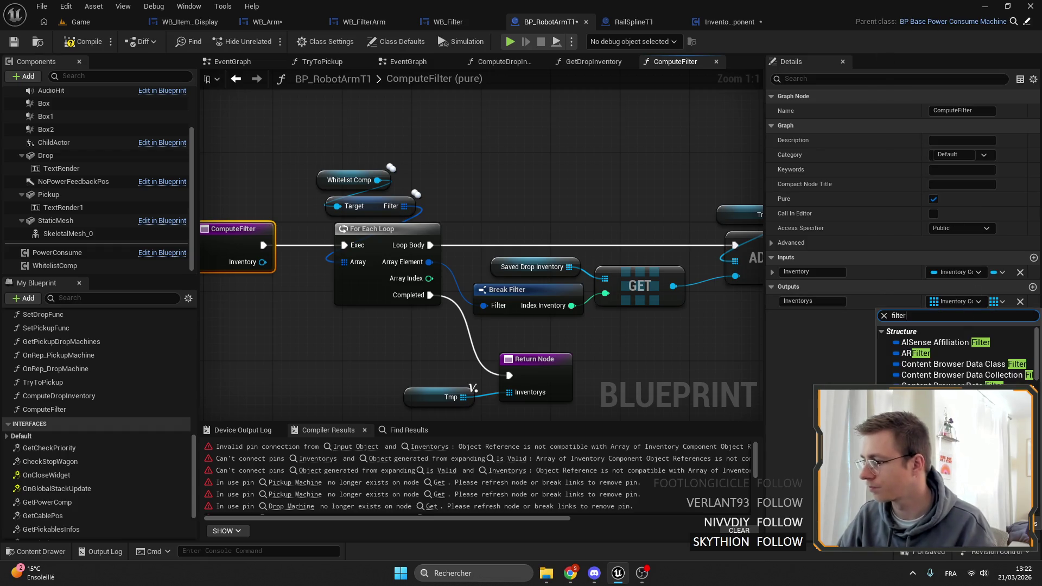
key("Return")
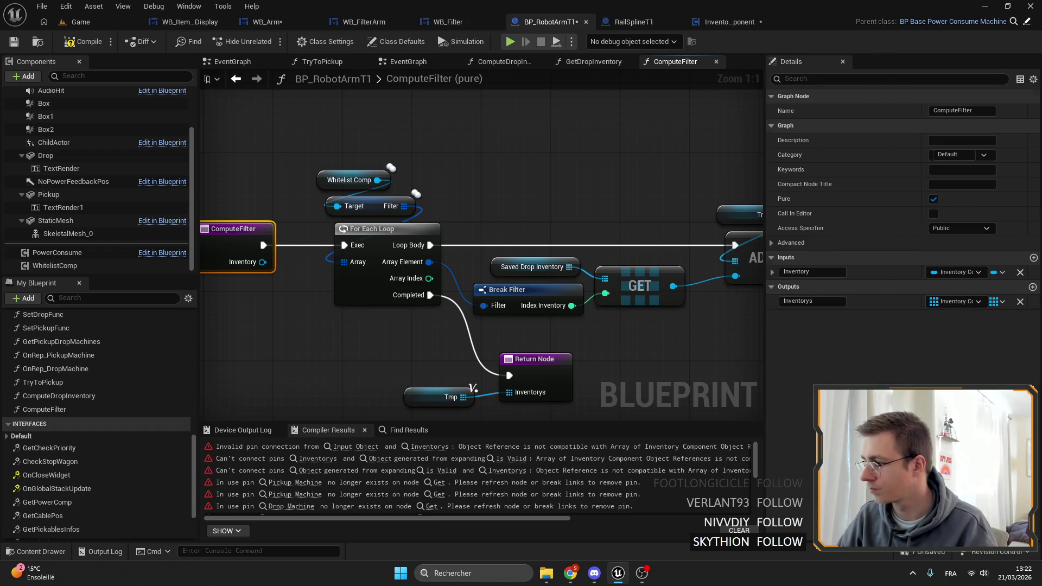
type("Filter")
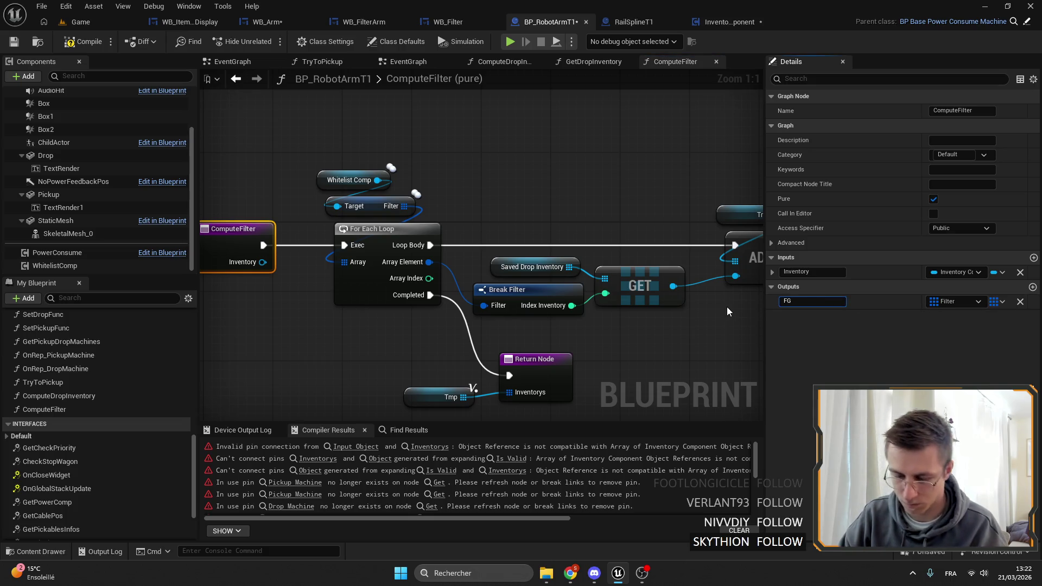
type("s")
key("Return")
Step: Promote the Return Node's Filters pin to a new Filters variable
left_click_drag(459, 357, 431, 308)
mouse_move(475, 345)
left_mouse_down()
mouse_move(442, 363)
mouse_move(431, 348)
left_mouse_up()
left_click(488, 207)
left_click(50, 517)
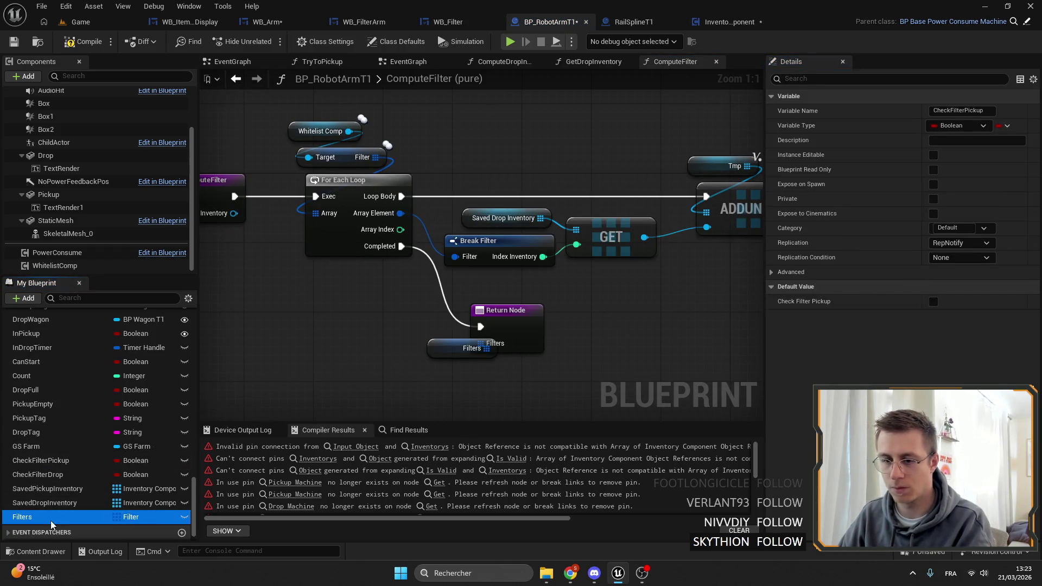